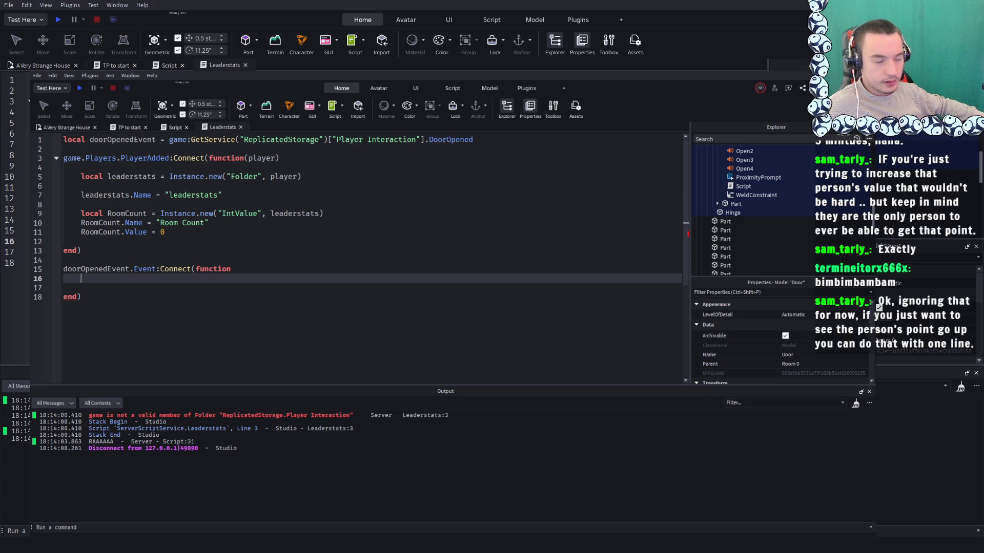
Delete the doorOpenedEvent.Event:Connect block from the end of Leaderstats, then select its line-1 declaration
key("Up")
key("Up")
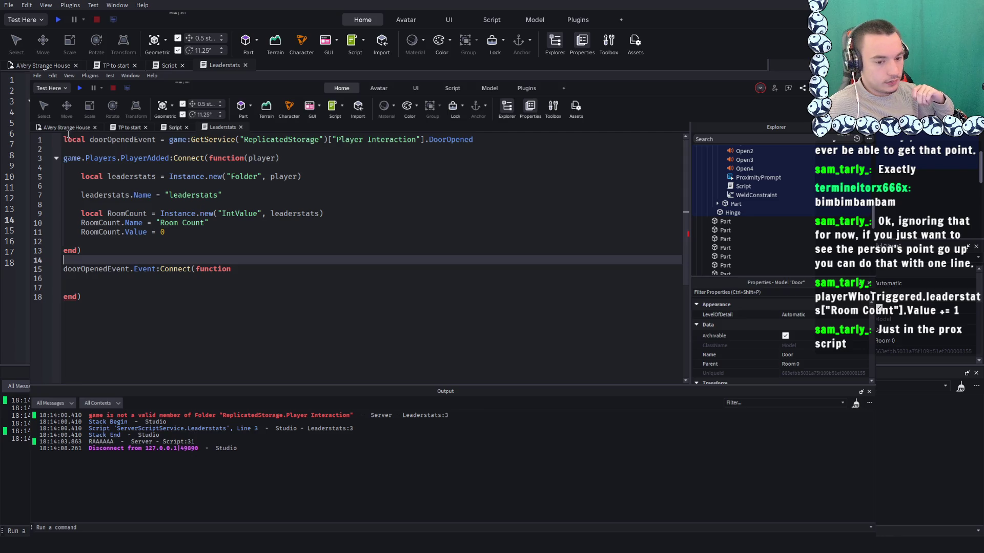
left_click_drag(101, 288, 57, 265)
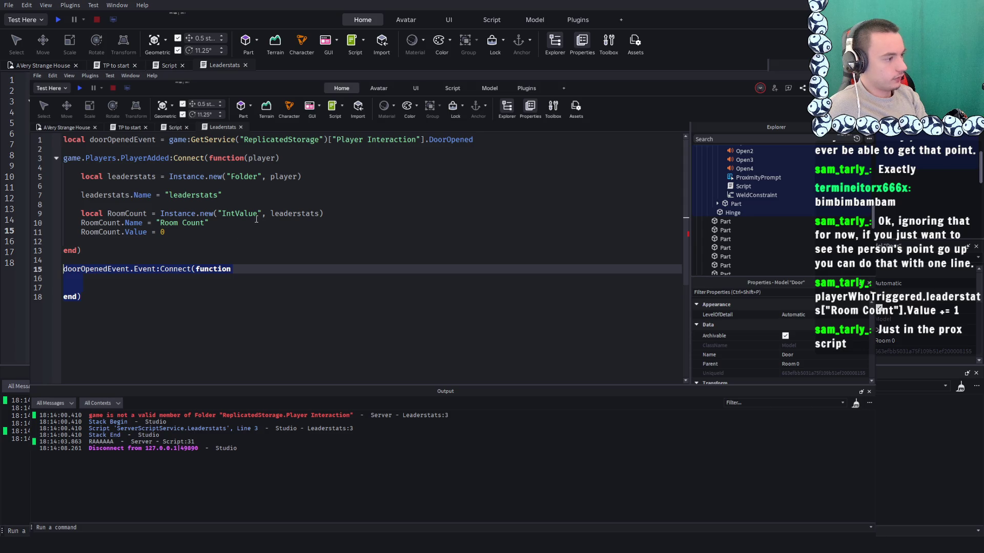
key("BackSpace")
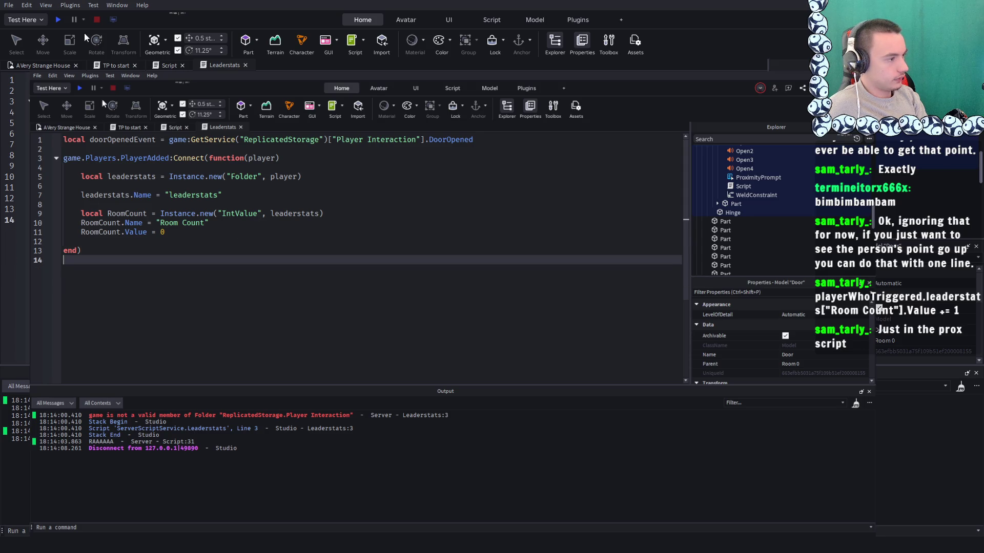
left_click_drag(483, 142, 31, 144)
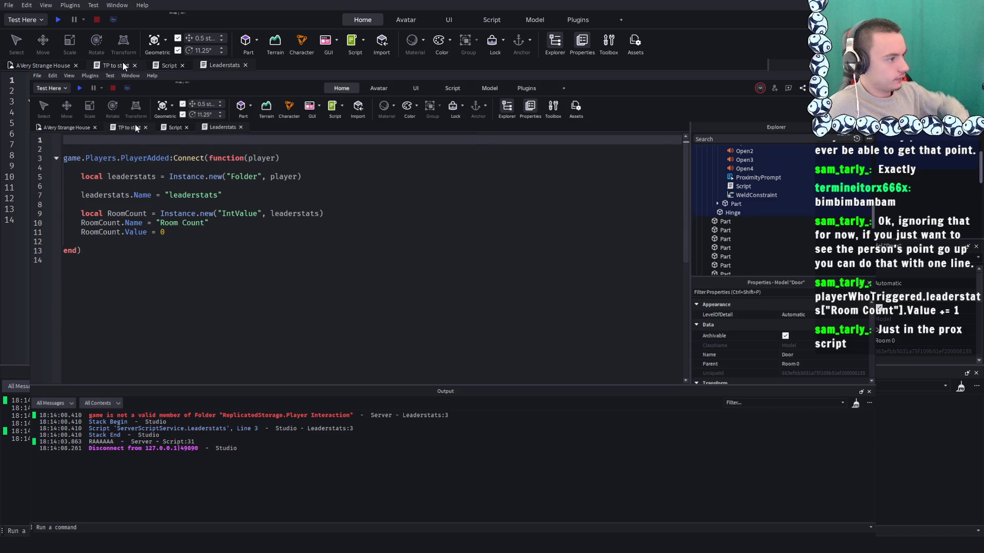
In the door script, comment out the RAAAAAA print on line 31
left_click(174, 128)
left_click(172, 127)
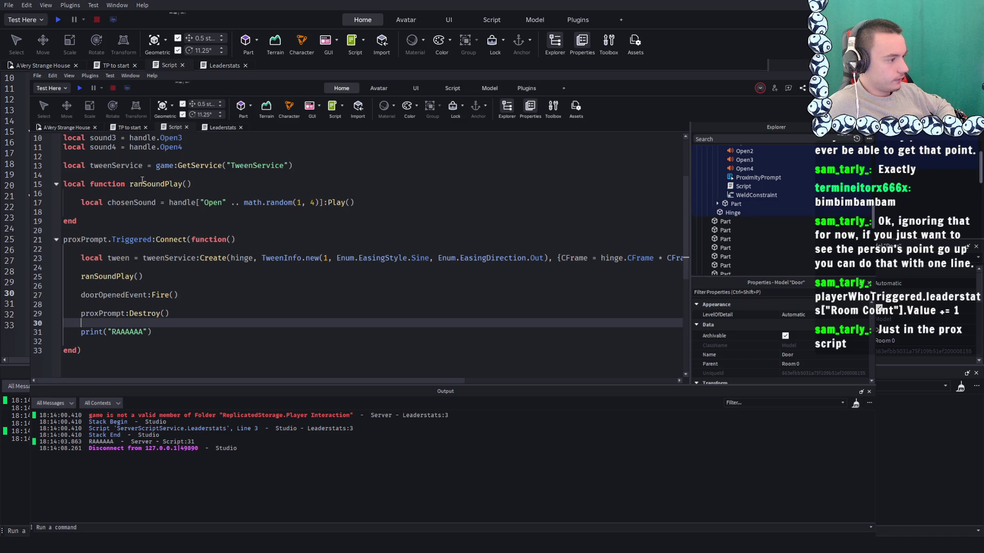
scroll(155, 184, "up", 3)
scroll(138, 234, "down", 3)
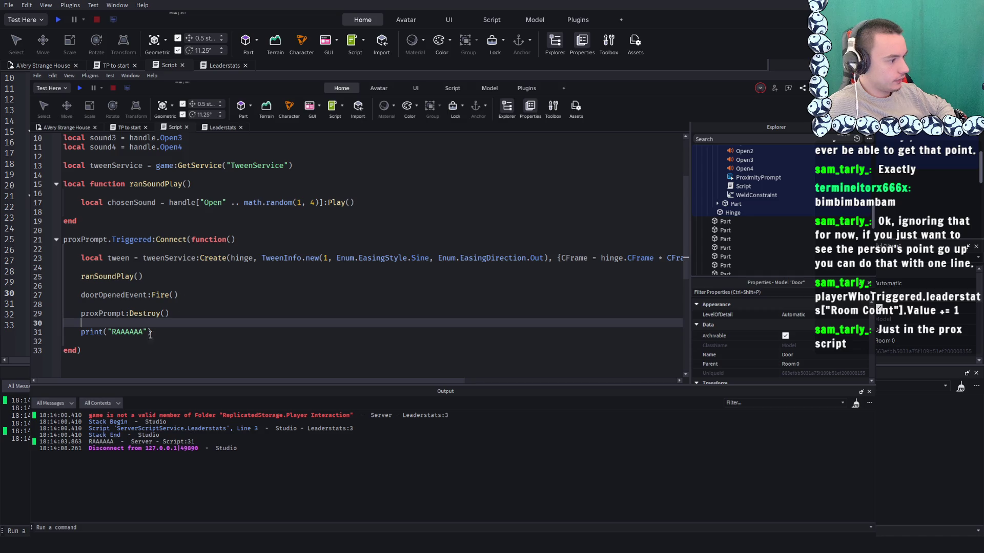
double_click(81, 334)
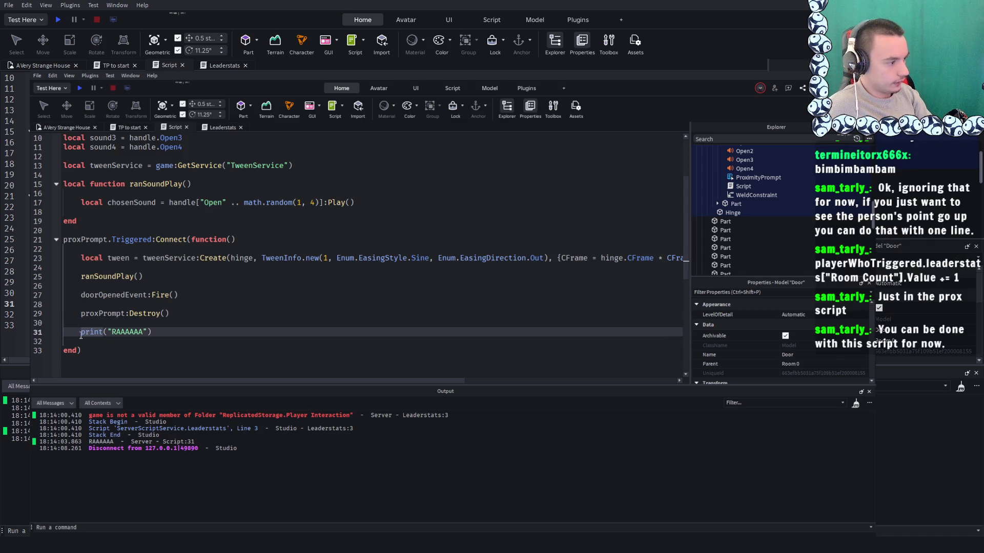
key("ctrl+slash")
Give the Triggered handler function a player parameter
left_click(208, 288)
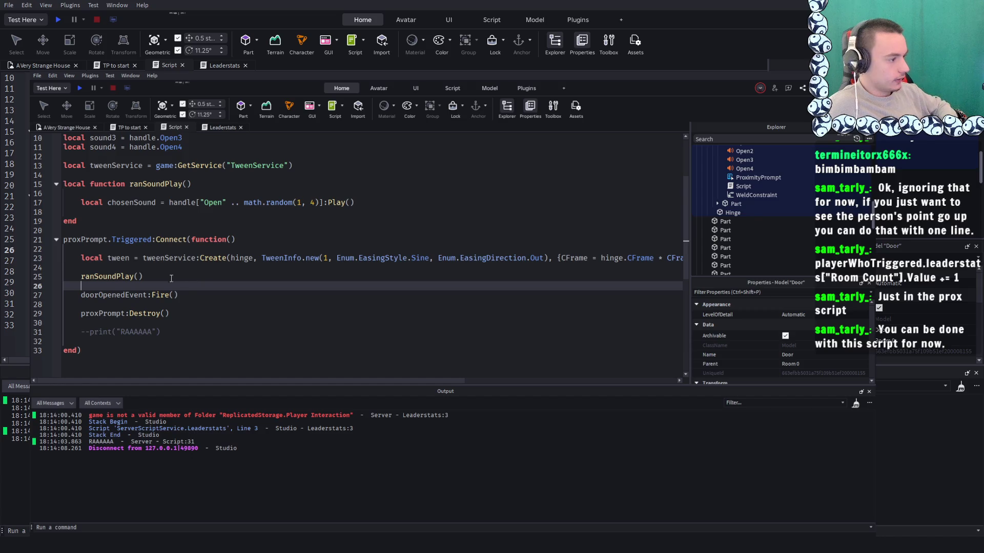
left_click(200, 296)
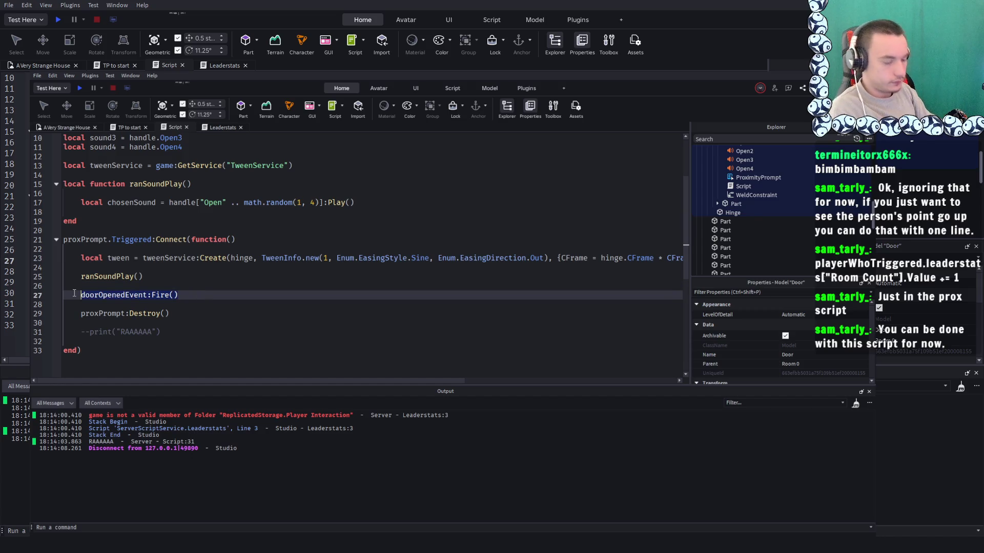
scroll(172, 268, "up", 1)
left_click(230, 267)
type("player")
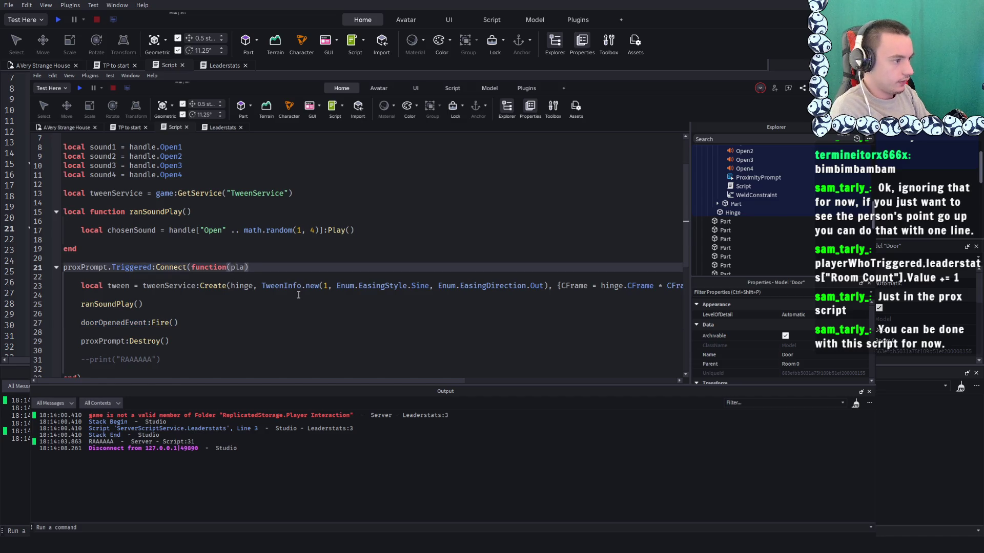
Remove the doorOpenedEvent:Fire() call from the handler
scroll(133, 327, "down", 1)
left_click(207, 303)
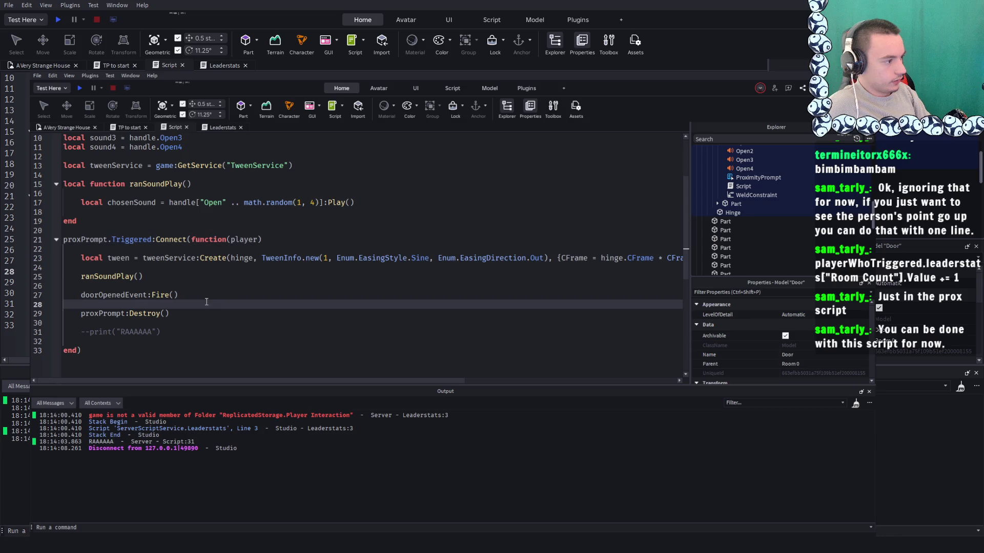
left_click_drag(186, 294, 79, 294)
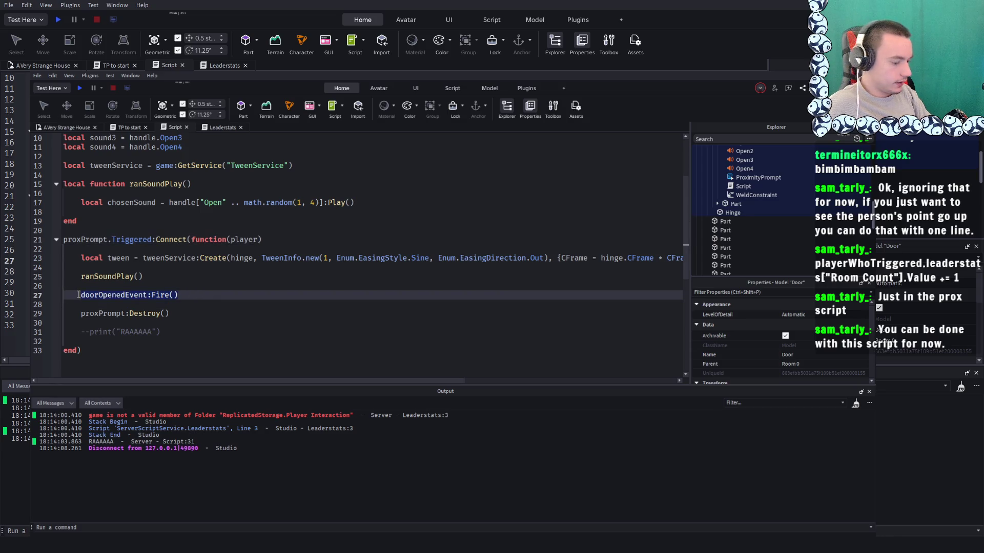
key("BackSpace")
Delete the DoorOpened RemoteEvent from ReplicatedStorage
scroll(789, 200, "up", 10)
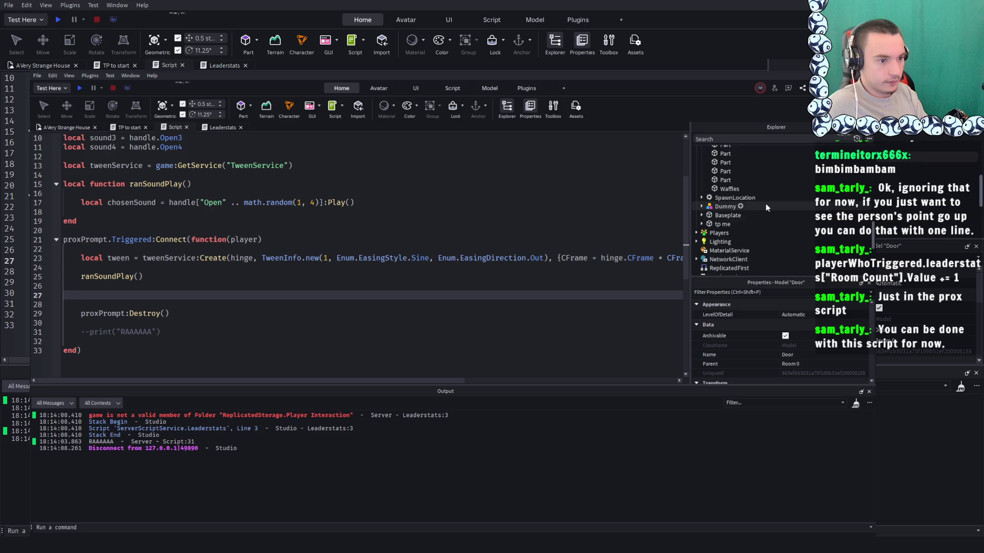
left_click(732, 219)
key("Delete")
left_click(116, 294)
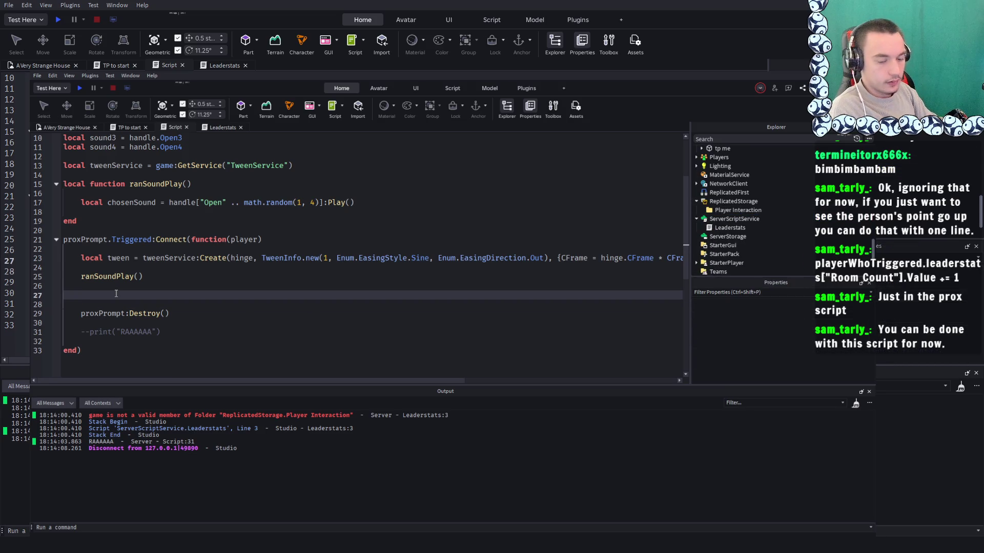
Write player.leaderstats["Room Counter"].Value += 1 on line 27
type("player.")
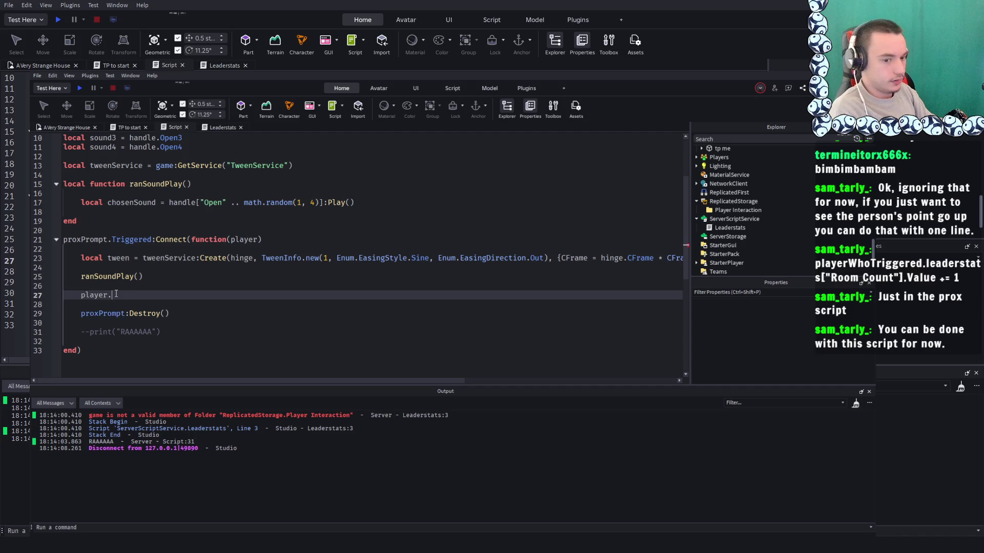
type("lead")
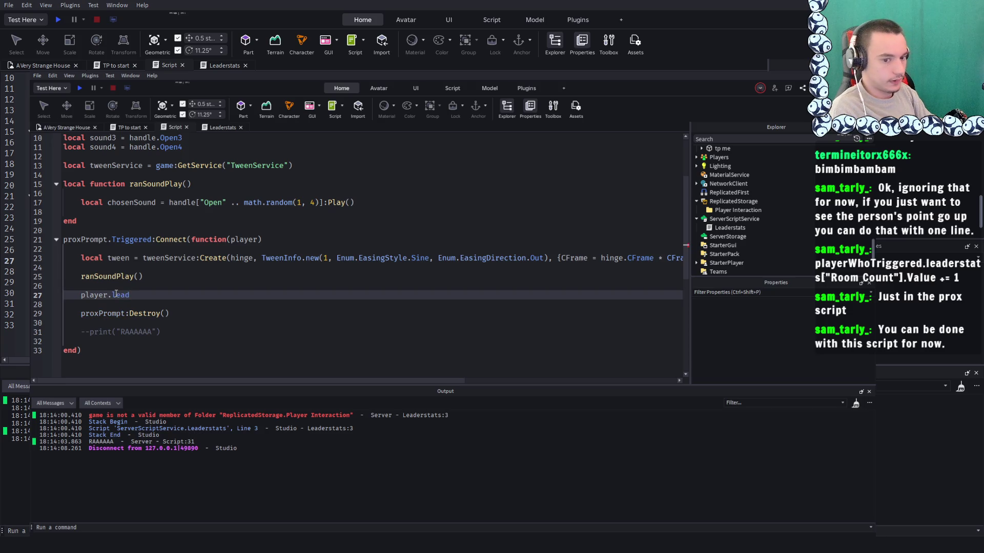
type("erstats")
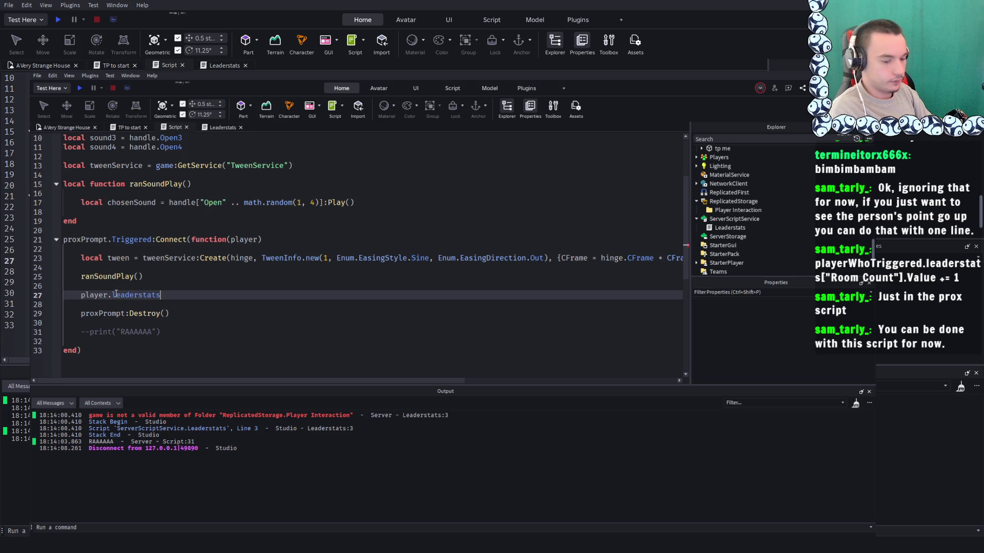
type("[")
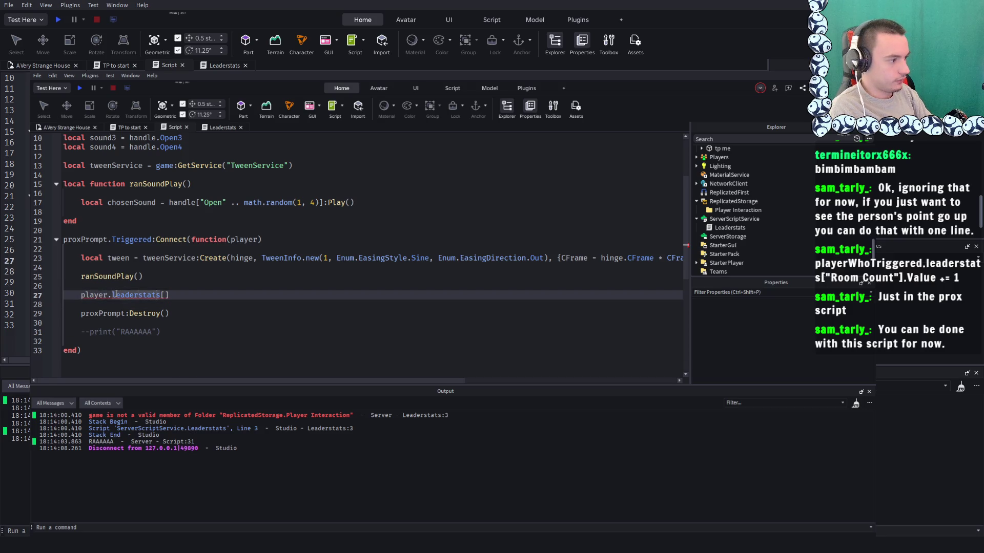
type("\"")
type("Room Cou")
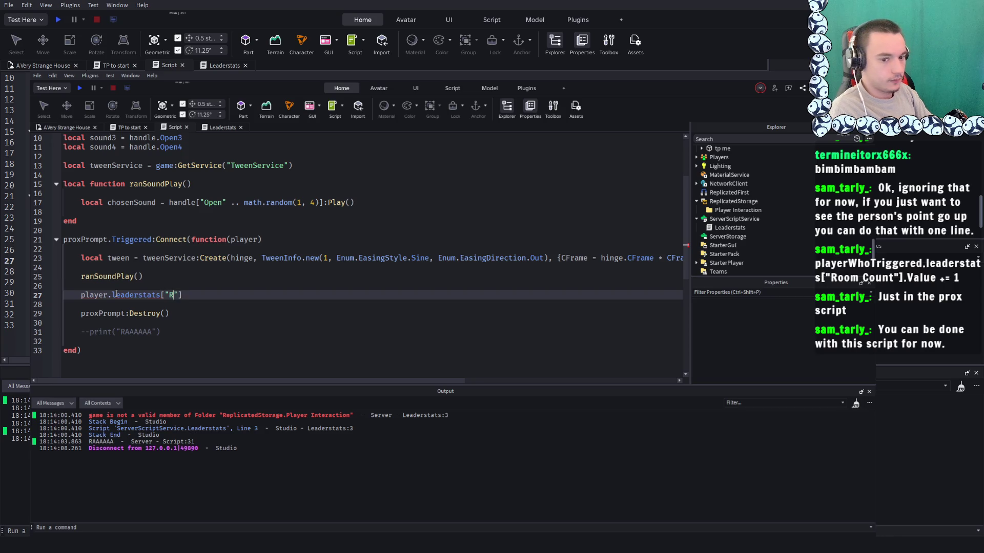
type("nter")
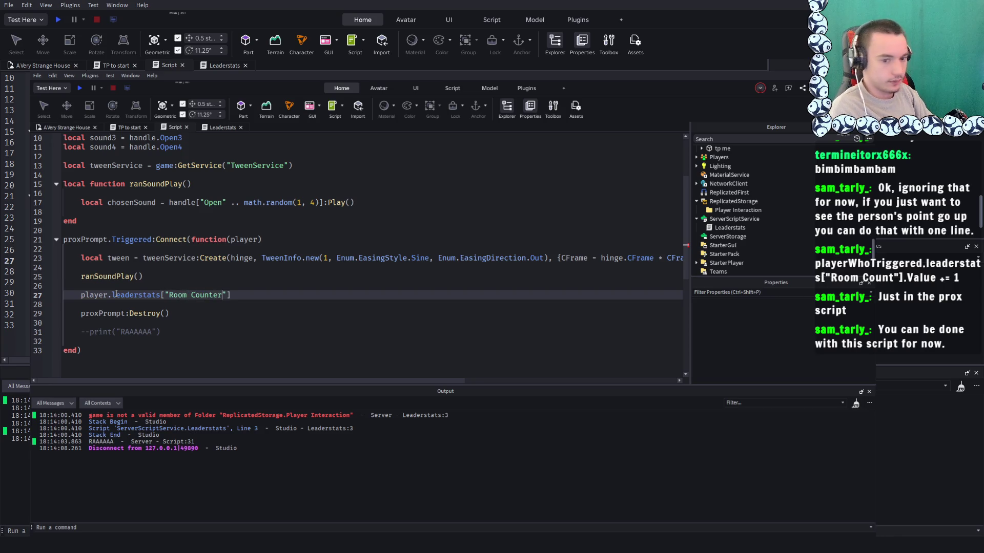
key("Right")
key("Right")
type(".")
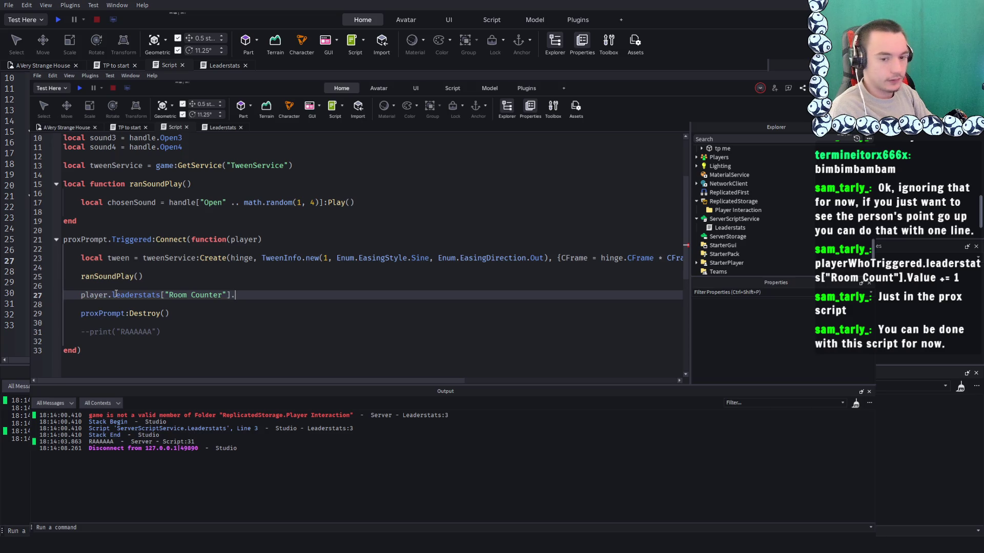
type("V")
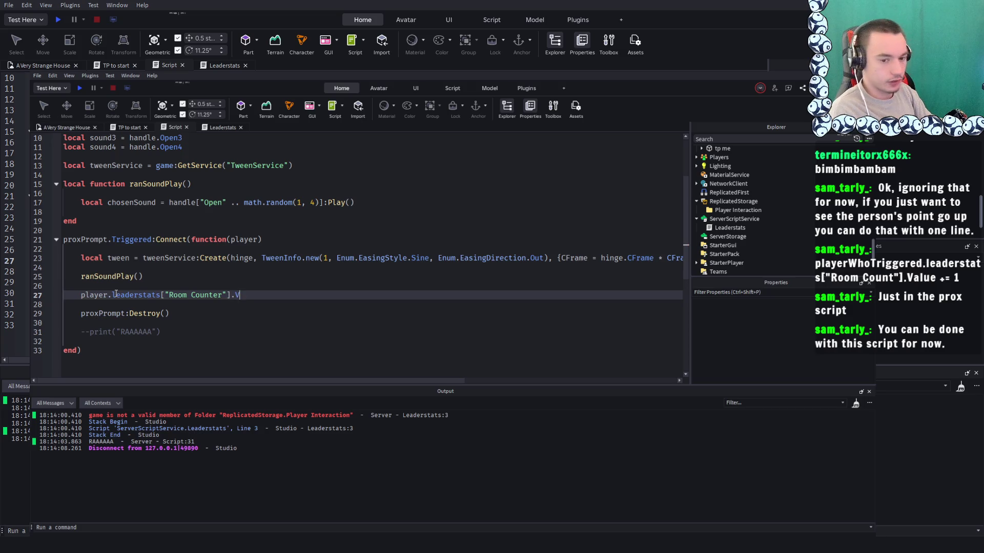
type("alue")
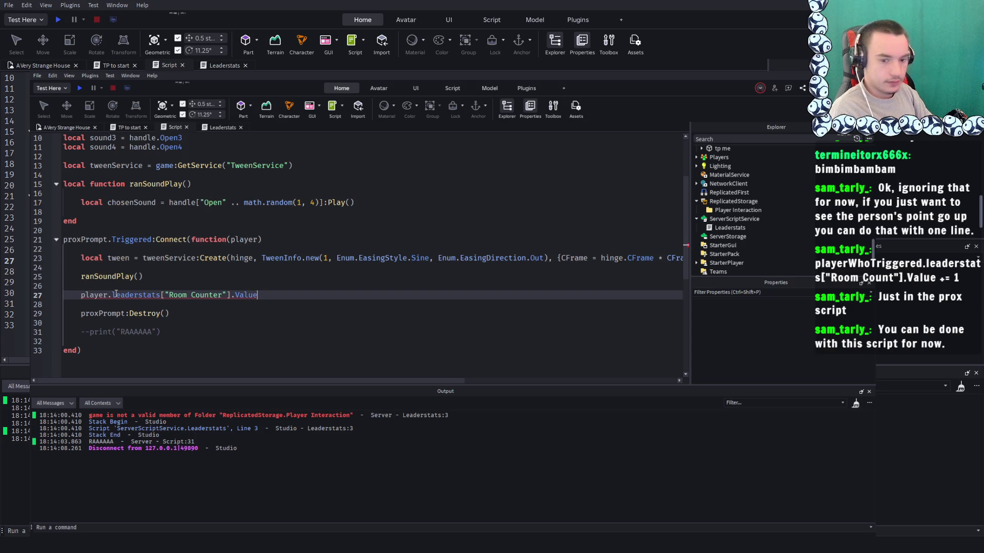
type("+")
key("BackSpace")
type("= 1")
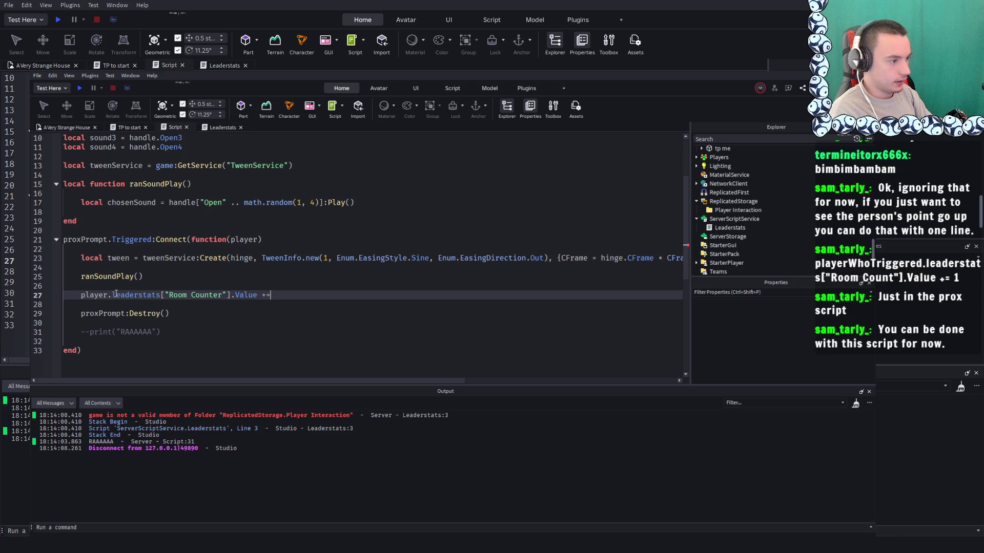
left_click(261, 239)
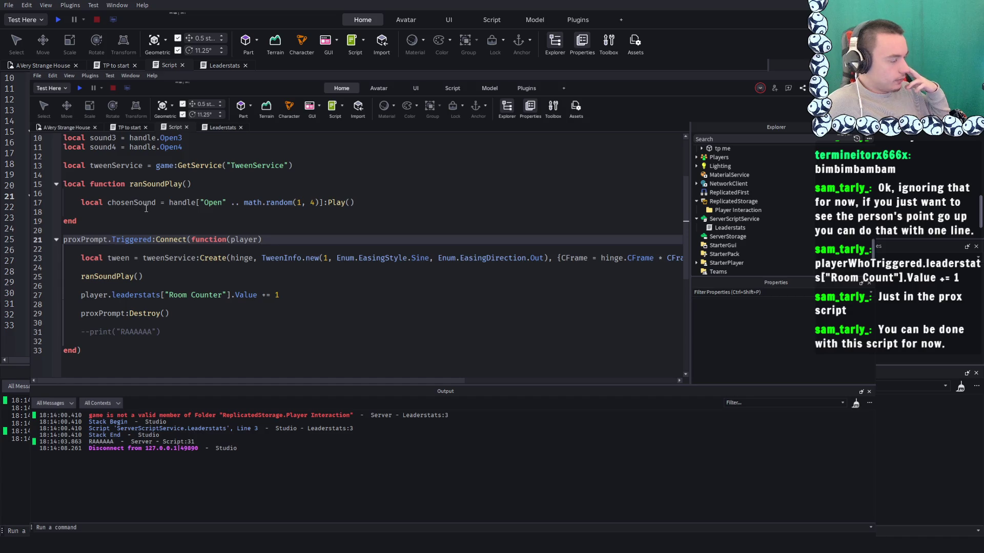
left_click(109, 296)
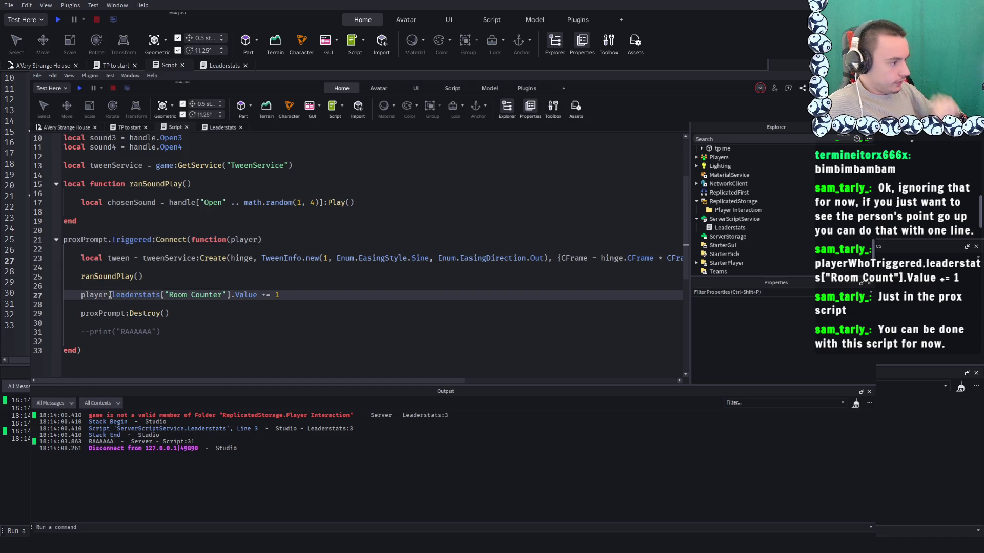
Add a new line after ranSoundPlay() and begin typing a for loop
left_click(162, 275)
key("Return")
key("Return")
type("for")
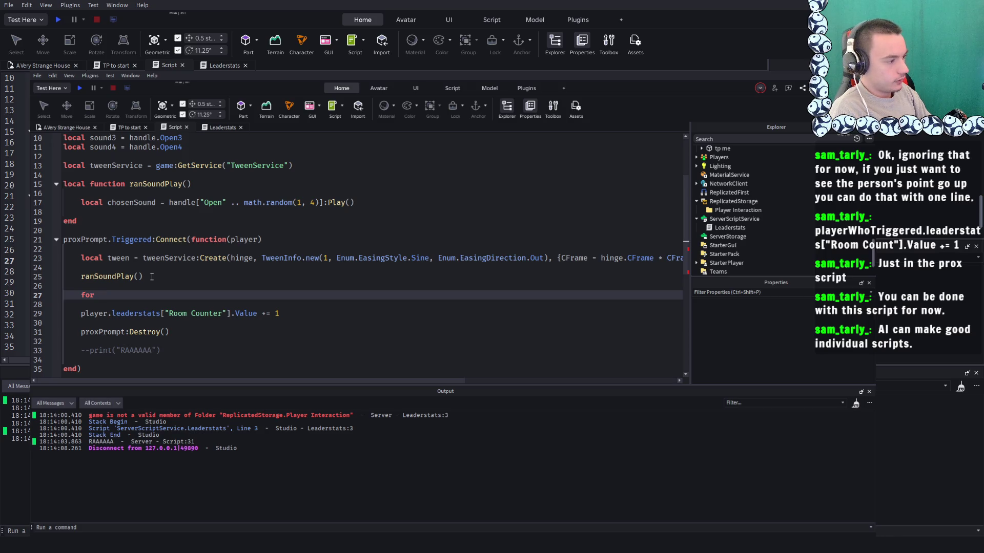
Write the loop header iterating over game:GetService("Players"):GetChildren()
type("players in")
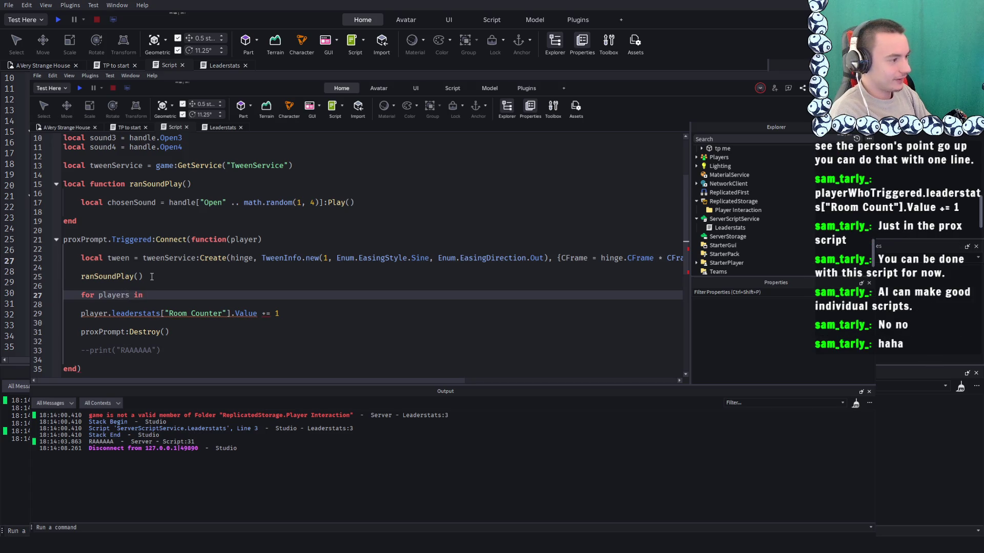
type(" pl")
key("BackSpace")
key("BackSpace")
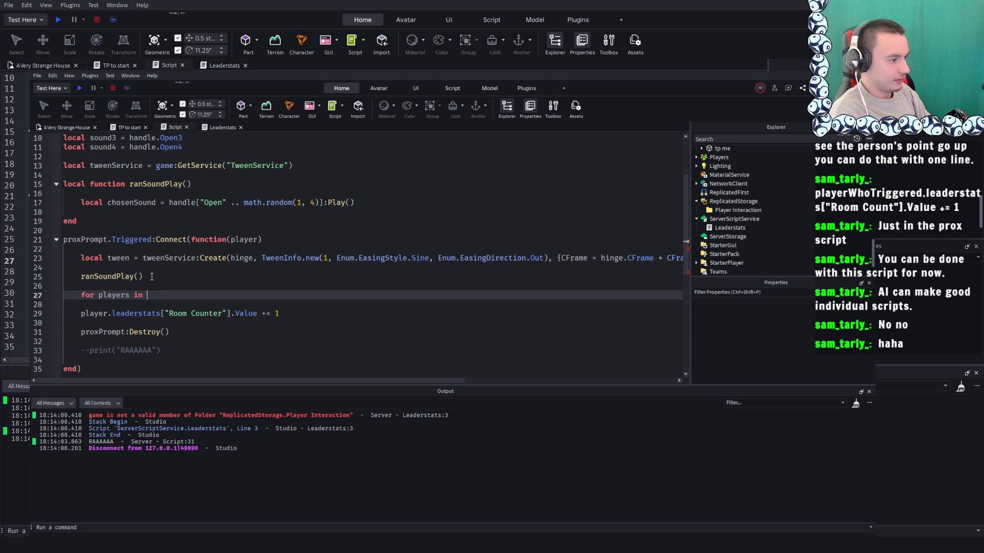
type("p")
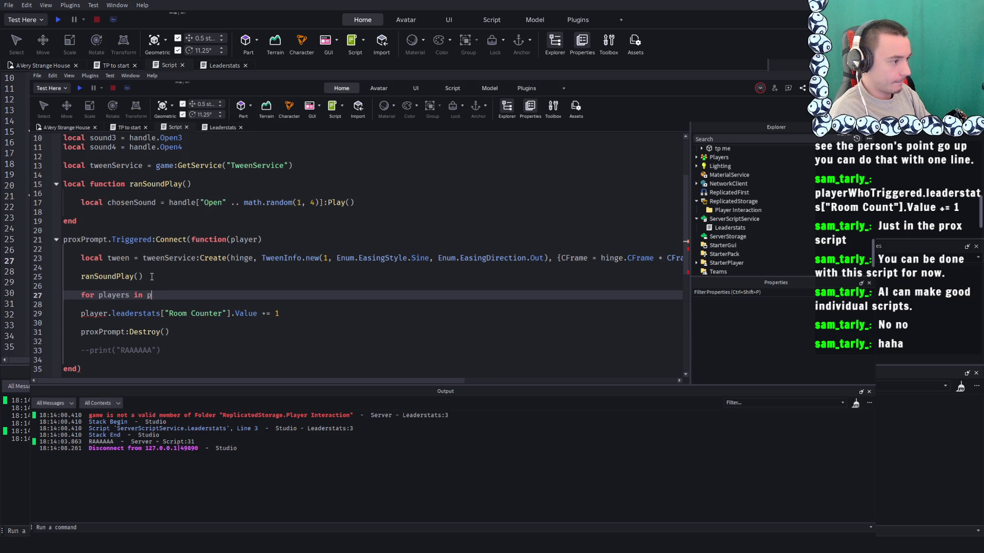
key("BackSpace")
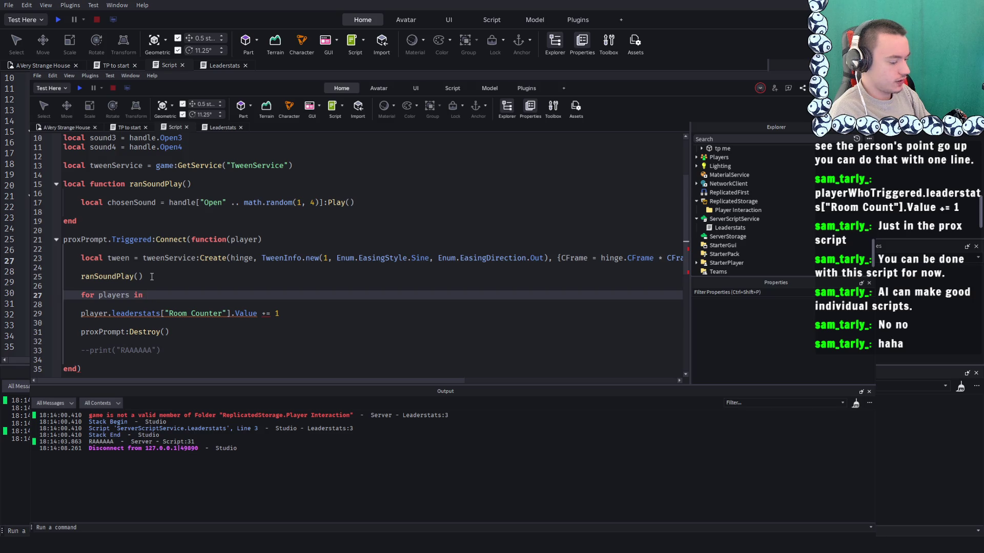
type("game")
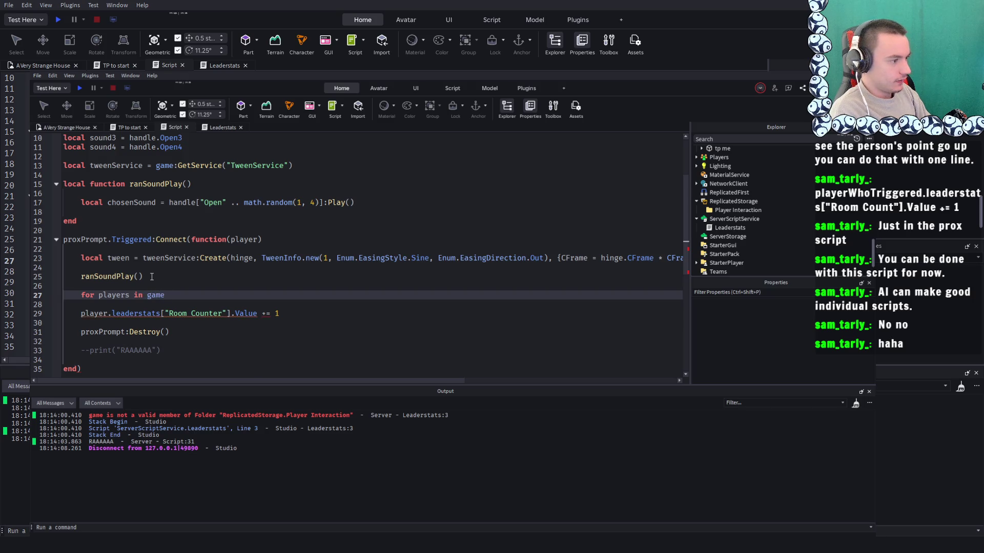
type(".Players")
key("BackSpace")
key("BackSpace")
key("BackSpace")
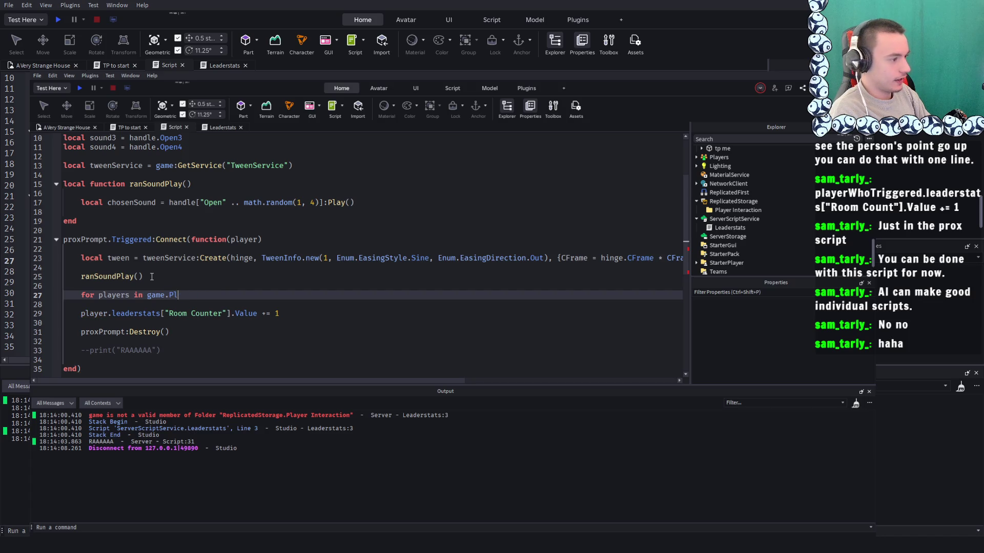
type(":g")
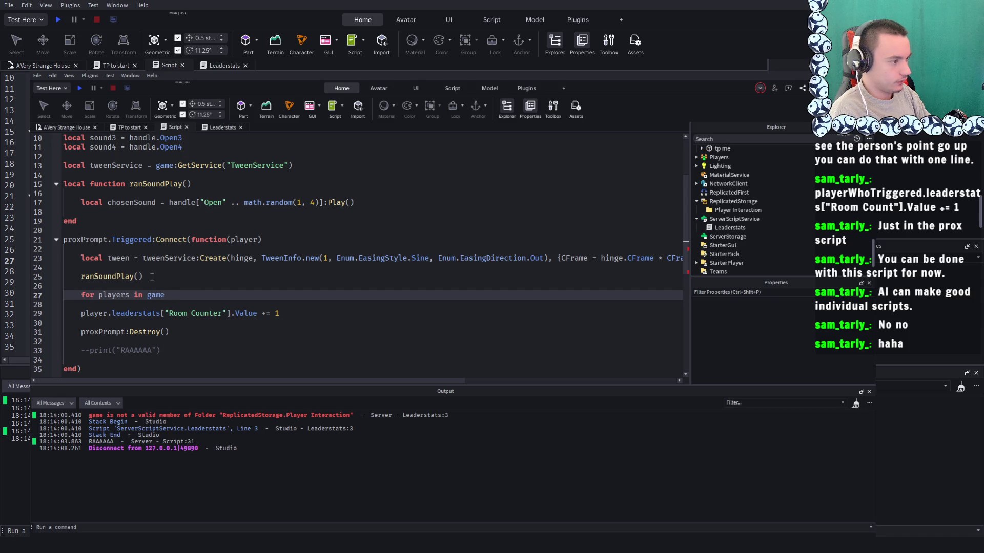
key("Tab")
type("\"p")
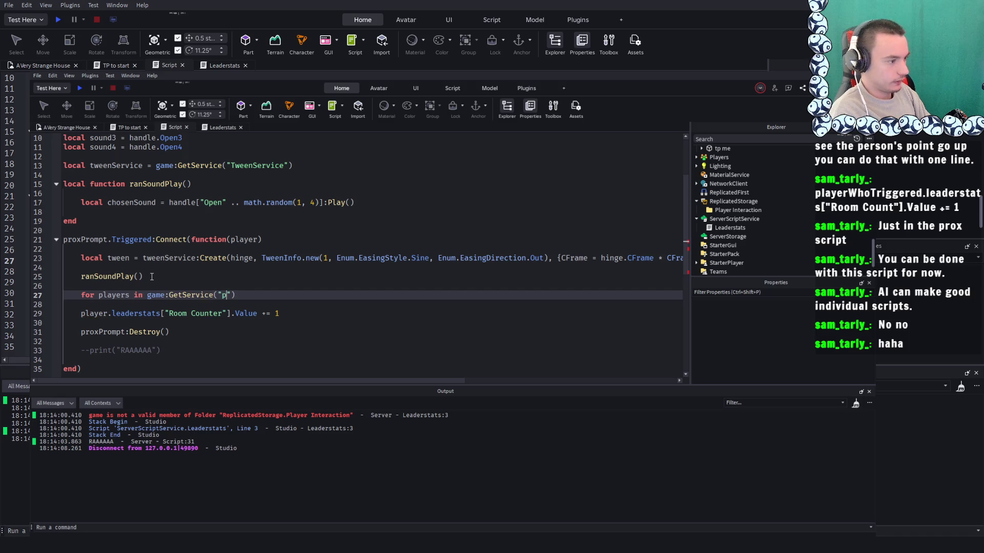
key("Tab")
key("End")
type(".")
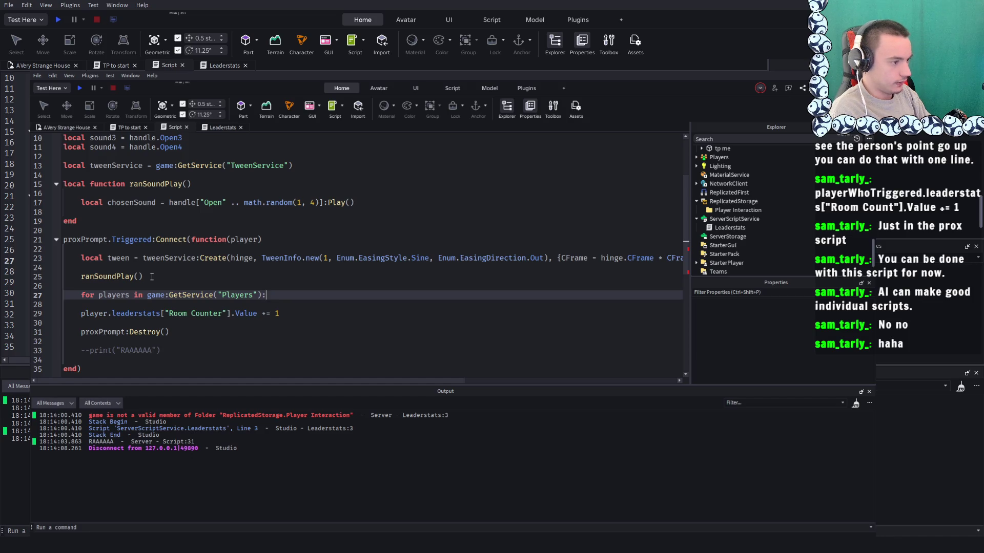
type("GetChildren()")
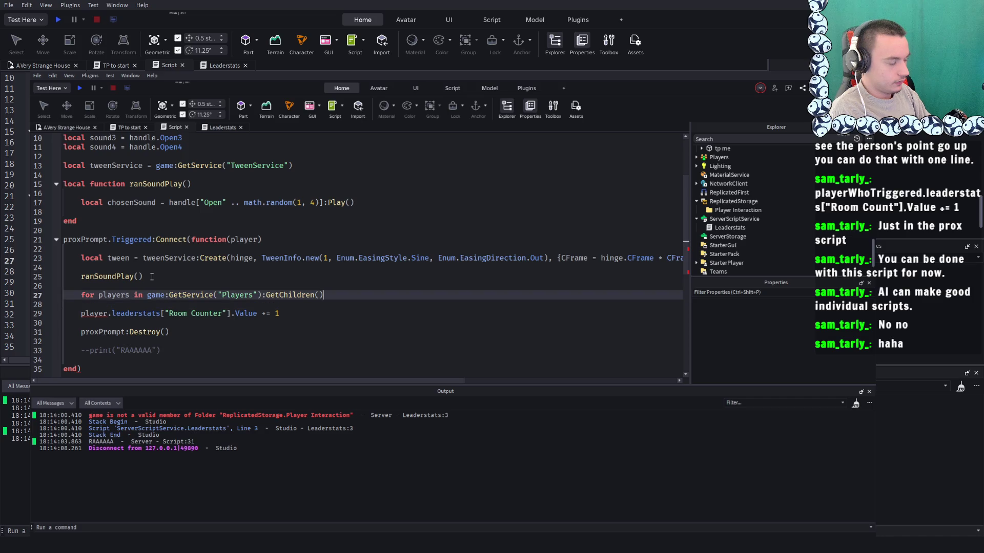
key("Return")
key("Return")
key("Return")
Close the loop with end and rename its variable from players to player
key("Up")
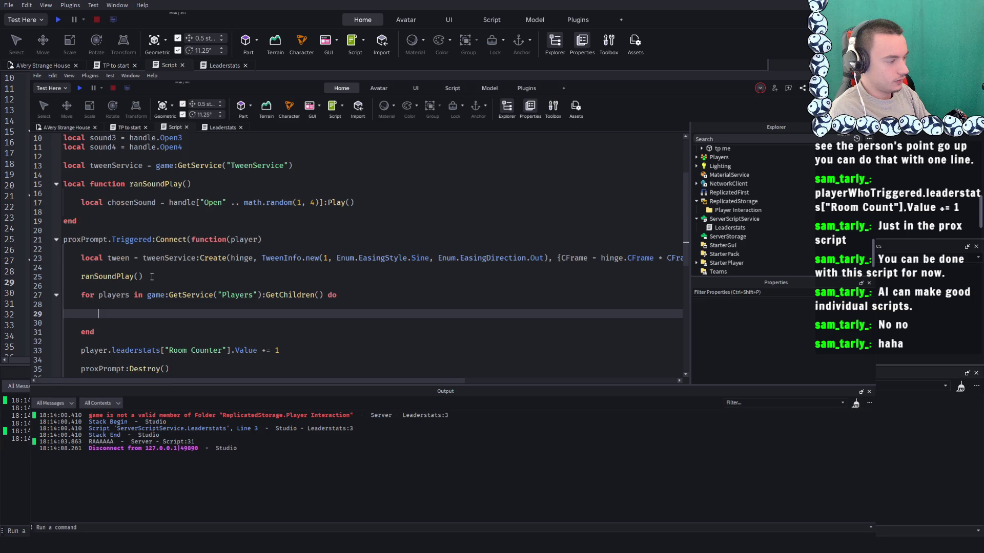
key("Up")
key("Up")
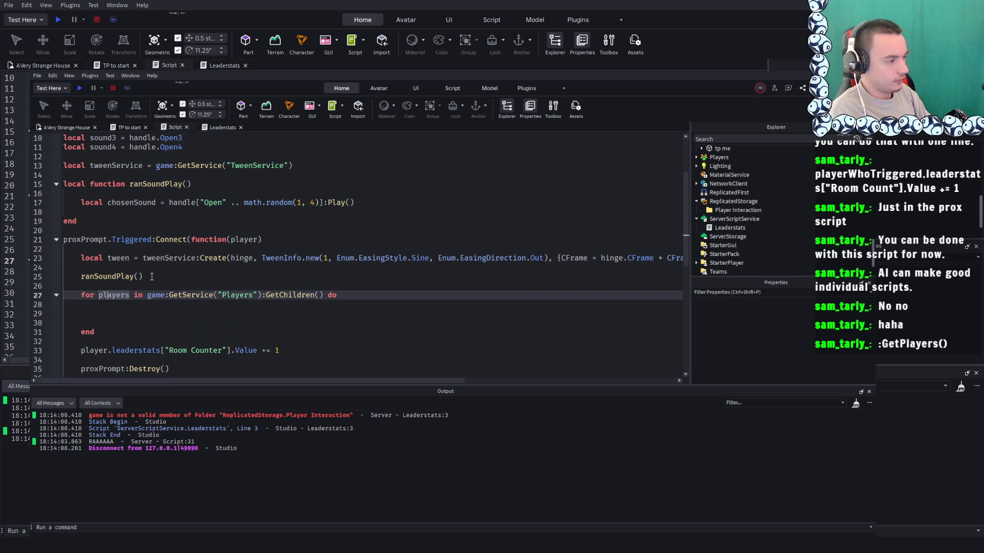
key("Right")
key("Right")
key("Right")
key("BackSpace")
key("Down")
key("Down")
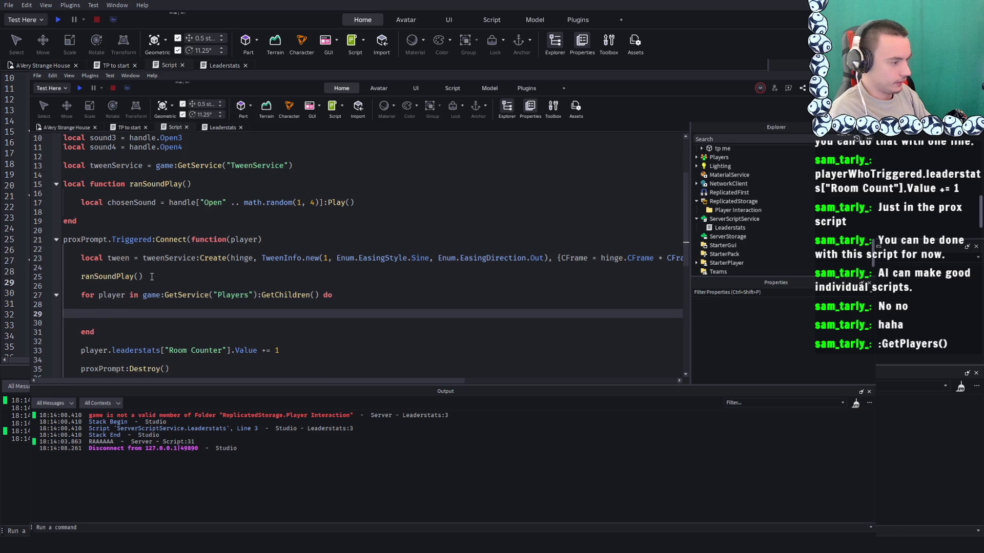
Change the loop variables to _, p
left_click_drag(280, 350, 82, 347)
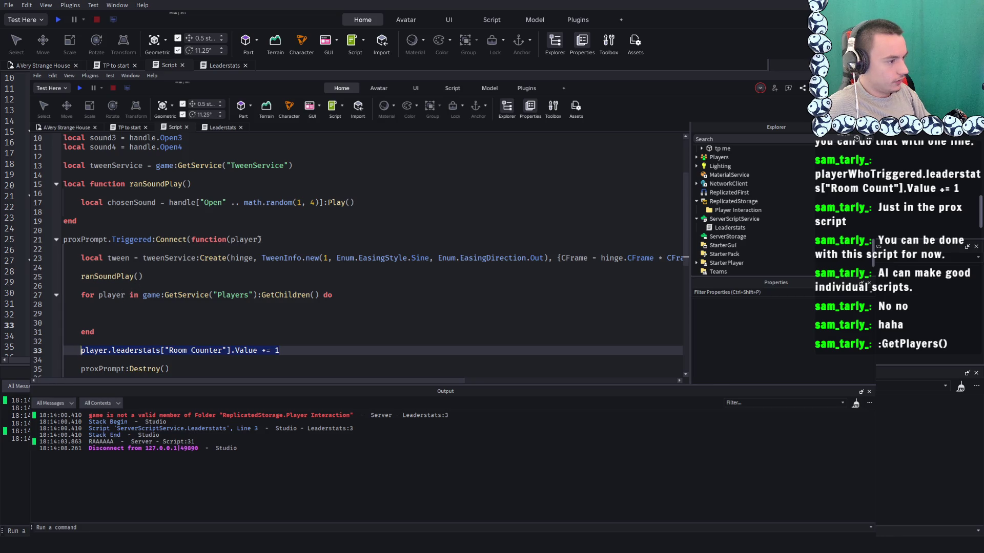
left_click(125, 295)
key("BackSpace")
key("BackSpace")
key("BackSpace")
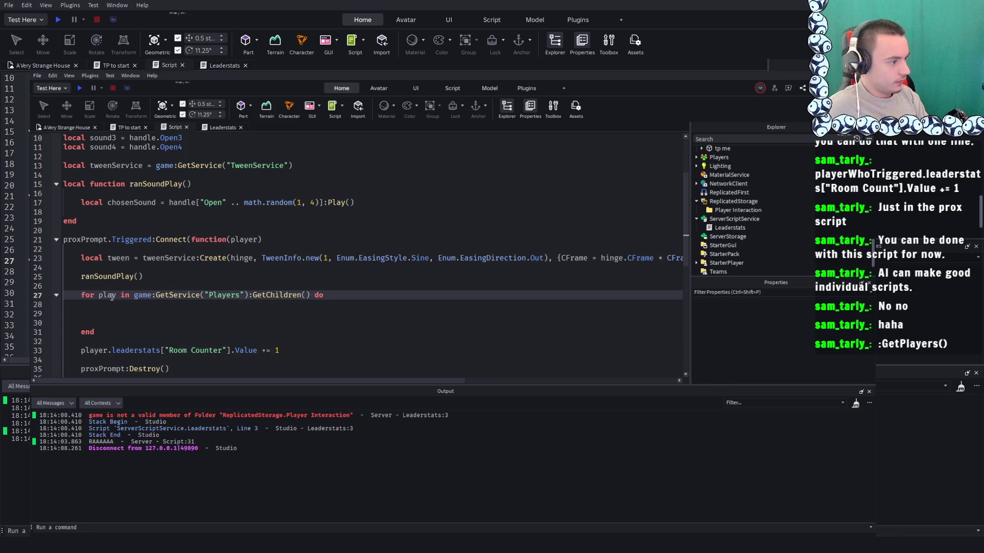
left_click(144, 353)
left_click(119, 361)
left_click(219, 334)
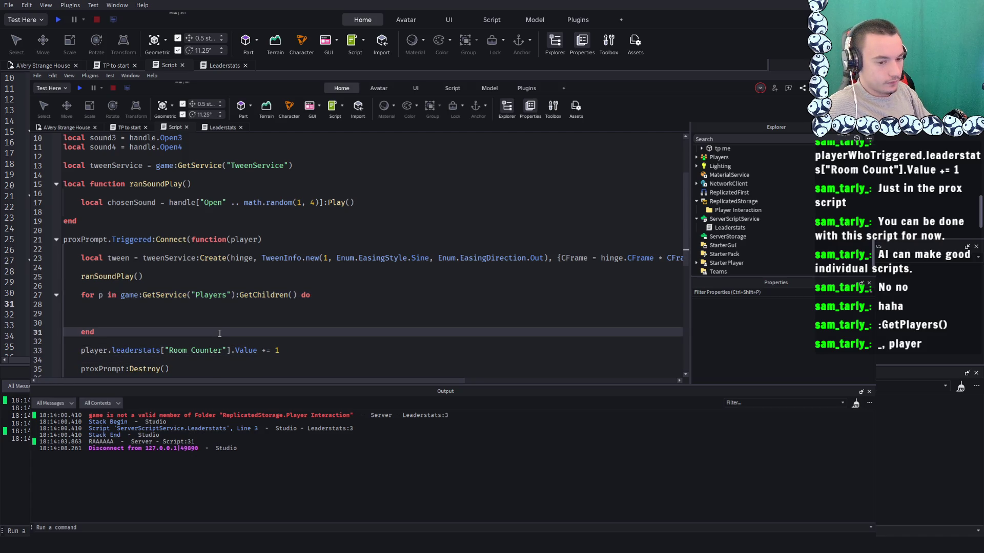
left_click(99, 295)
type("_")
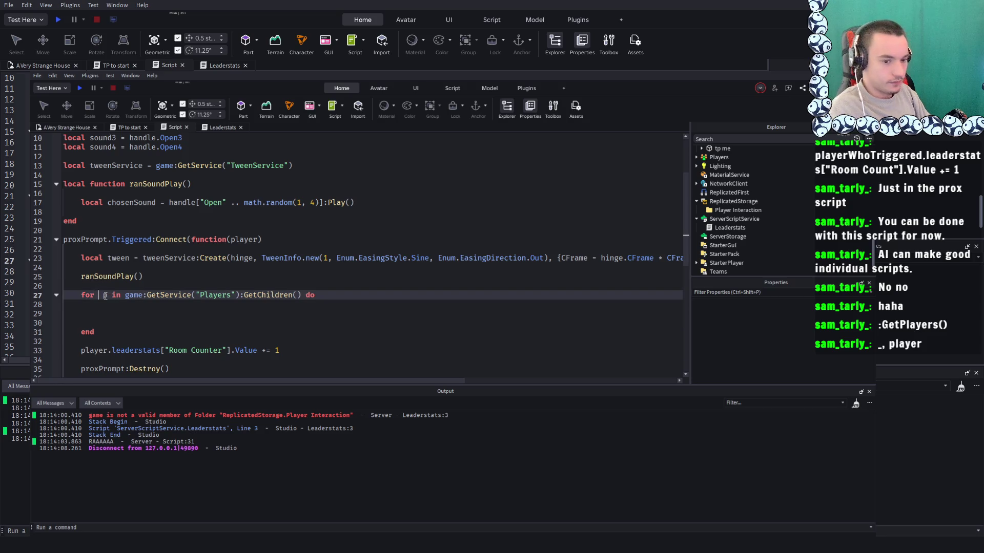
type("_,")
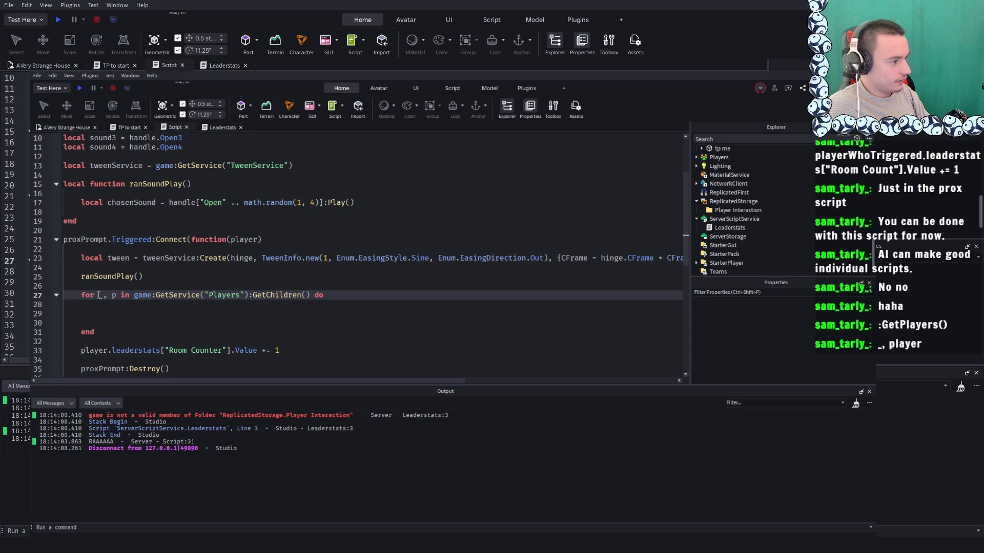
Move the Room Counter increment line inside the loop body
left_click_drag(293, 347, 75, 354)
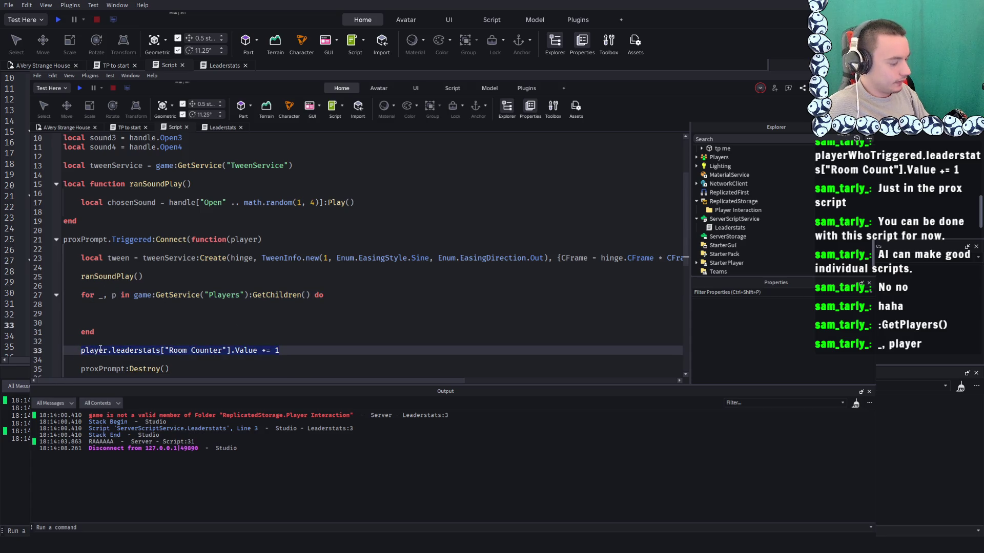
key("ctrl+x")
key("BackSpace")
left_click(102, 313)
key("ctrl+v")
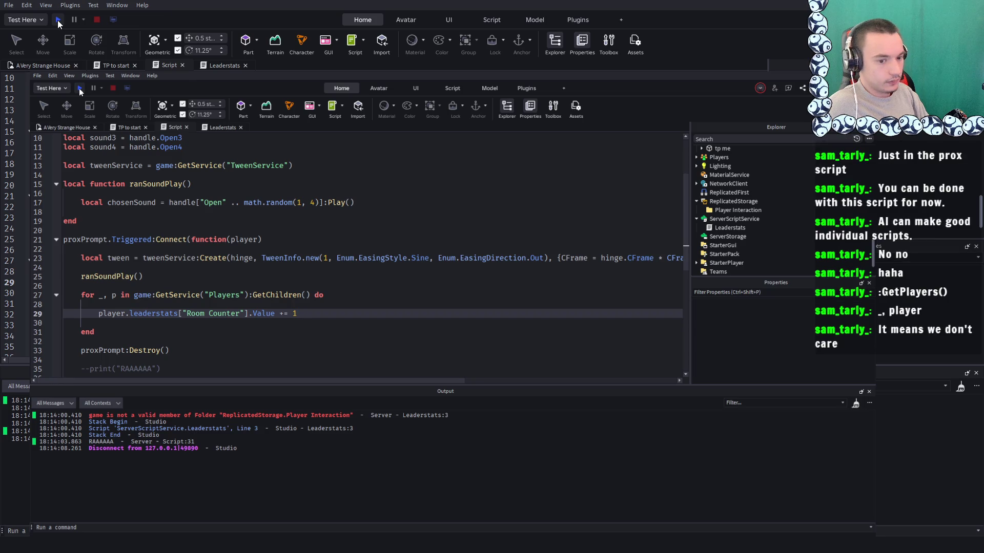
Playtest, then delete the leftover DoorOpened event line in the door script
left_click(58, 21)
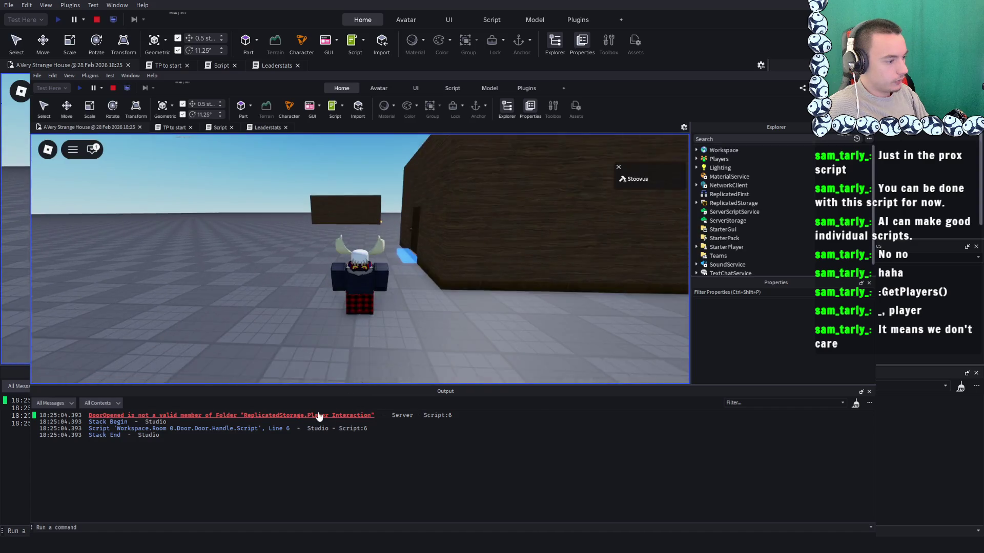
left_click(315, 416)
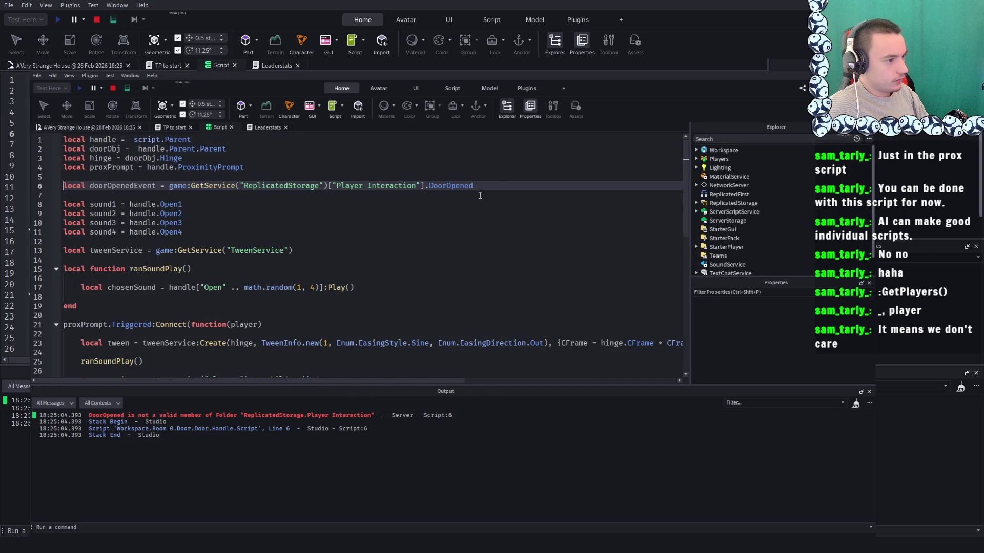
left_click(93, 20)
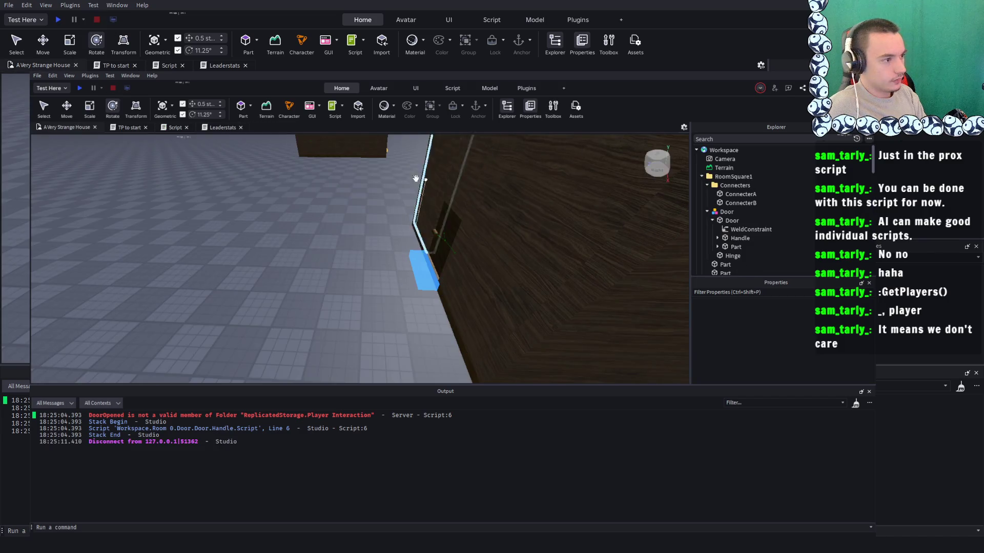
left_click(224, 62)
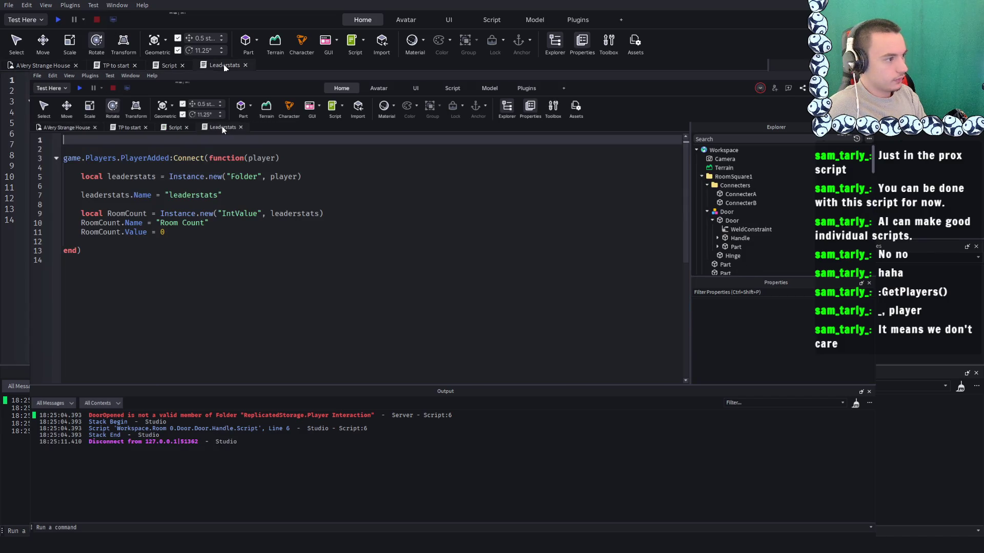
left_click(166, 62)
key("BackSpace")
key("BackSpace")
key("BackSpace")
Playtest opening the door, inspect the Room Counter error line, then stop
left_click(57, 19)
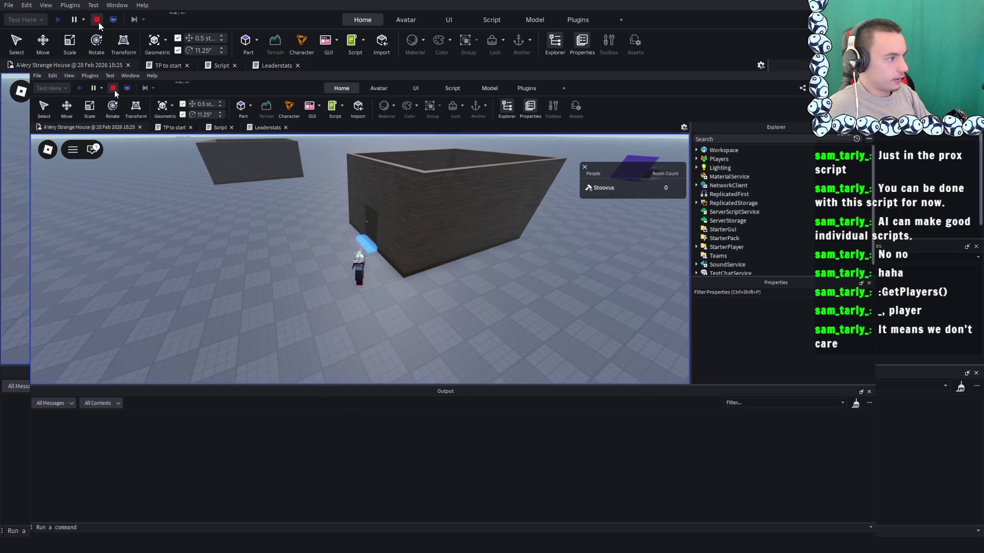
left_click(98, 21)
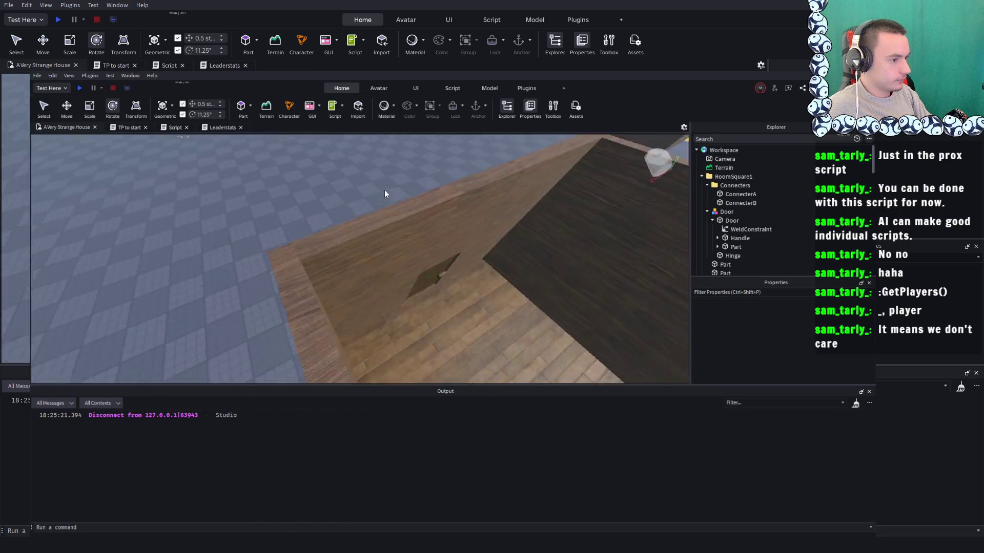
left_click(58, 19)
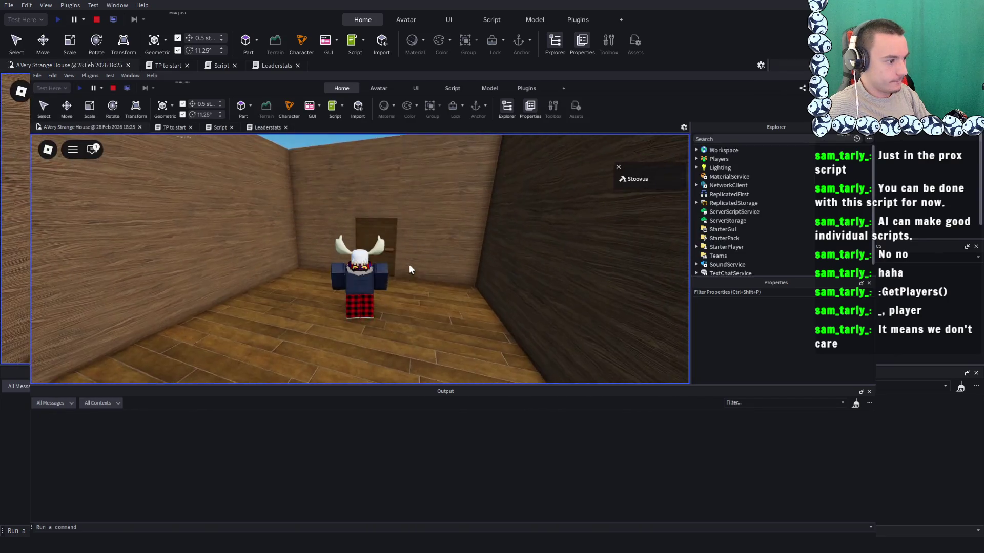
key("w")
left_click(414, 272)
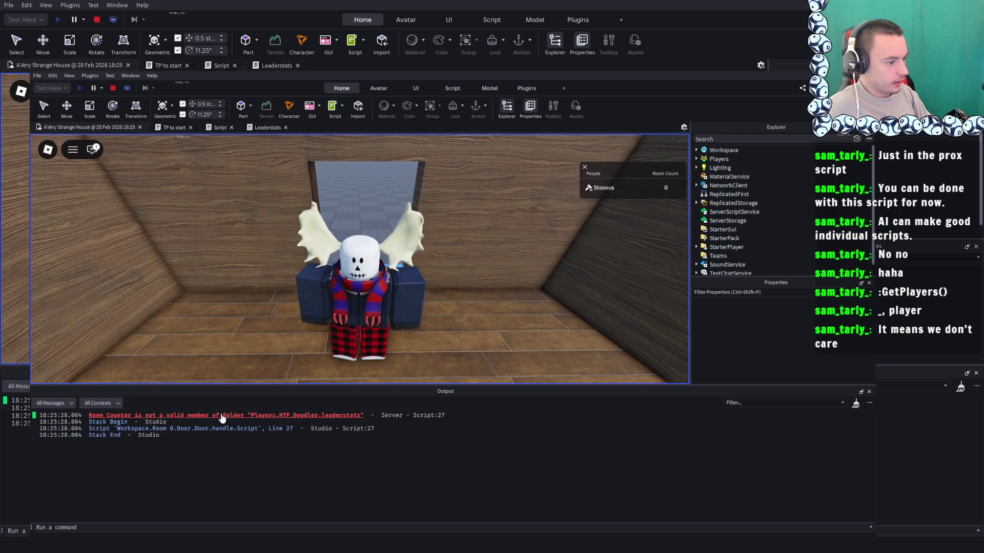
left_click(222, 416)
scroll(254, 241, "up", 1)
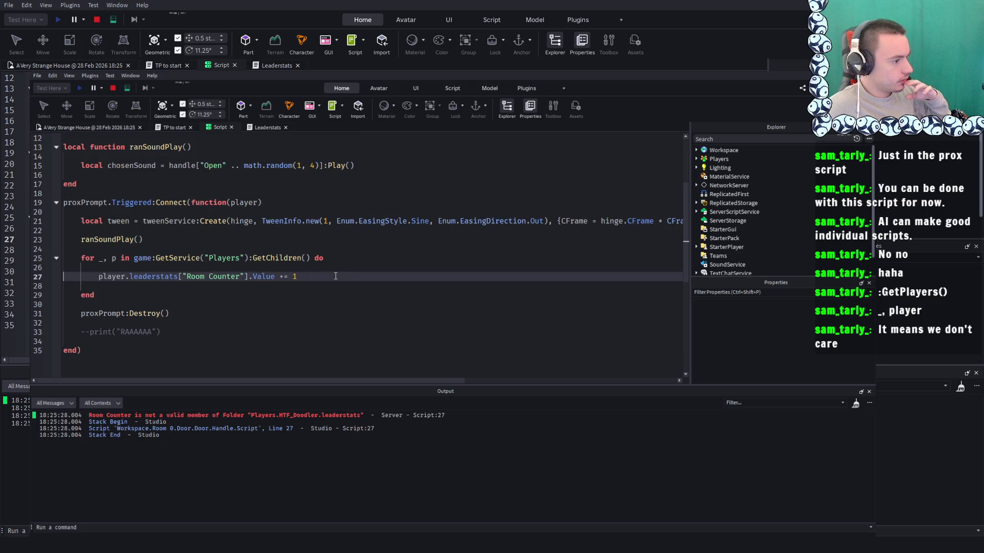
left_click_drag(125, 276, 109, 278)
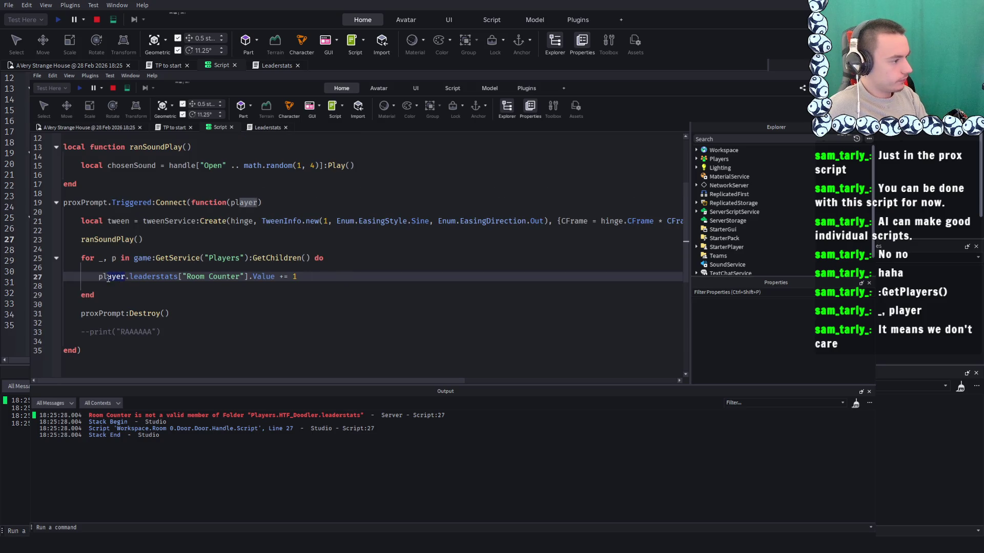
left_click(97, 20)
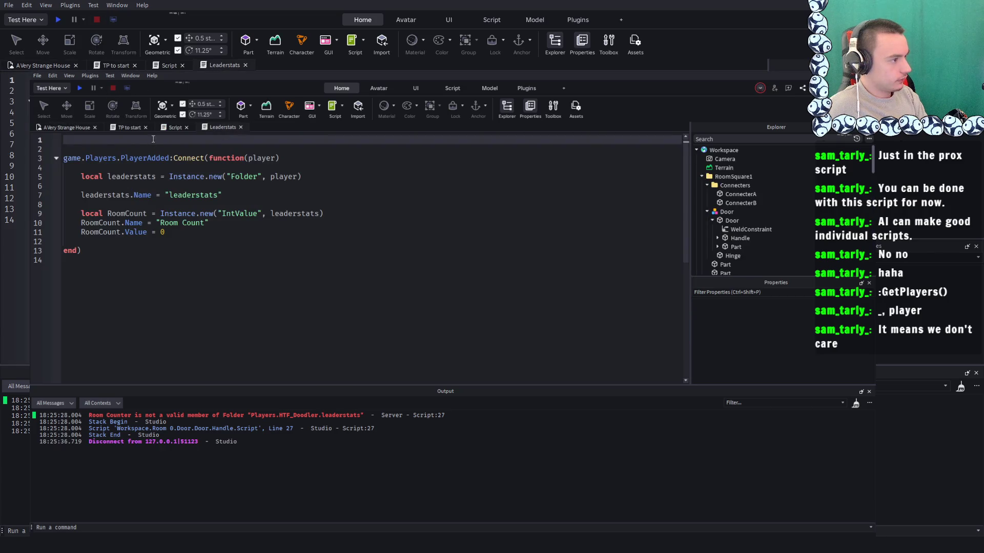
left_click(175, 127)
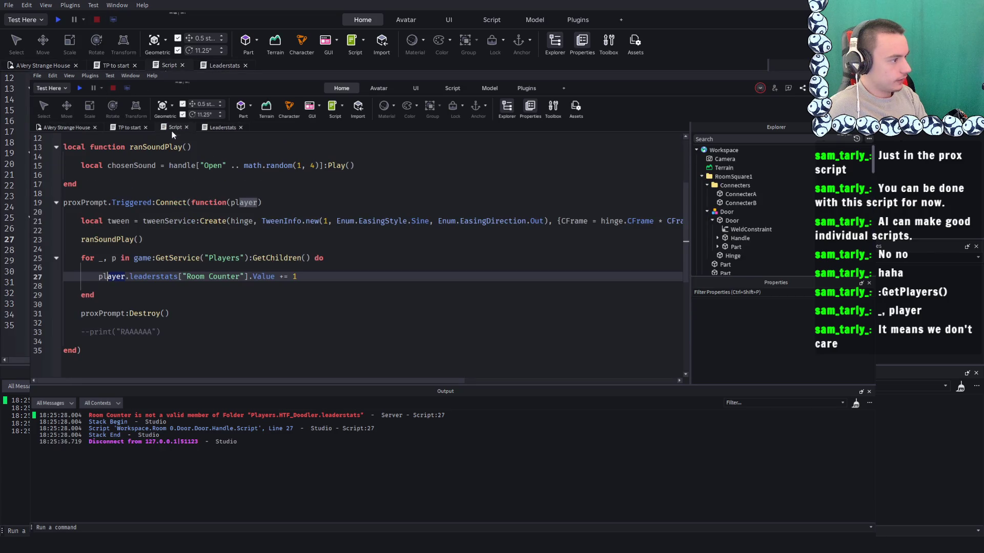
Shorten player to p on line 27, playtest the door, and expand Players in Explorer
key("BackSpace")
key("BackSpace")
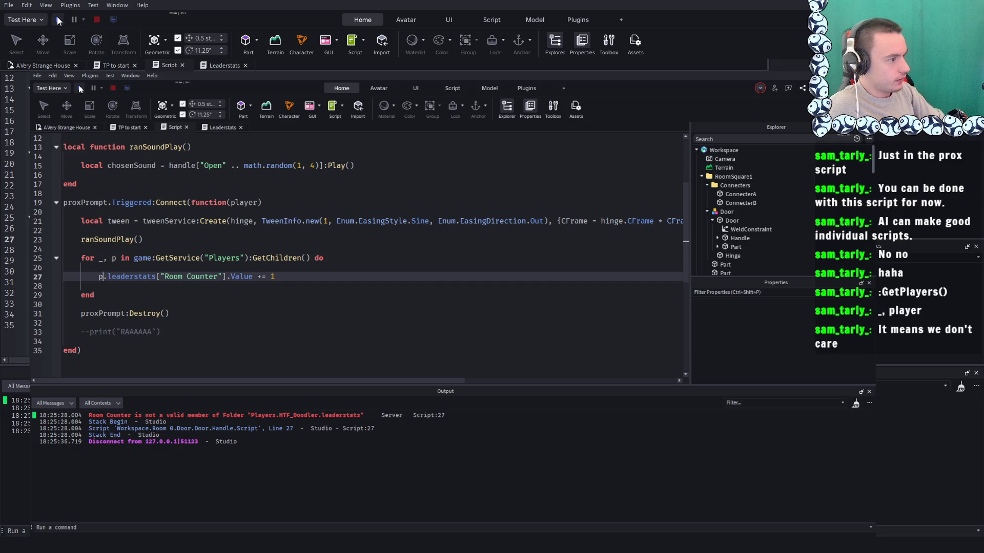
left_click(58, 19)
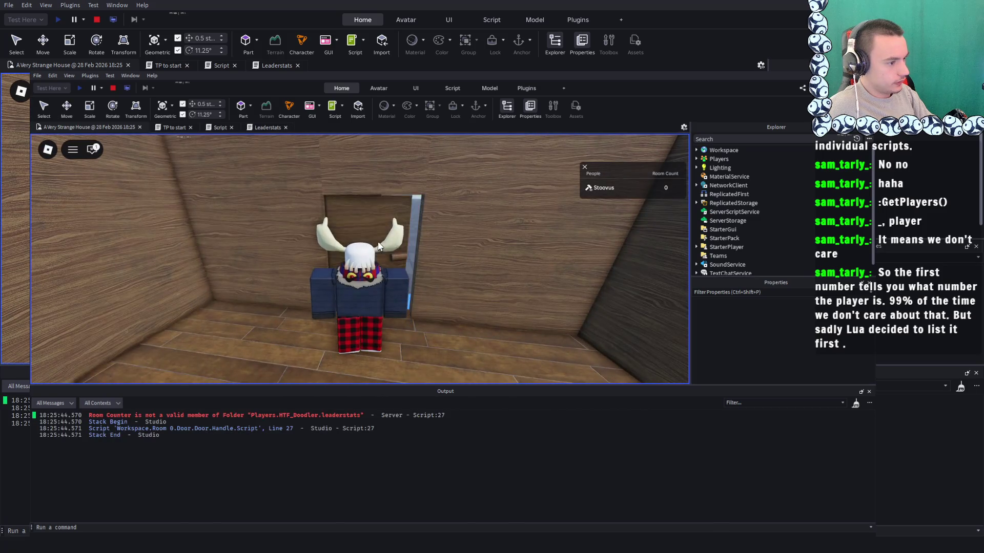
key("a")
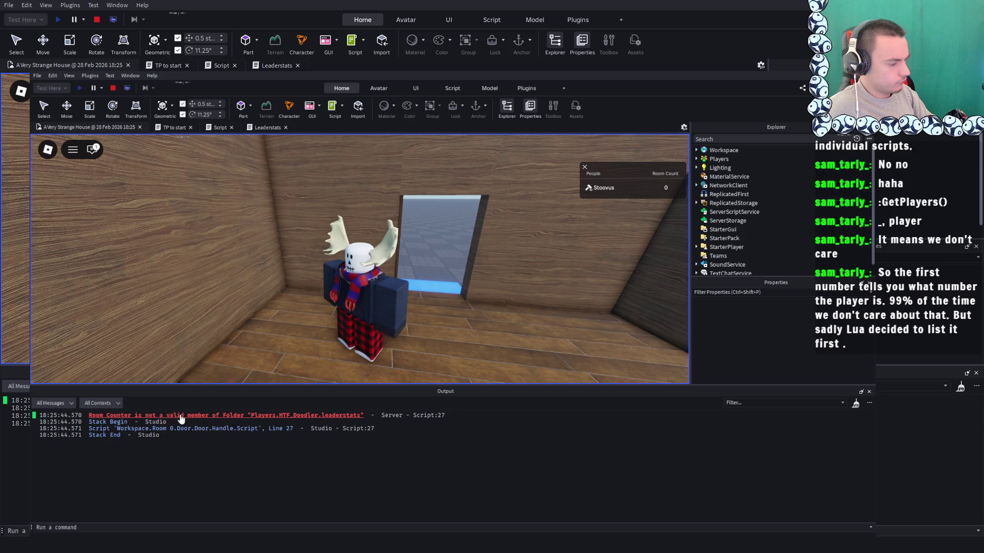
key("s")
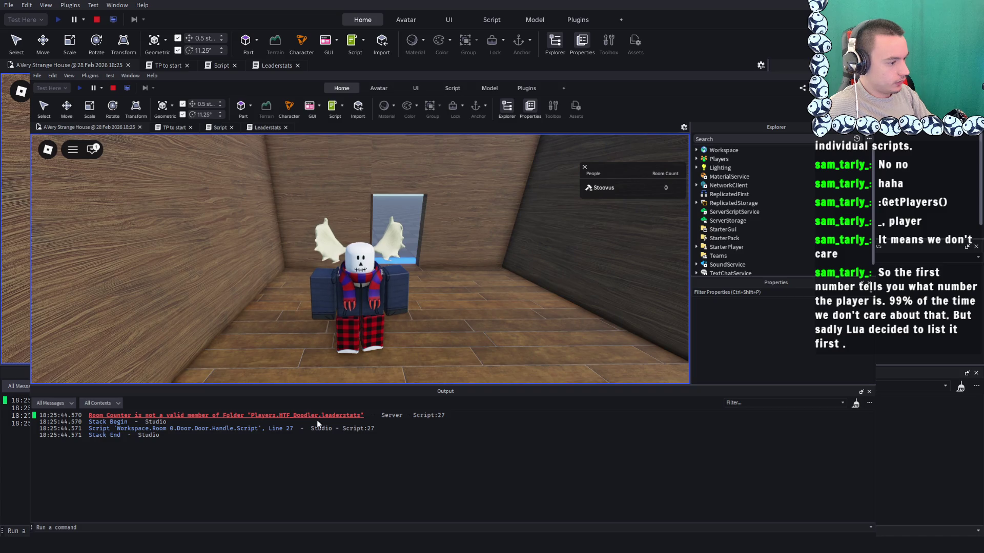
scroll(724, 228, "down", 1)
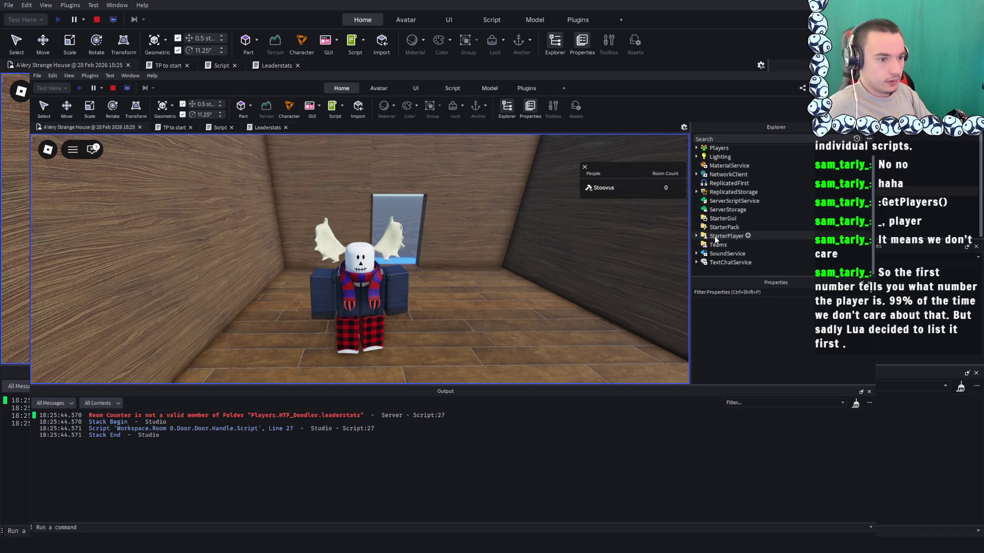
scroll(722, 227, "up", 1)
left_click(696, 159)
Expand the player's leaderstats folder in Explorer and inspect the Room Count stat
left_click(702, 168)
left_click(707, 186)
left_click(738, 195)
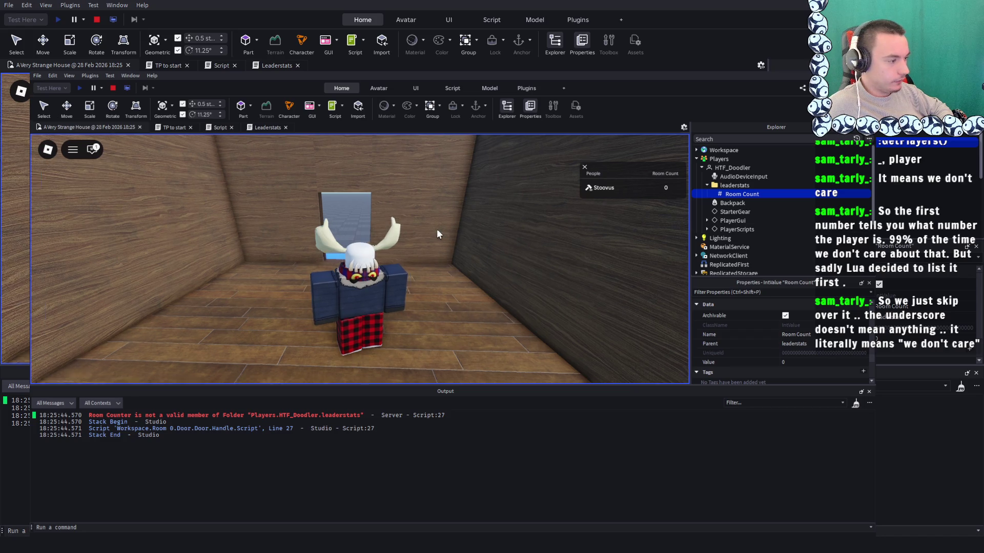
key("Left")
key("w")
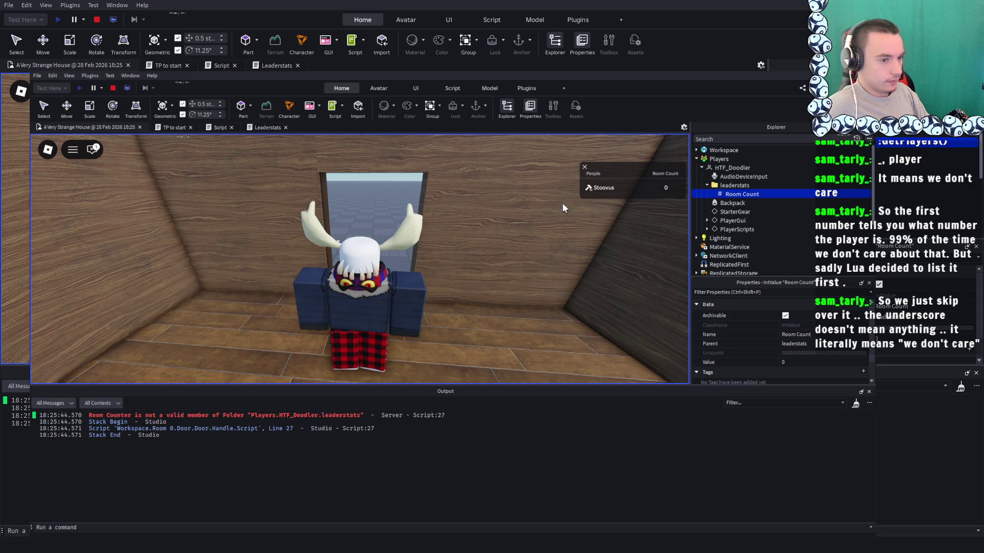
scroll(730, 195, "down", 3)
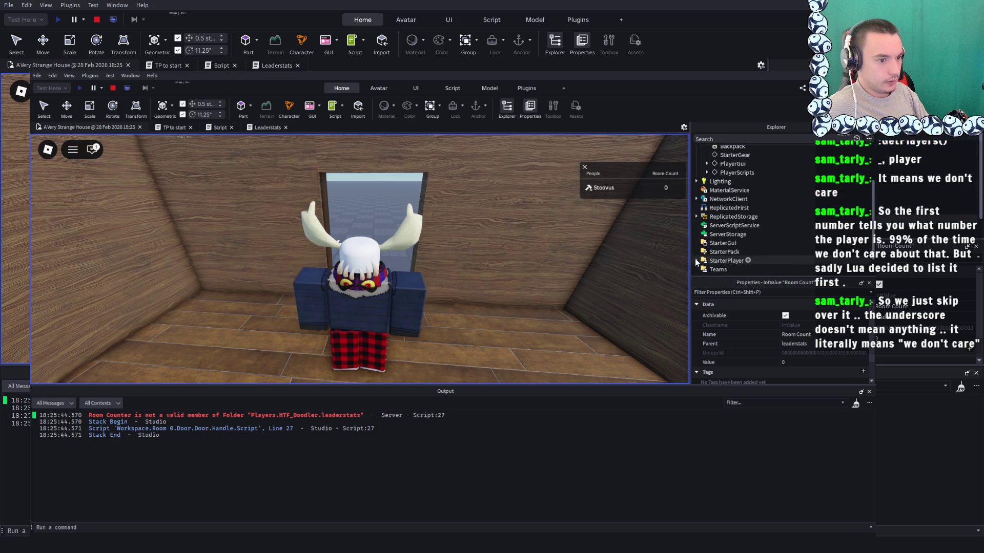
left_click(697, 261)
scroll(707, 246, "down", 2)
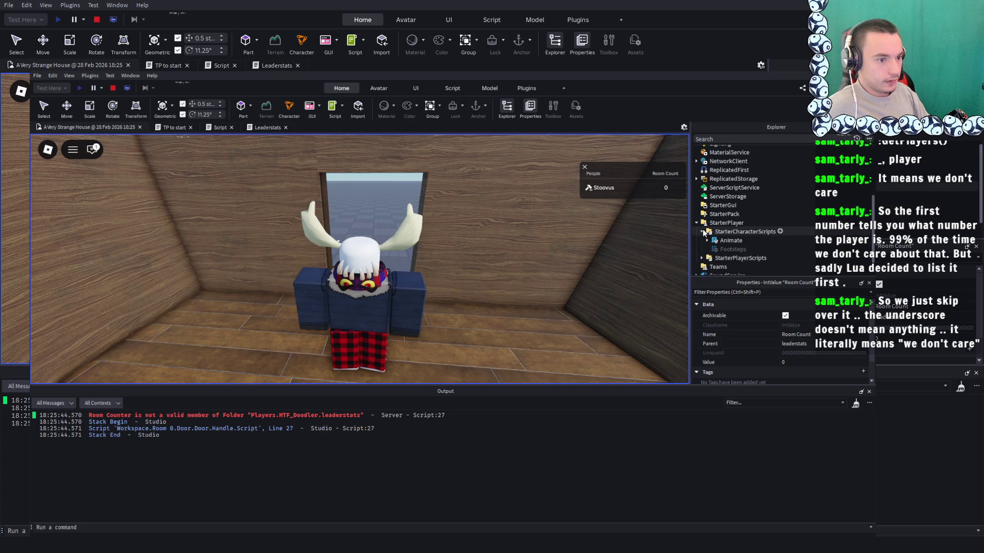
scroll(727, 214, "up", 4)
scroll(727, 213, "up", 1)
Confirm in Properties the stat is named Room Count, then stop and reopen the door script
left_click(732, 167)
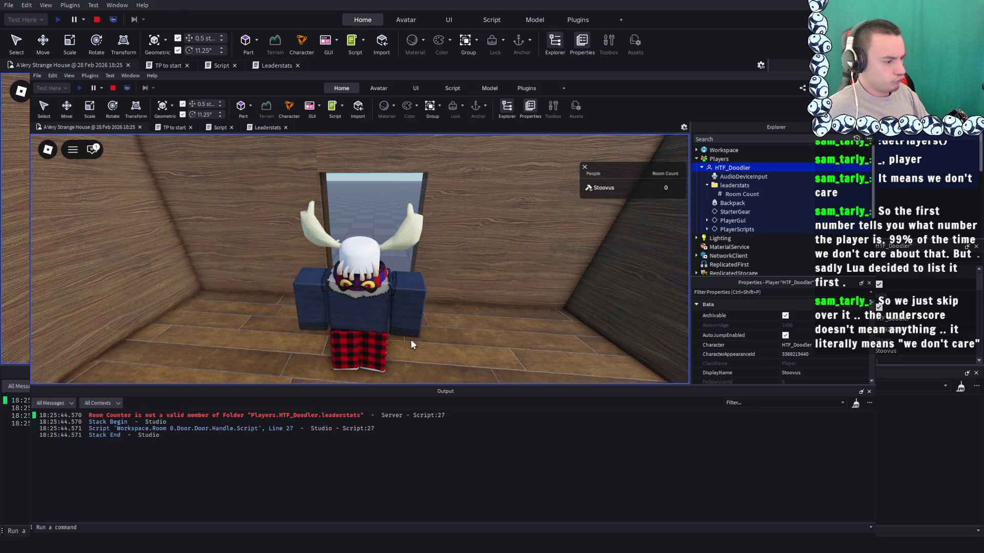
left_click(737, 185)
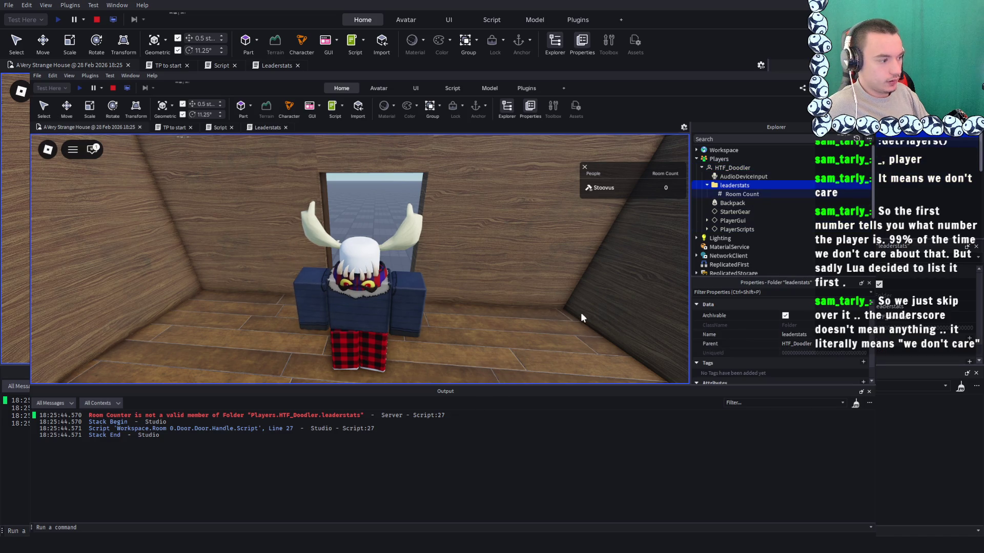
left_click(724, 194)
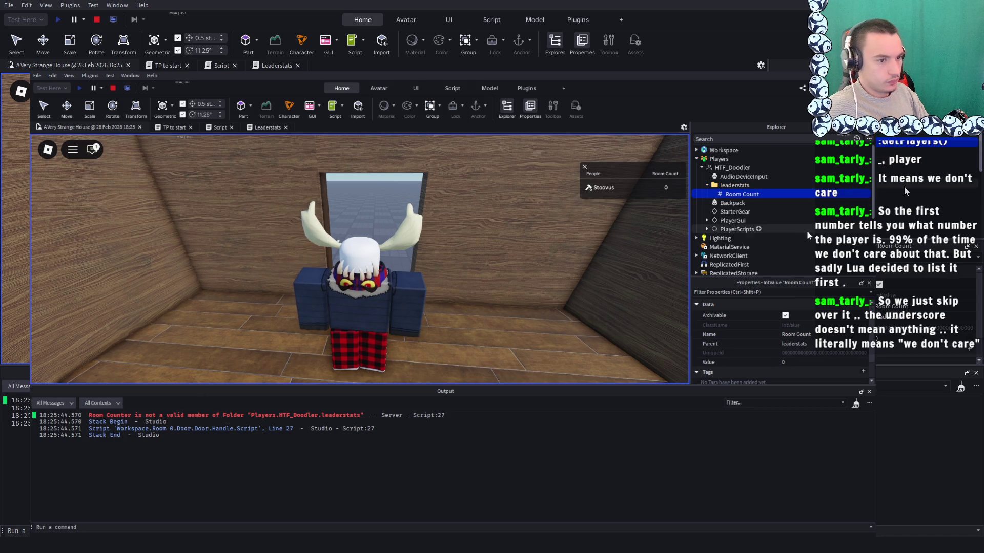
left_click(96, 19)
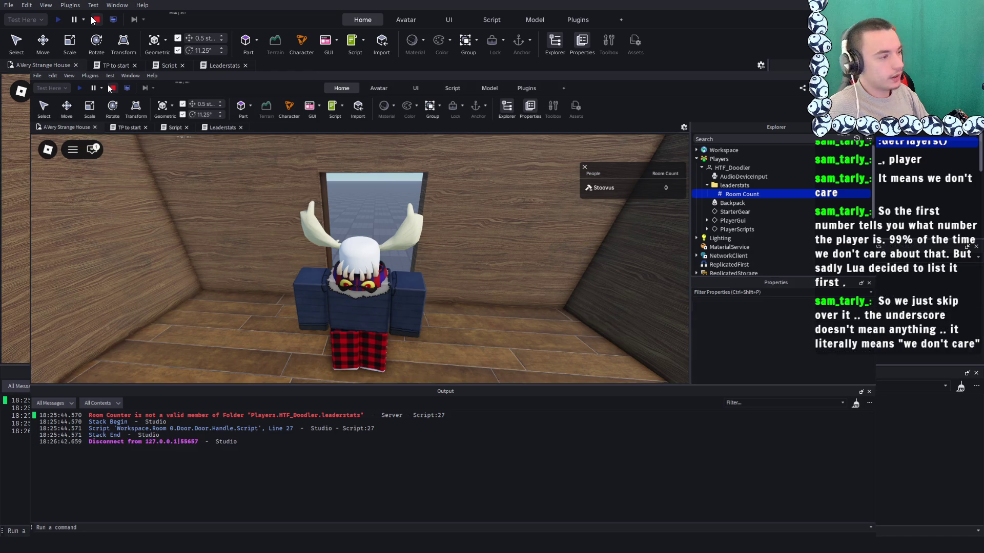
left_click(219, 66)
left_click(178, 67)
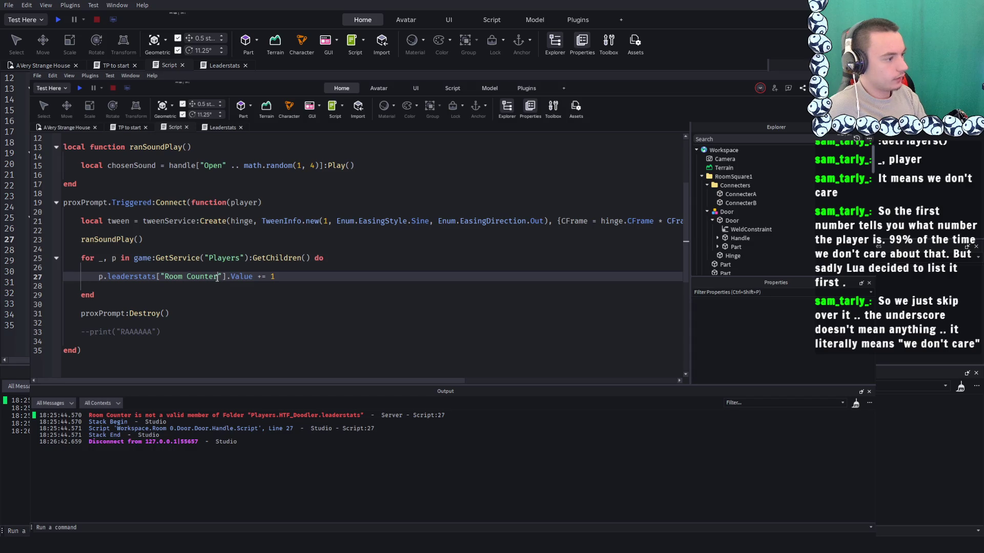
Playtest the fix: open the door with E, walk through, see Room Count reach 1, stop
left_click(59, 19)
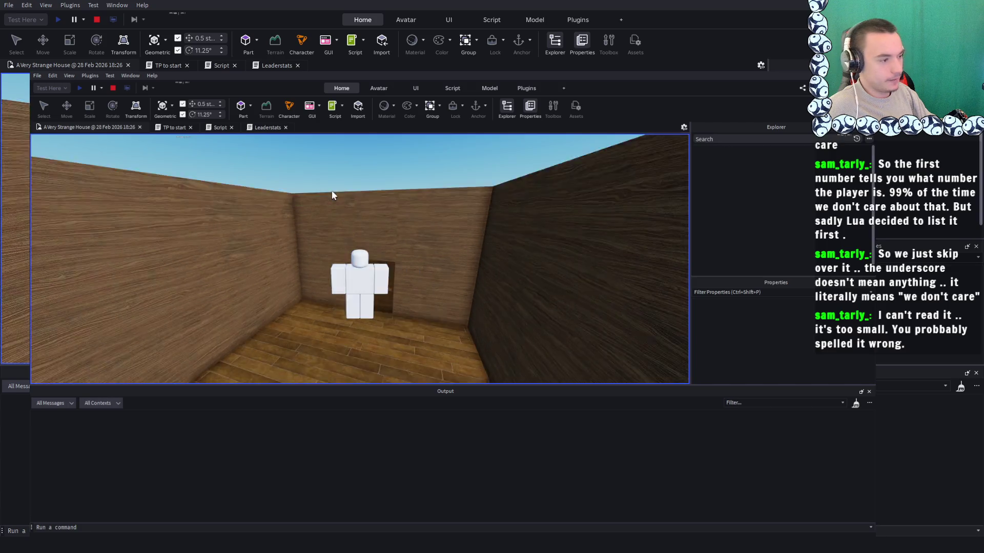
key("e")
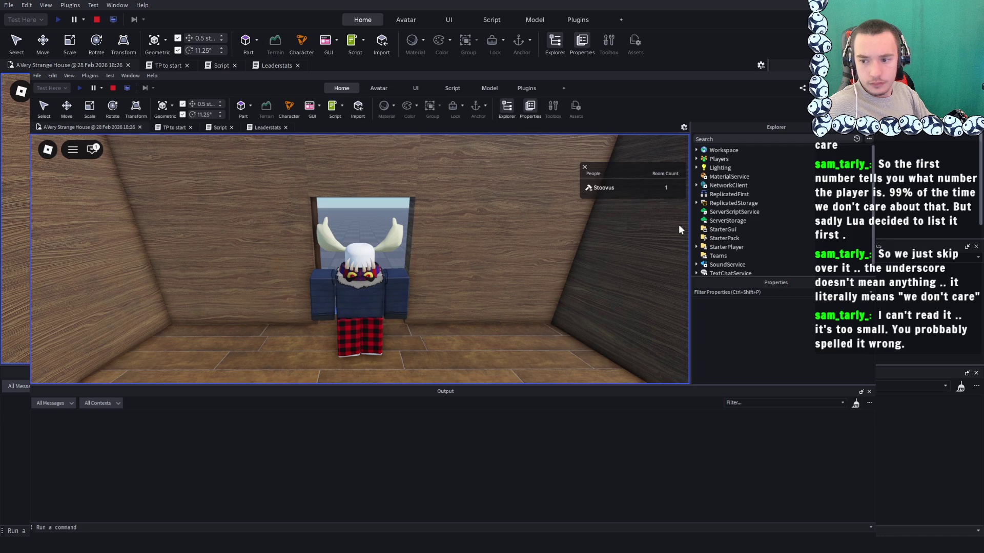
key("w")
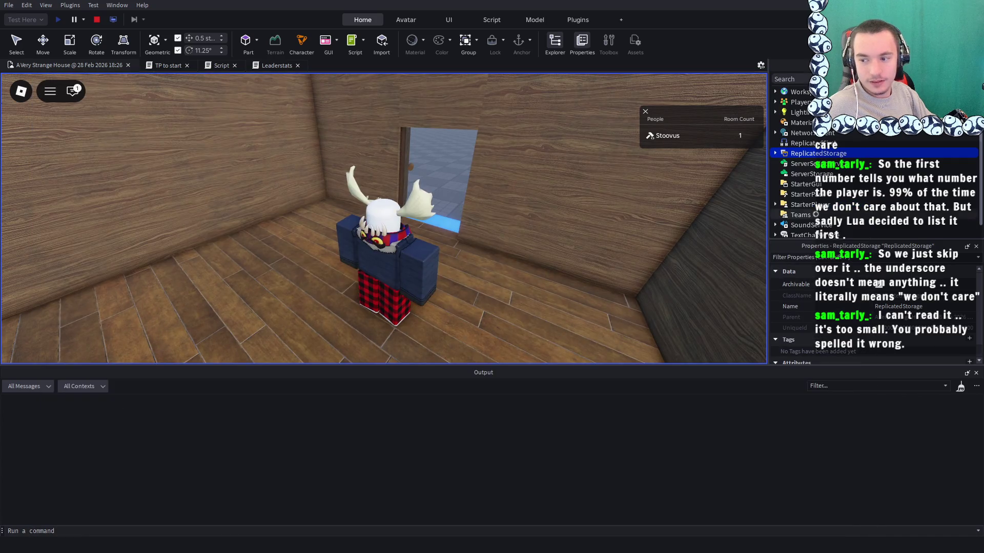
key("w")
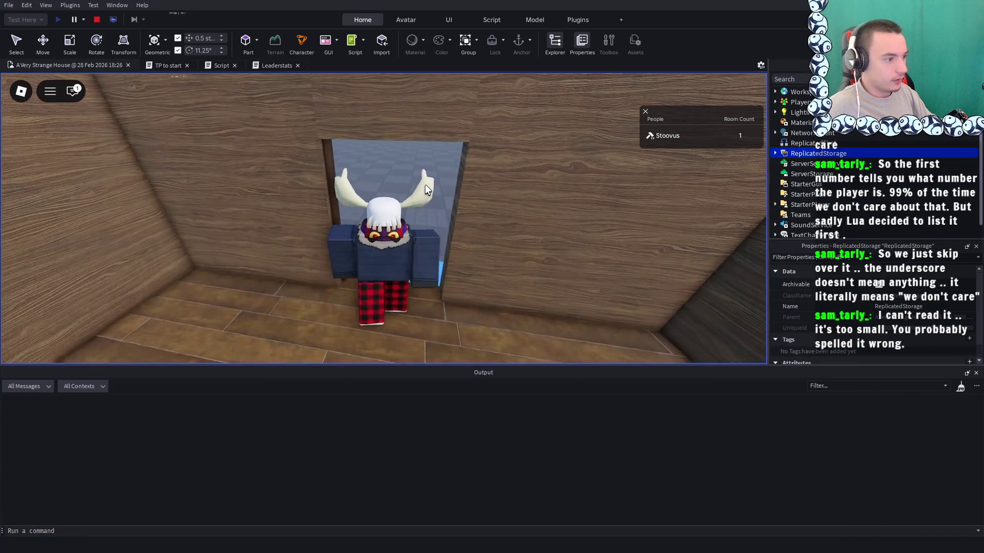
key("w")
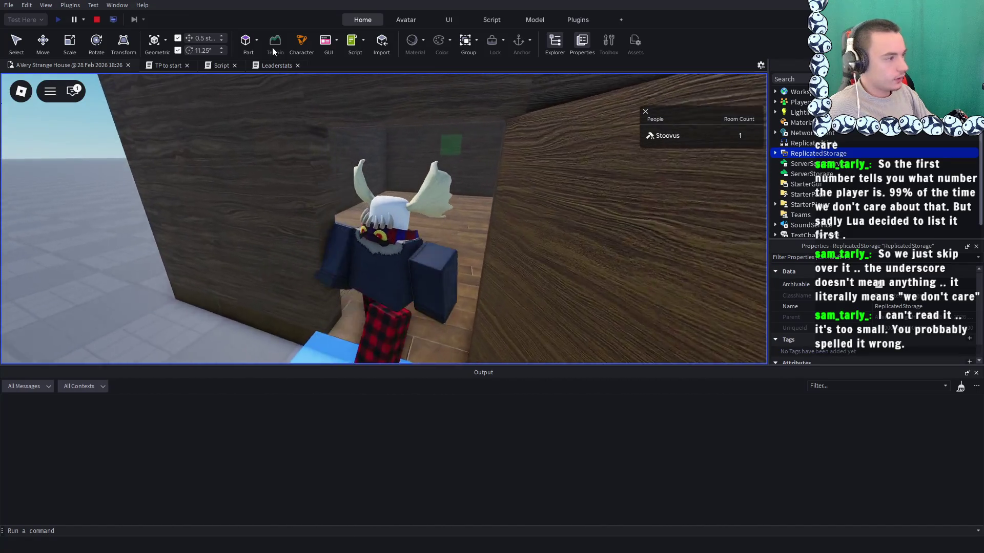
key("shift+F5")
Run another playtest, opening the door and walking through, then stop it
key("s")
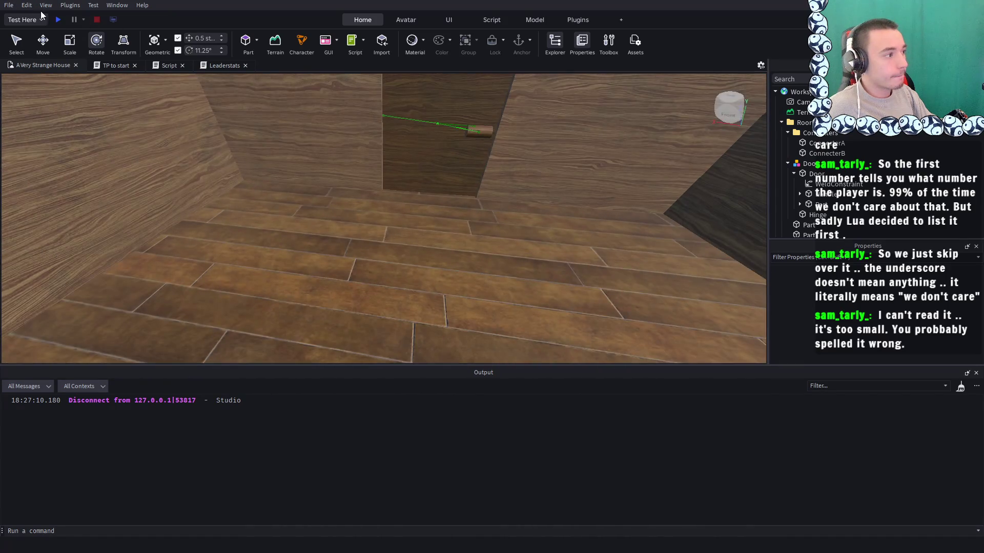
left_click(56, 21)
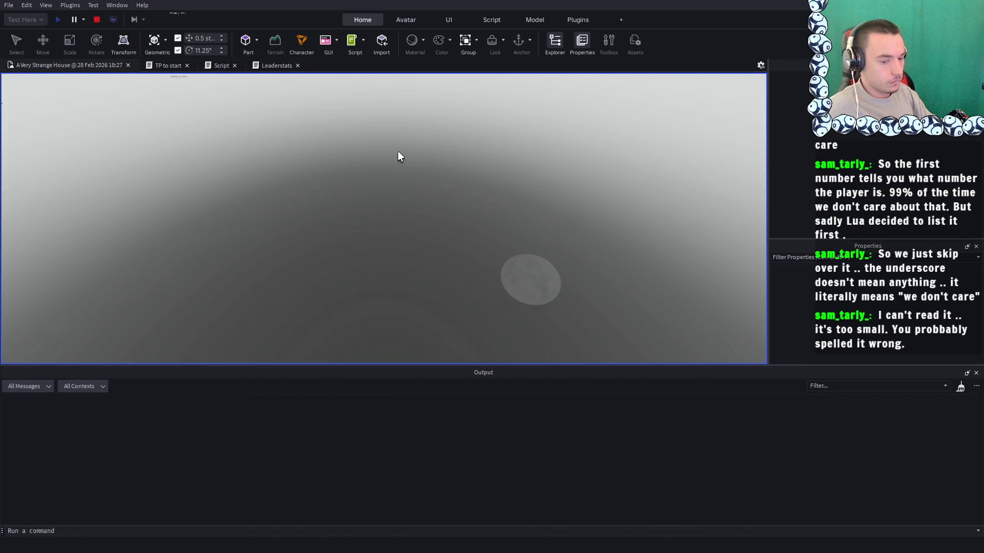
key("e")
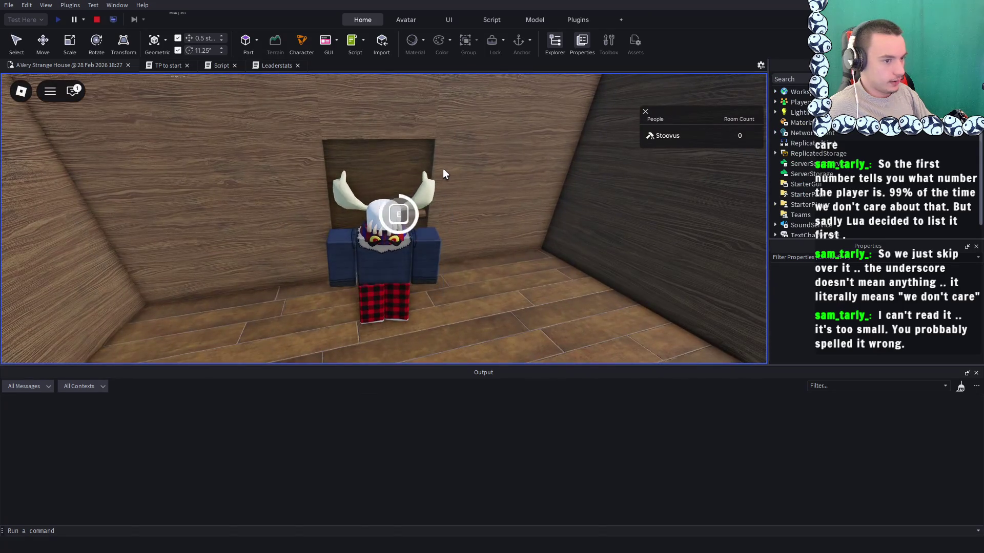
key("w")
left_click(97, 19)
scroll(426, 152, "down", 10)
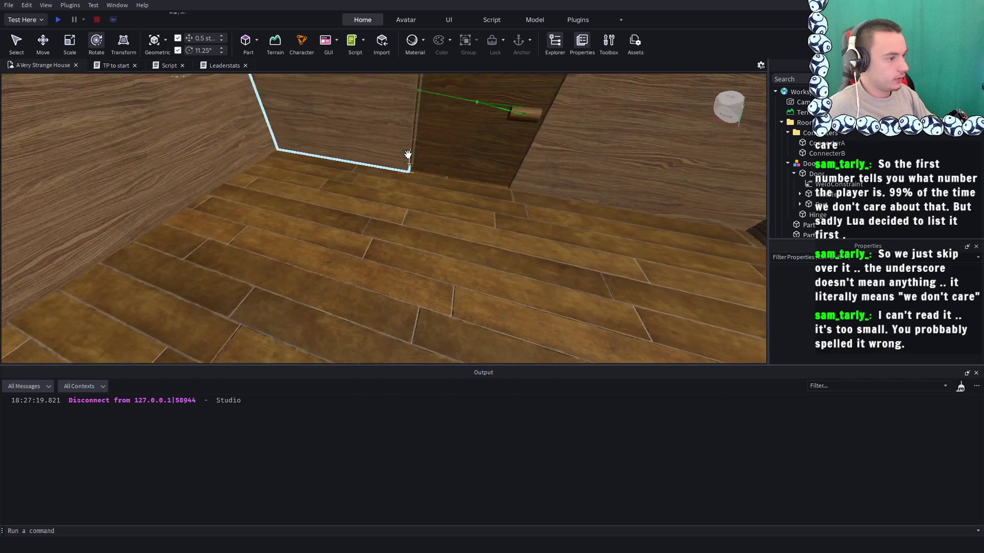
scroll(482, 147, "up", 10)
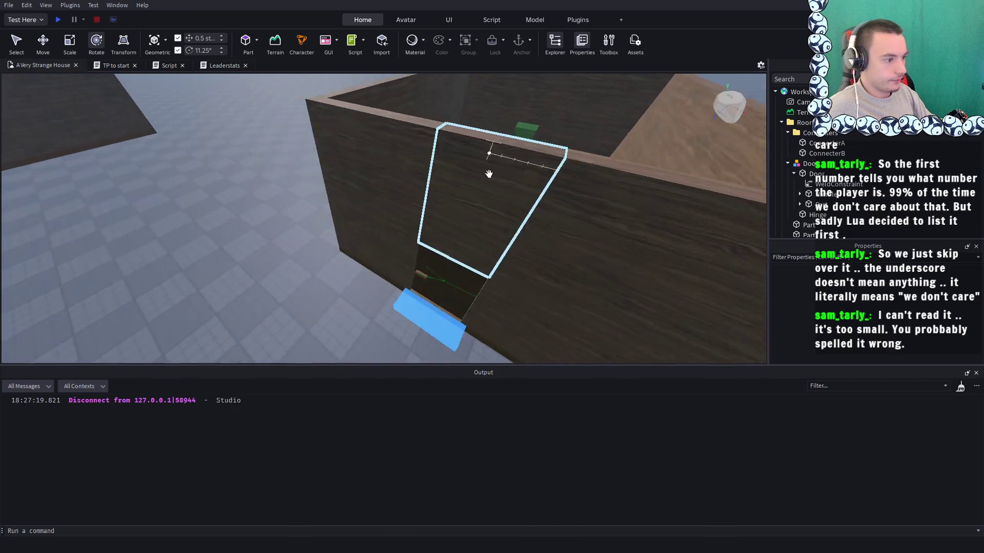
Open the Door's script and delete the commented-out RAAAAAA print line
left_click(434, 274)
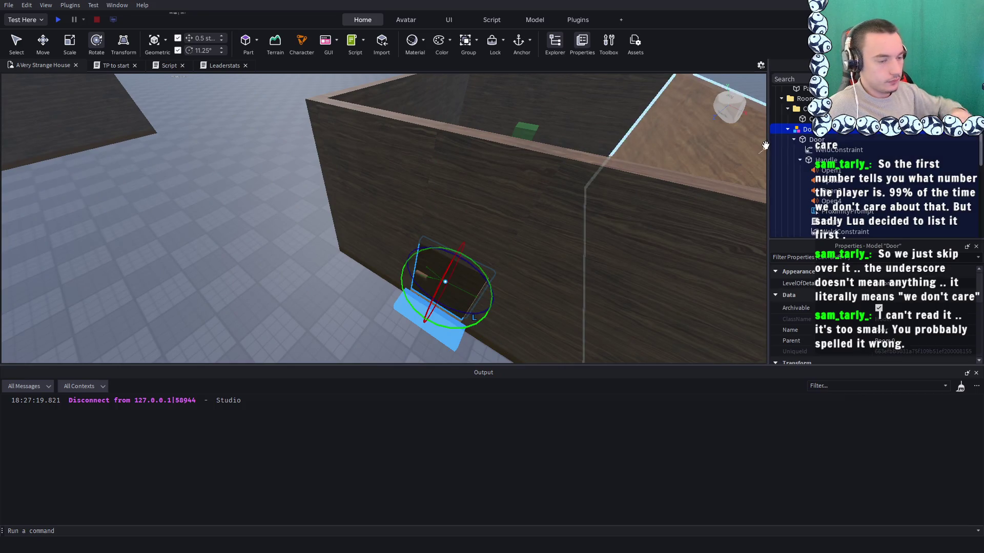
scroll(828, 205, "down", 1)
double_click(829, 199)
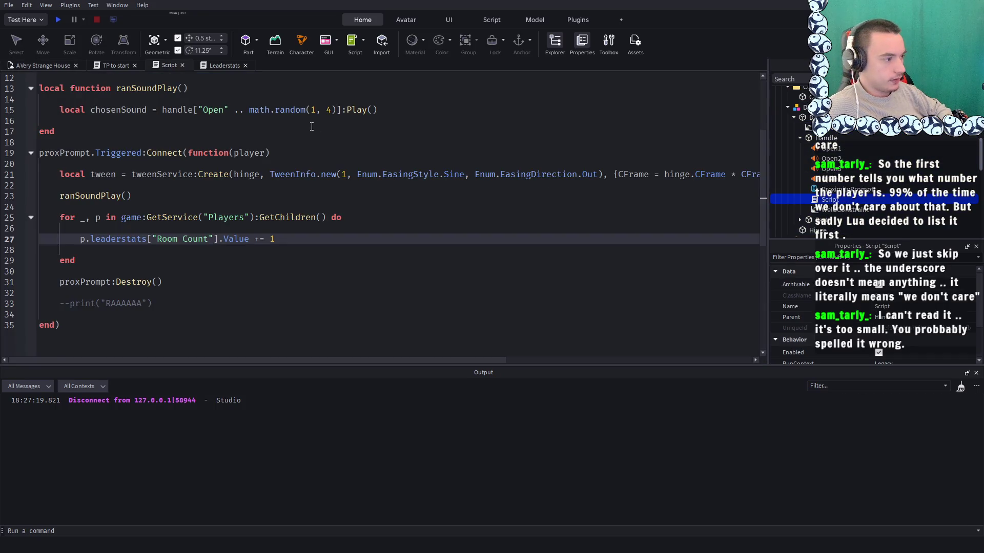
scroll(311, 127, "up", 3)
scroll(161, 230, "down", 5)
left_click(44, 204)
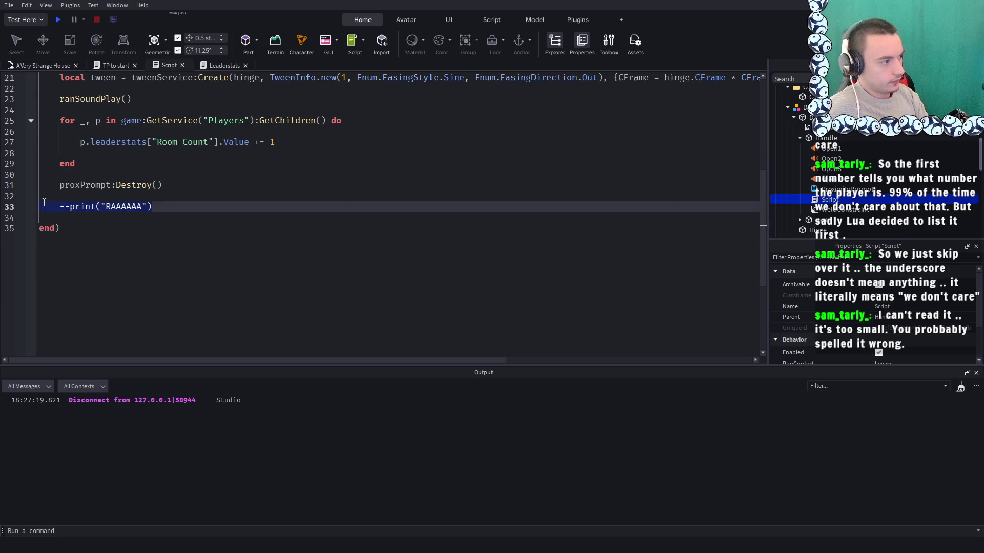
key("BackSpace")
key("BackSpace")
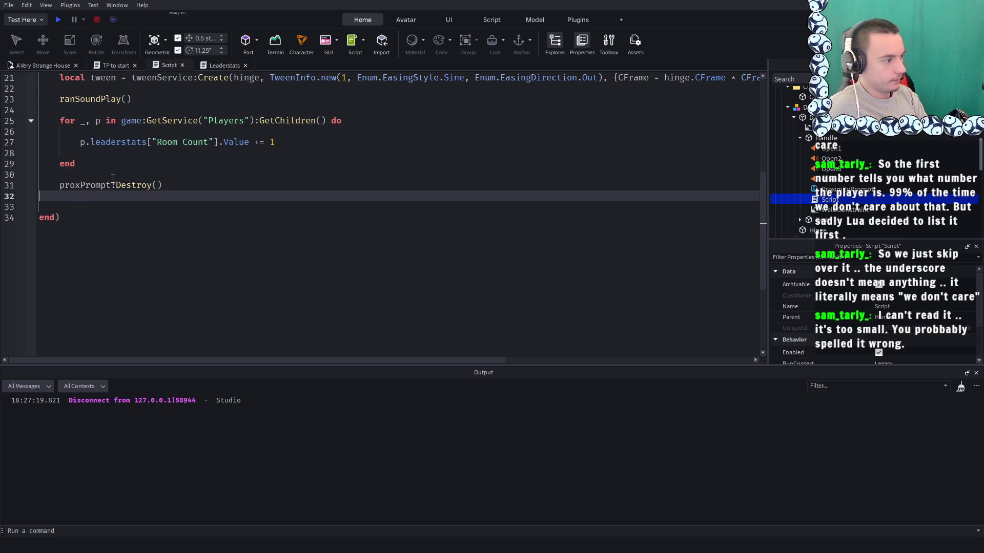
Add two blank lines after the final end) and collapse the Handle node
scroll(112, 179, "up", 7)
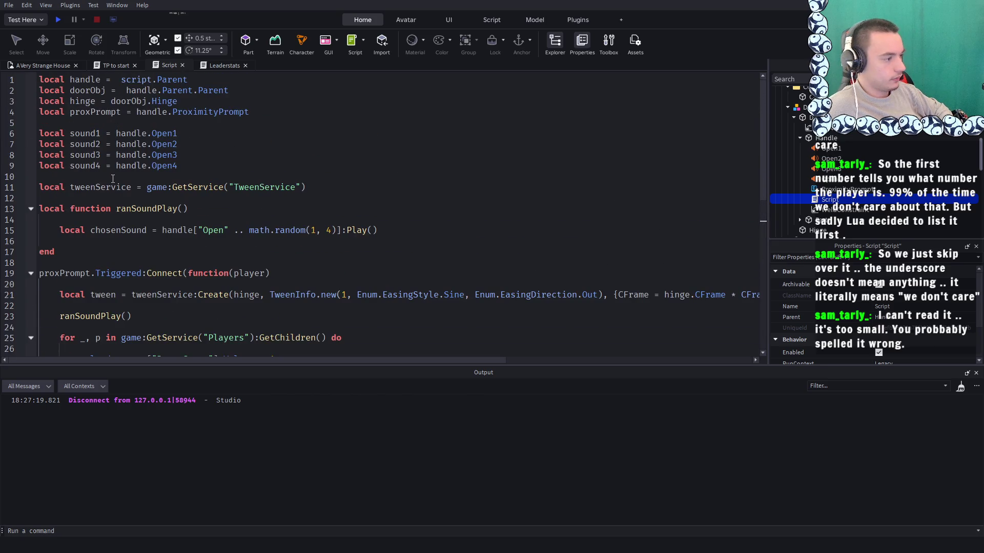
scroll(113, 178, "down", 5)
left_click(94, 267)
key("Return")
key("Return")
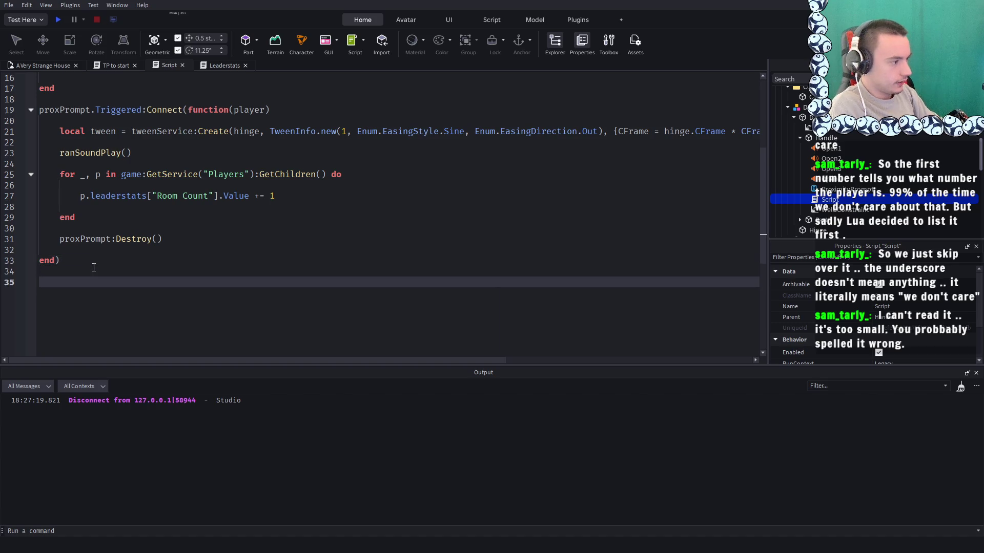
left_click(799, 138)
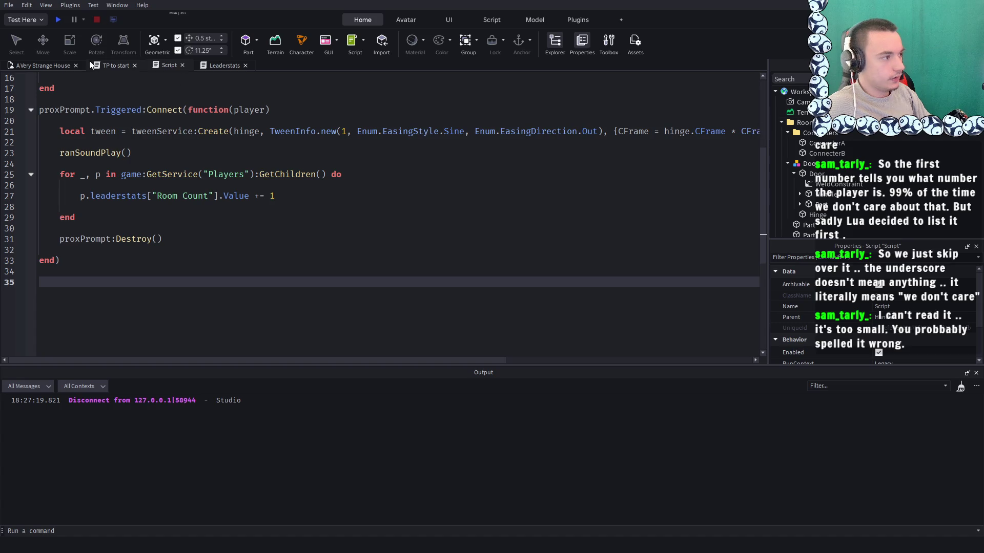
left_click(39, 65)
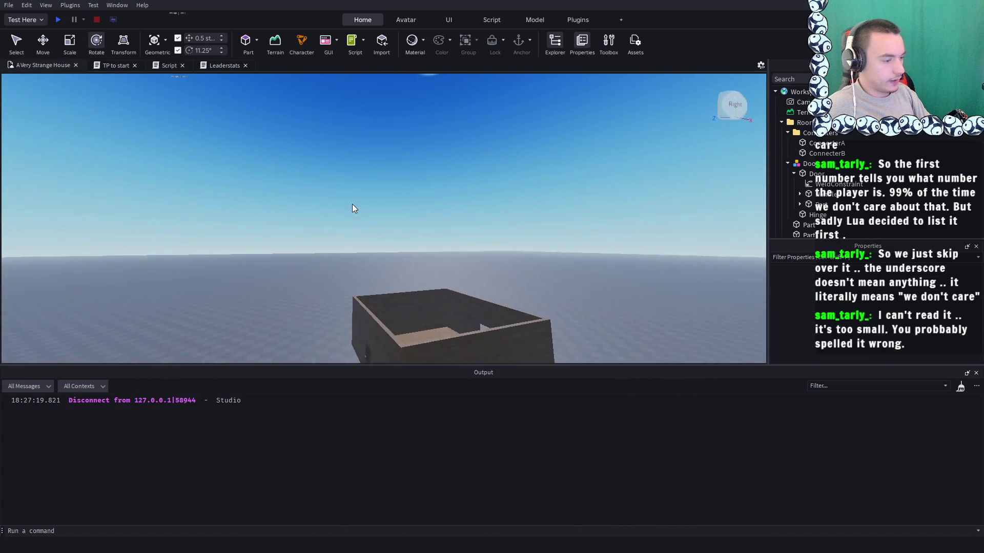
Select and frame the RoomSquare1 folder, then slide it 52 studs along the X axis
left_click(441, 318)
key("f")
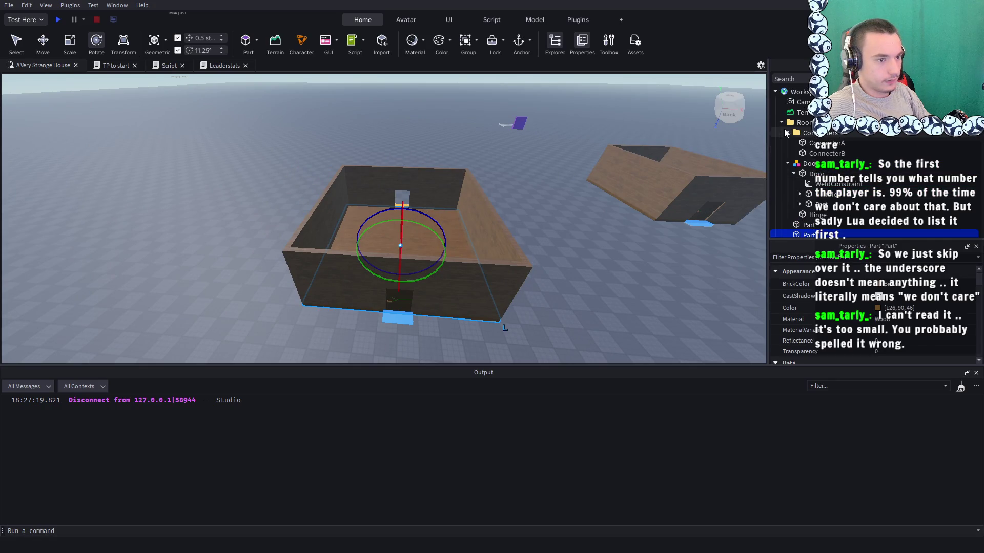
left_click(781, 122)
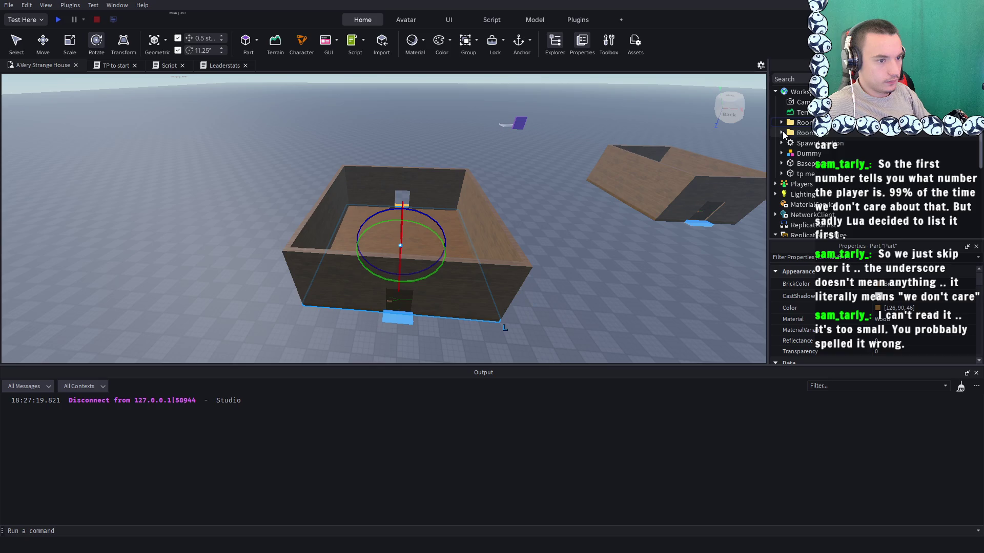
double_click(799, 122)
key("f")
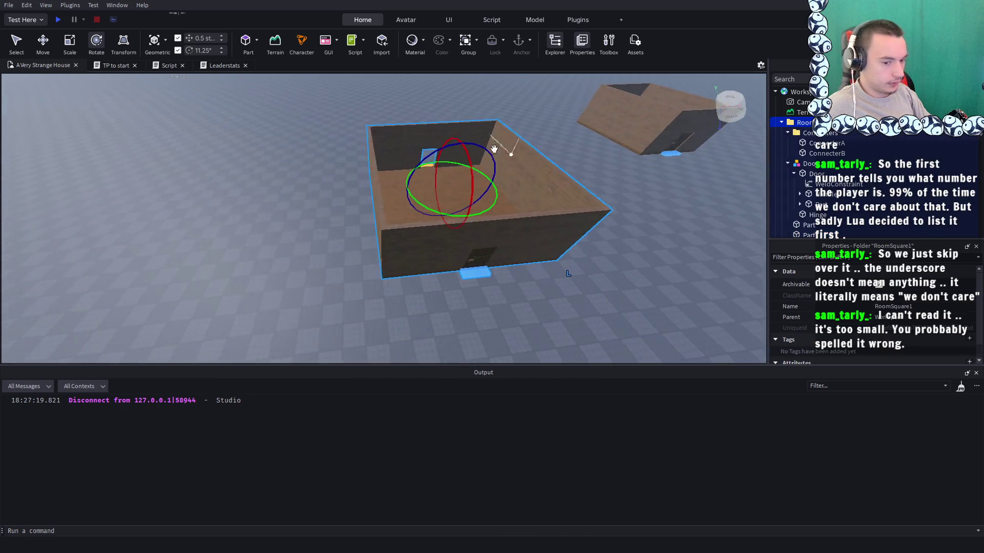
key("ctrl+2")
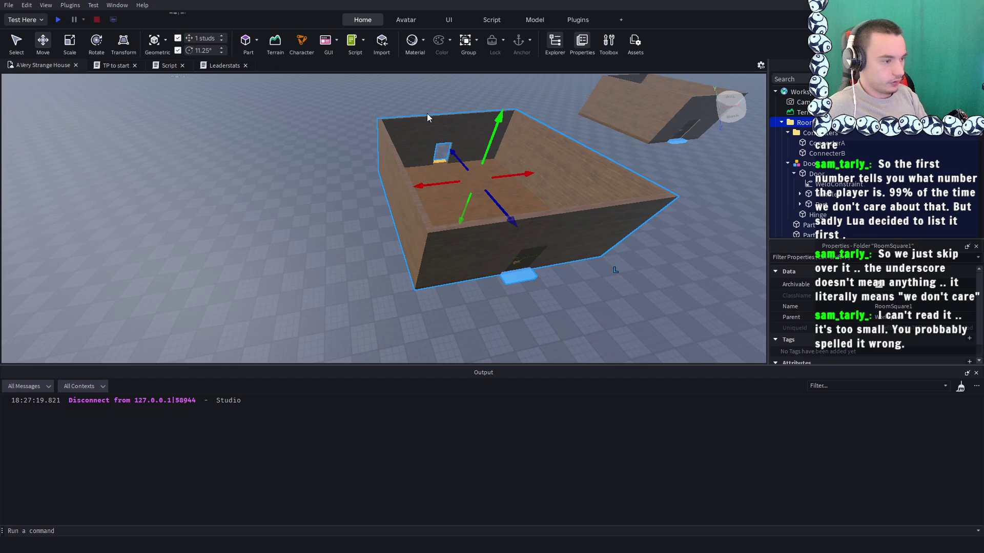
mouse_move(421, 178)
left_mouse_down()
mouse_move(391, 195)
mouse_move(246, 212)
left_mouse_up()
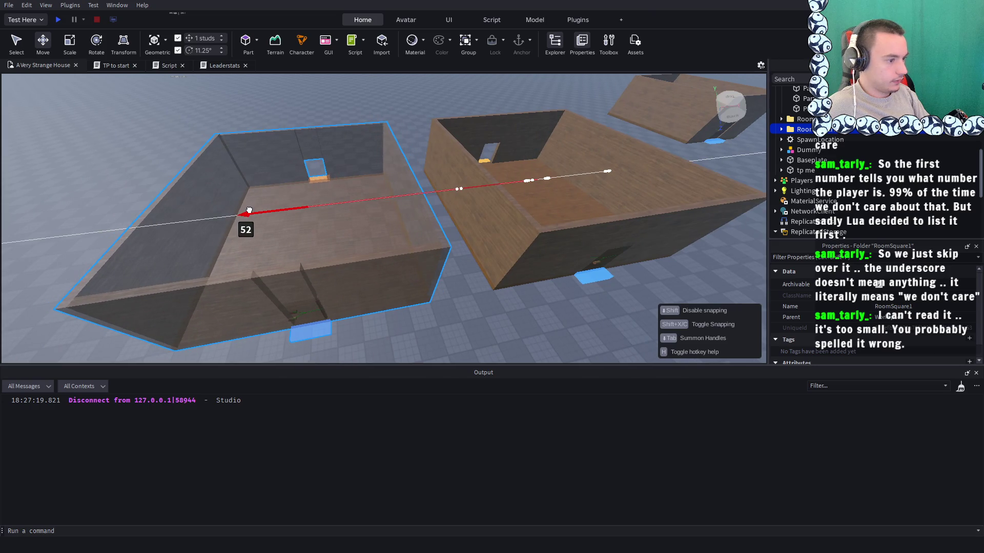
key("f")
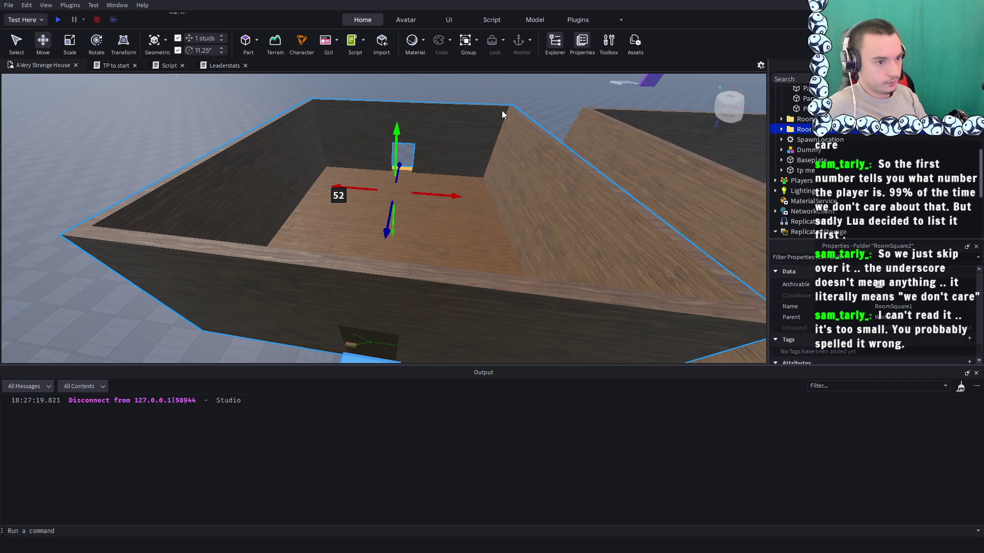
scroll(402, 132, "up", 5)
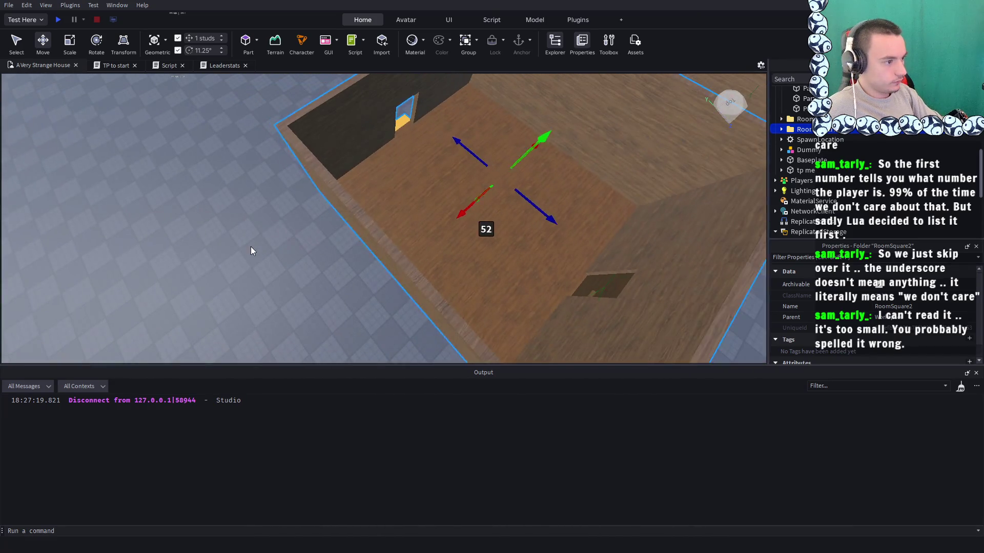
Shorten two of the room's walls with the Scale tool, to 31 and 28 studs
left_click(70, 44)
left_click(316, 155)
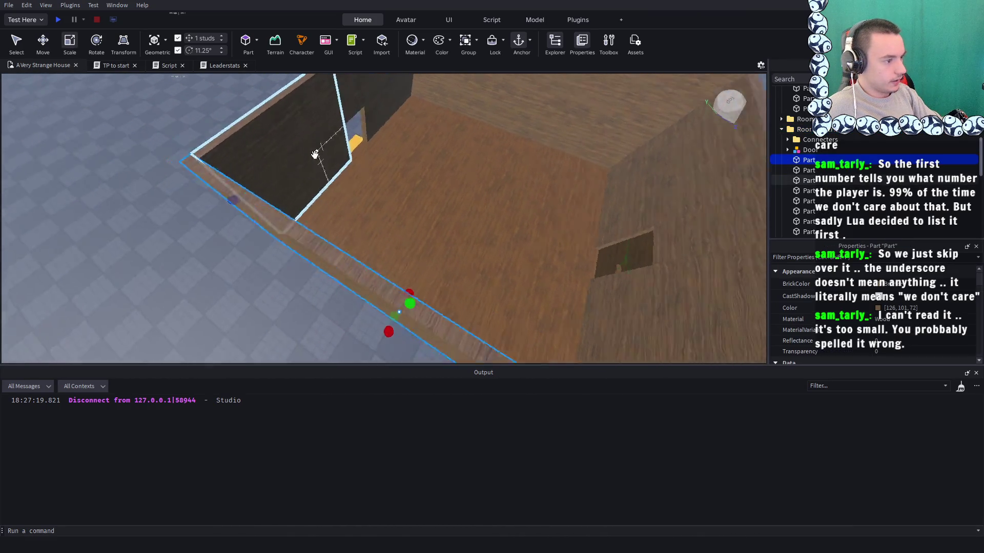
scroll(316, 155, "down", 5)
left_click_drag(493, 198, 429, 199)
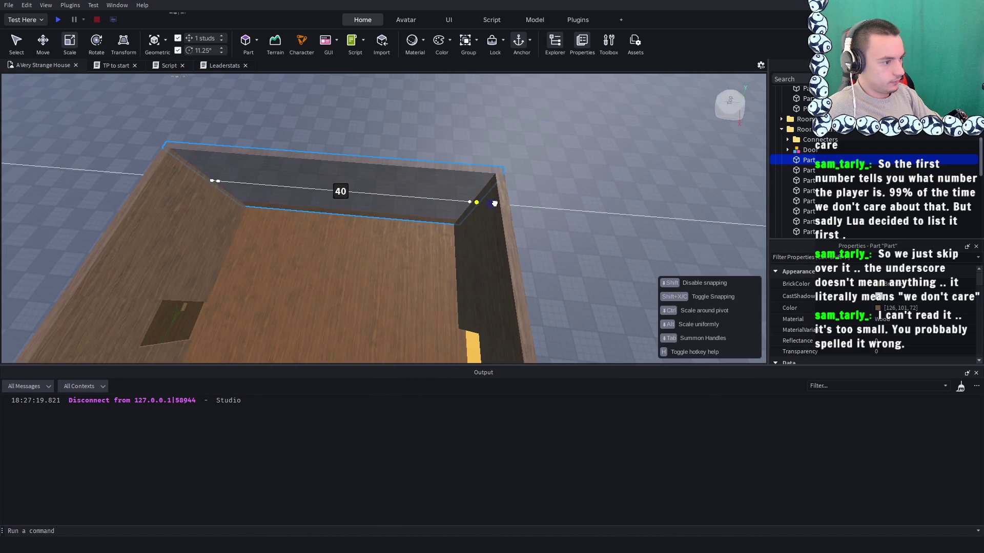
scroll(468, 193, "up", 3)
left_click_drag(491, 205, 471, 179)
scroll(501, 176, "down", 4)
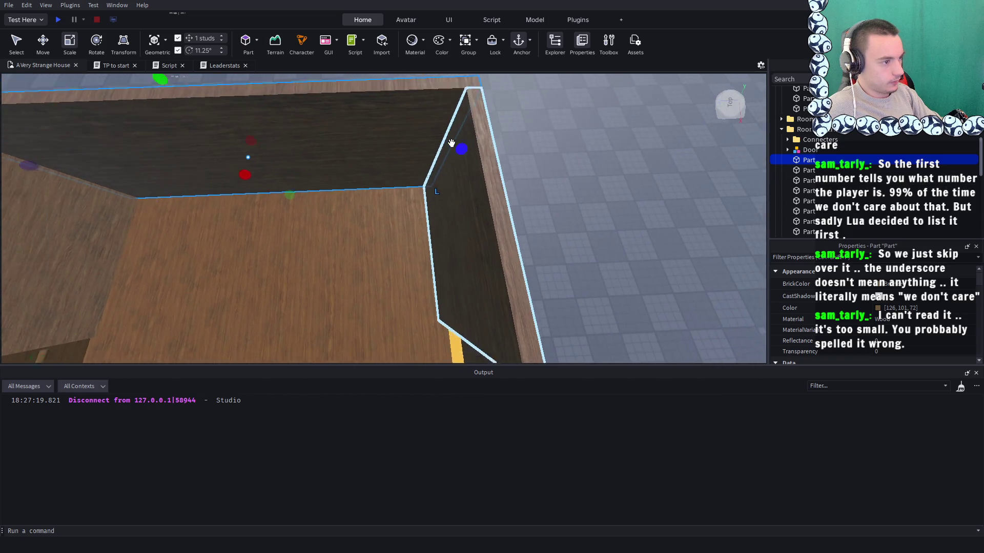
scroll(410, 172, "up", 5)
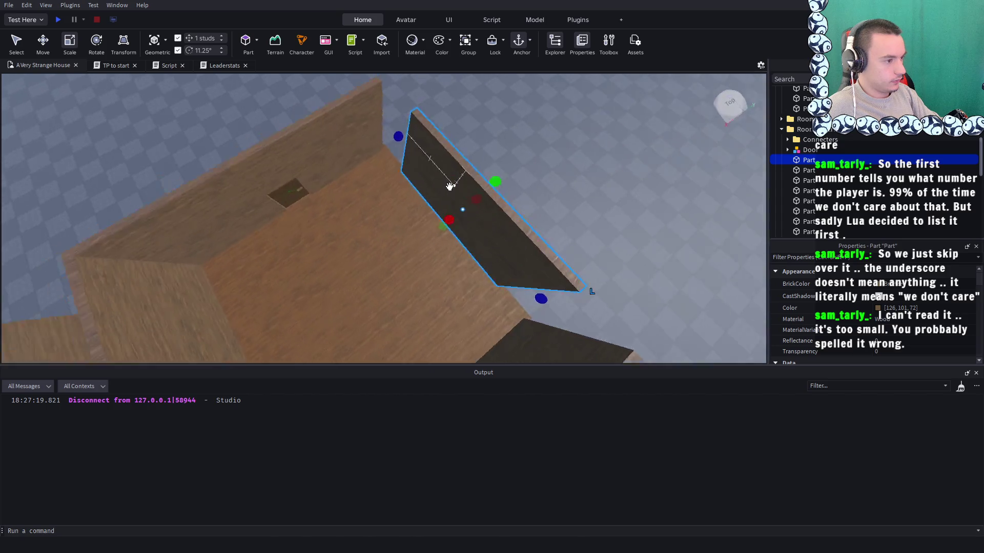
scroll(411, 170, "down", 5)
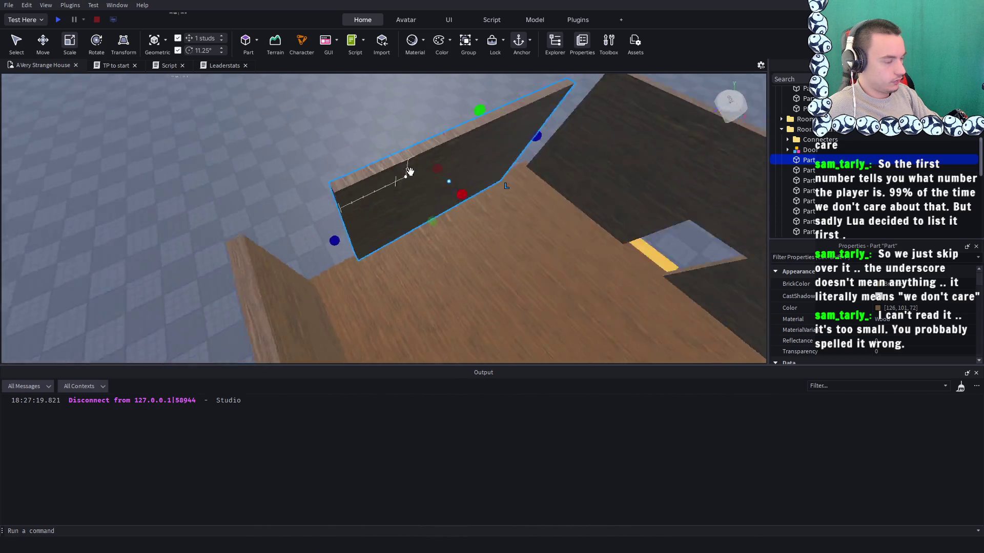
left_click(439, 159)
scroll(468, 165, "up", 3)
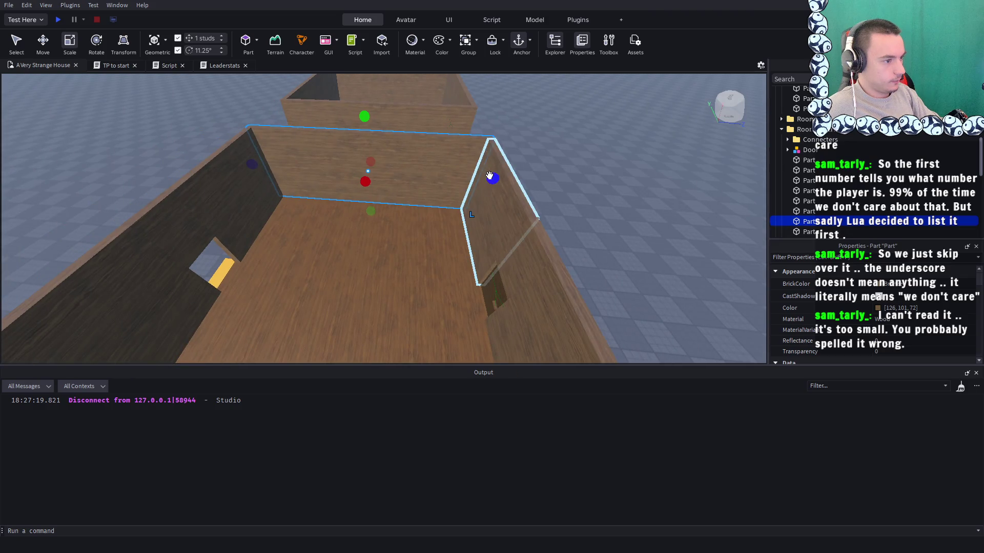
left_click_drag(489, 177, 445, 176)
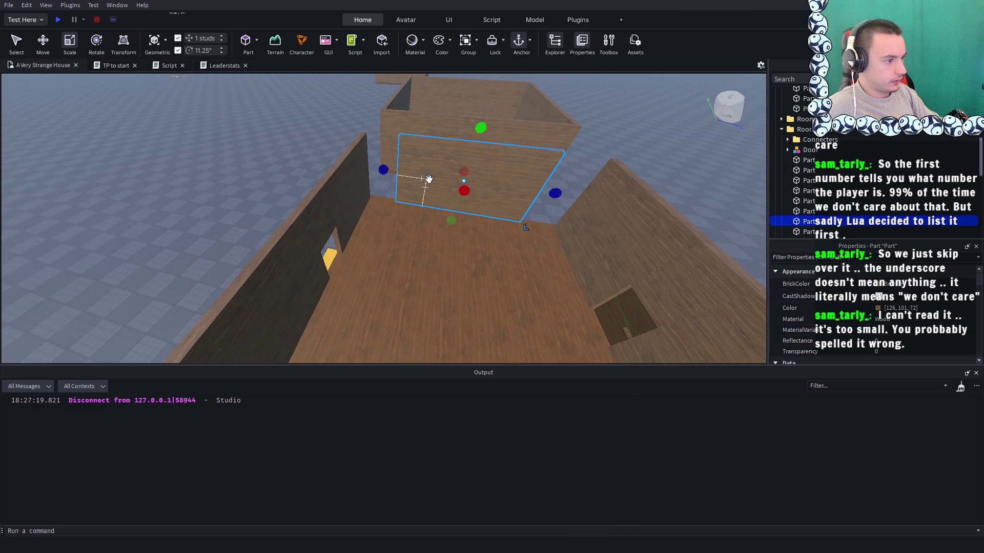
Duplicate the 28-stud wall, lower the copy into the room and scale it to 13 studs
key("ctrl+d")
mouse_move(448, 129)
left_mouse_down()
mouse_move(391, 232)
mouse_move(400, 226)
left_mouse_up()
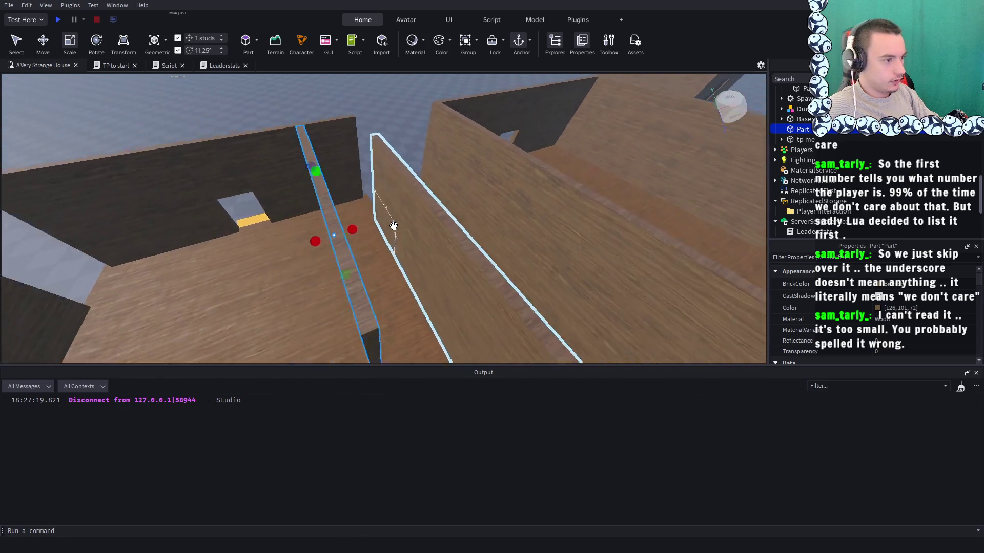
mouse_move(421, 322)
left_mouse_down()
mouse_move(394, 211)
mouse_move(400, 222)
mouse_move(391, 219)
left_mouse_up()
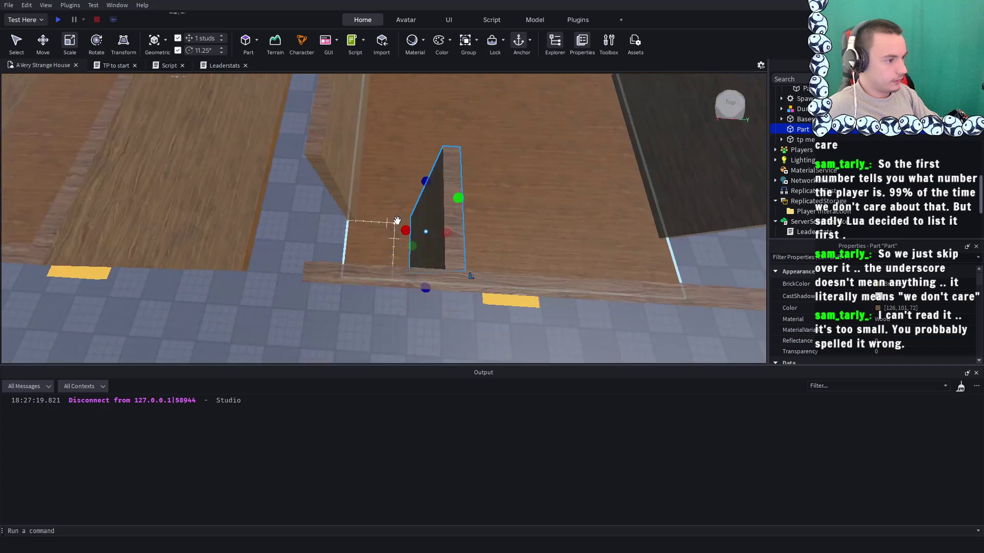
Duplicate the 13-stud piece, rotate it 67.5°, and shift the thin board 4 studs along X
key("ctrl+d")
mouse_move(462, 270)
left_mouse_down()
mouse_move(486, 200)
mouse_move(472, 183)
left_mouse_up()
left_click(43, 42)
left_click(412, 230)
left_click(401, 226)
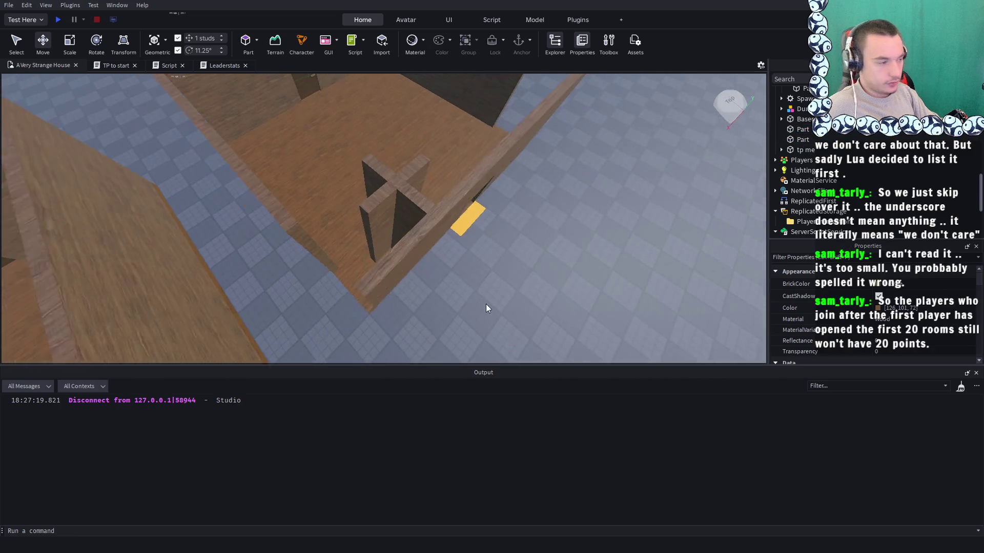
scroll(371, 215, "up", 5)
mouse_move(420, 215)
left_mouse_down()
mouse_move(378, 219)
mouse_move(424, 202)
mouse_move(401, 208)
mouse_move(463, 221)
mouse_move(450, 198)
mouse_move(438, 200)
mouse_move(471, 215)
mouse_move(406, 240)
mouse_move(418, 240)
mouse_move(369, 218)
mouse_move(444, 217)
left_mouse_up()
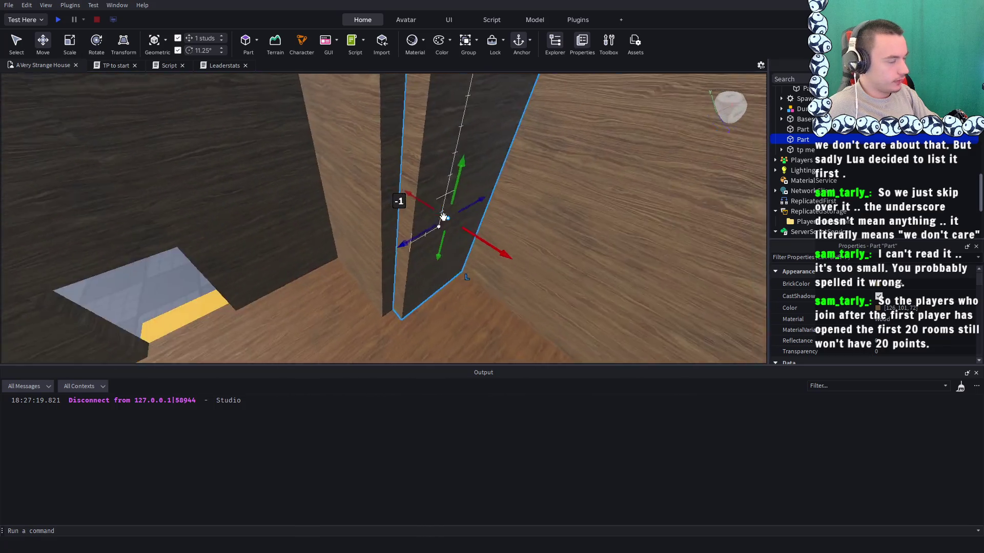
scroll(443, 217, "down", 5)
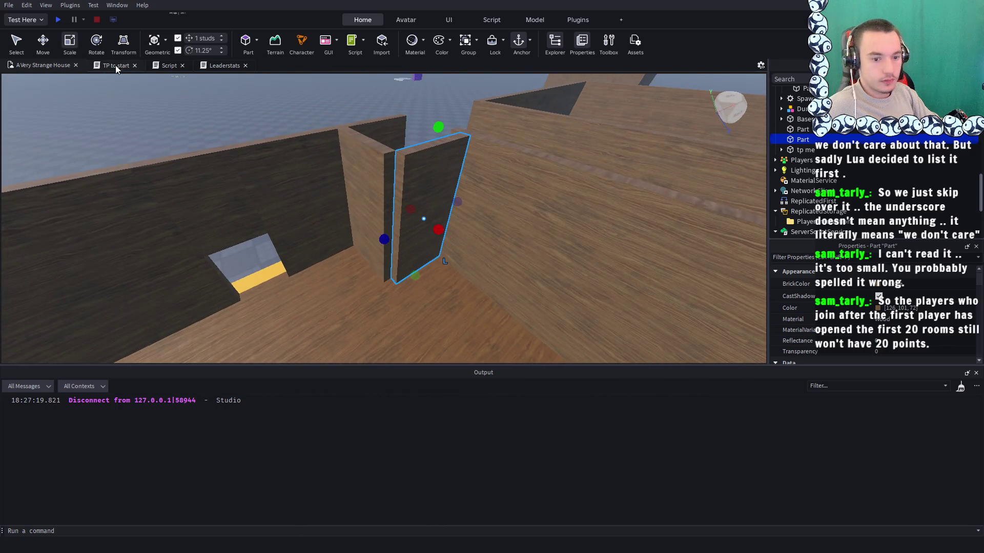
Adjust the part's depth and narrow it to 10.5 studs wide
left_click_drag(384, 239, 376, 243)
scroll(410, 169, "down", 3)
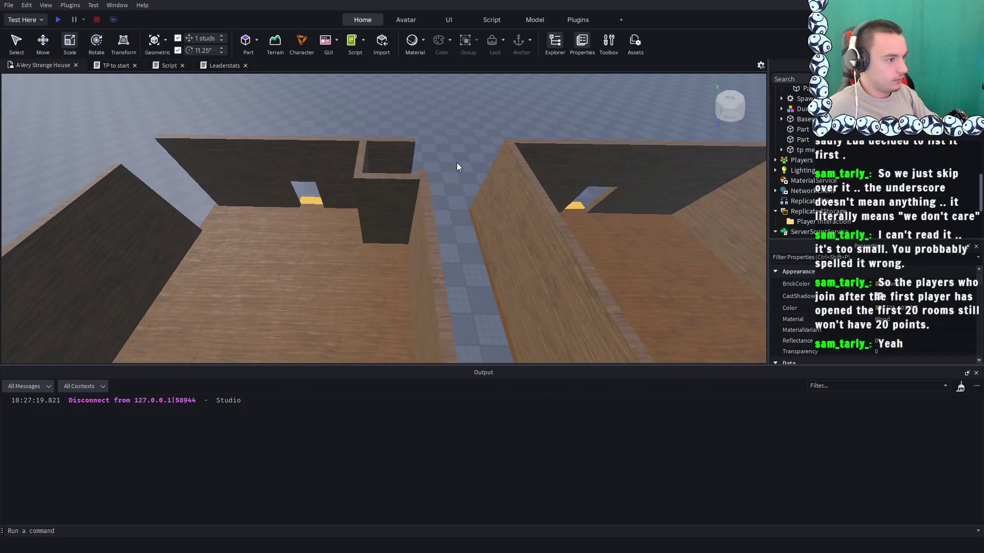
left_click_drag(423, 174, 388, 171)
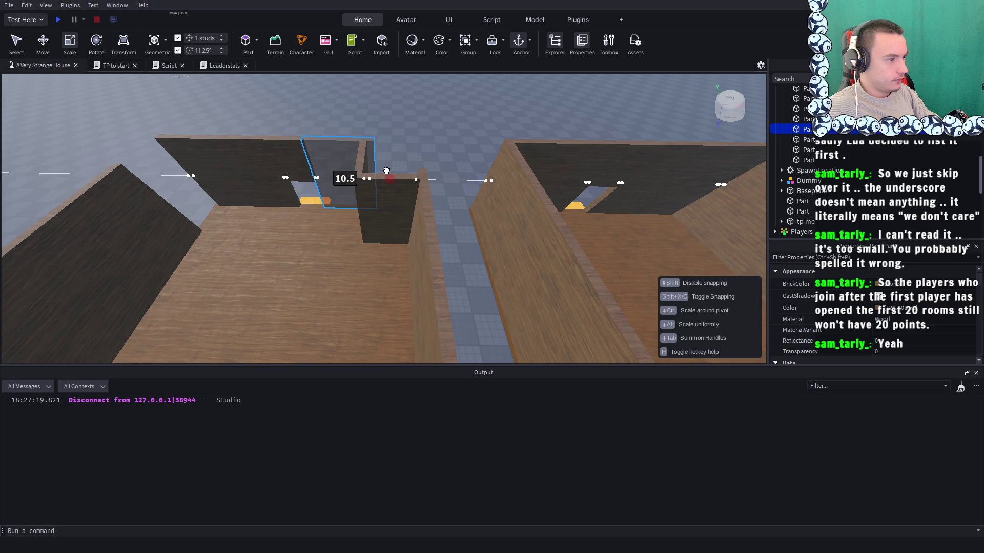
scroll(408, 146, "down", 5)
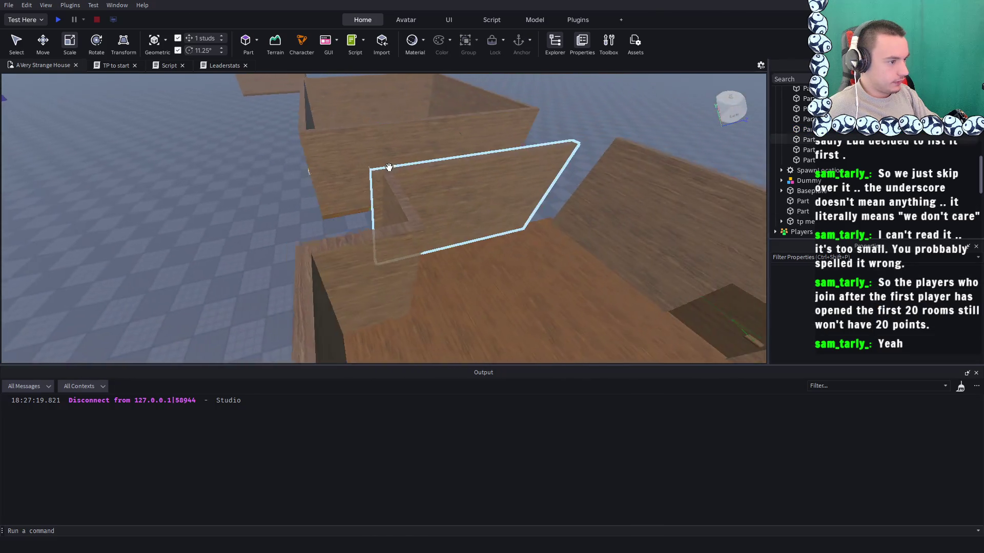
left_click(398, 179)
scroll(399, 176, "down", 5)
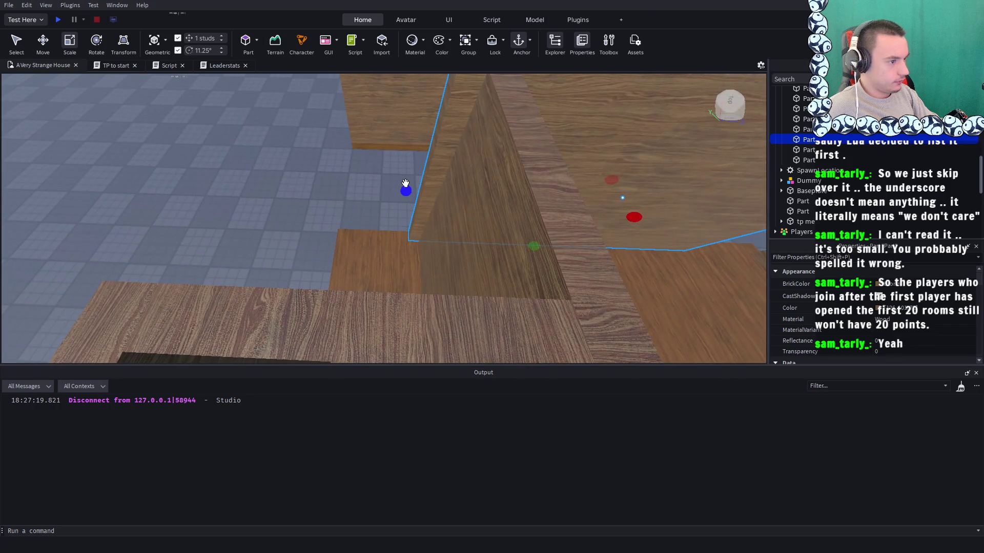
left_click(275, 180)
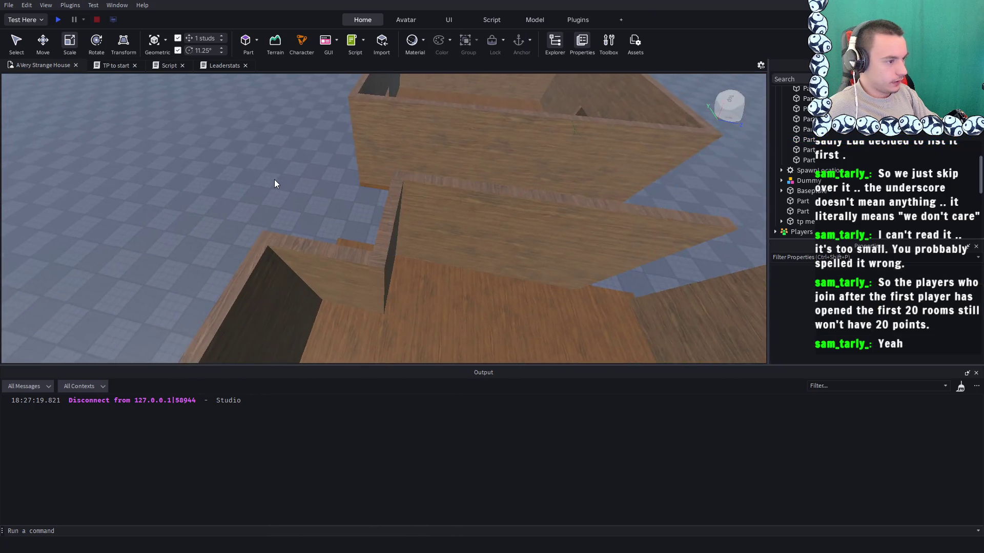
Duplicate the wall panel parts and place the copies inside the room
scroll(274, 180, "up", 5)
scroll(273, 179, "down", 10)
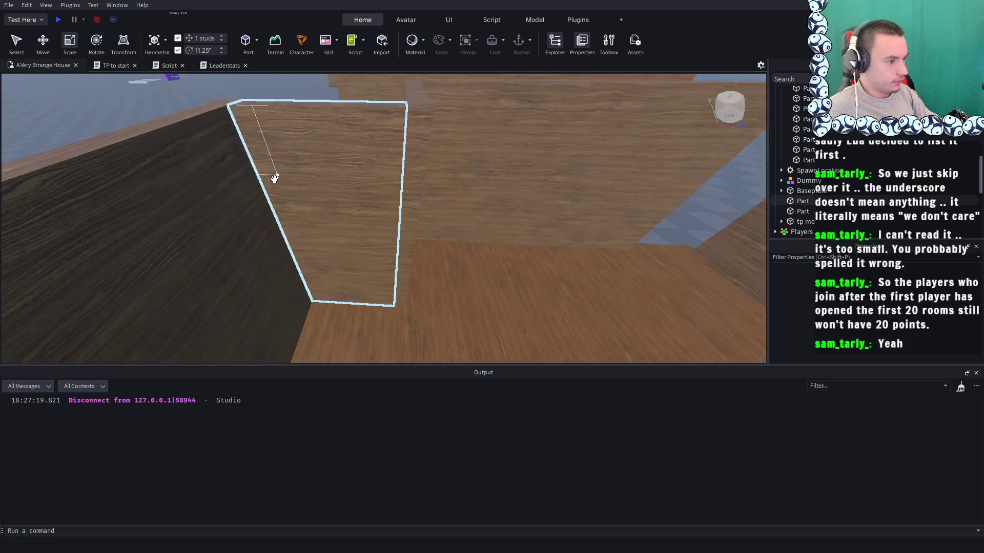
scroll(274, 179, "up", 8)
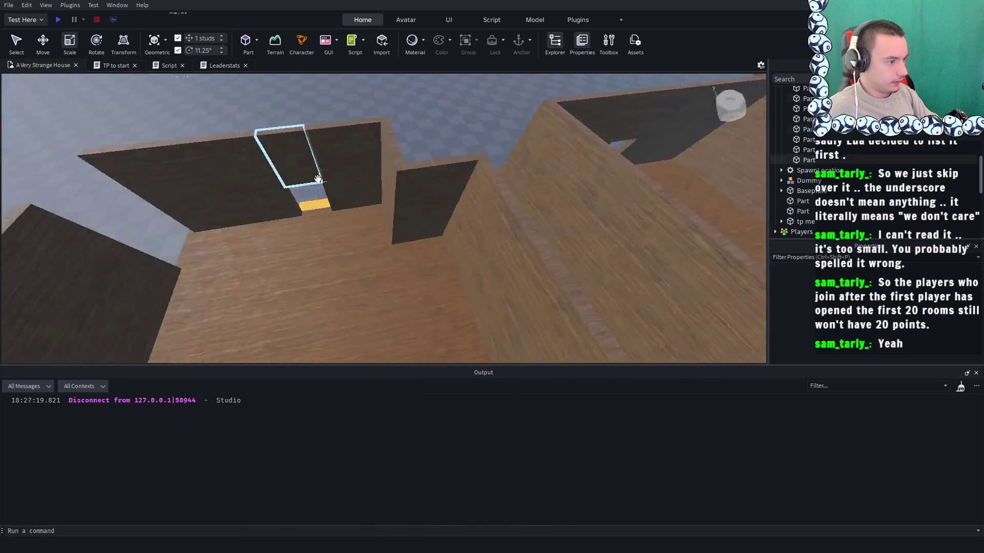
scroll(318, 178, "down", 5)
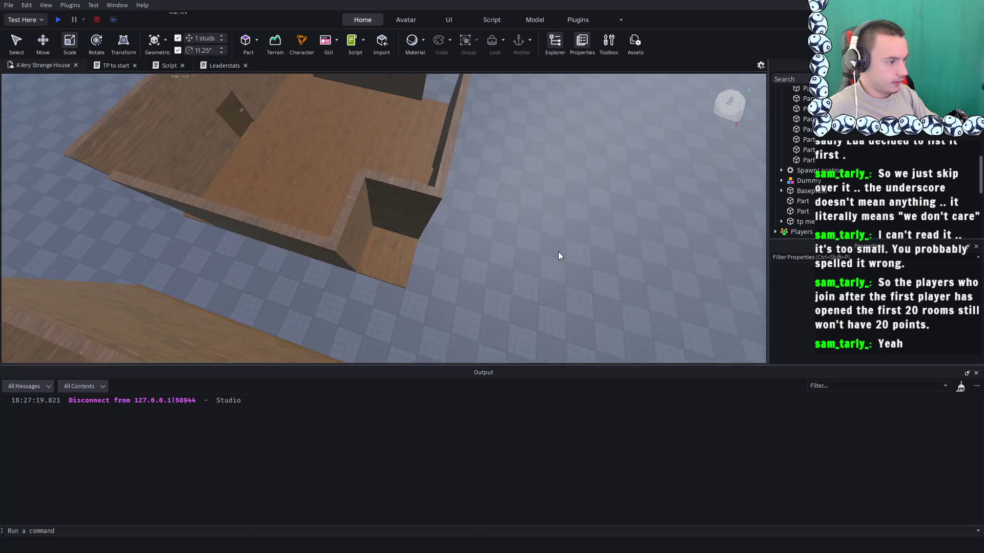
scroll(557, 251, "up", 8)
left_click_drag(557, 251, 557, 251)
scroll(431, 247, "down", 4)
mouse_move(430, 247)
left_mouse_down()
mouse_move(325, 216)
mouse_move(324, 195)
left_mouse_up()
scroll(432, 245, "down", 4)
left_click(326, 210)
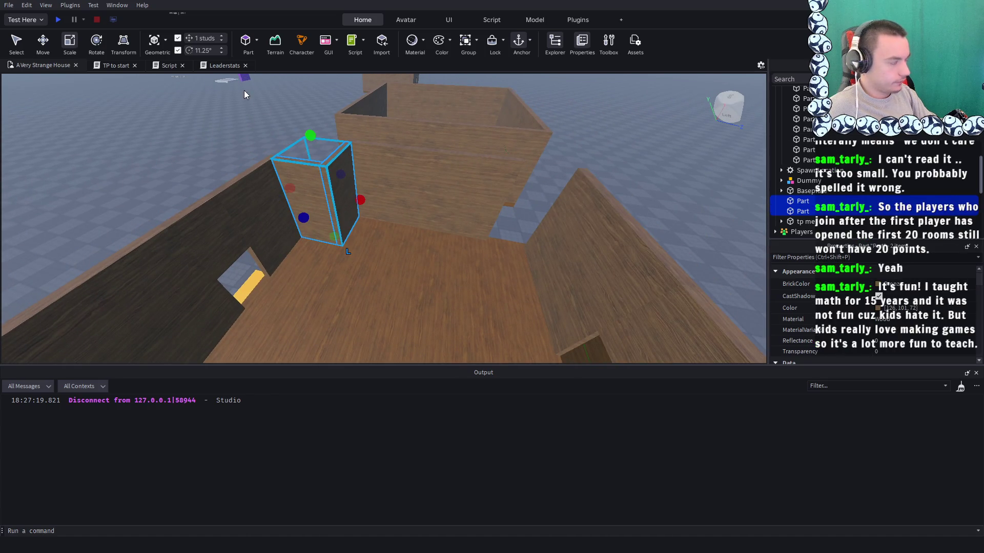
key("ctrl+d")
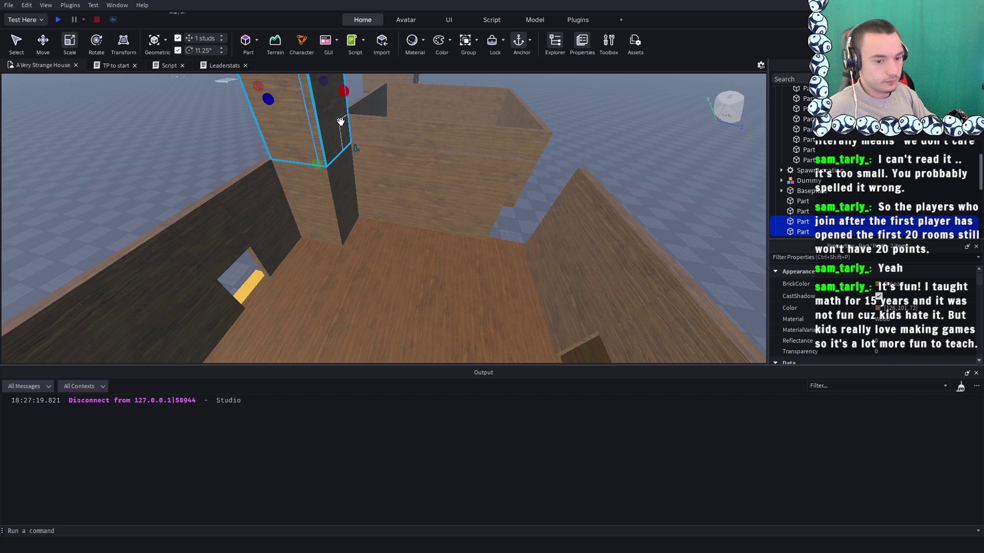
left_click_drag(336, 128, 383, 175)
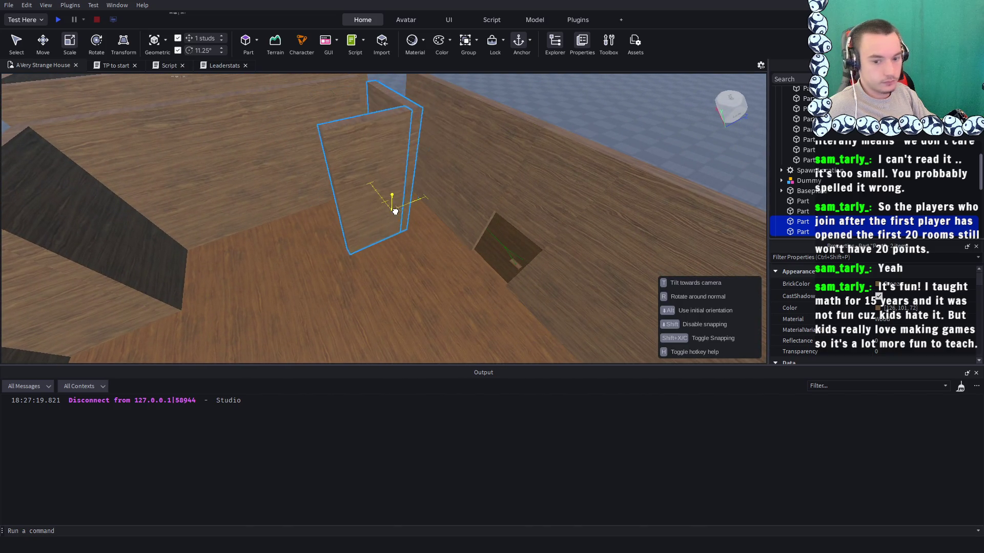
left_click_drag(399, 219, 400, 221)
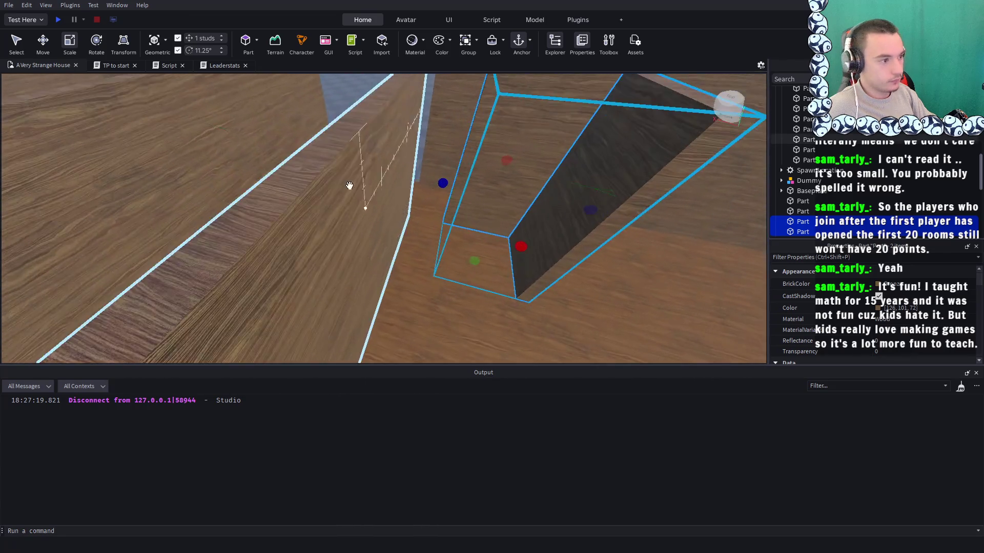
Rotate the copied wall around its vertical axis and slide it 4 studs along its axis
scroll(433, 236, "up", 3)
mouse_move(436, 230)
left_mouse_down()
mouse_move(352, 149)
mouse_move(340, 203)
left_mouse_up()
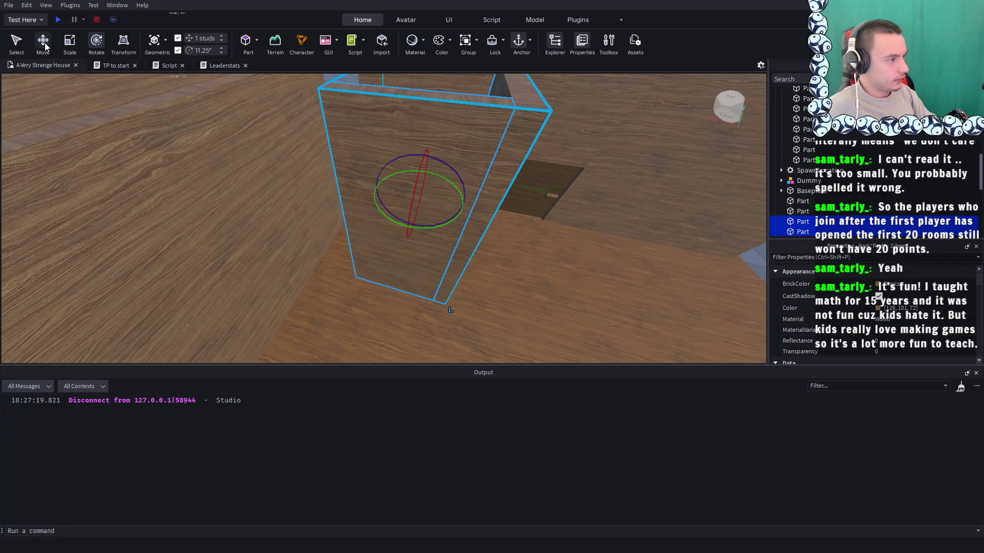
left_click(53, 49)
mouse_move(476, 200)
left_mouse_down()
mouse_move(349, 206)
mouse_move(390, 194)
mouse_move(340, 184)
mouse_move(331, 204)
left_mouse_up()
left_click(300, 199)
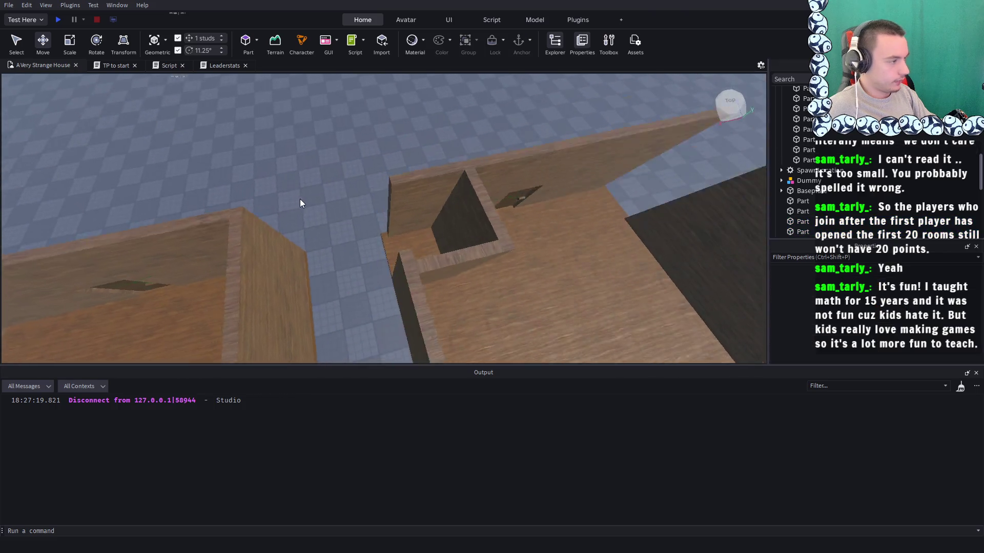
Resize one wall to 25 studs and pull another thin wall in to 15.5 studs
left_click(74, 46)
left_click(377, 169)
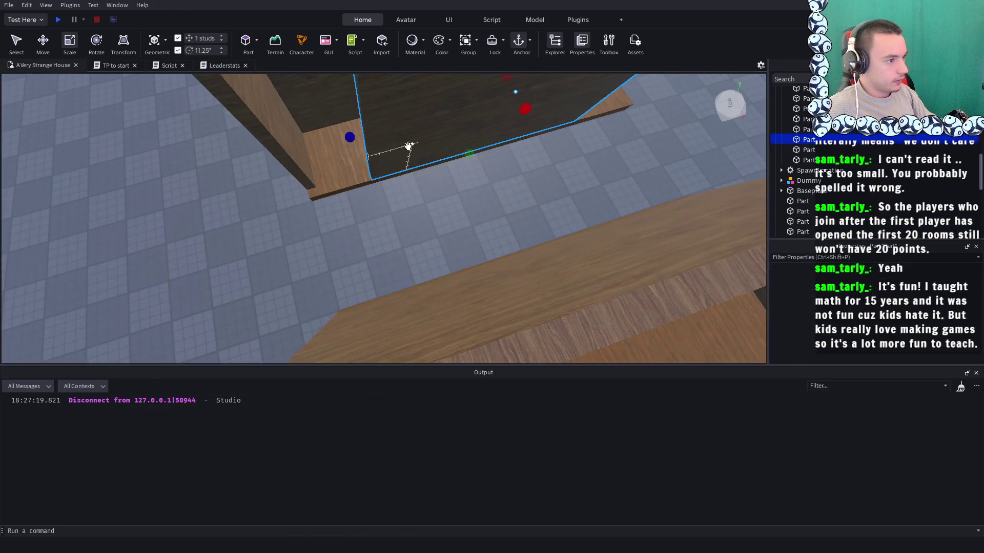
mouse_move(341, 256)
left_mouse_down()
mouse_move(325, 264)
mouse_move(340, 259)
left_mouse_up()
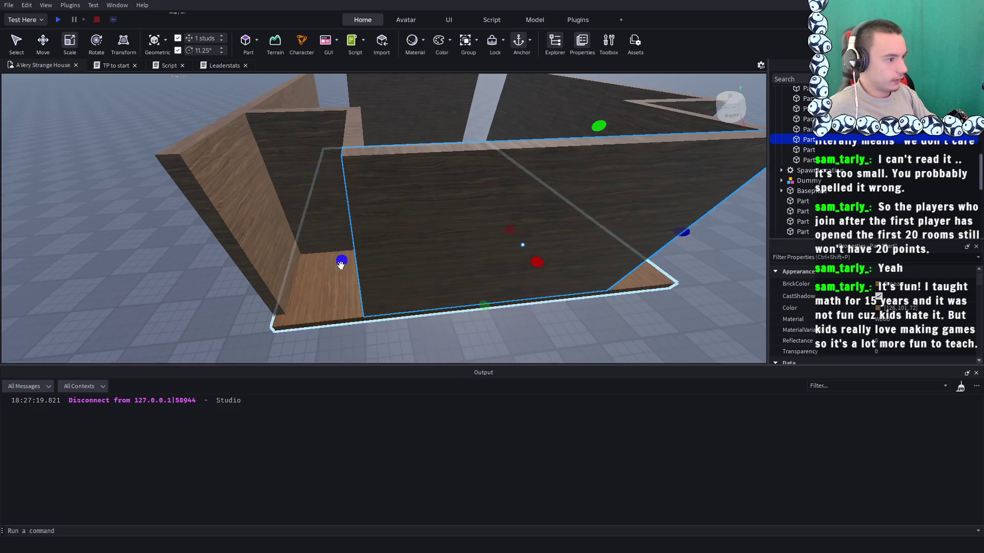
left_click(276, 203)
key("f")
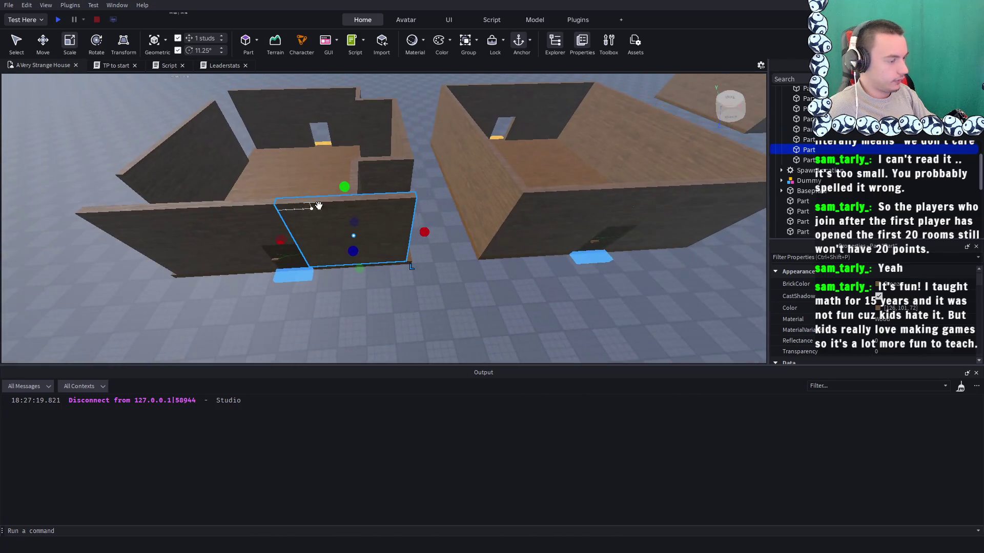
left_click_drag(451, 237, 400, 238)
left_click(442, 318)
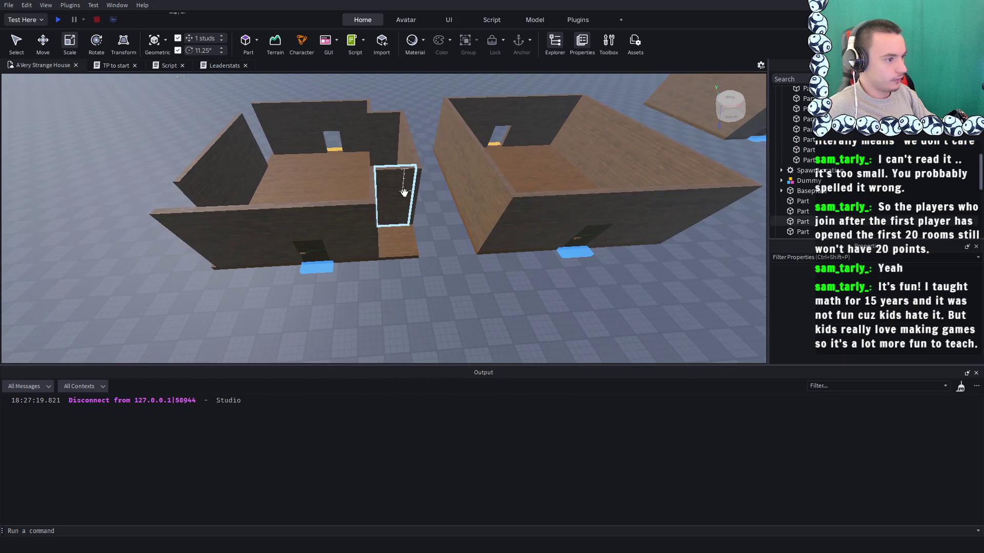
Stand two thin walls upright, lower them 12 studs, slide them across, rotate ~169° and nudge 2 studs along X
left_click(404, 192)
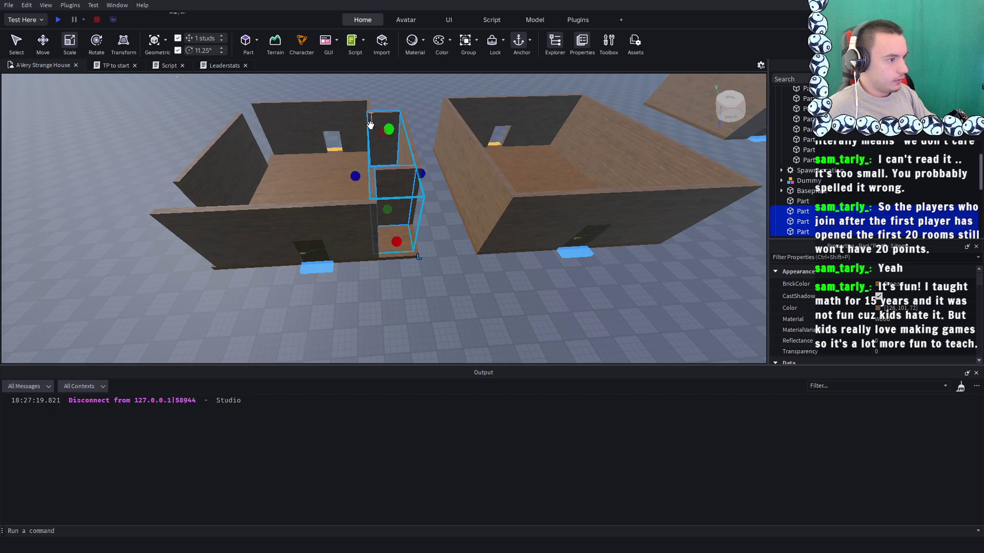
left_click(341, 164, "ctrl")
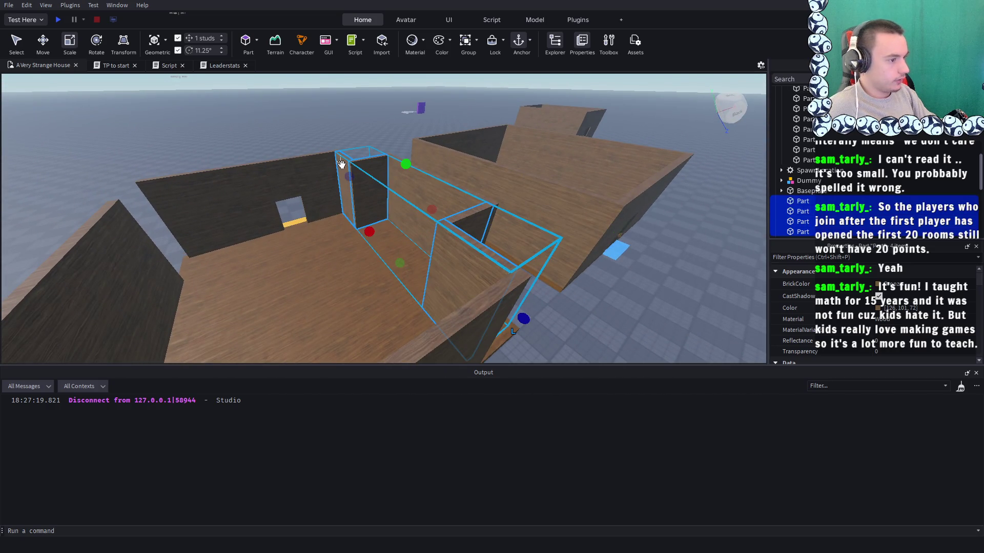
key("ctrl+t")
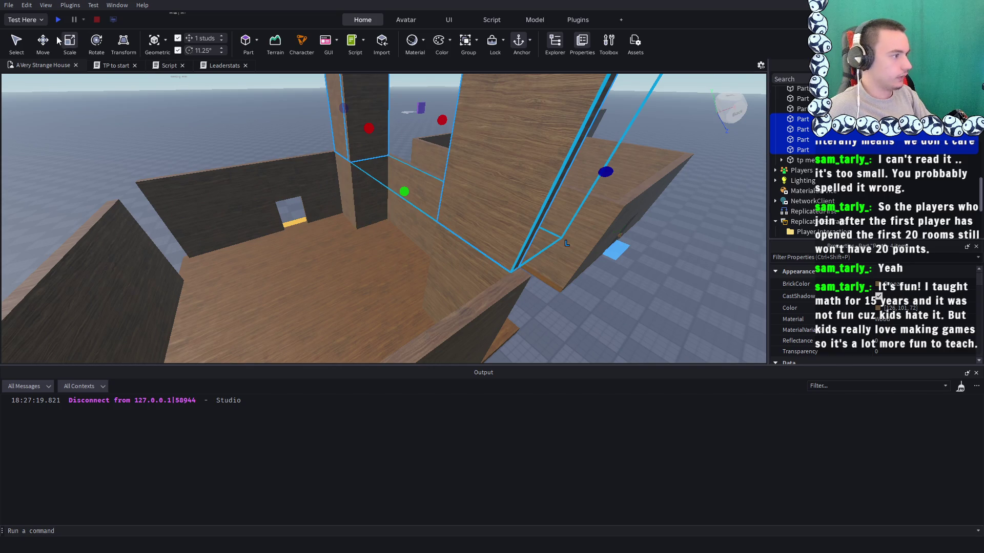
left_click(43, 41)
key("f")
left_click_drag(404, 132, 399, 227)
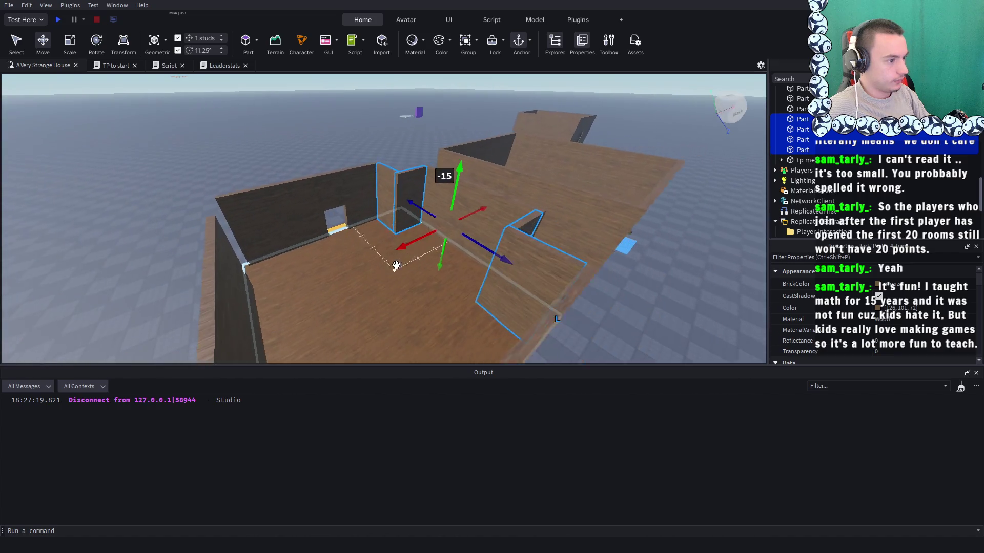
left_click_drag(388, 261, 235, 286)
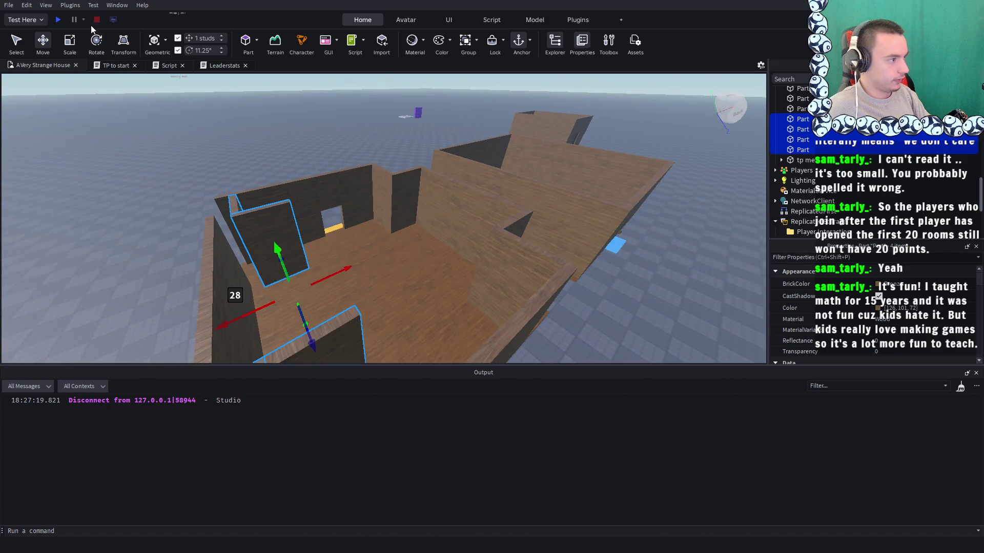
scroll(398, 241, "down", 3)
mouse_move(395, 240)
left_mouse_down()
mouse_move(279, 234)
mouse_move(277, 226)
left_mouse_up()
scroll(349, 158, "up", 5)
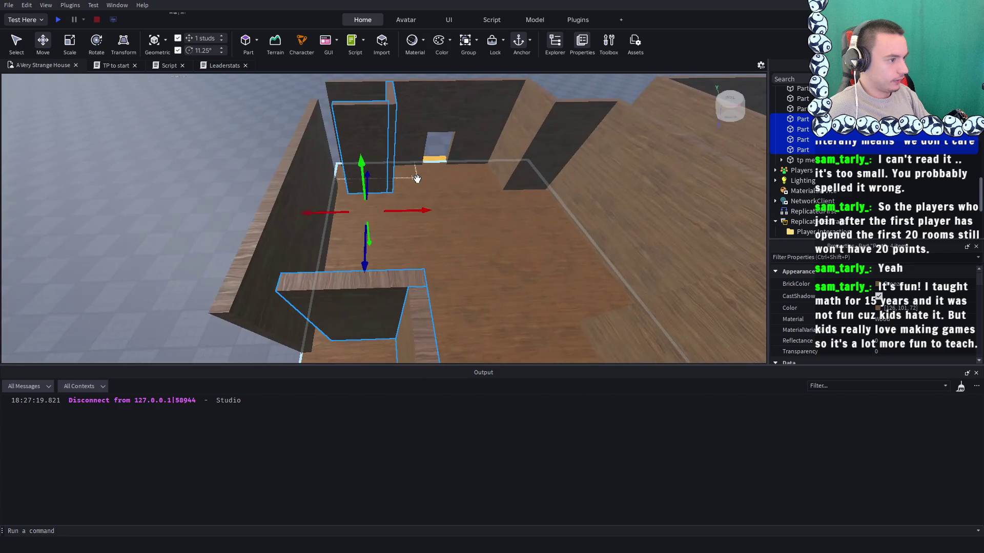
mouse_move(404, 205)
left_mouse_down()
mouse_move(395, 219)
mouse_move(414, 349)
left_mouse_up()
Resize three walls along their length, narrowing two to 14.5 and 10.5 studs
left_click(359, 249)
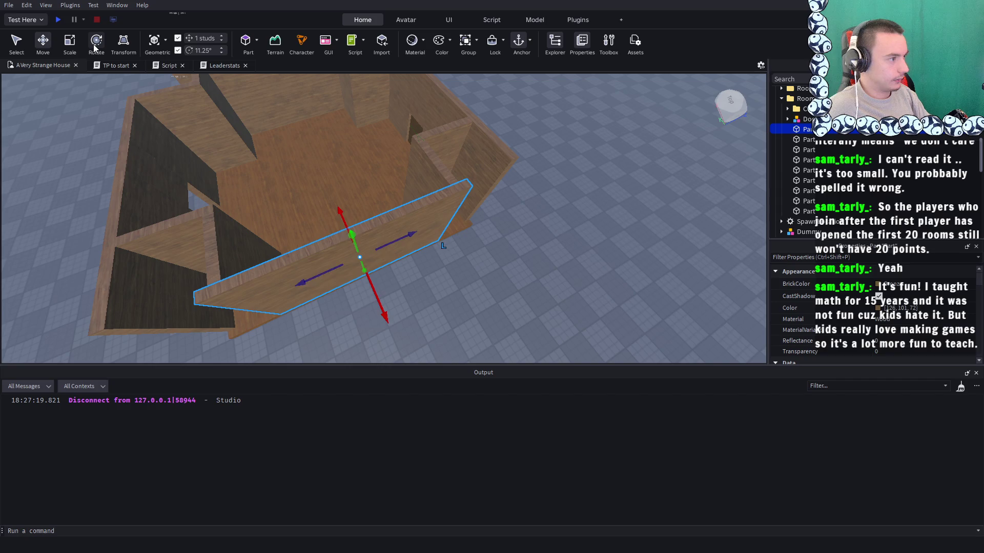
left_click_drag(461, 211, 455, 213)
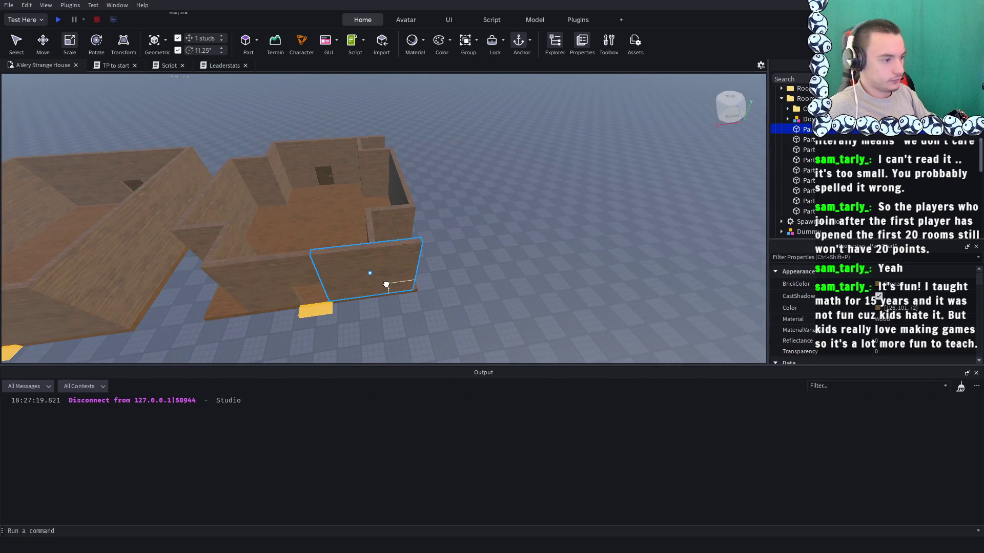
left_click(387, 285)
left_click_drag(435, 264, 389, 271)
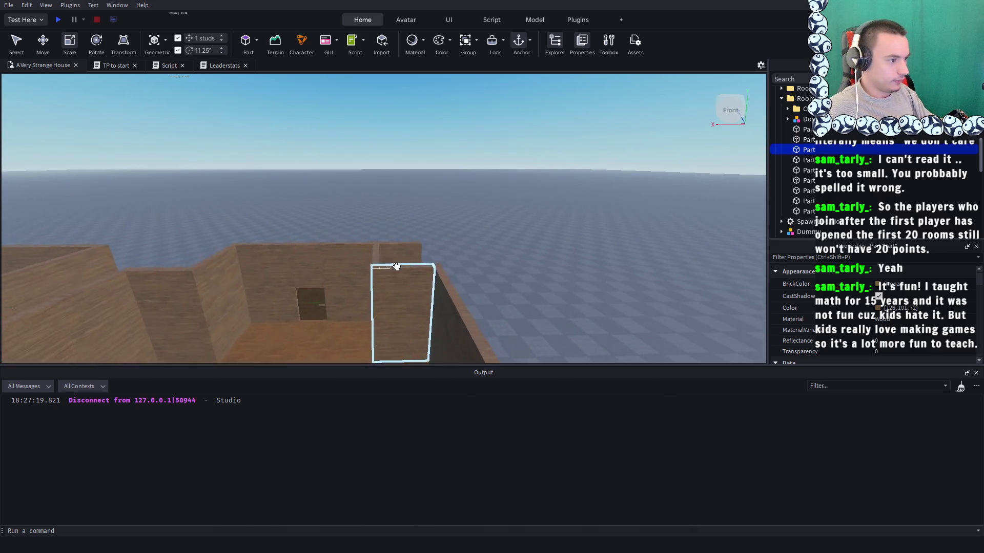
left_click(394, 287)
left_click_drag(476, 275, 390, 277)
left_click(453, 239)
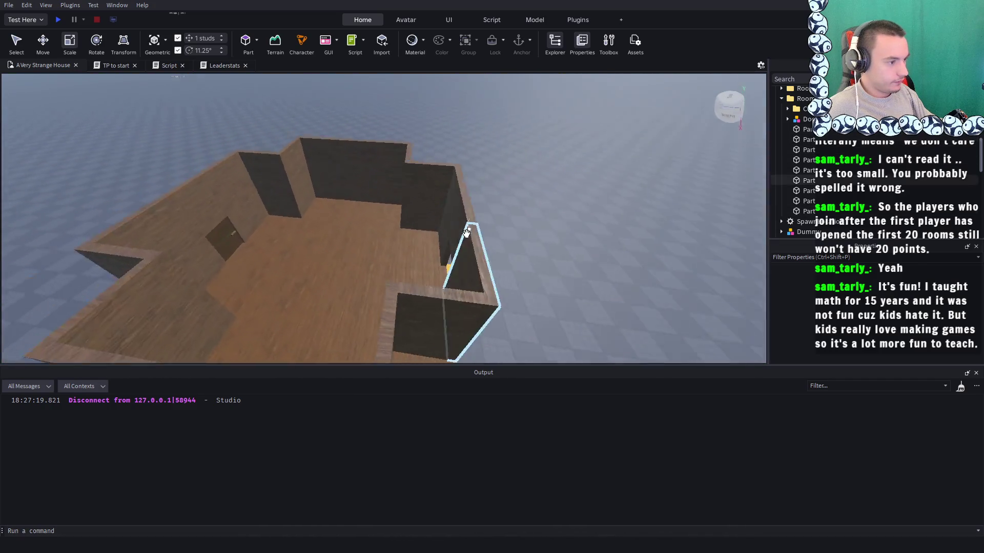
Select the room's floor part, then the whole Room folder in Explorer
scroll(465, 234, "up", 5)
scroll(466, 234, "down", 5)
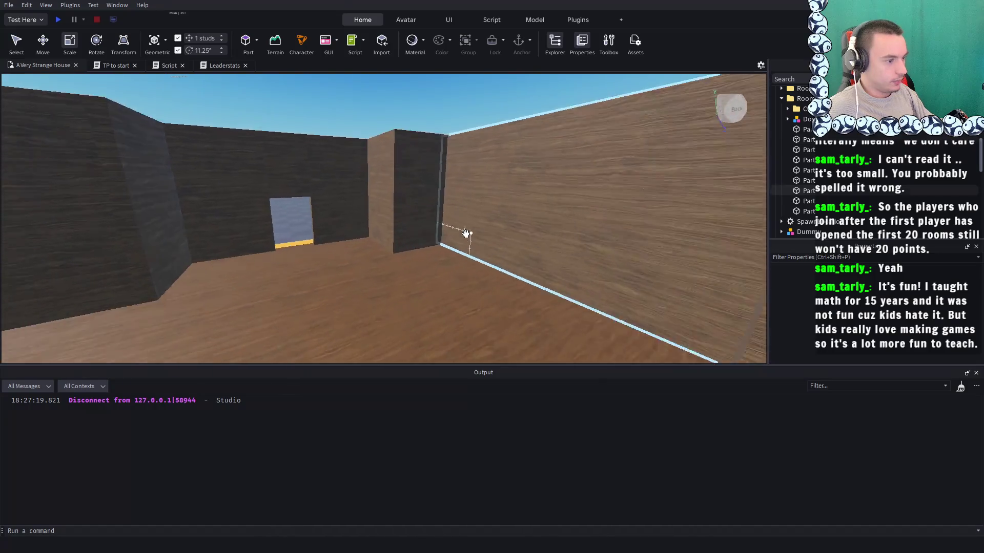
scroll(465, 233, "down", 5)
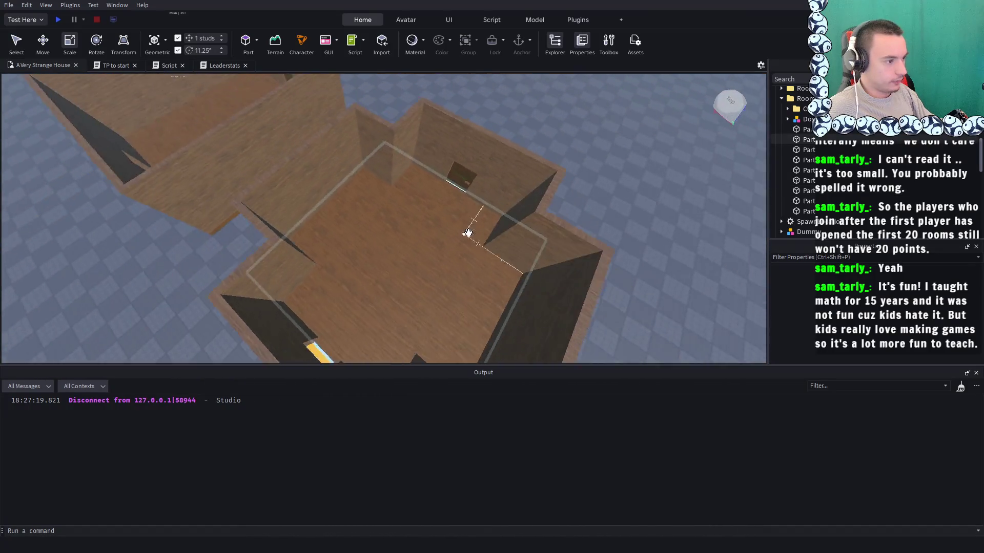
left_click(413, 224)
scroll(838, 134, "up", 1)
left_click(789, 122)
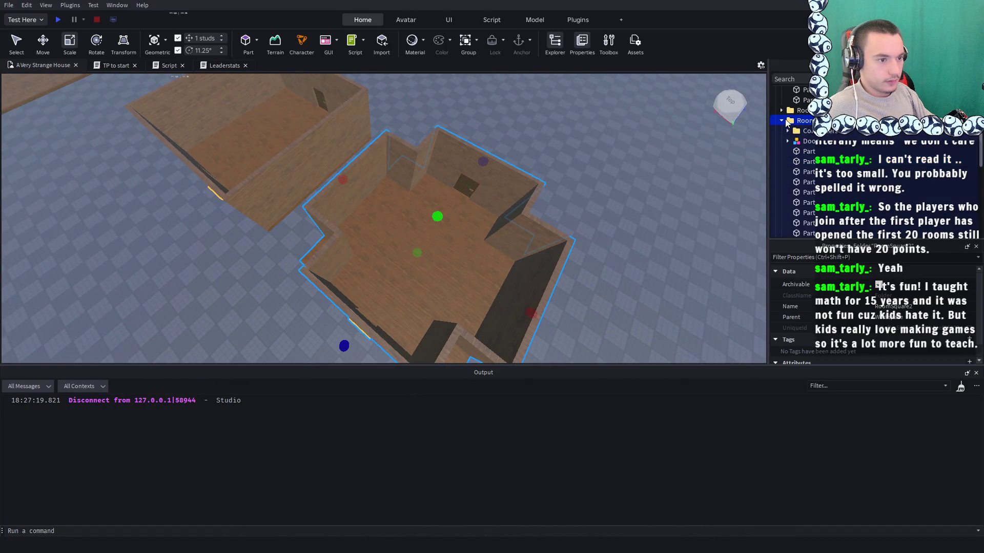
left_click(551, 166)
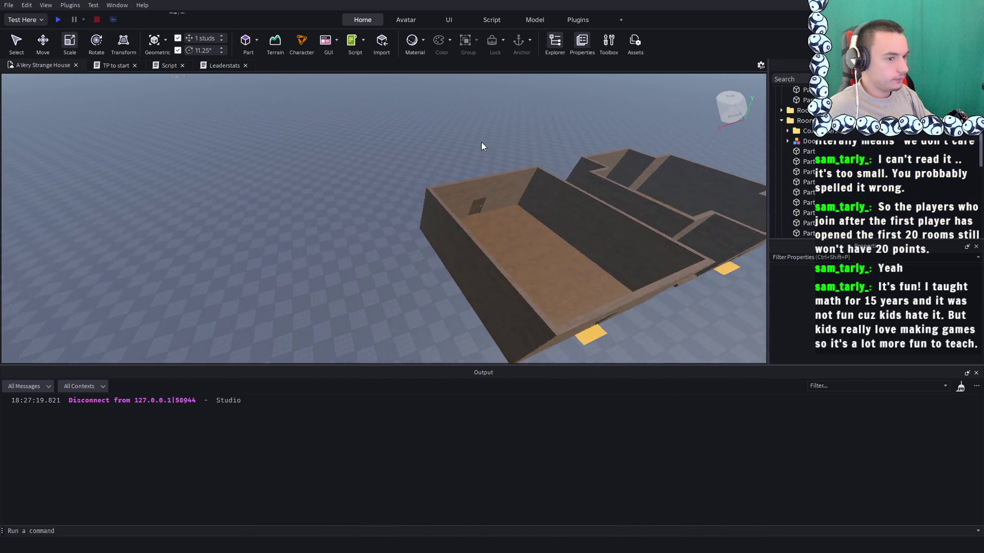
scroll(802, 153, "up", 2)
left_click(803, 164)
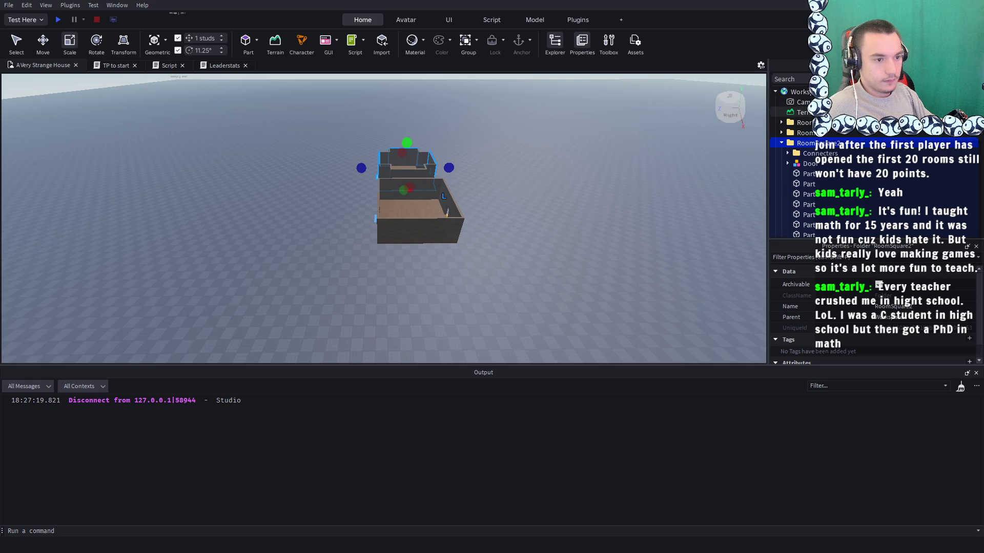
key("ctrl+v")
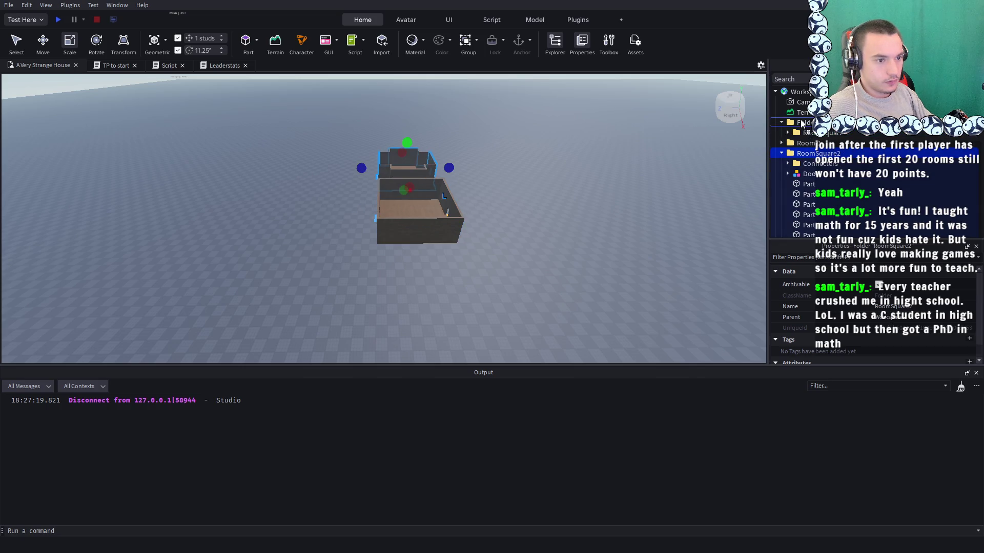
left_click_drag(802, 125, 803, 131)
key("a")
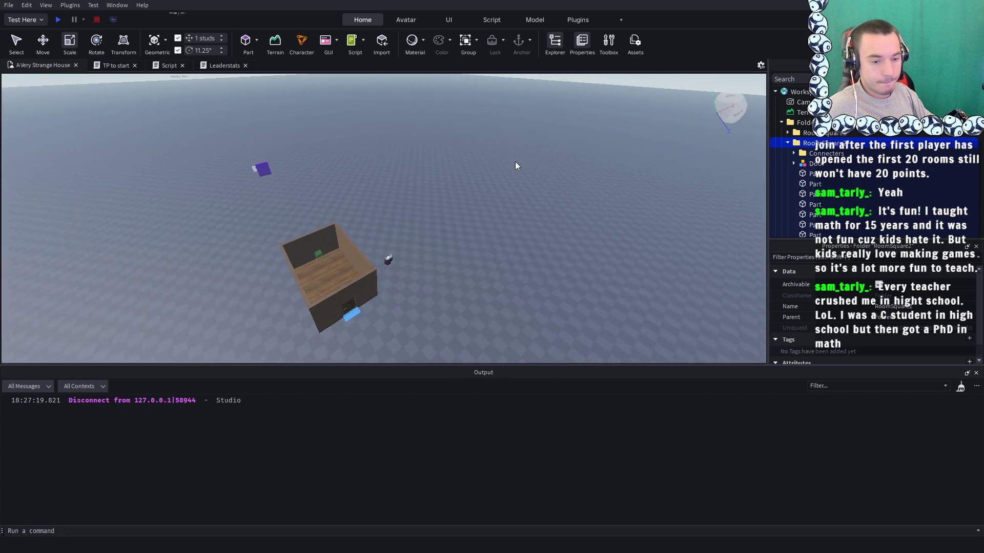
key("w")
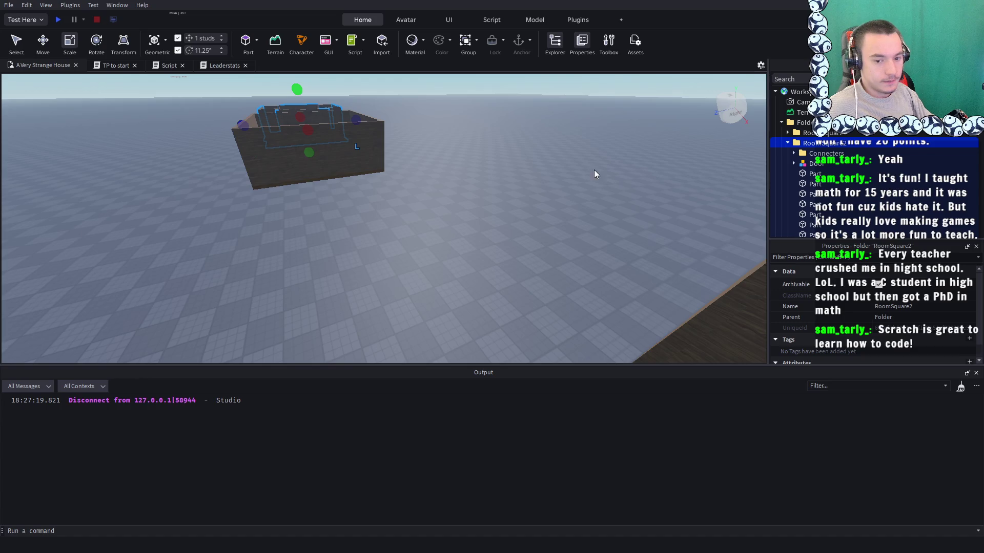
key("w")
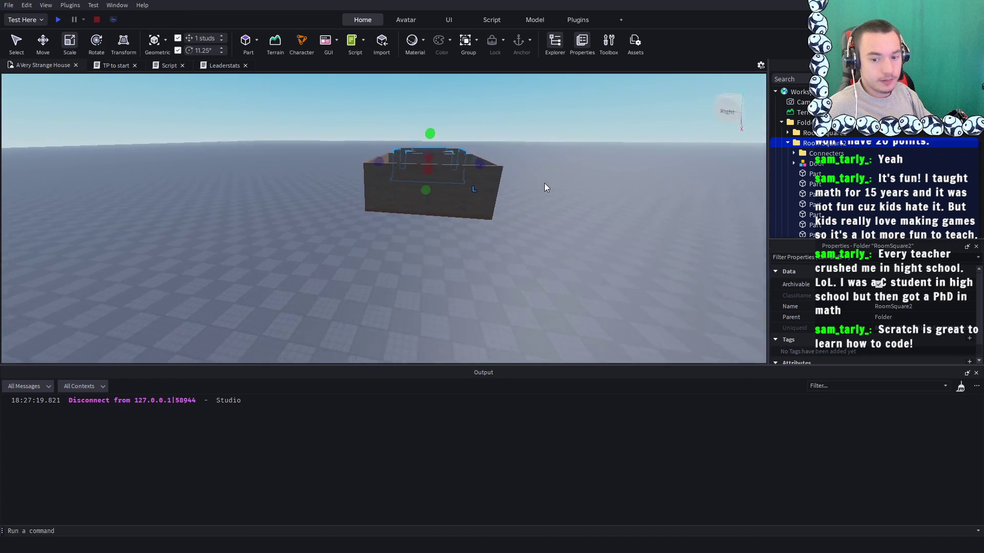
key("s")
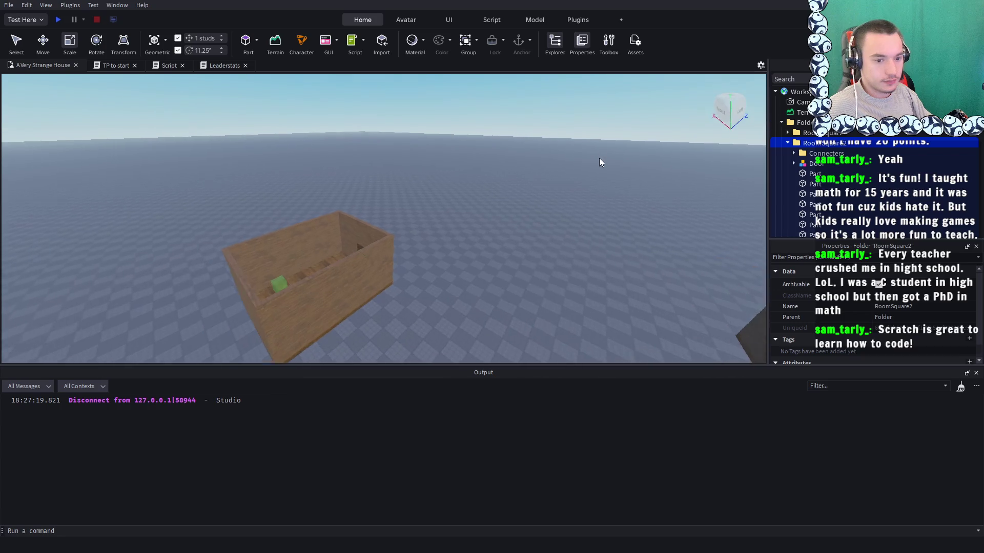
left_click(787, 135)
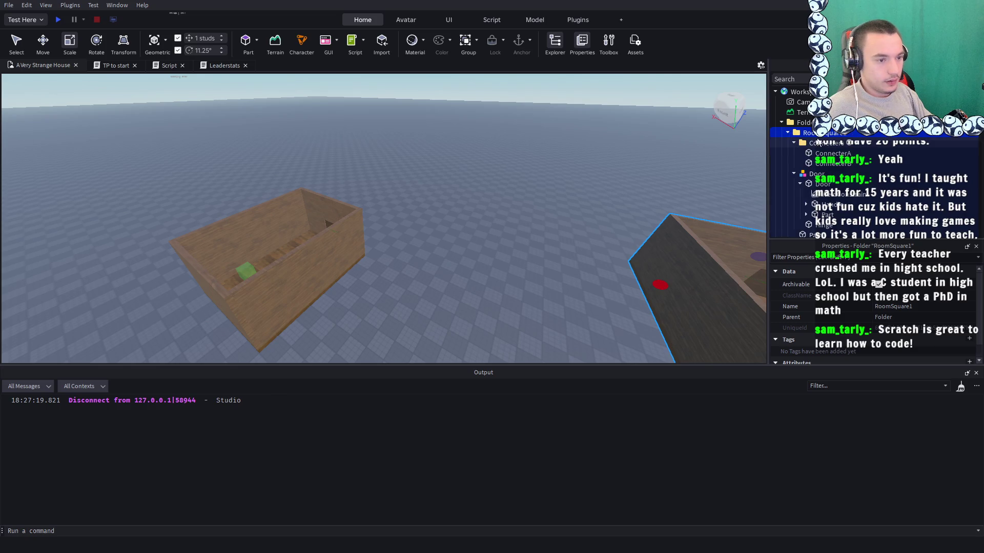
left_click(788, 134)
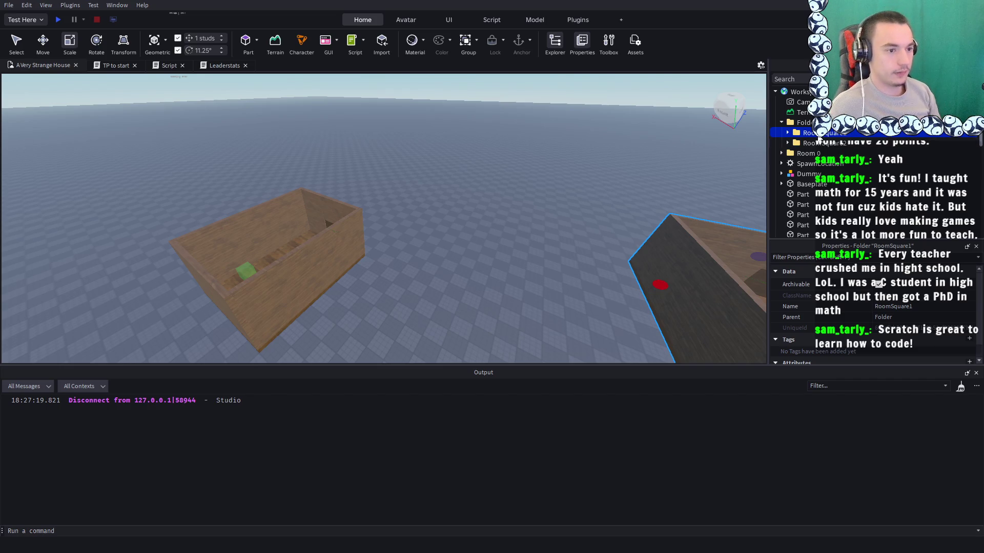
Frame RoomSquare1, then rename the folder containing both rooms to 'Rooms'
left_click(804, 144)
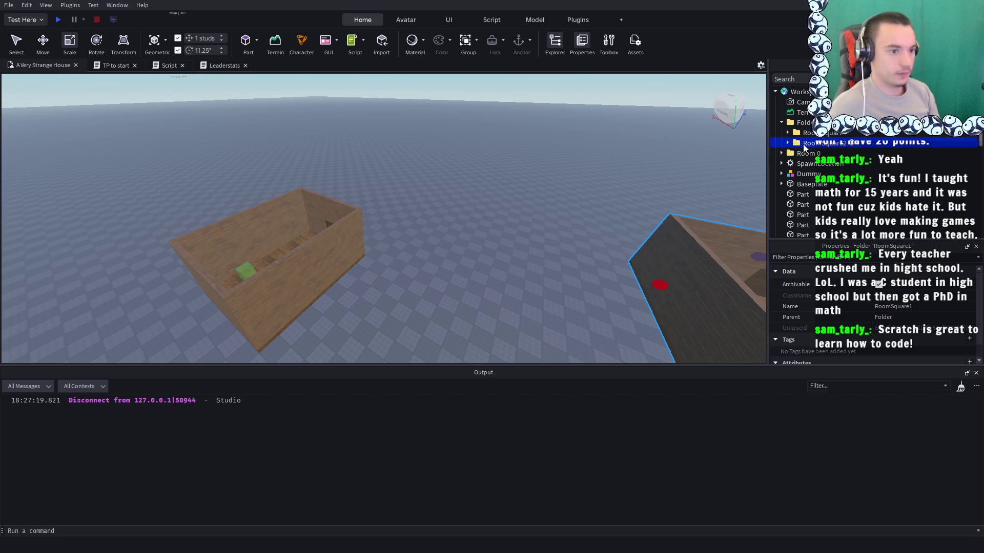
left_click(795, 134)
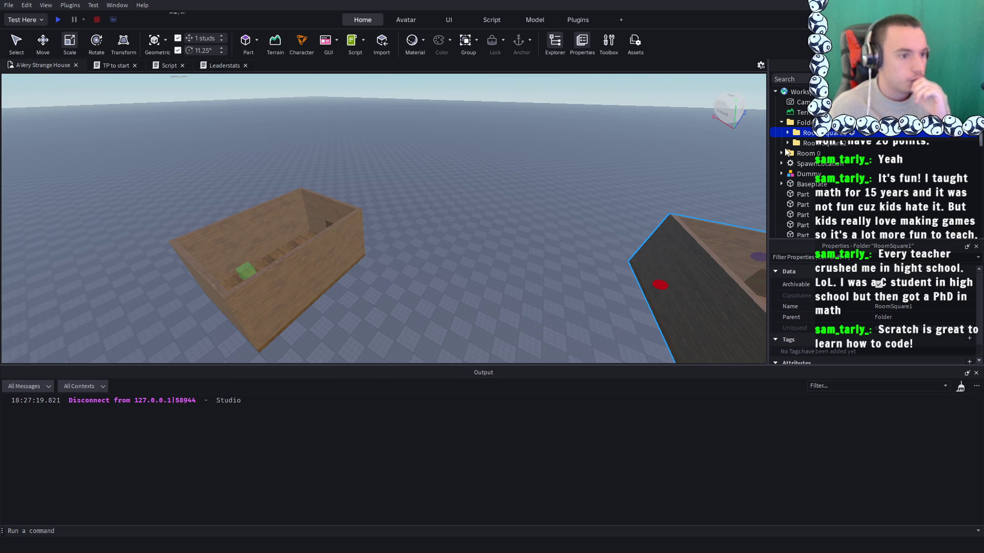
key("f")
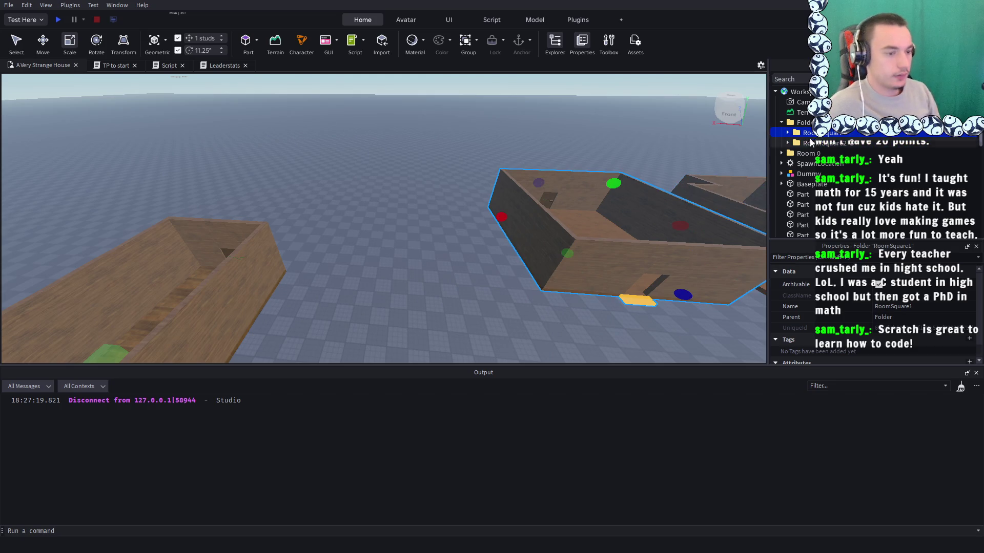
left_click(808, 126)
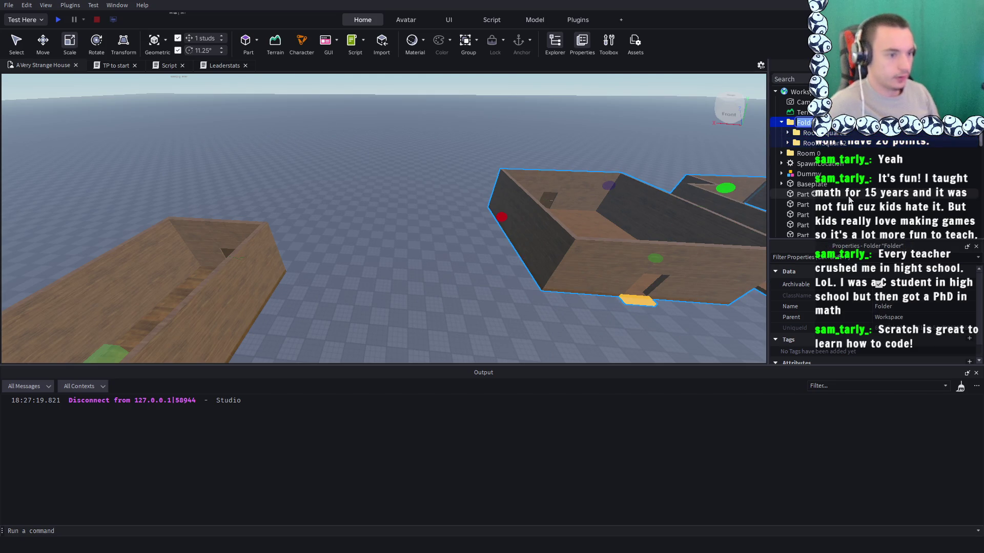
key("F2")
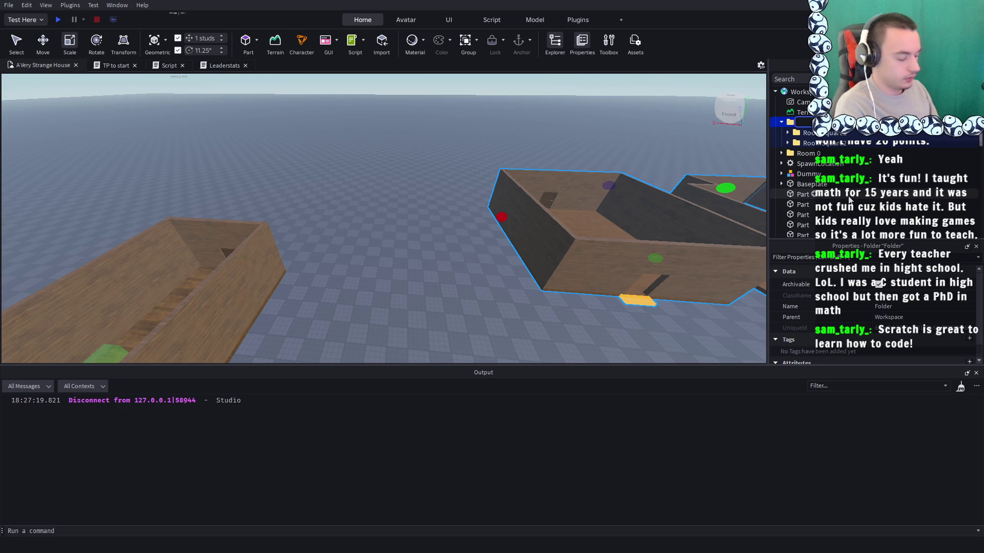
type("Rooms")
key("Return")
Select RoomSquare2, expand its contents and frame it in the view
left_click(813, 133)
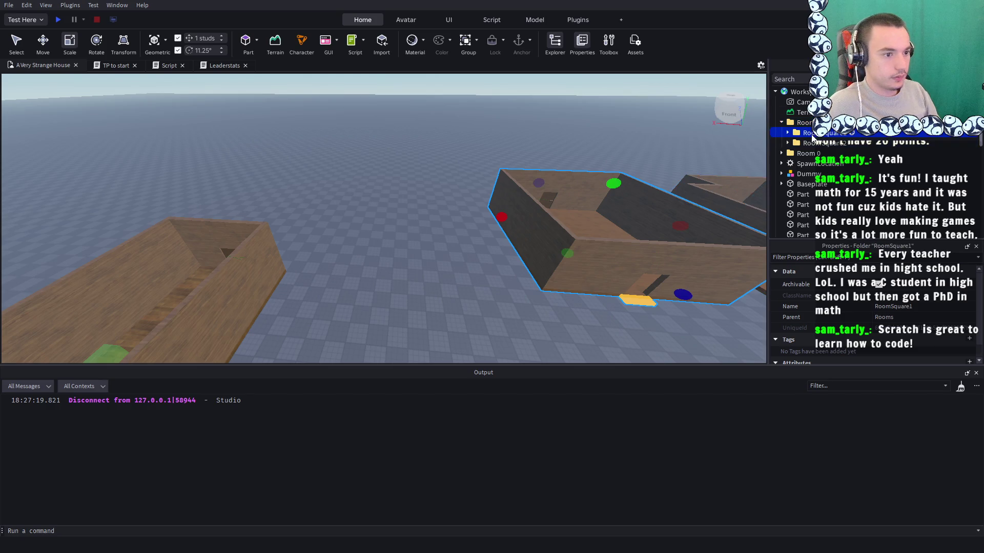
left_click(805, 144)
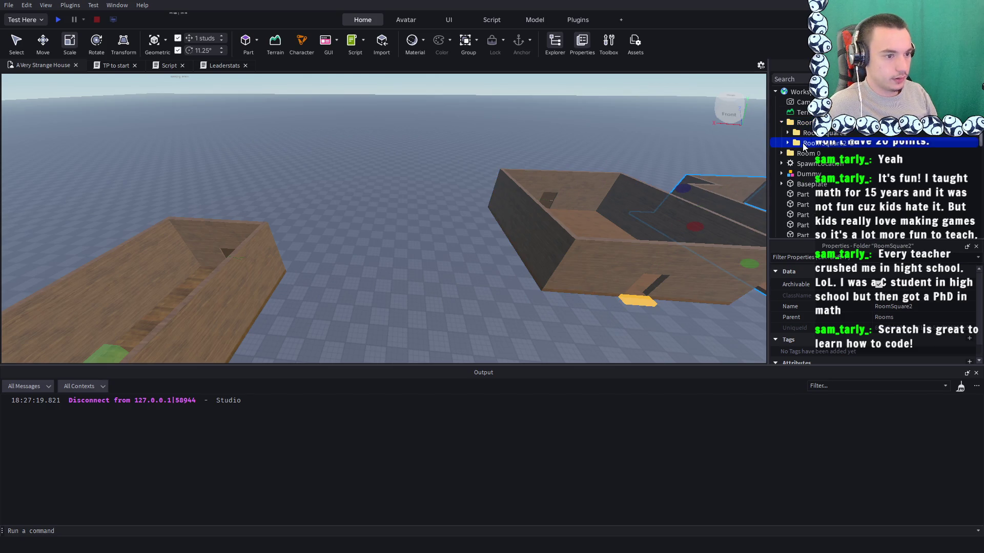
left_click(788, 144)
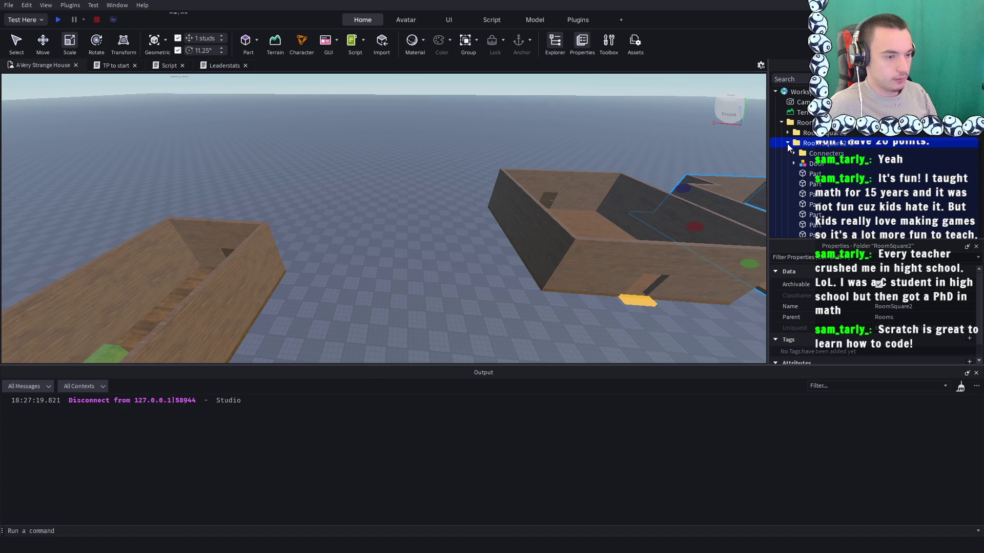
key("f")
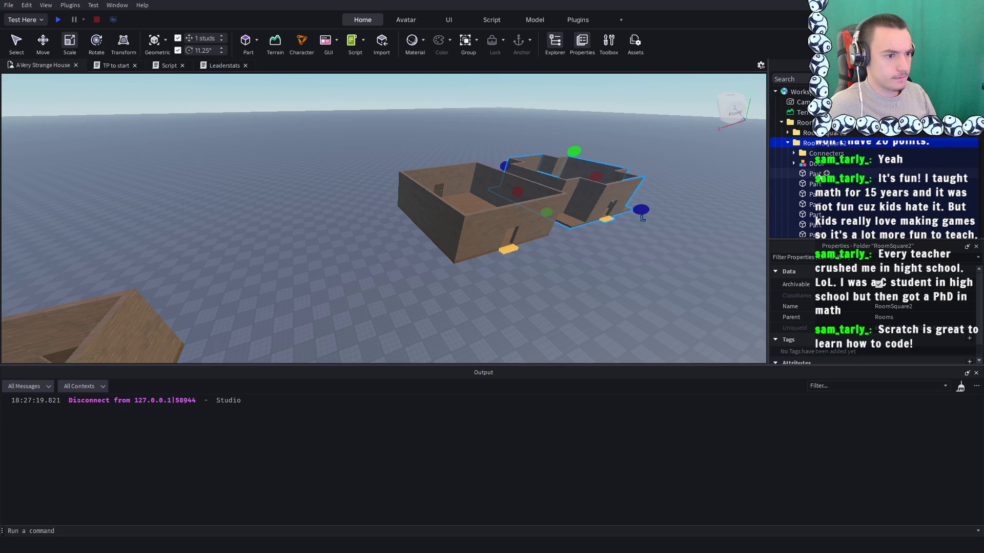
scroll(820, 164, "down", 2)
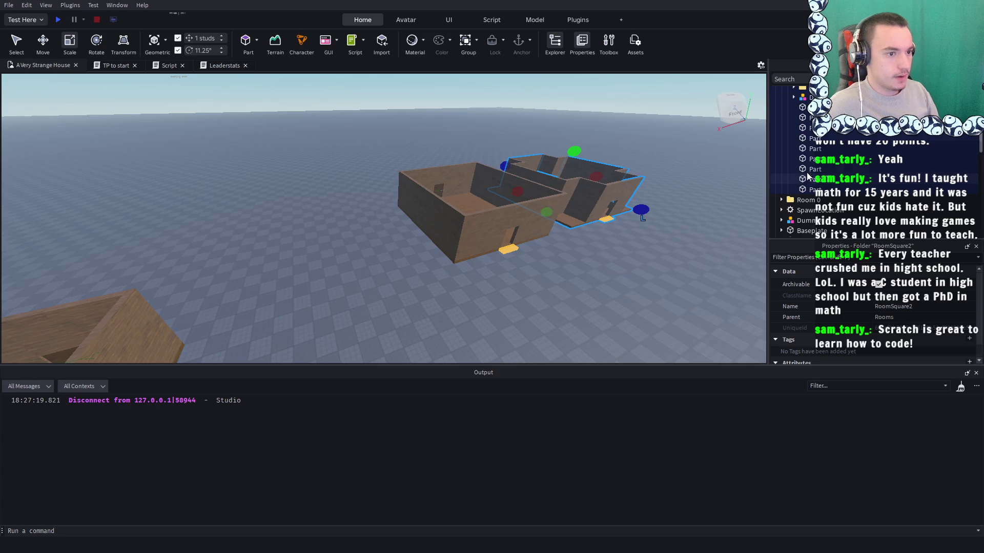
left_click(794, 109)
left_click(815, 129)
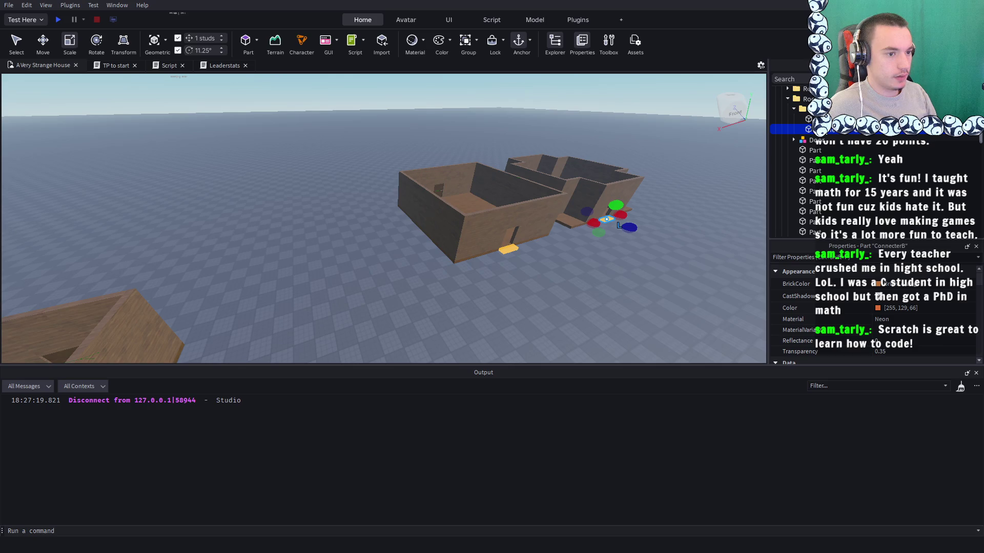
left_click(815, 118)
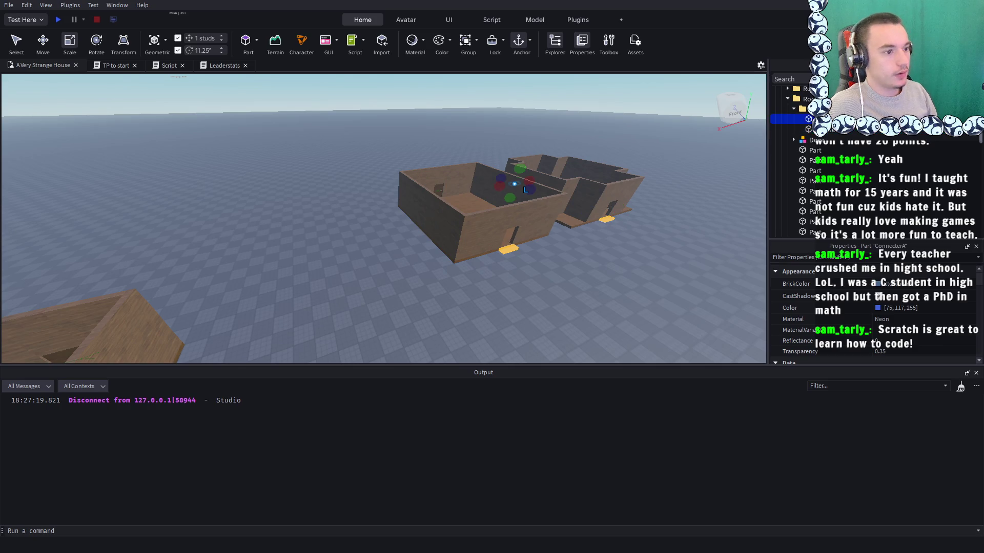
left_click(815, 128)
scroll(569, 172, "up", 5)
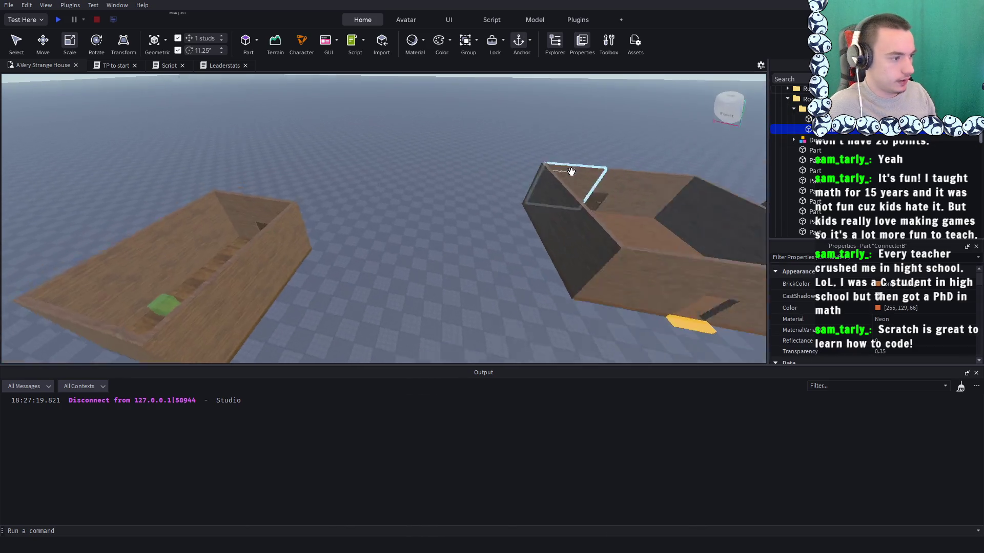
scroll(570, 170, "down", 5)
left_click(815, 119)
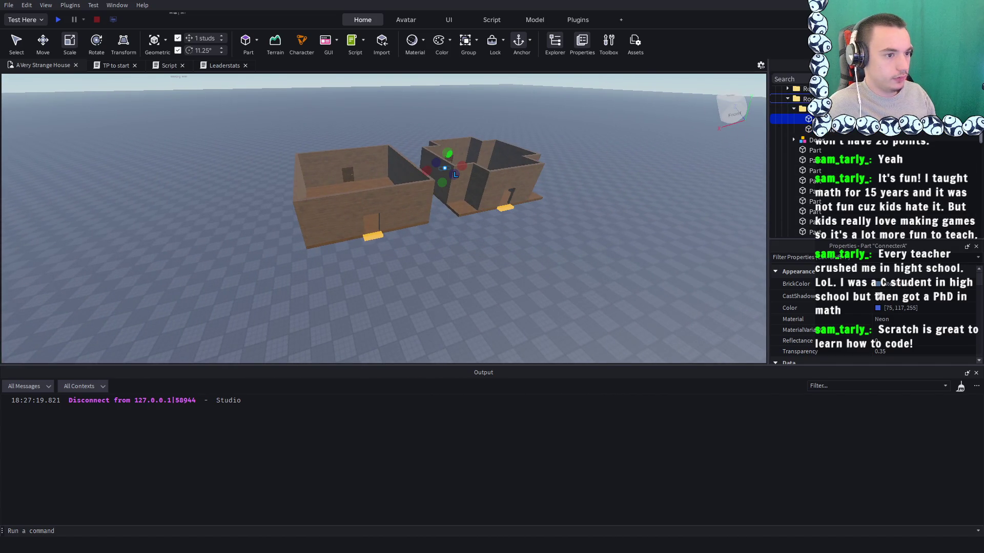
left_click(814, 128)
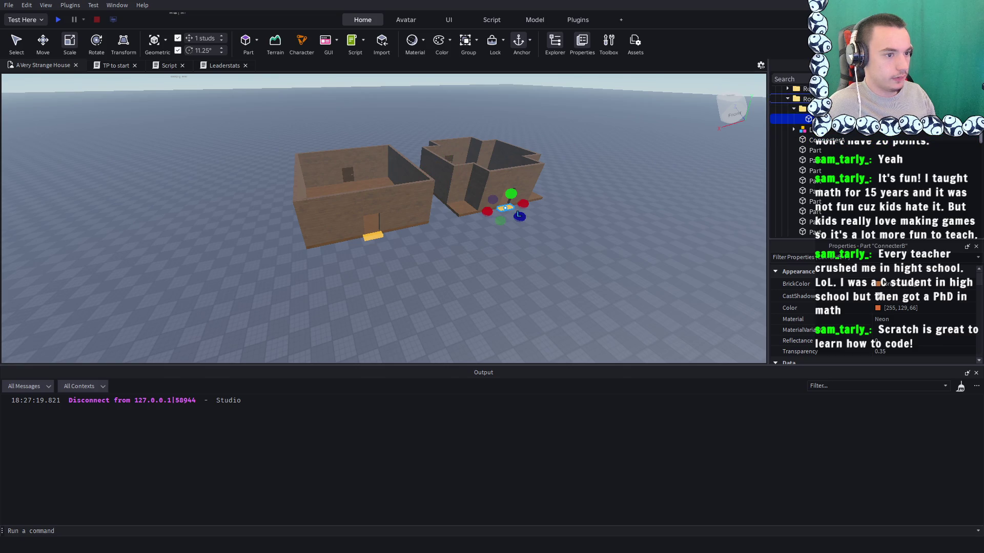
left_click(812, 109)
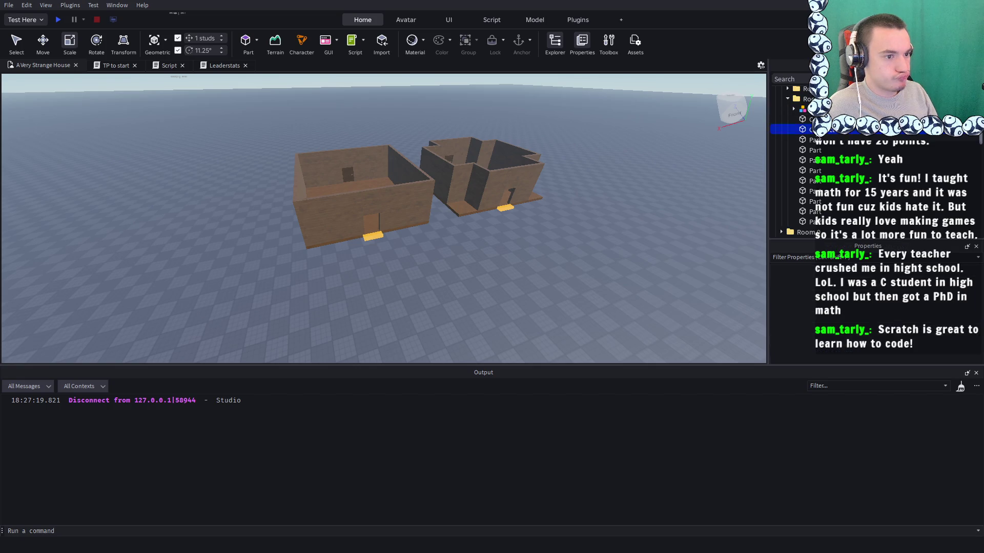
left_click(807, 99)
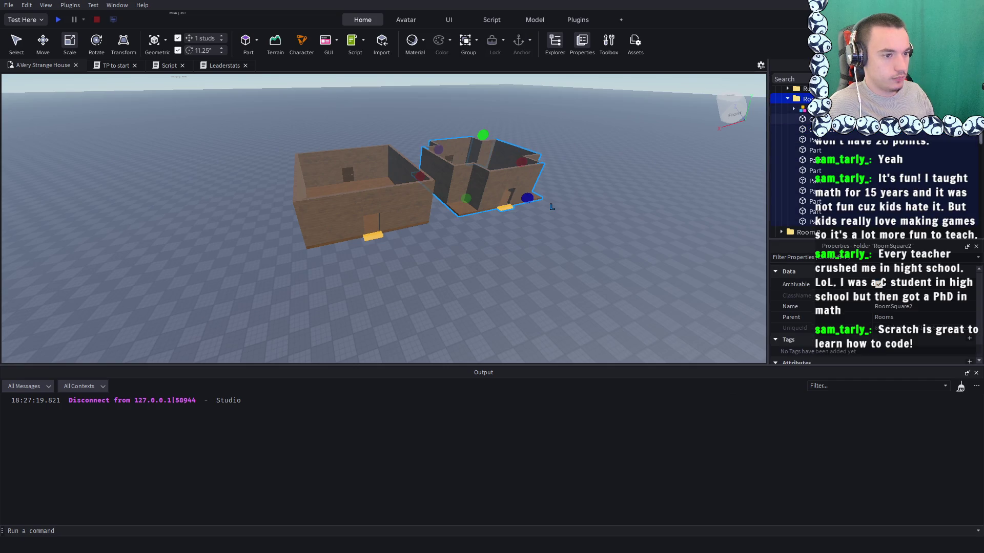
Reparent RoomSquare2's selected child and wall parts under its ConnecterB and frame it
left_click(807, 108)
left_click(807, 118, "ctrl")
left_click_drag(816, 144, 810, 223)
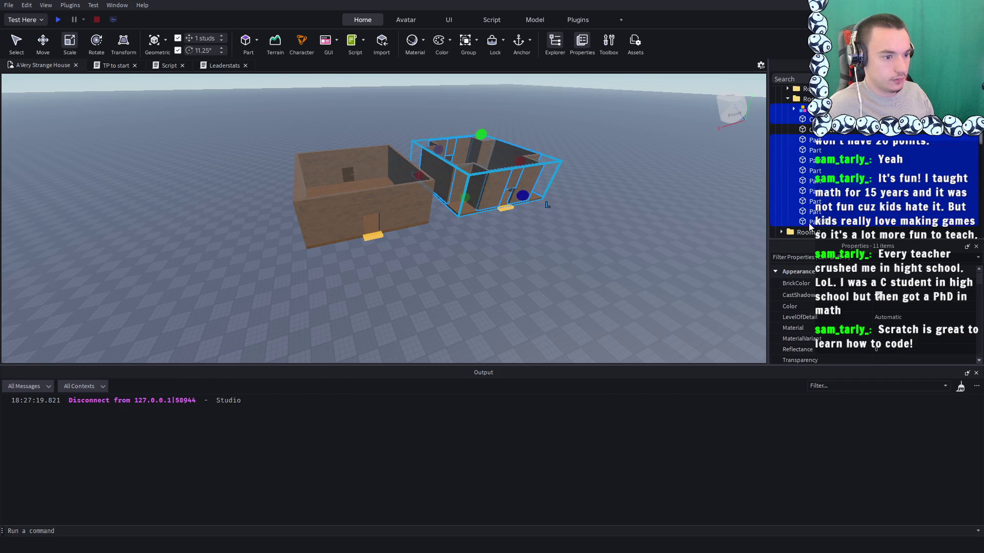
scroll(878, 303, "down", 3)
left_click(890, 304)
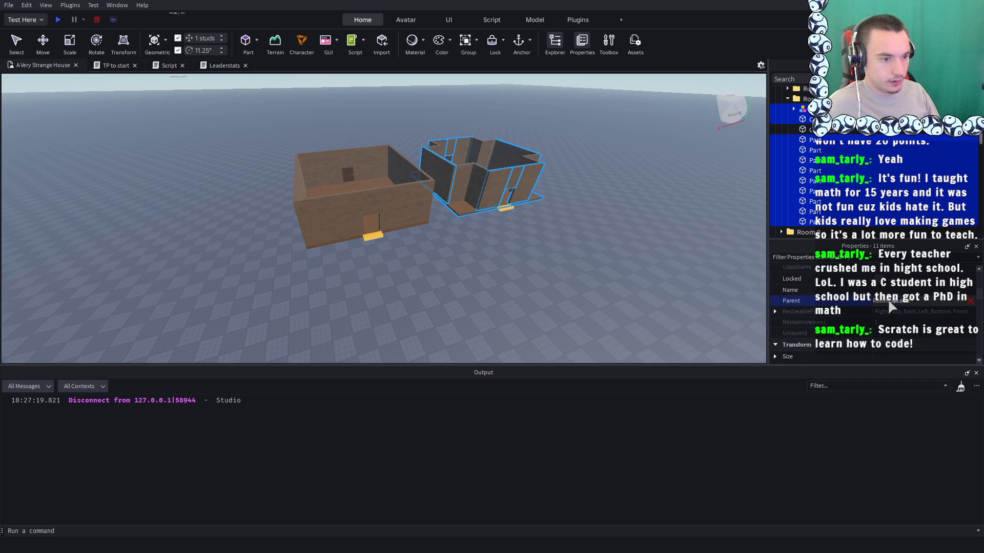
left_click(797, 119)
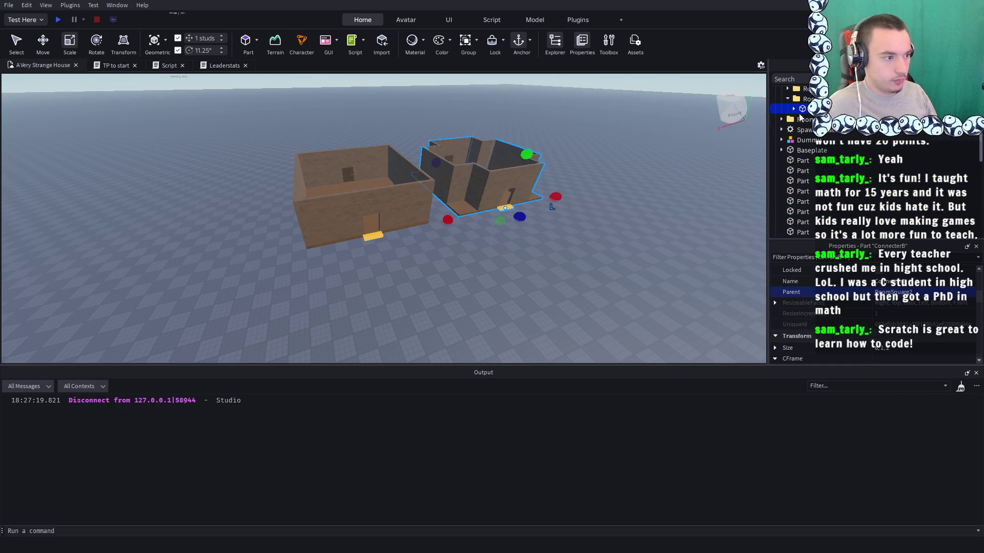
key("f")
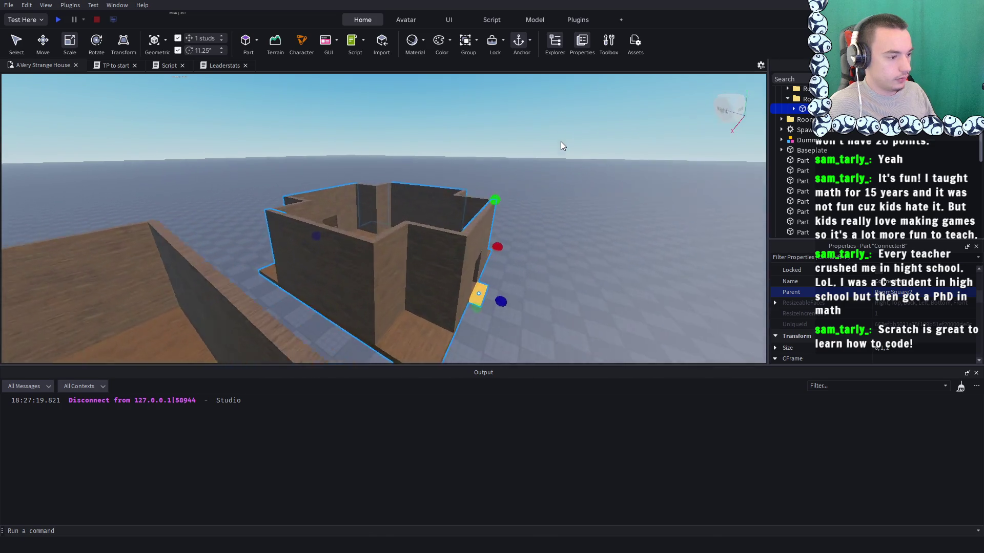
scroll(560, 141, "down", 10)
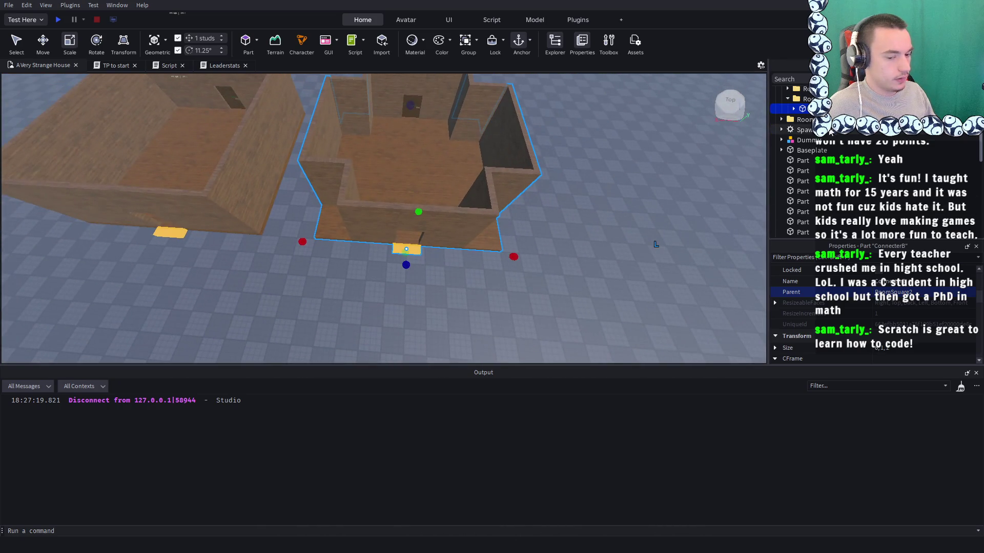
scroll(794, 136, "up", 1)
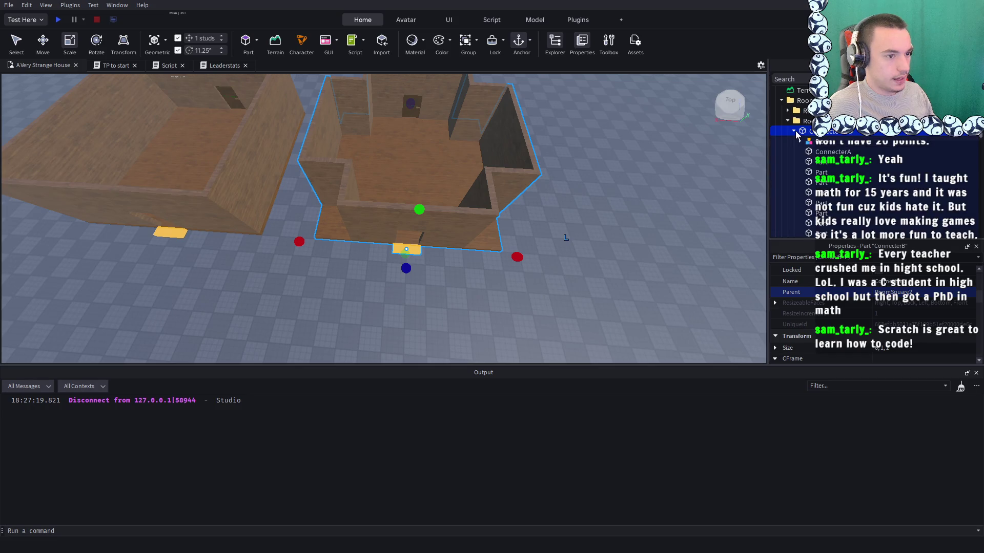
scroll(579, 134, "up", 5)
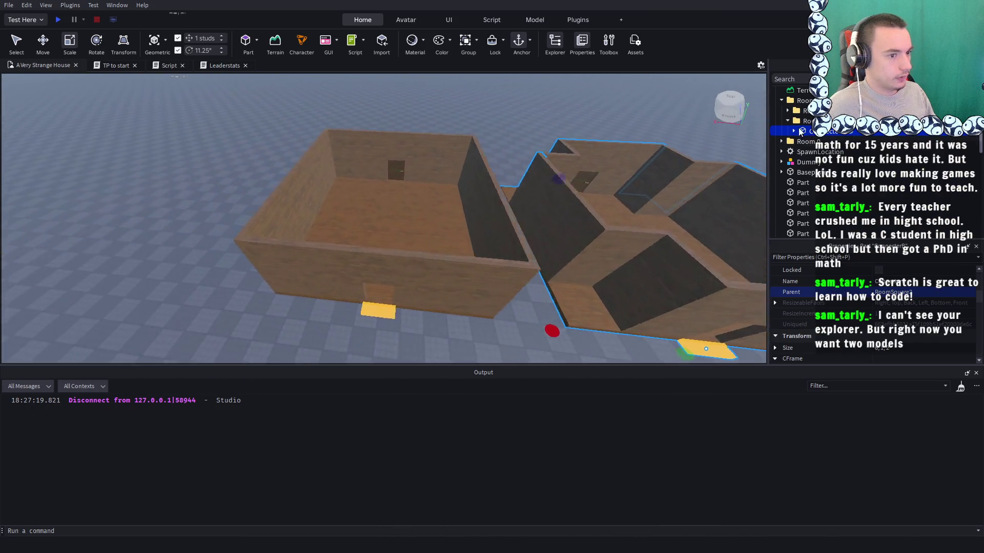
Drag RoomSquare1's yellow ConnecterB out of Connecters directly into RoomSquare1
left_click(517, 172)
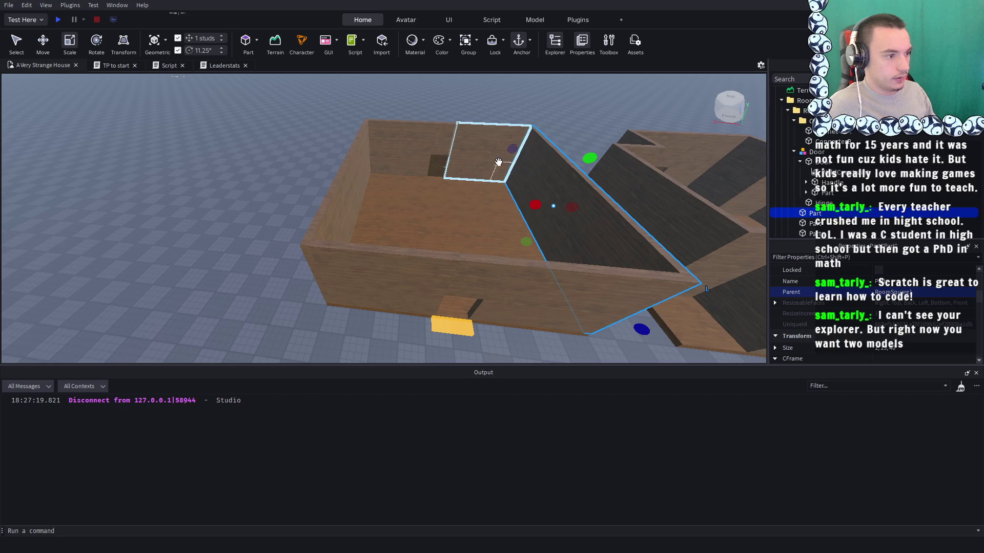
left_click(492, 167)
left_click(820, 201)
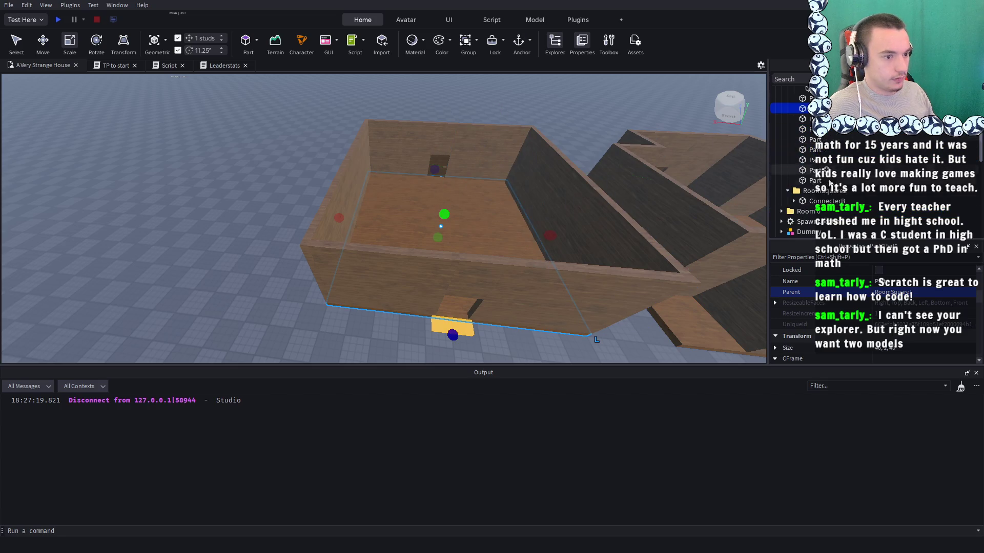
left_click(483, 164)
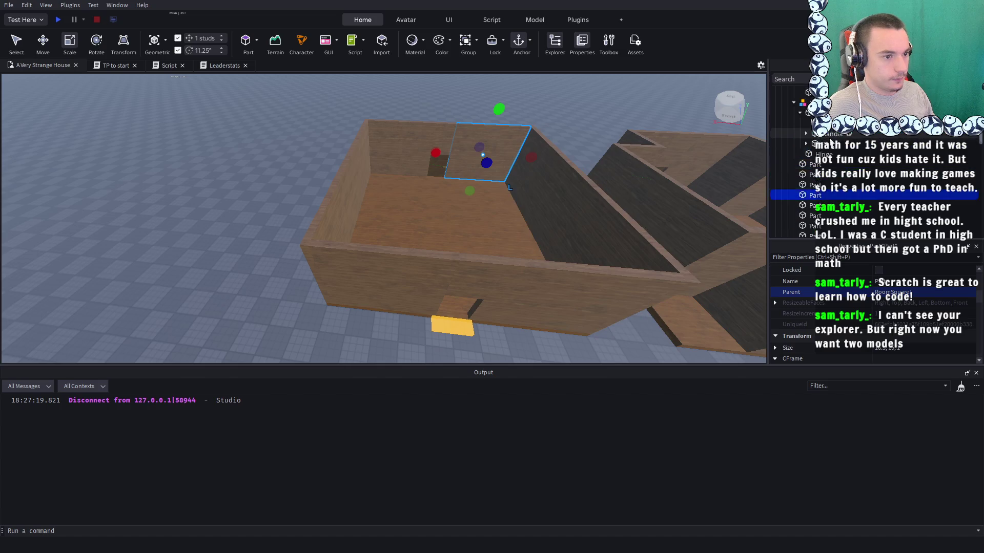
left_click(826, 160)
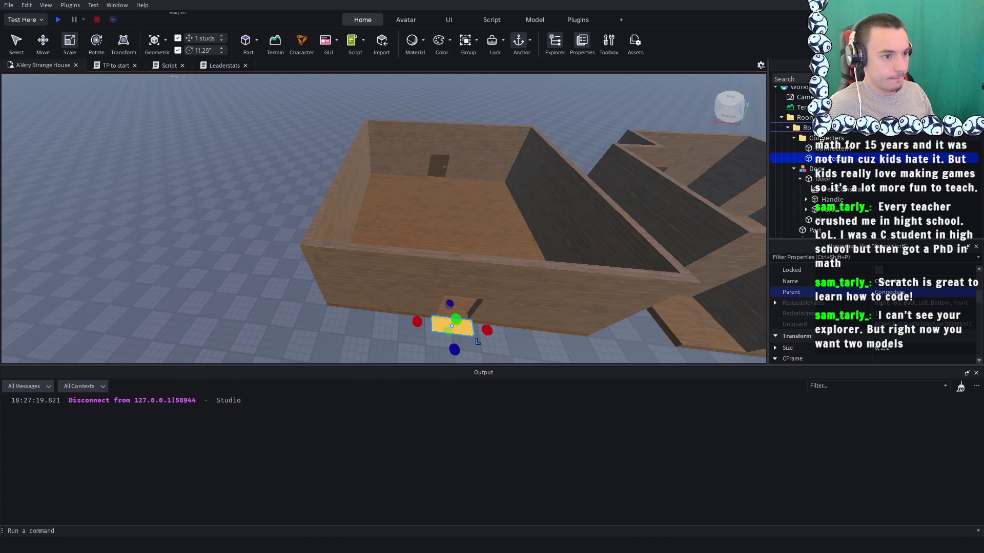
left_click_drag(826, 159, 807, 128)
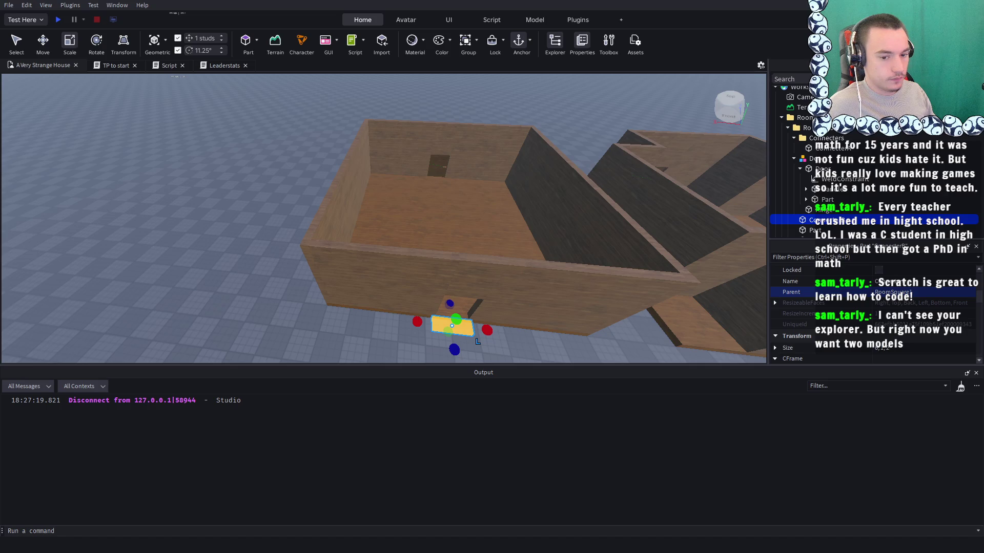
scroll(618, 181, "down", 5)
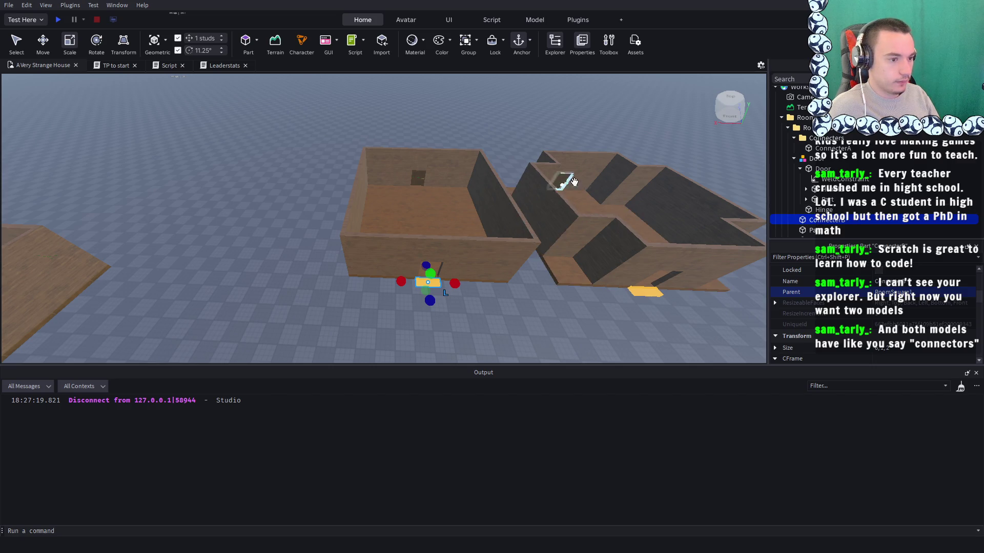
right_click(461, 177)
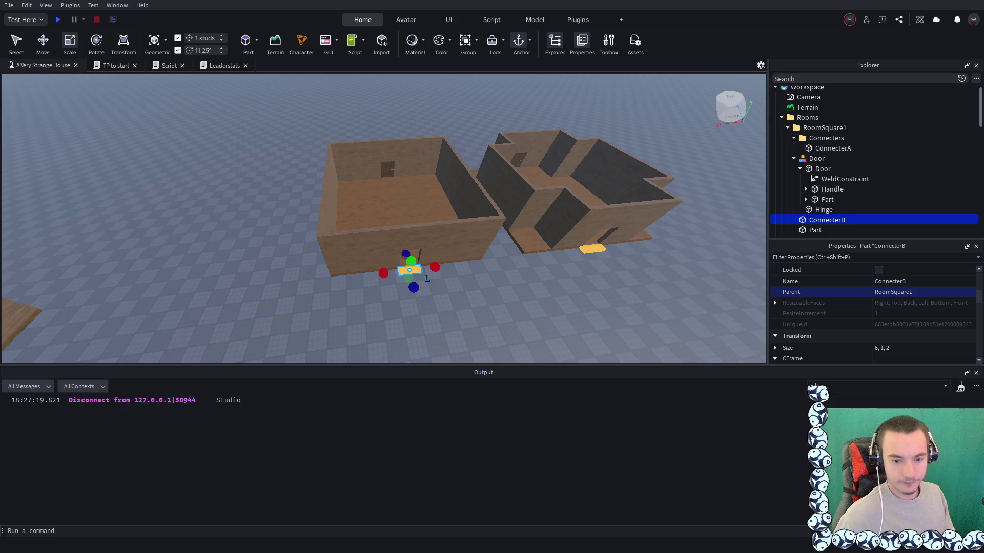
left_click(329, 219)
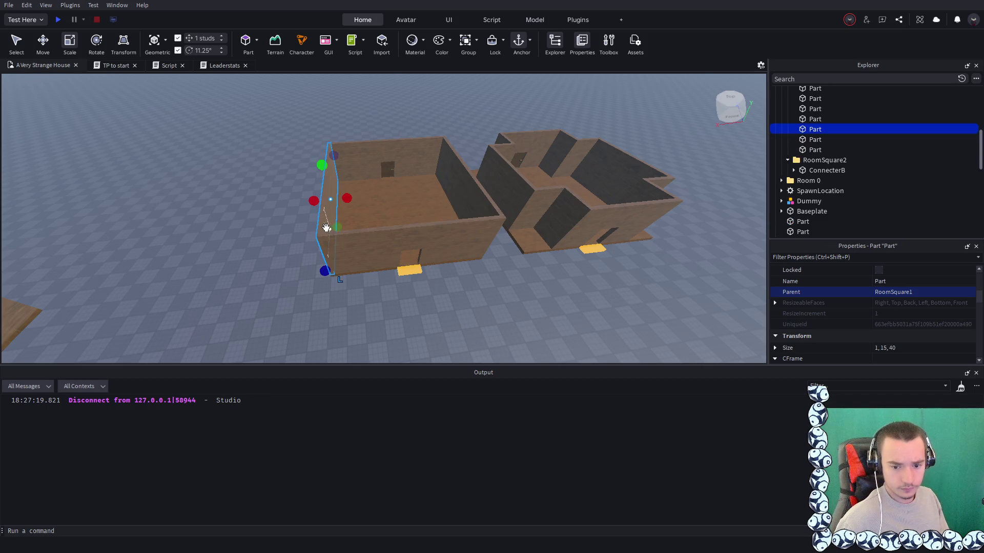
Move ConnecterA into RoomSquare1 and delete the now empty Connecters folder
left_click(262, 213)
key("a")
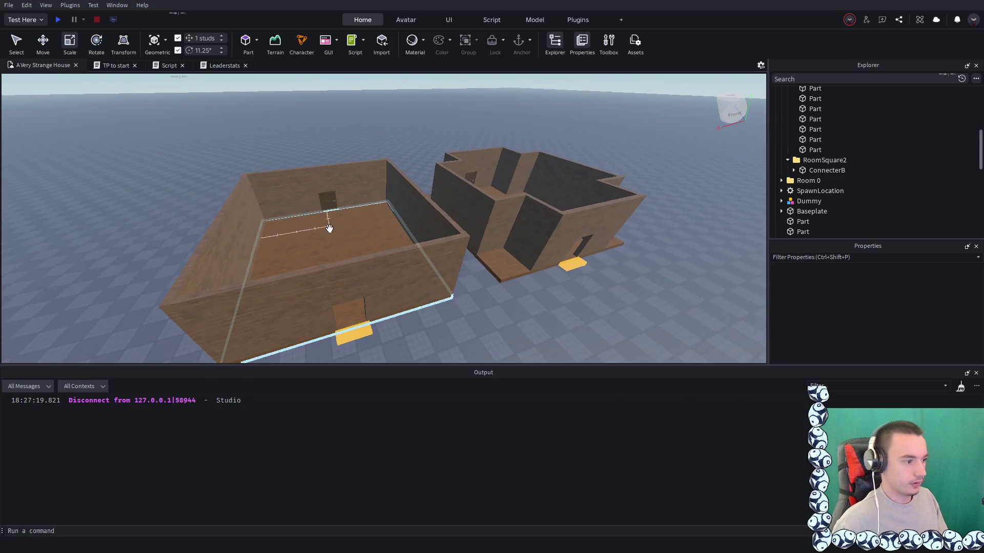
left_click(361, 312)
scroll(839, 177, "up", 3)
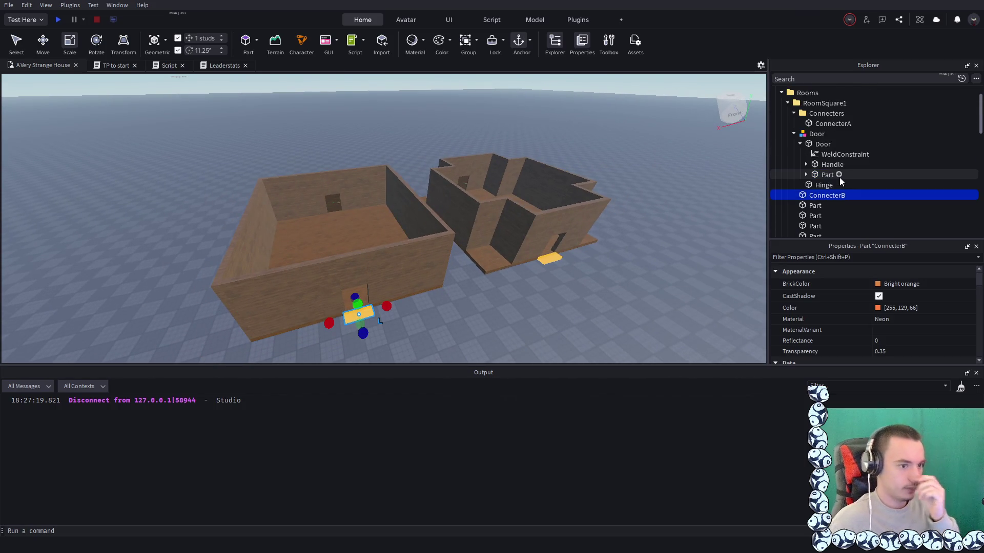
scroll(839, 177, "up", 2)
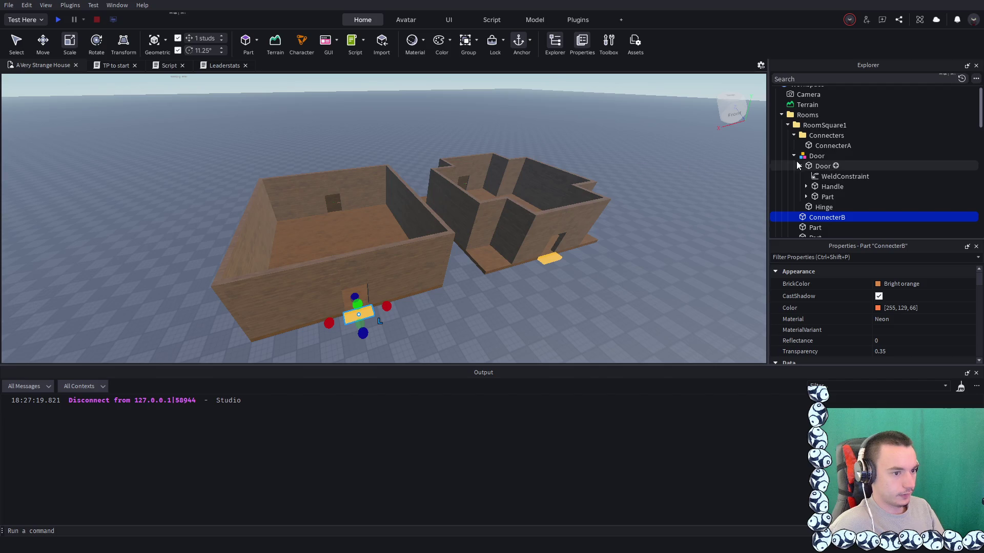
left_click(809, 145)
left_click_drag(809, 144, 819, 126)
left_click(821, 135)
key("Delete")
Set ConnecterB as the parent of the Door model, ConnecterA and all wall Parts
left_click(822, 205)
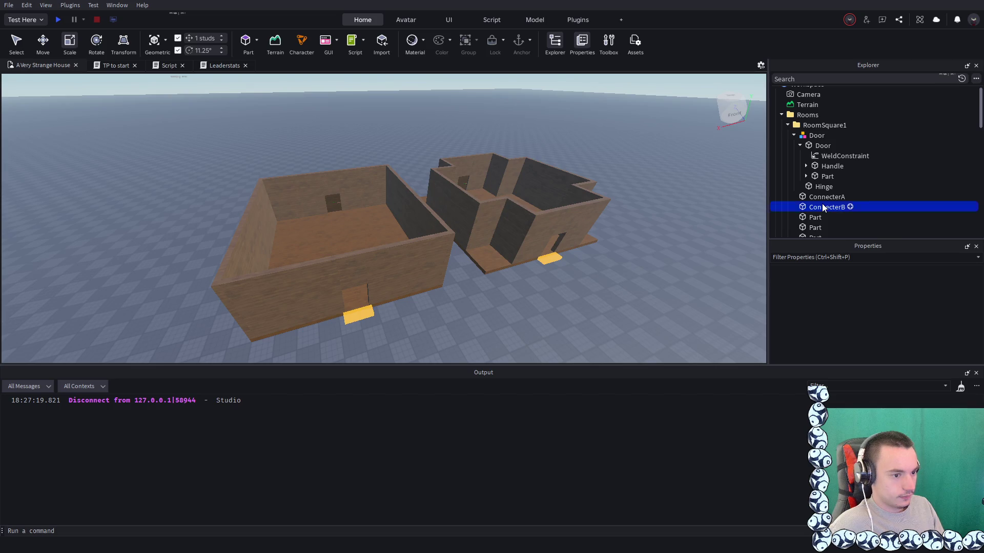
scroll(845, 307, "down", 4)
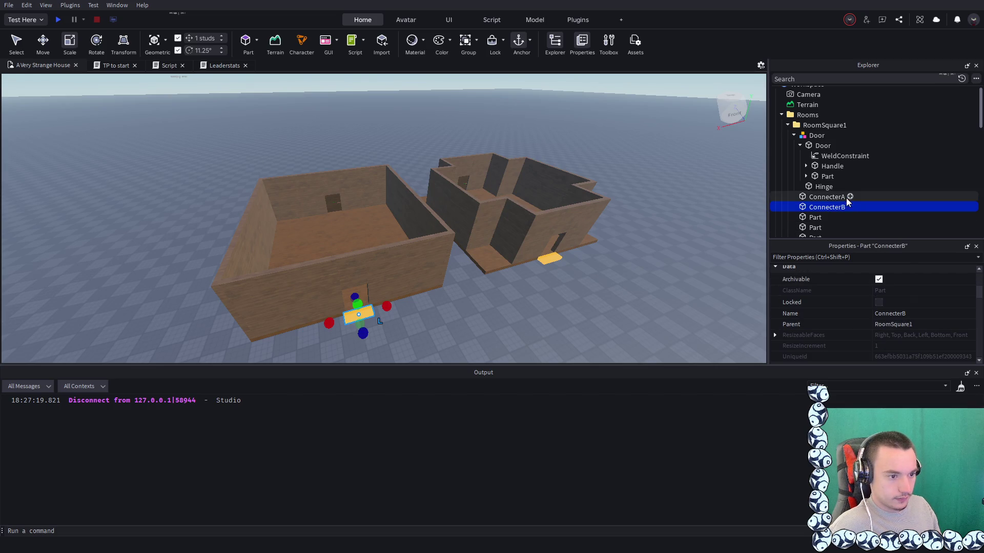
left_click(814, 145)
left_click(817, 135)
left_click(820, 197, "ctrl")
left_click(810, 217, "ctrl")
scroll(812, 205, "down", 4)
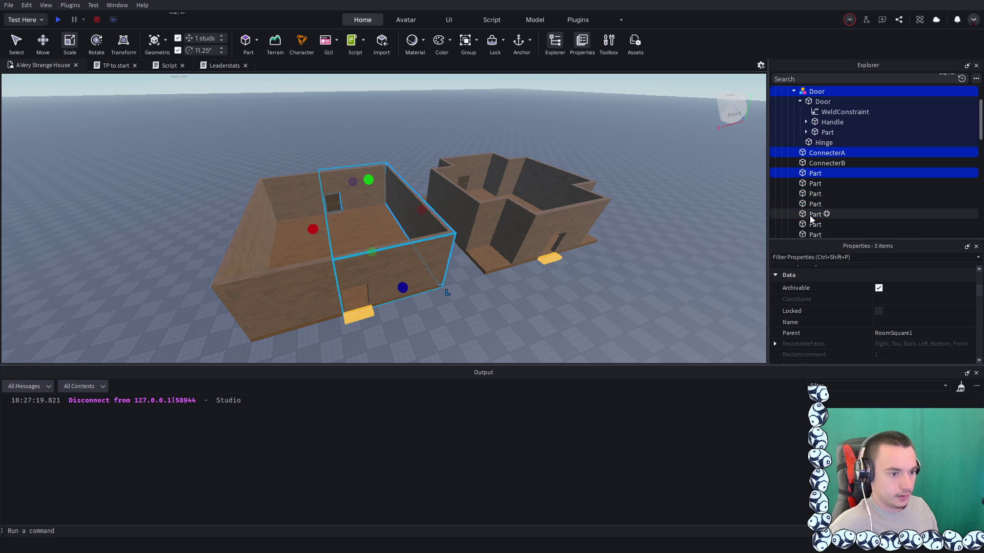
left_click(815, 190, "shift")
scroll(823, 165, "up", 2)
scroll(876, 316, "down", 1)
left_click(886, 302)
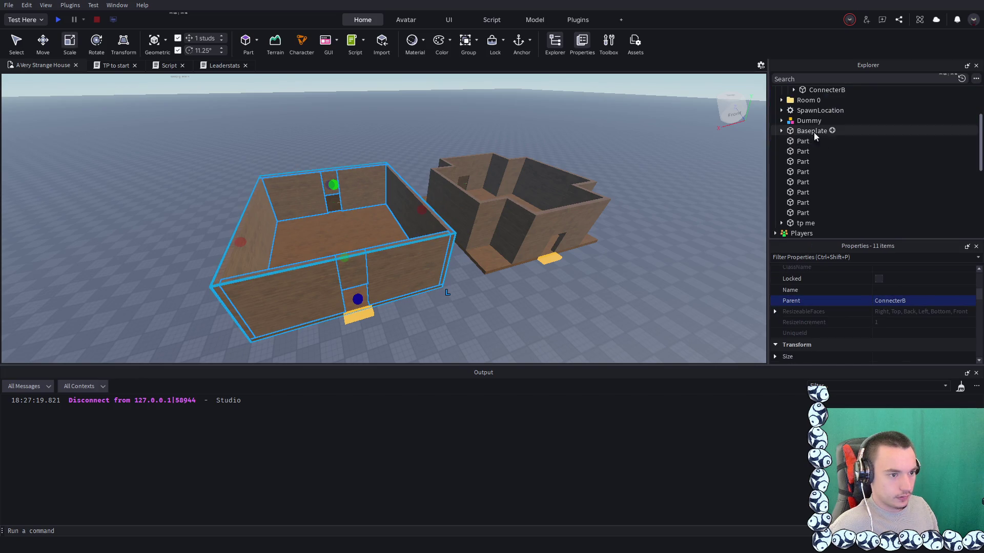
left_click(806, 136)
Compare the ConnecterB parts of RoomSquare1 and RoomSquare2 by selecting each
left_click(816, 162)
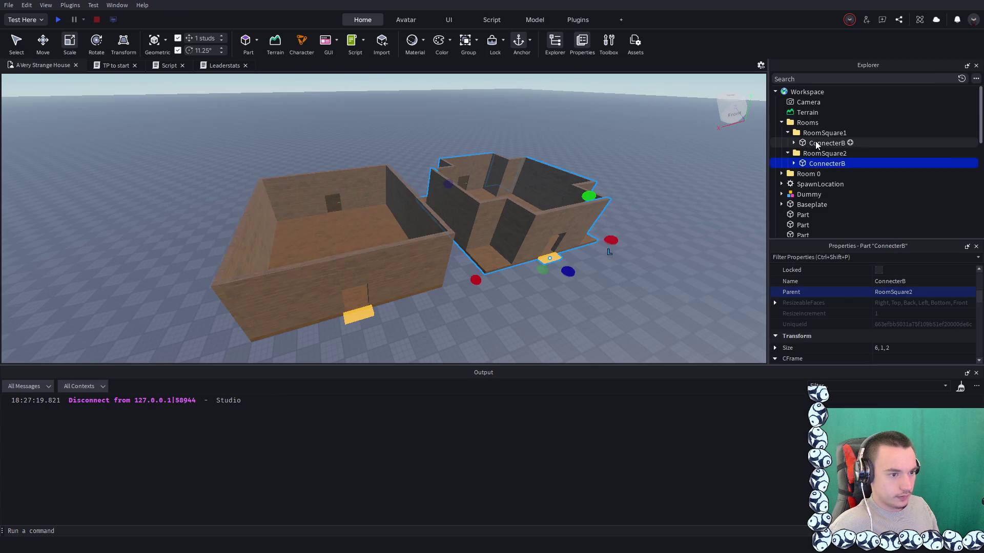
left_click(814, 145)
left_click(819, 163)
key("d")
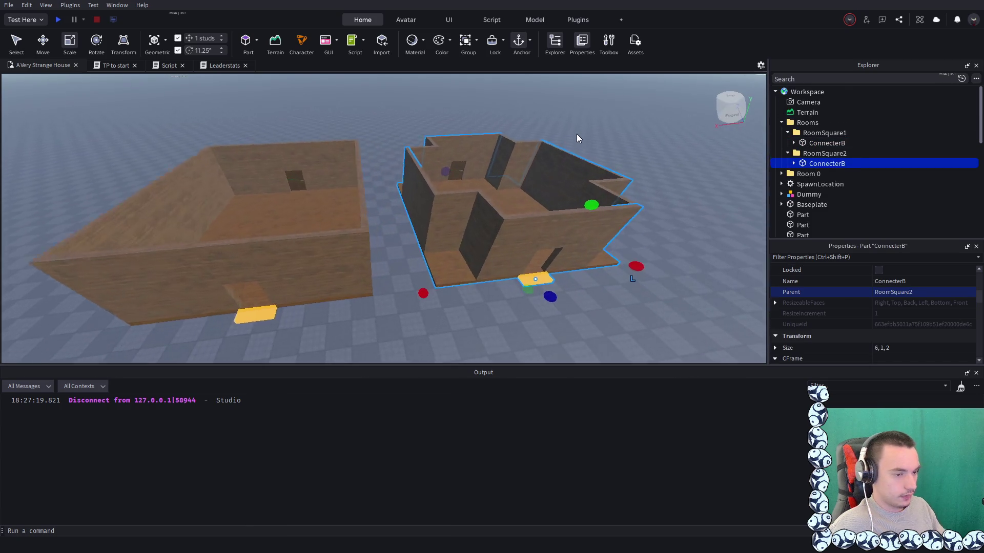
Try sliding the second room to the right with the Move tool, then undo it
left_click(43, 41)
left_click_drag(451, 254, 623, 260)
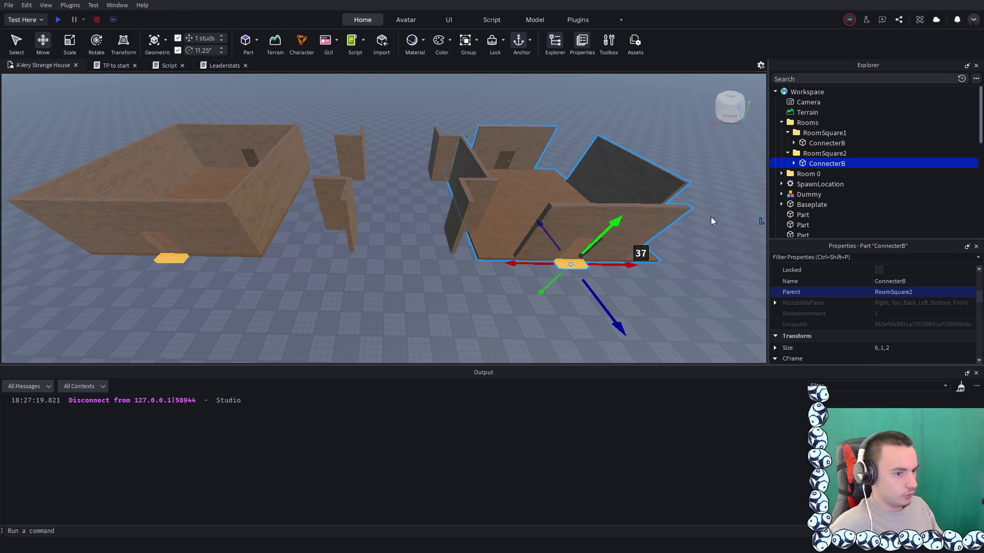
key("ctrl+z")
Select the eight loose wall Parts in Workspace and drag them into RoomSquare2
left_click(352, 154)
scroll(803, 205, "down", 1)
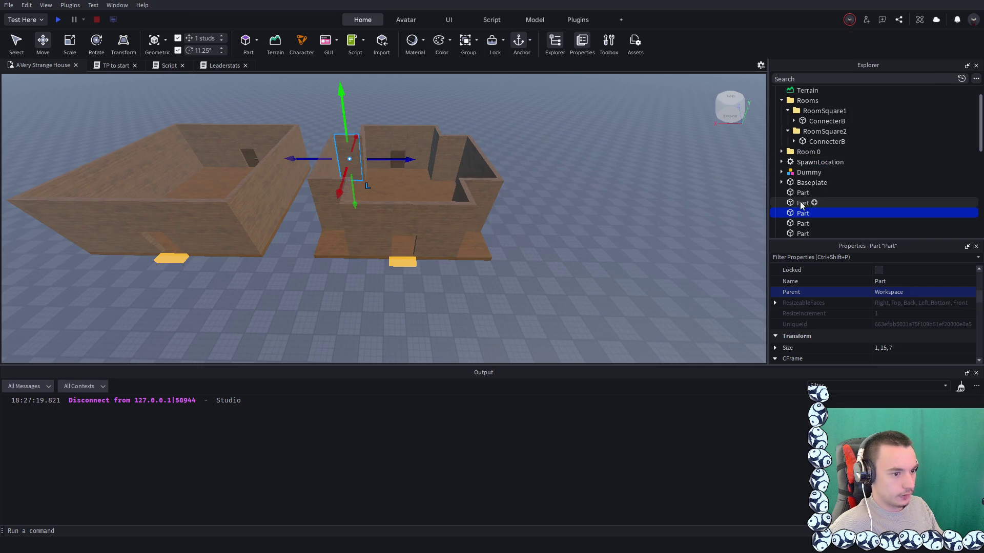
left_click(802, 194)
left_click(803, 234, "shift")
scroll(802, 225, "down", 1)
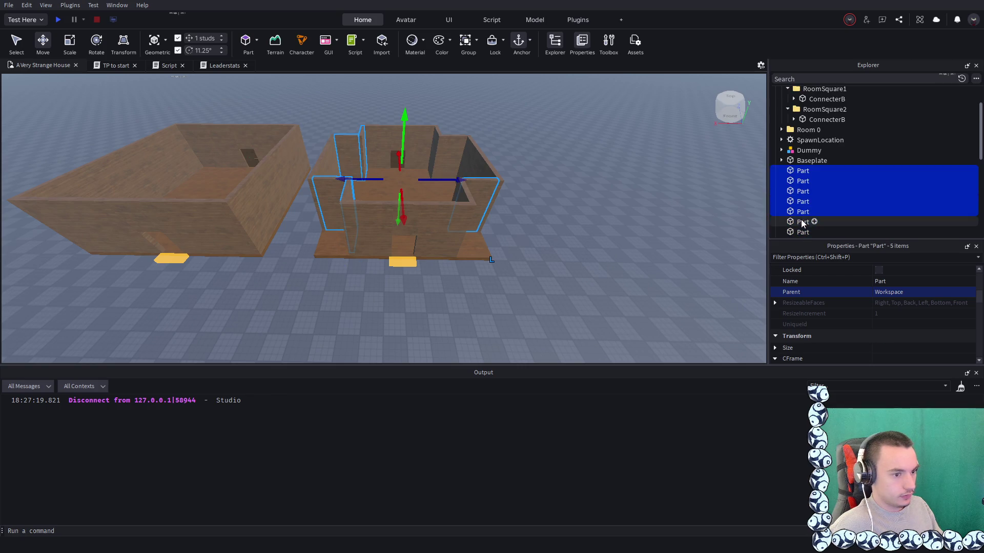
scroll(802, 223, "down", 2)
left_click(803, 199, "shift")
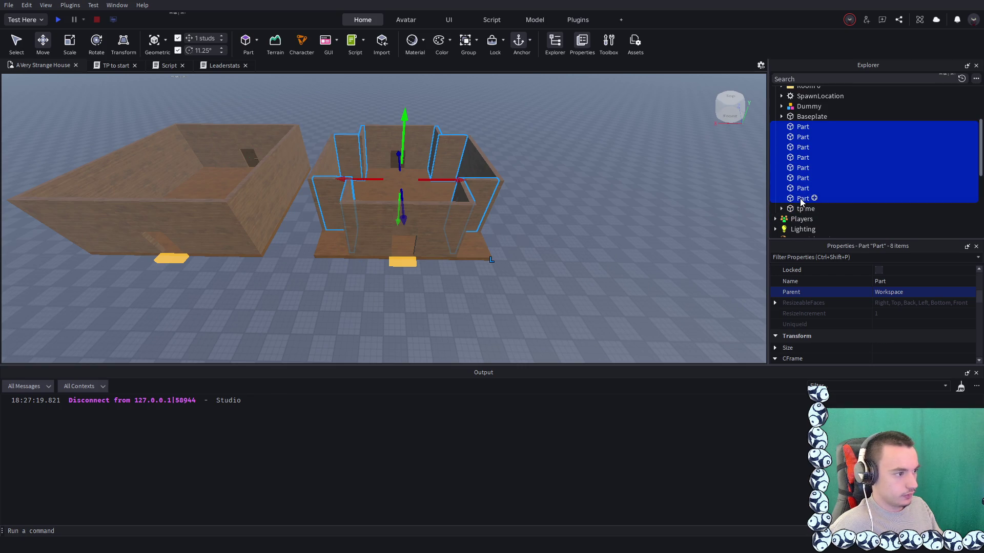
scroll(800, 181, "up", 1)
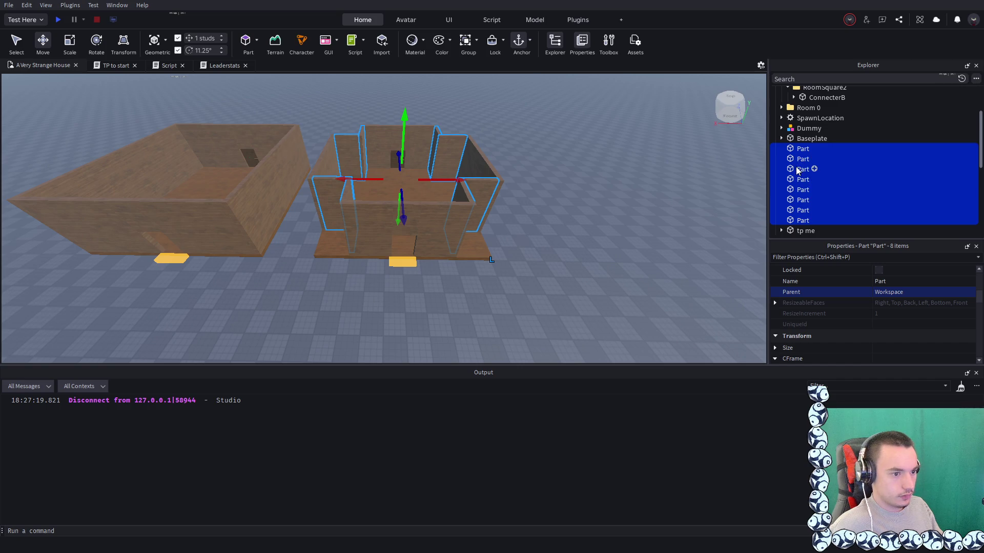
mouse_move(795, 179)
left_mouse_down()
mouse_move(799, 134)
mouse_move(830, 140)
mouse_move(803, 132)
mouse_move(810, 155)
left_mouse_up()
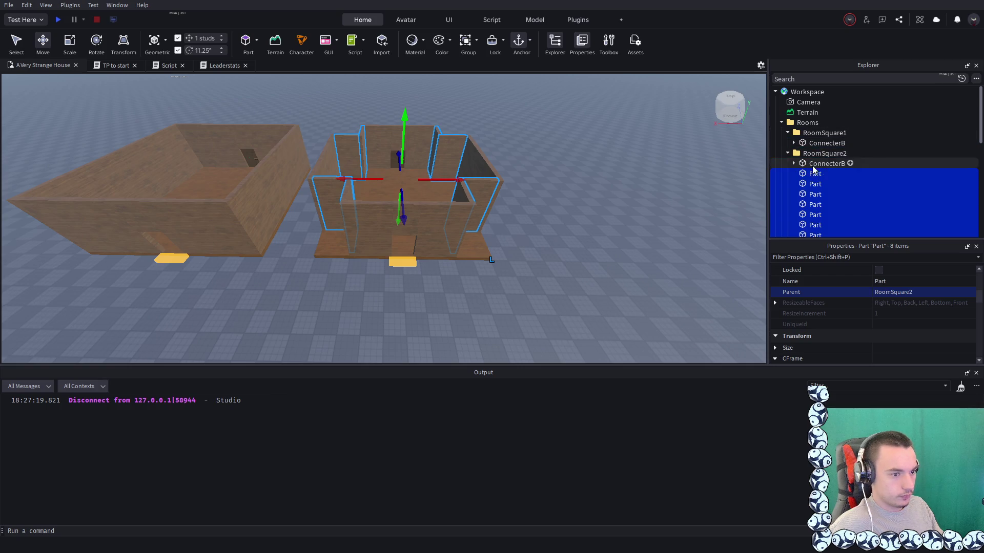
Test-move RoomSquare2's ConnecterB, then collapse RoomSquare2 and RoomSquare1 in Explorer
left_click(812, 164)
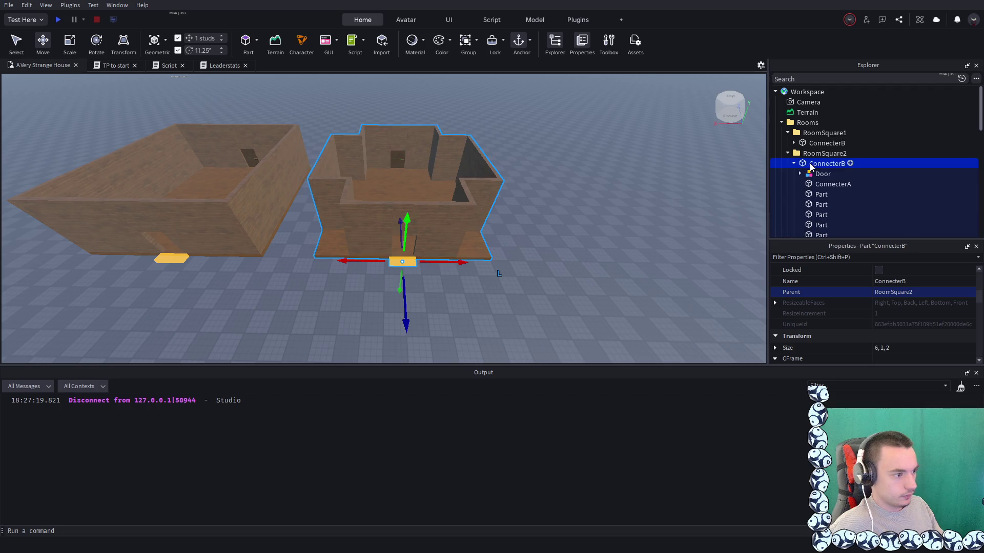
mouse_move(457, 263)
left_mouse_down()
mouse_move(683, 257)
mouse_move(461, 259)
left_mouse_up()
left_click(742, 145)
left_click(788, 153)
left_click(788, 133)
scroll(687, 137, "up", 5)
Select the door on Room 0's far wall and focus the camera on it
key("w")
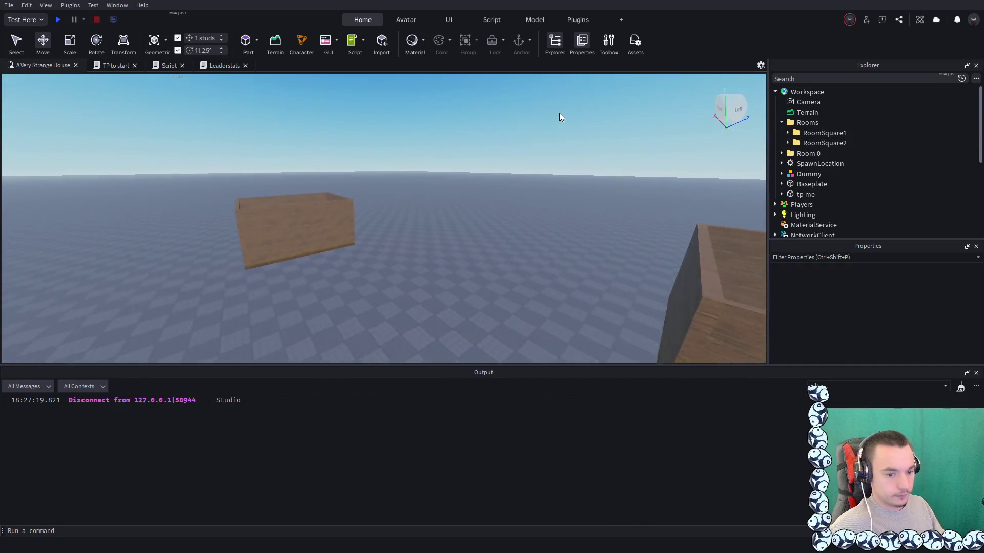
left_click_drag(558, 117, 551, 120)
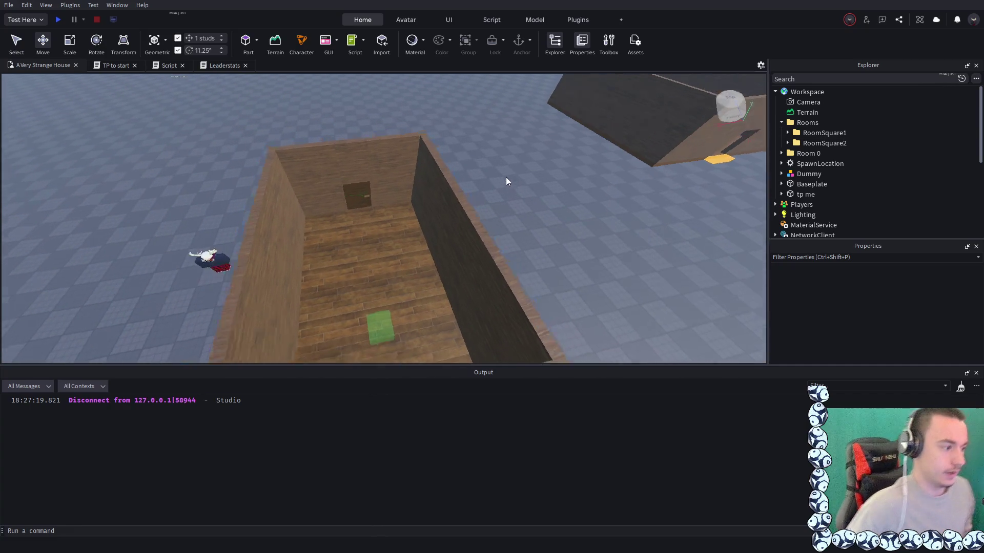
left_click(395, 183)
key("f")
left_click_drag(568, 179, 518, 170)
Delete Room 0's Connecters folder, then undo the deletion to restore it
left_click(799, 163)
left_click(826, 174)
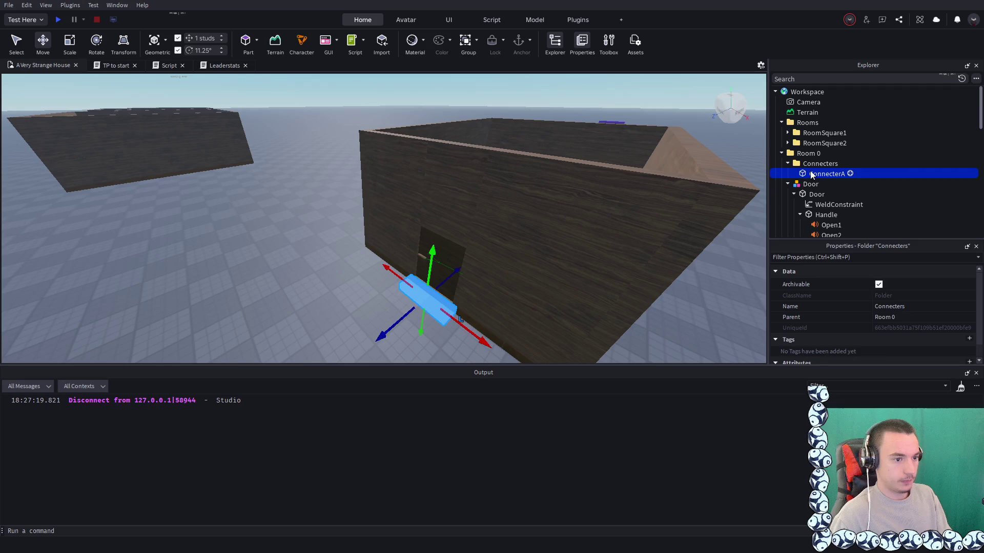
key("Left")
key("Delete")
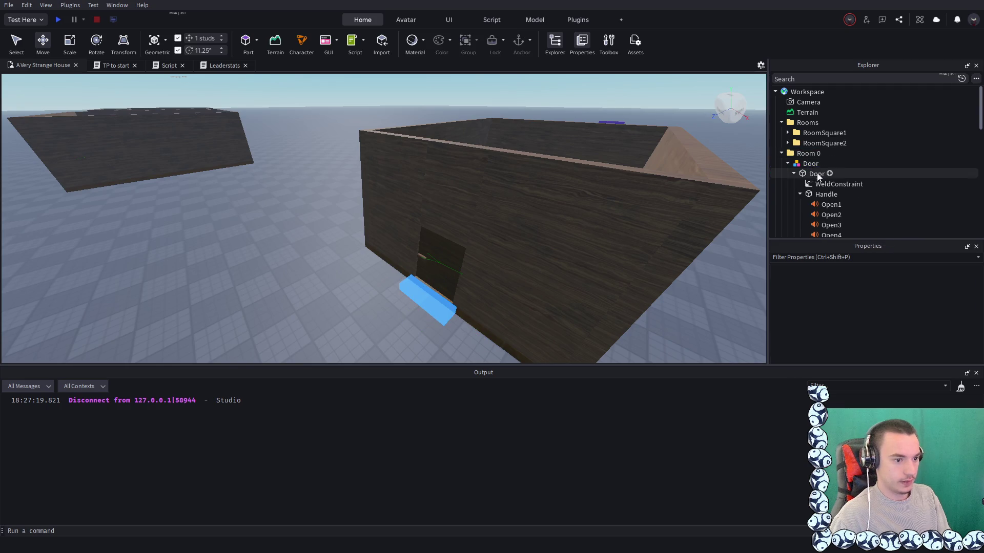
scroll(817, 205, "down", 3)
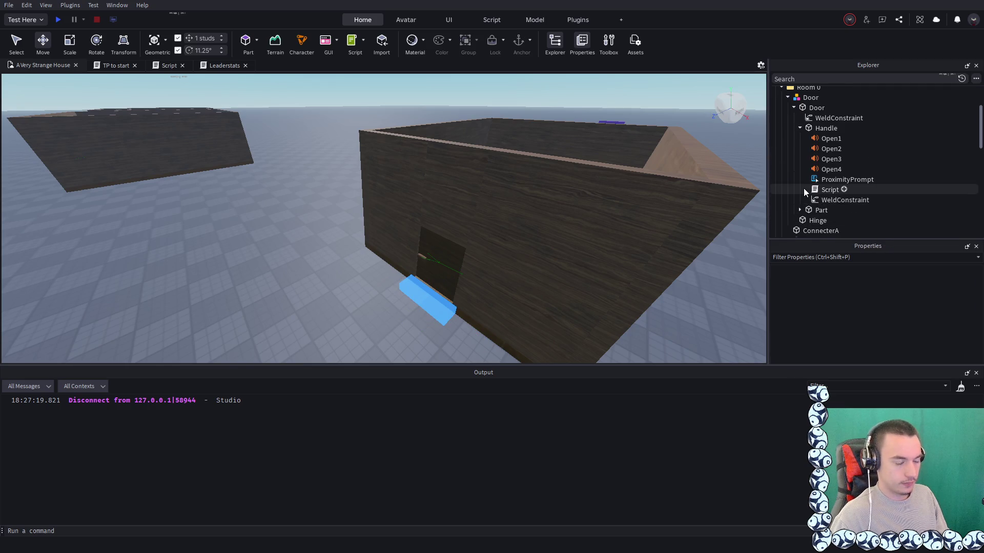
scroll(803, 189, "up", 2)
scroll(803, 188, "down", 3)
left_click(808, 189)
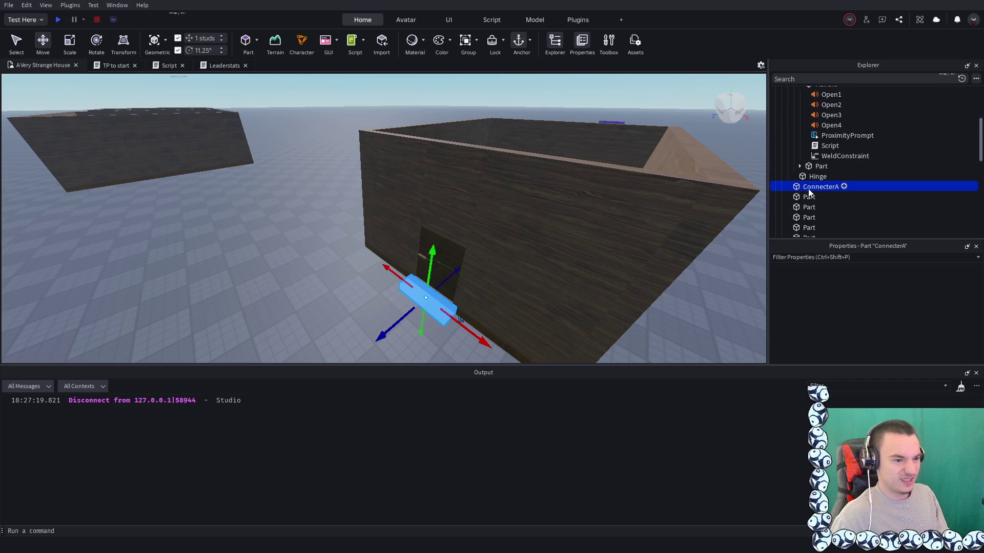
scroll(807, 188, "up", 5)
scroll(808, 189, "down", 6)
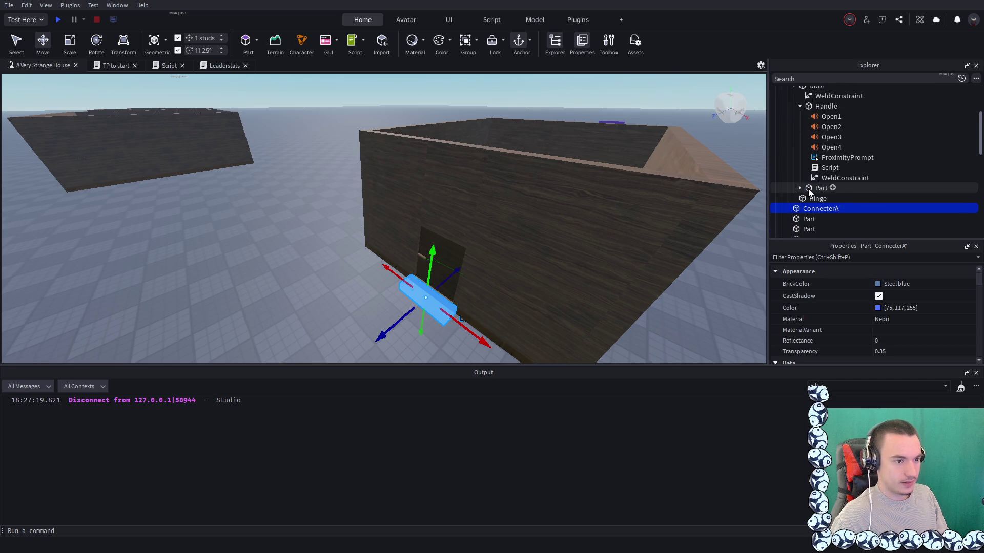
key("ctrl+z")
scroll(807, 189, "down", 5)
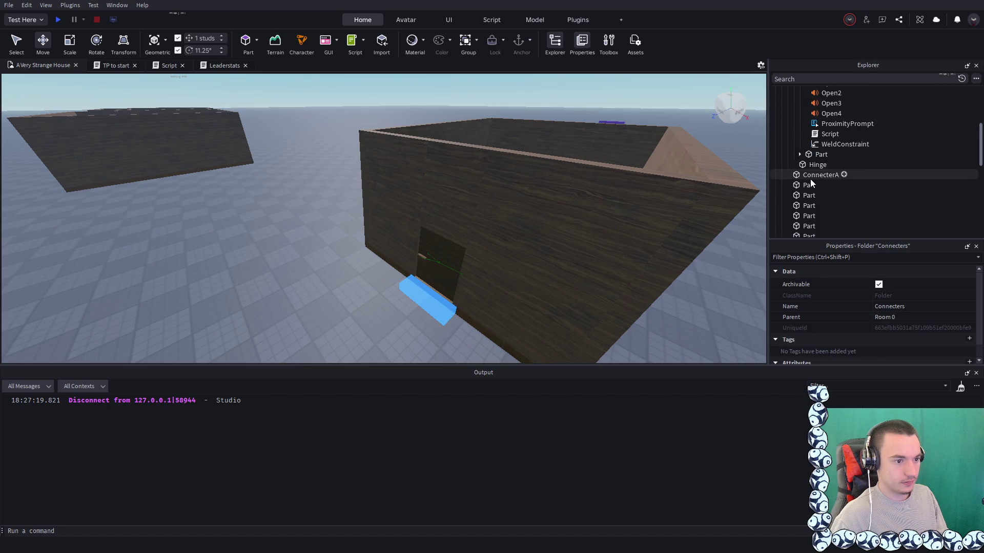
Inspect ConnecterA, the Connecters folder and the door's WeldConstraint in Explorer
left_click(810, 175)
scroll(810, 133, "up", 3)
left_click(811, 121)
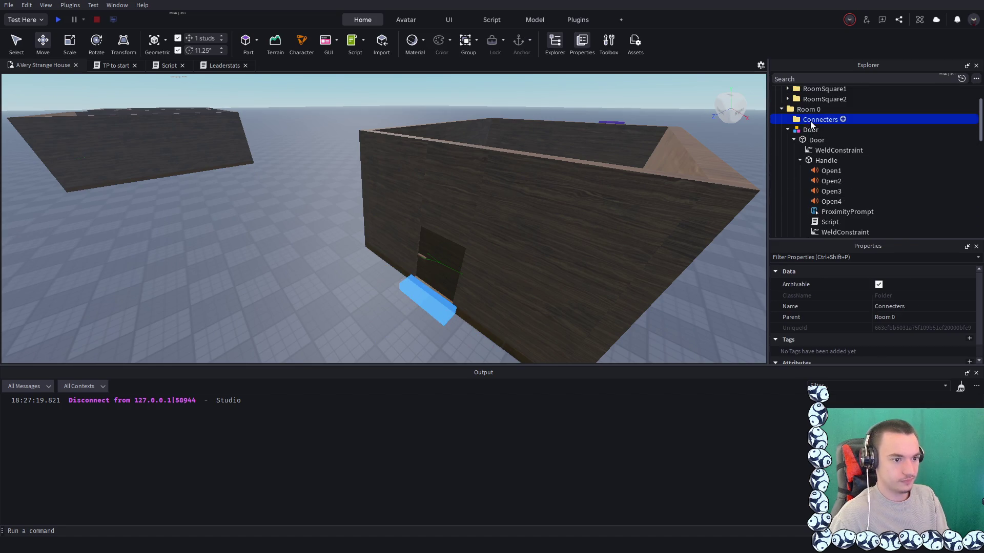
left_click(816, 140)
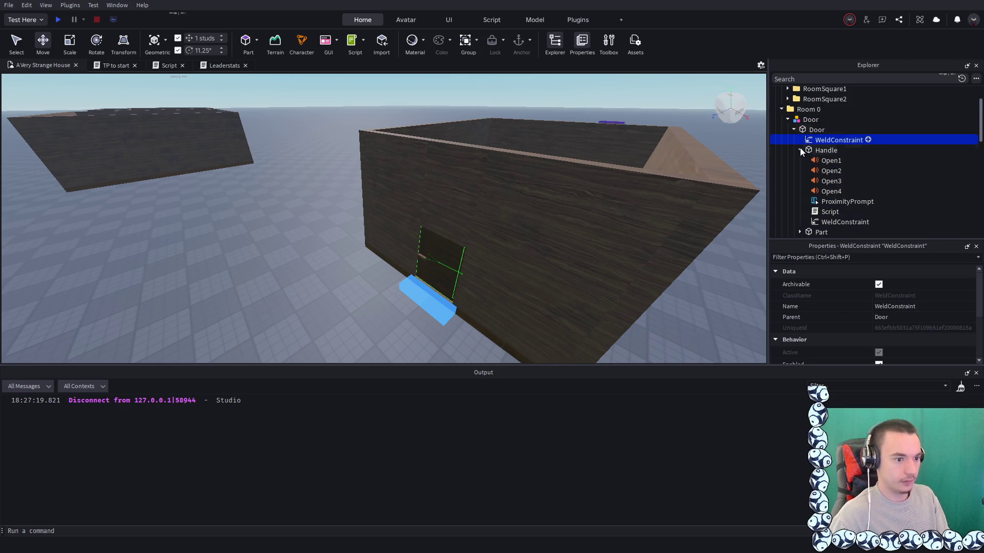
scroll(813, 169, "down", 2)
left_click(799, 209)
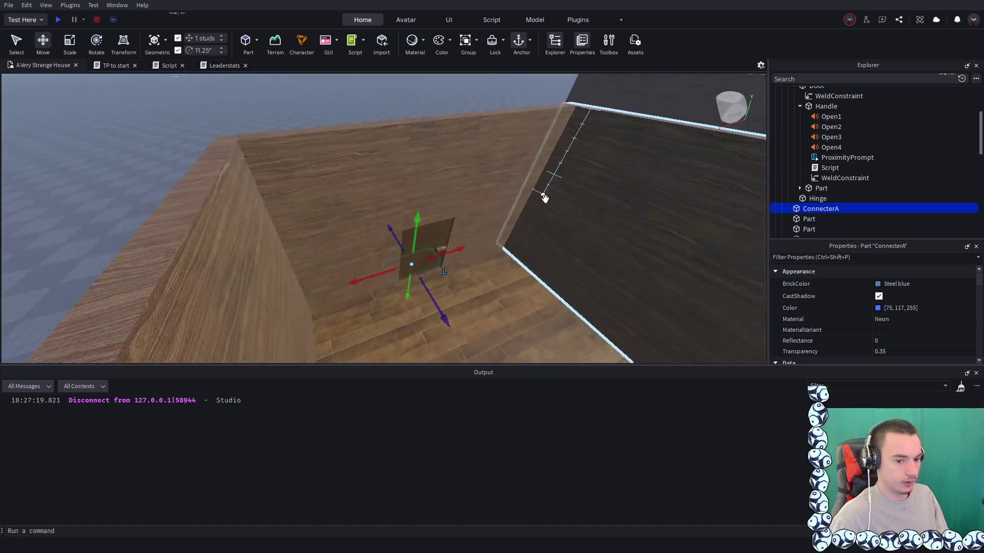
left_click(422, 151)
Select the Door model, the floor and a wall part to locate them in Room 0
left_click(419, 181)
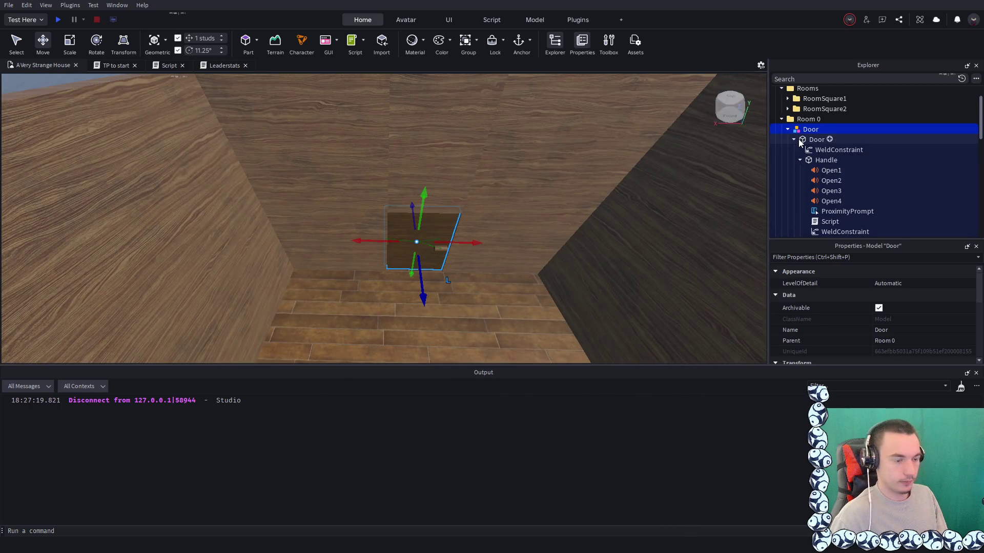
scroll(518, 158, "down", 5)
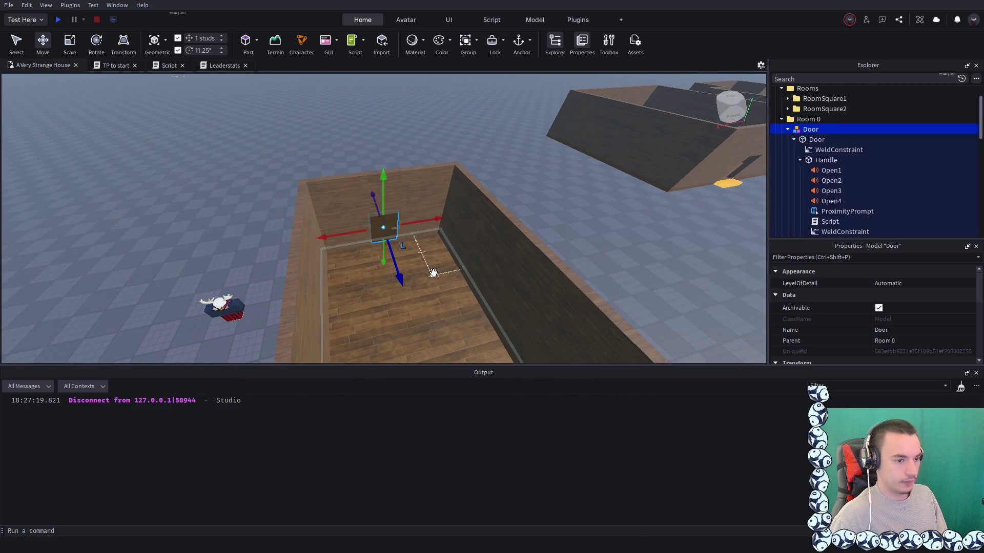
left_click(432, 275)
scroll(808, 164, "up", 2)
scroll(494, 174, "down", 5)
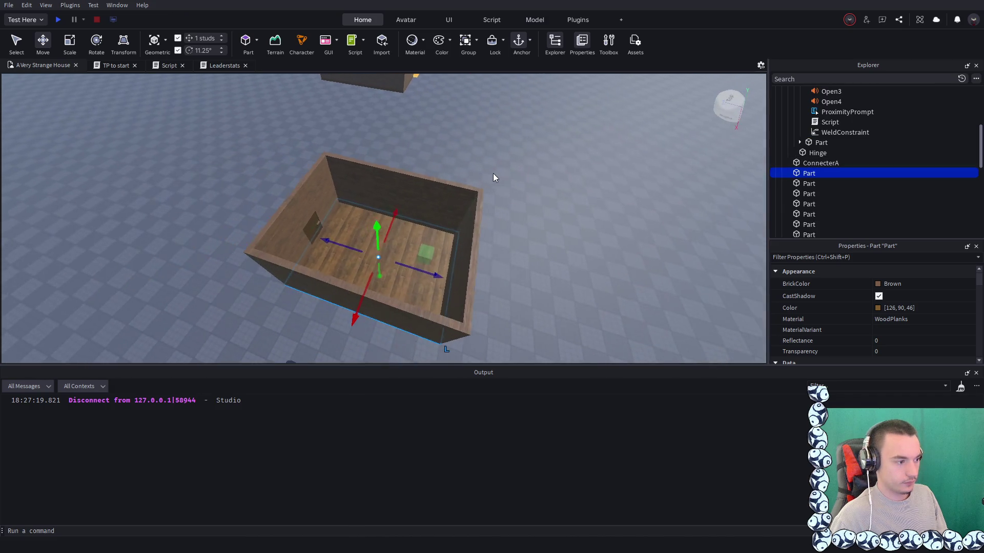
left_click(523, 173)
scroll(810, 189, "down", 2)
left_click(809, 213)
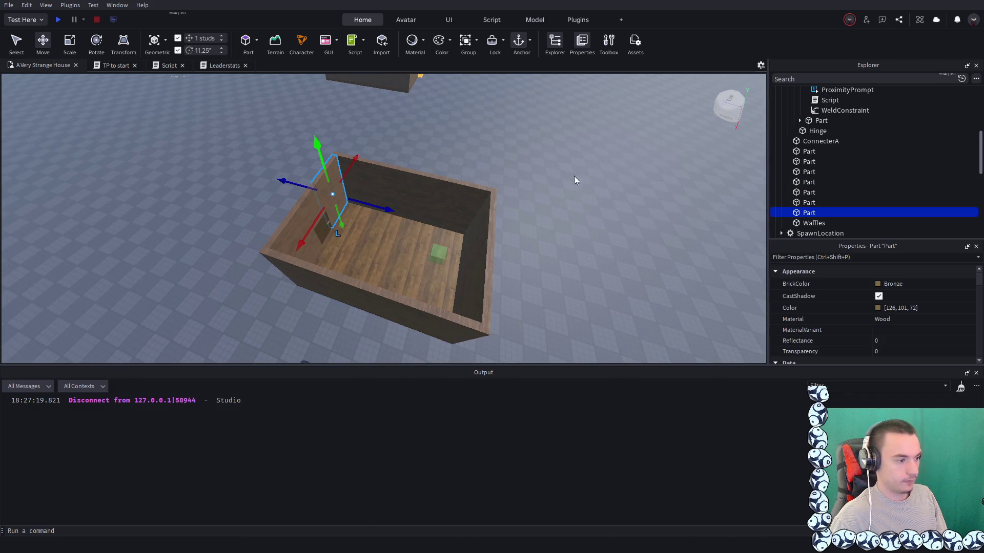
key("f")
left_click(562, 167)
Select the Door model in the scene and find the Script inside its Handle
scroll(563, 167, "up", 10)
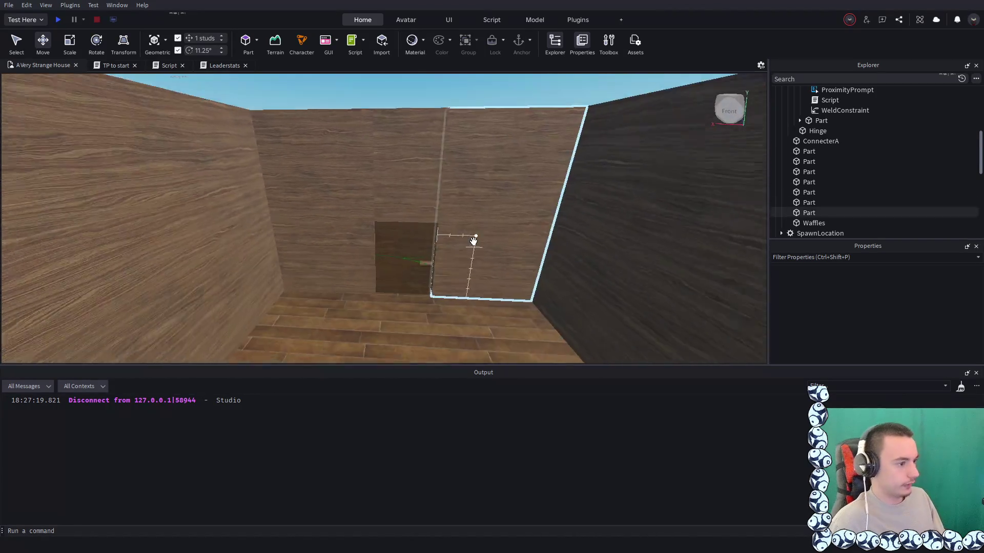
scroll(473, 241, "down", 2)
left_click(404, 251)
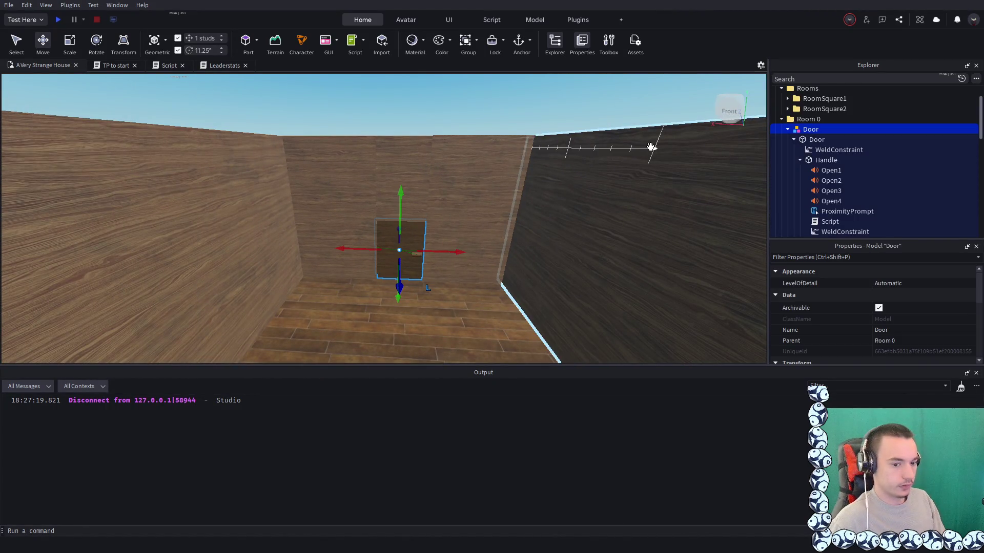
scroll(821, 154, "down", 2)
scroll(821, 154, "up", 2)
left_click(829, 221)
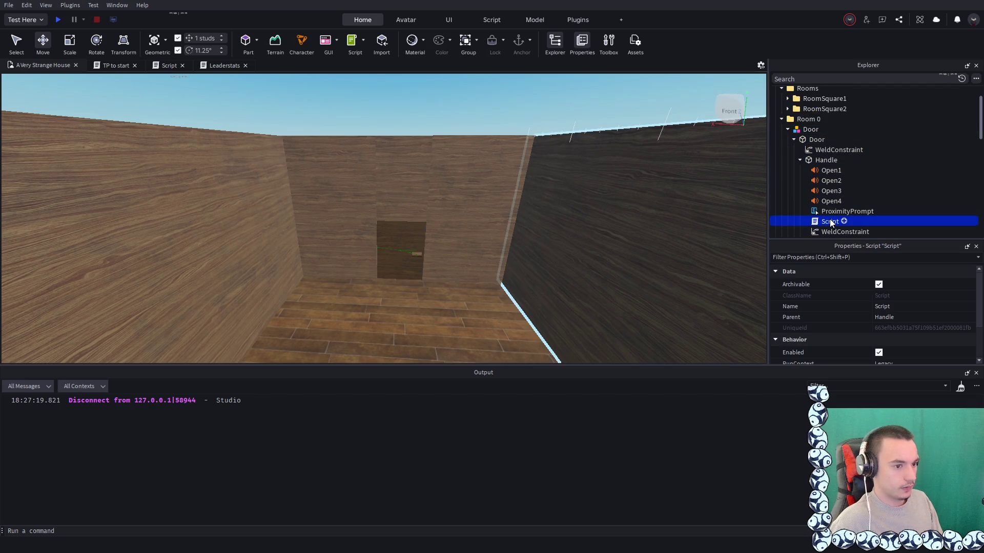
Open the door Handle's Script and scroll through its sound, tween and Room Count code
double_click(830, 222)
scroll(162, 226, "up", 6)
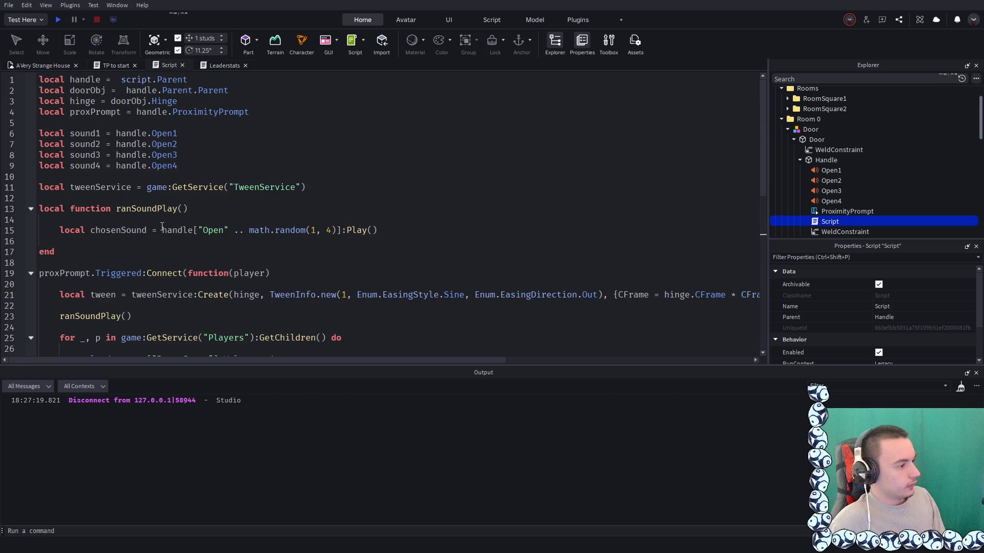
scroll(161, 226, "down", 3)
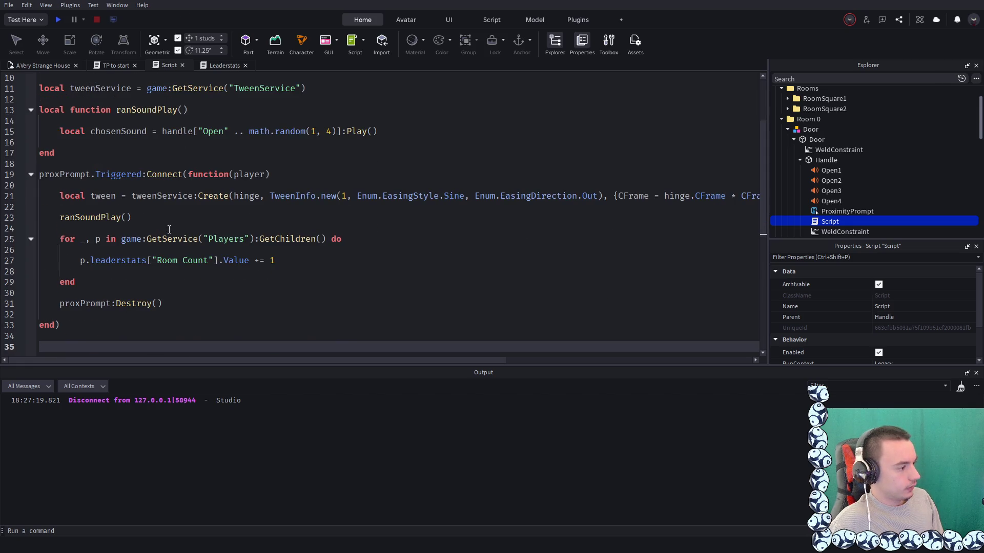
scroll(165, 239, "down", 1)
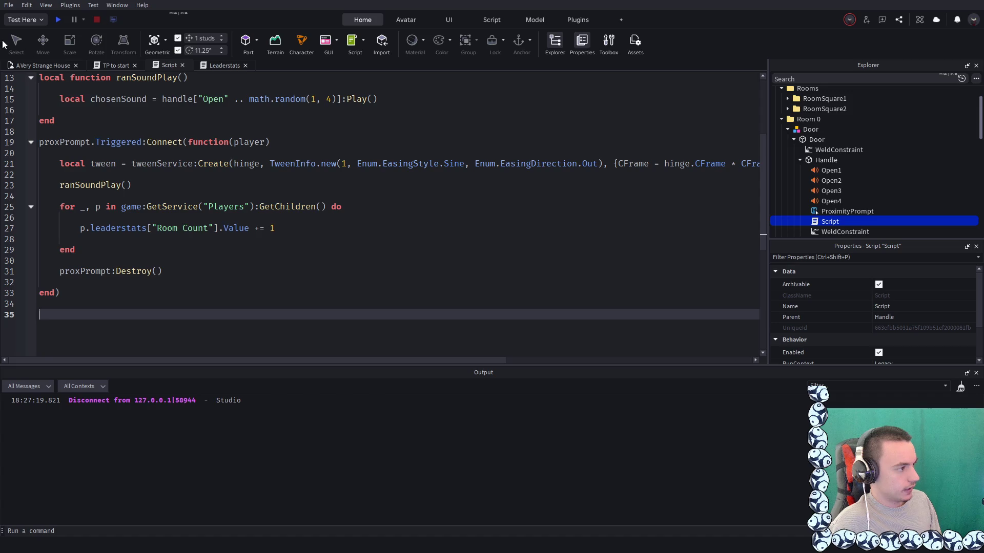
scroll(220, 149, "up", 4)
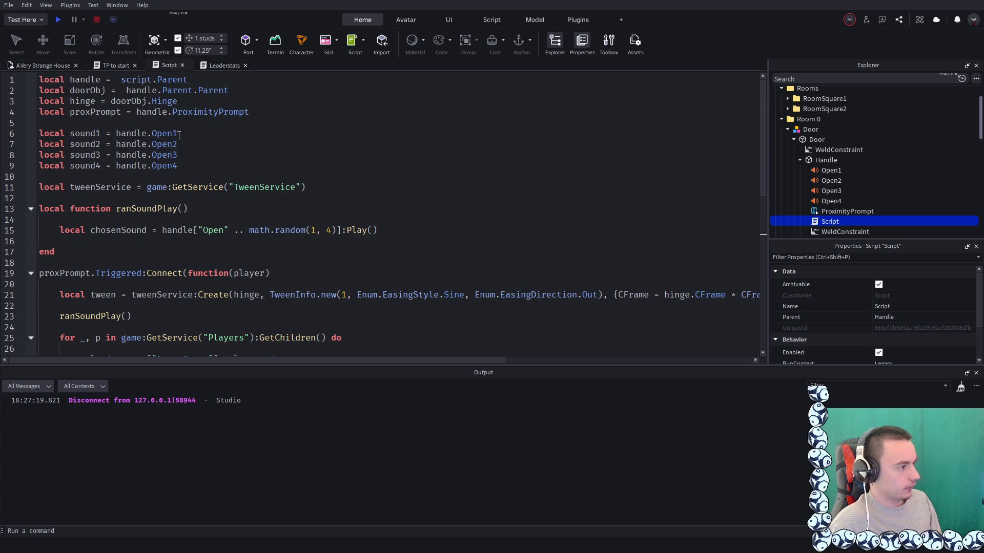
Place the cursor after the proxPrompt declaration and move down to the TweenService line
left_click(259, 101)
left_click(268, 112)
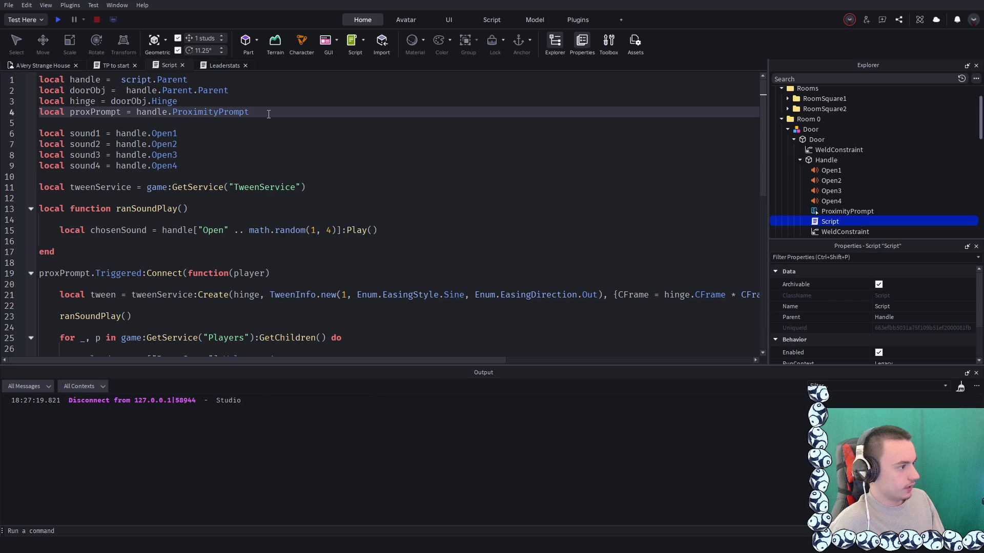
key("Return")
key("Return")
key("BackSpace")
key("BackSpace")
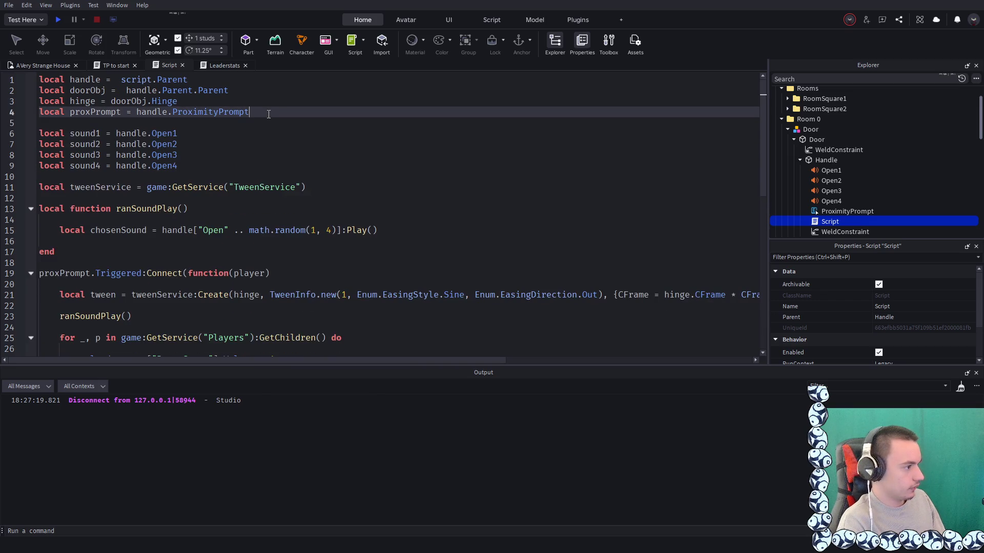
key("Down")
key("Down")
key("Down")
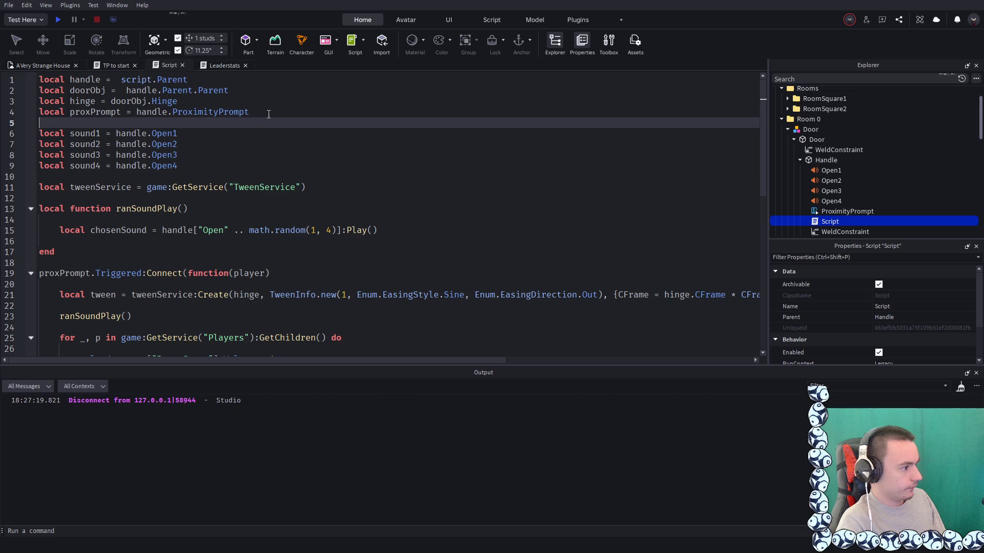
Add 'local connecterA = doorObj.Parent.ConnecterA' on a new line below the TweenService declaration
key("End")
key("Return")
key("Return")
type("local ")
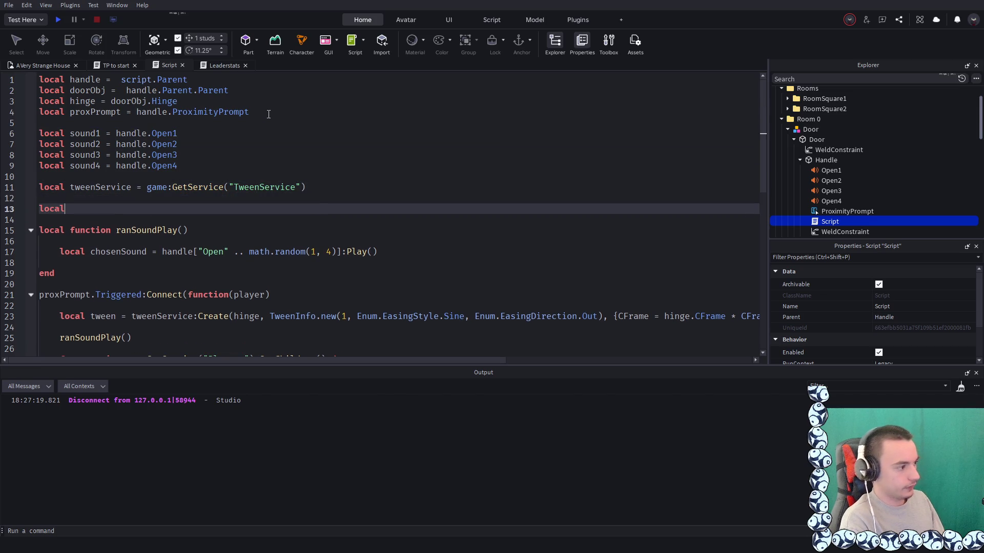
type("c")
type("on")
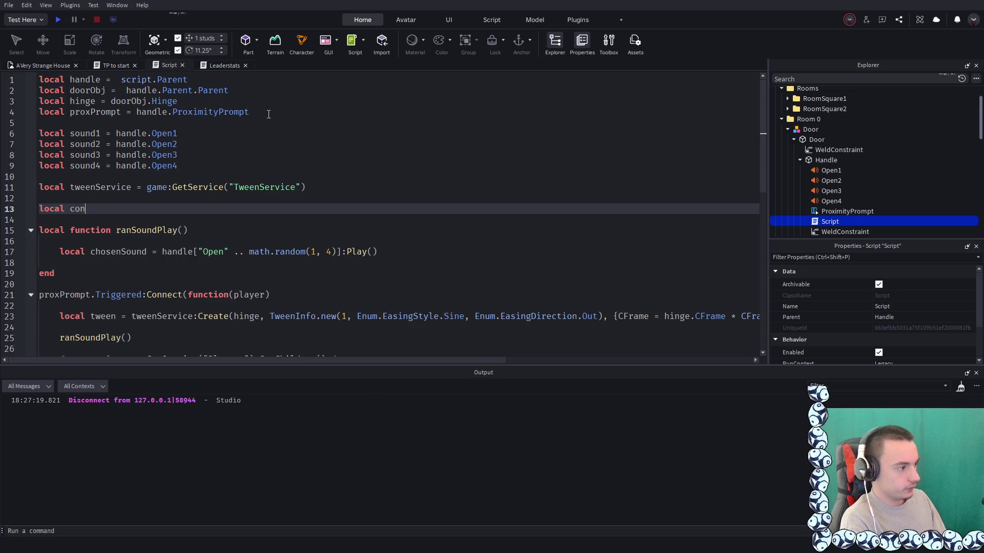
type("necterA =")
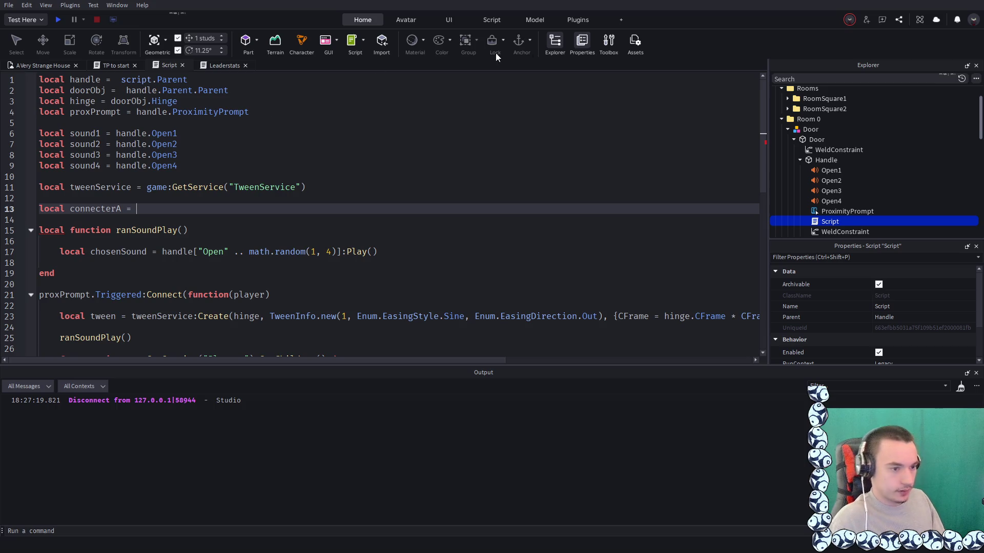
scroll(809, 136, "up", 1)
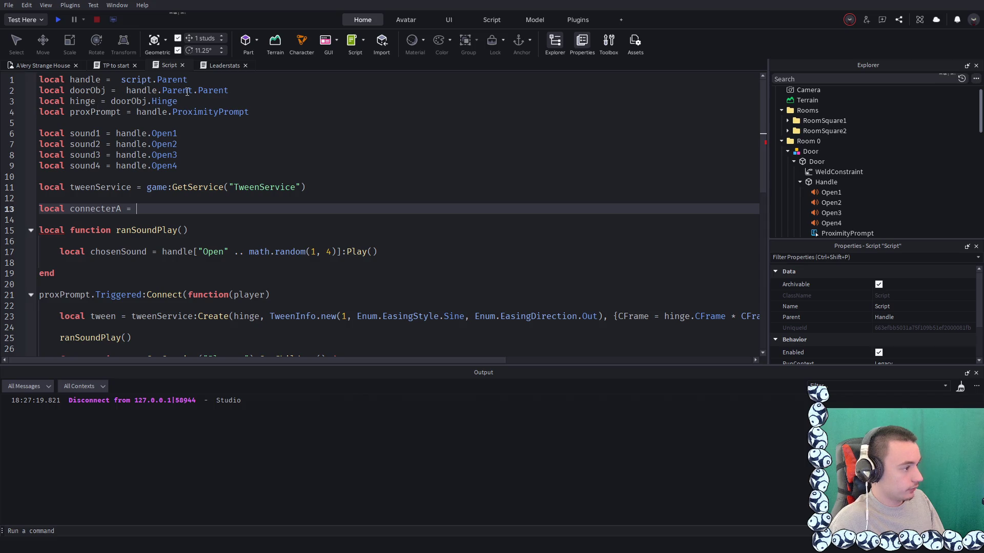
type("do")
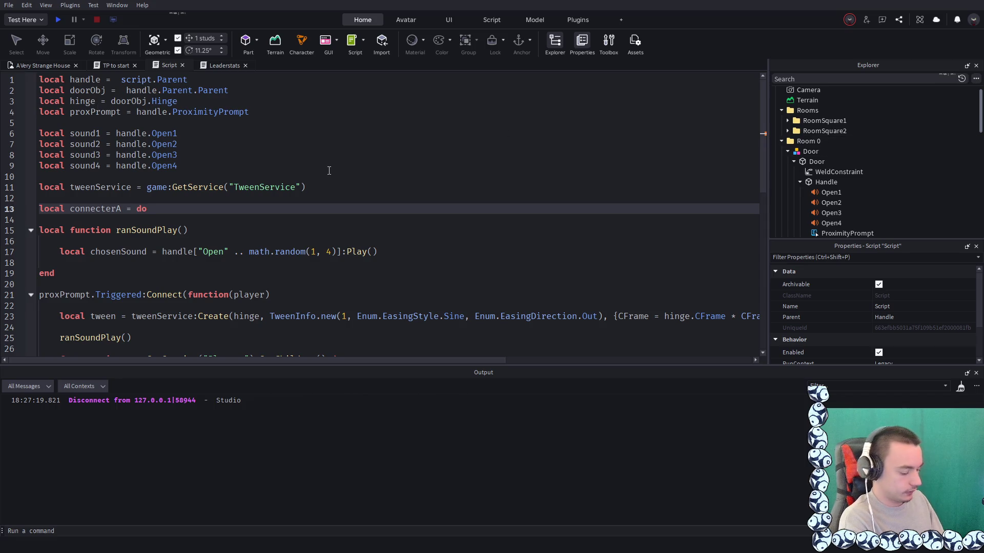
type("orObj")
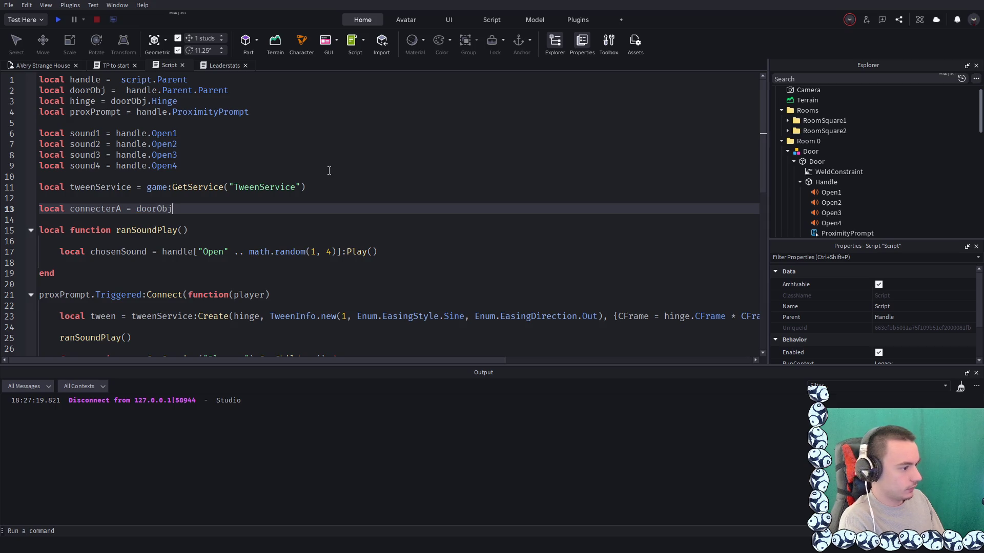
scroll(331, 192, "down", 3)
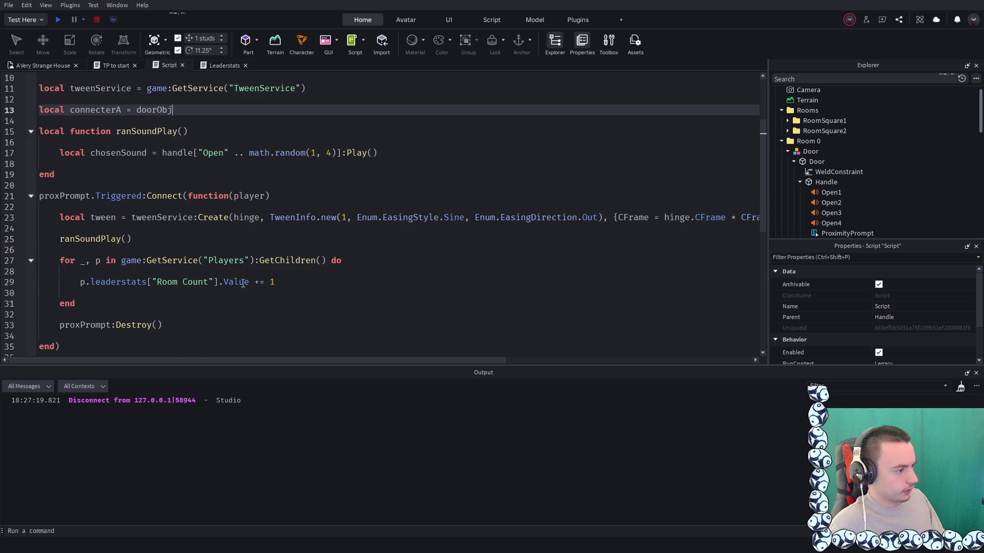
scroll(339, 256, "up", 3)
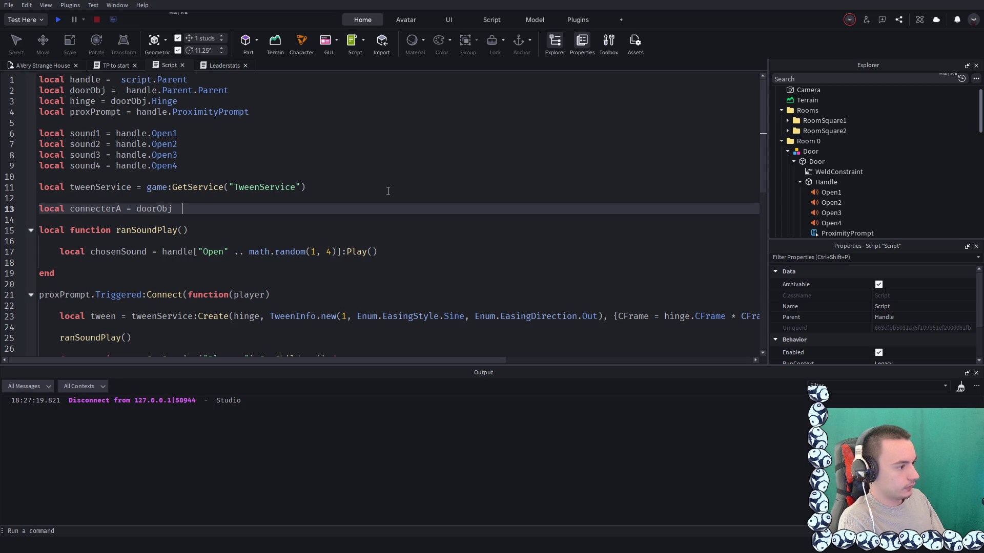
type(".")
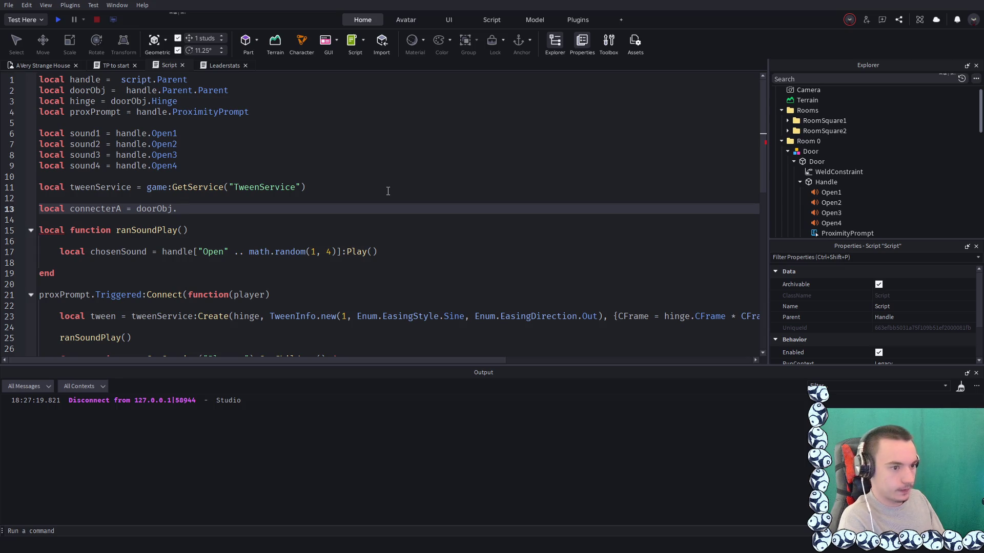
type("Parent")
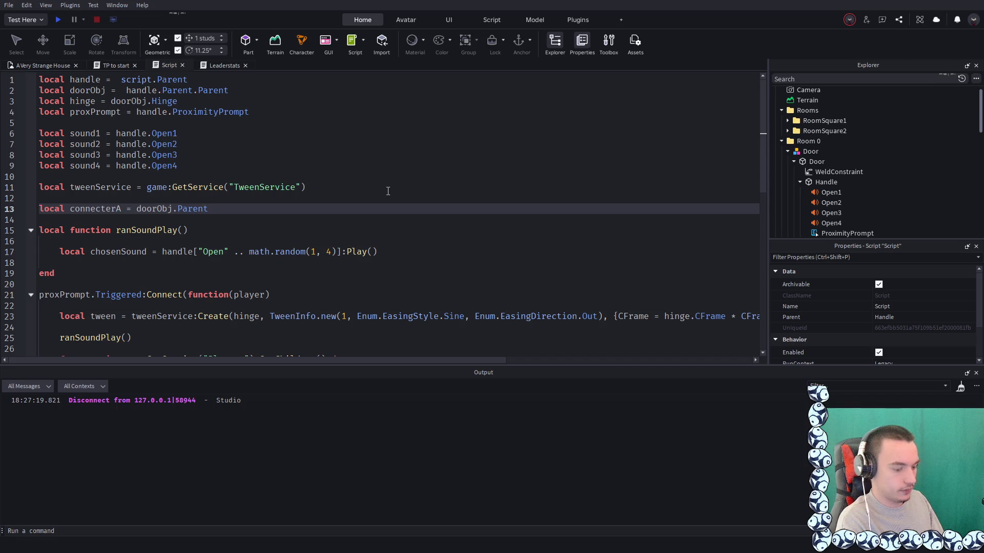
type(".coo")
key("BackSpace")
type("n")
key("Tab")
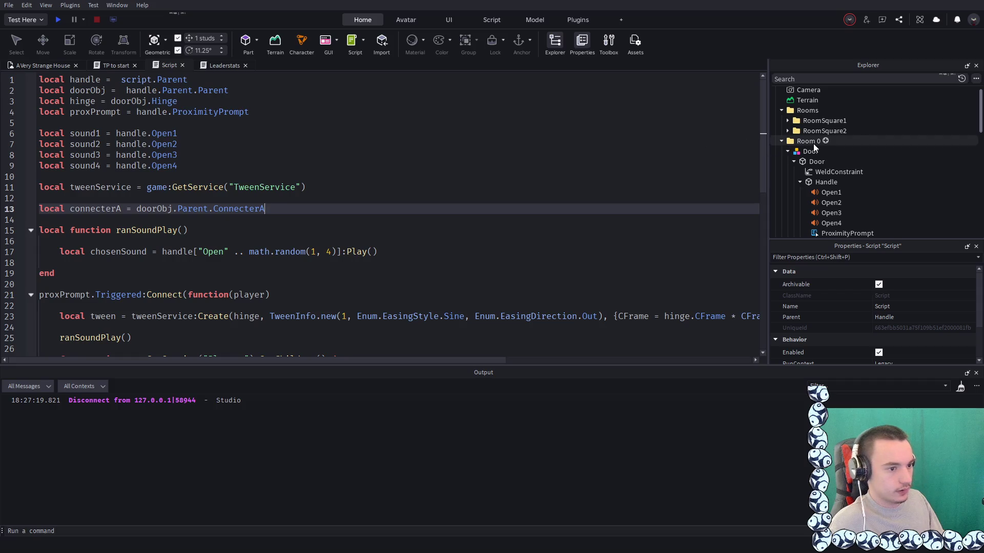
Check Room 0's hierarchy in Explorer, then return to the end of the connecterA line
left_click(780, 142)
left_click(781, 141)
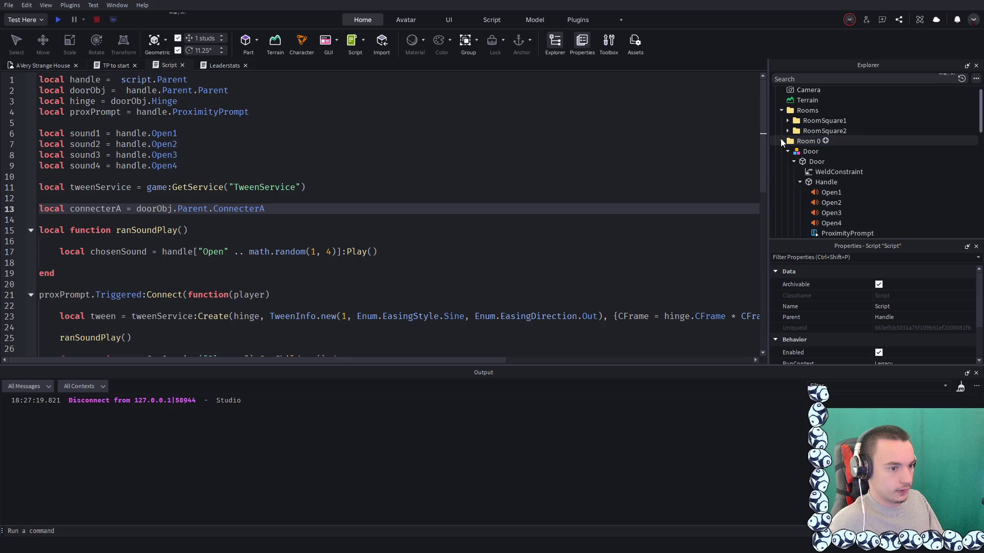
left_click(781, 142)
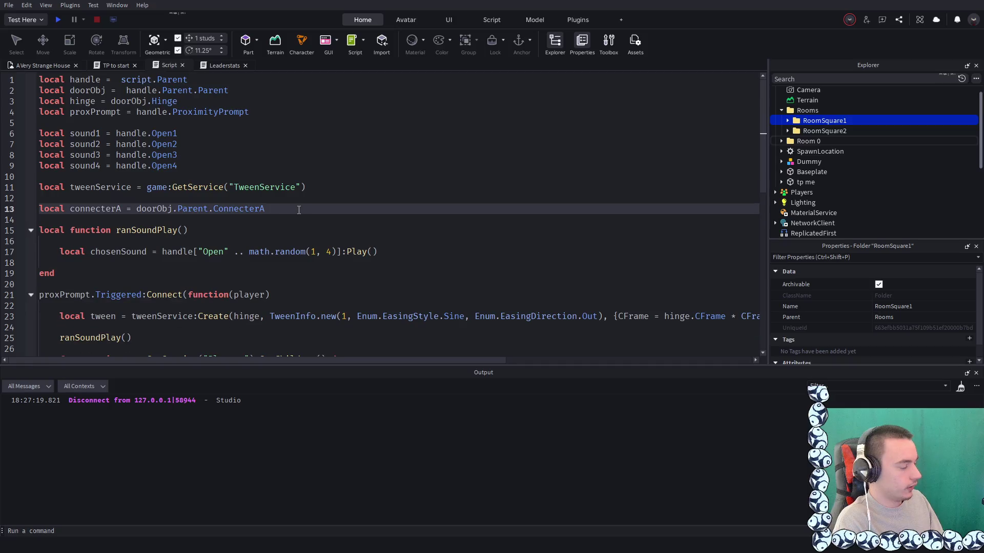
scroll(298, 210, "down", 5)
scroll(173, 236, "up", 2)
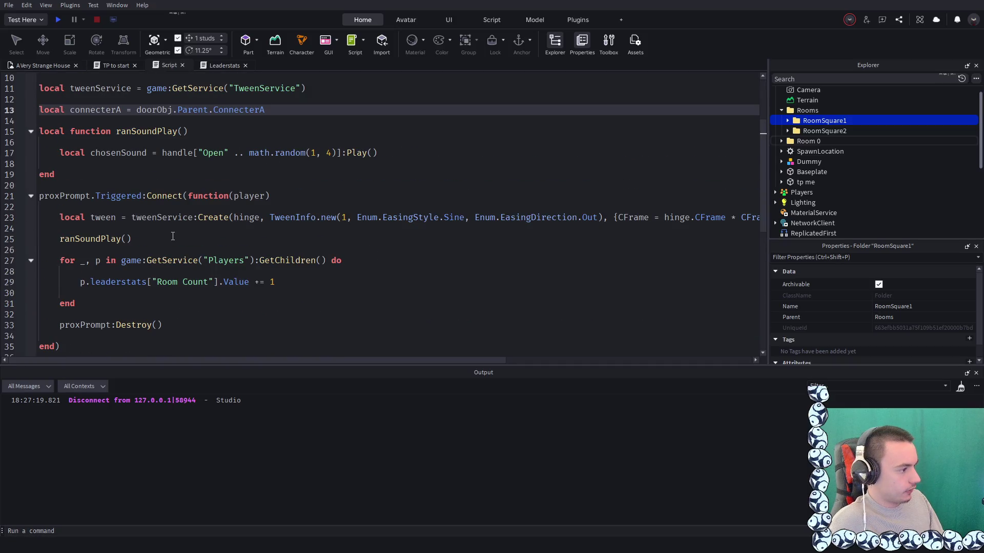
scroll(173, 236, "down", 2)
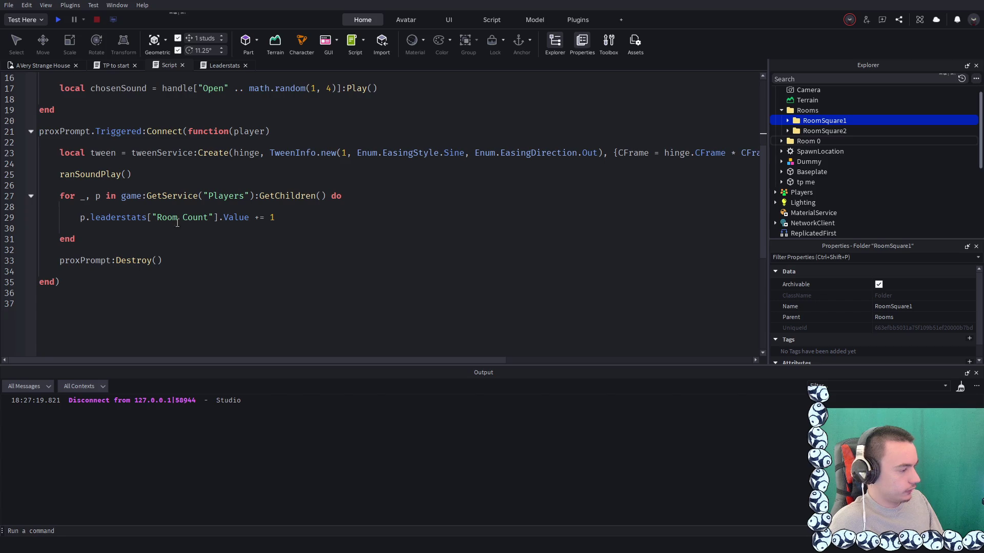
scroll(141, 181, "up", 4)
left_click(209, 169)
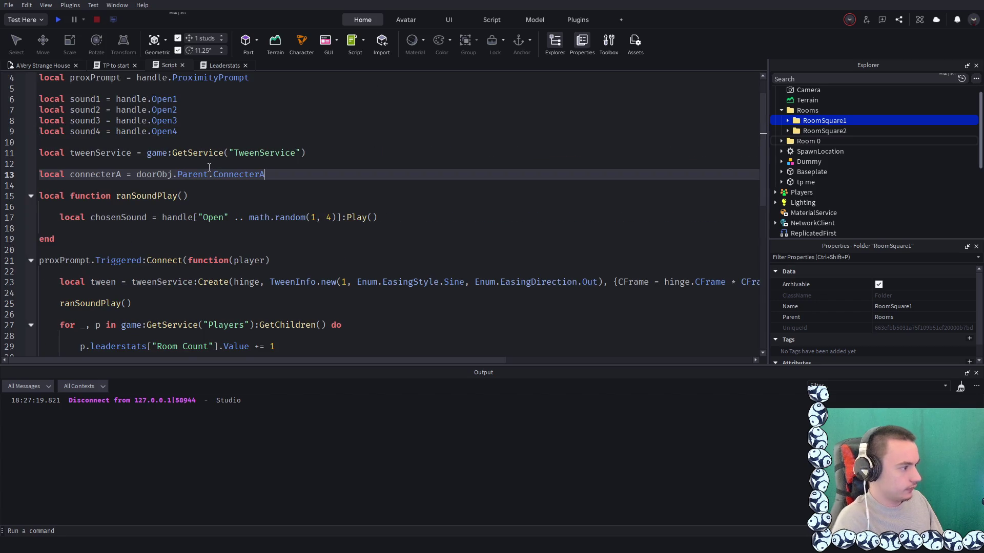
Add 'local roomsArracy = game.Workspace.Rooms:GetChildren()' on line 14 using autocomplete
key("Return")
type("local ")
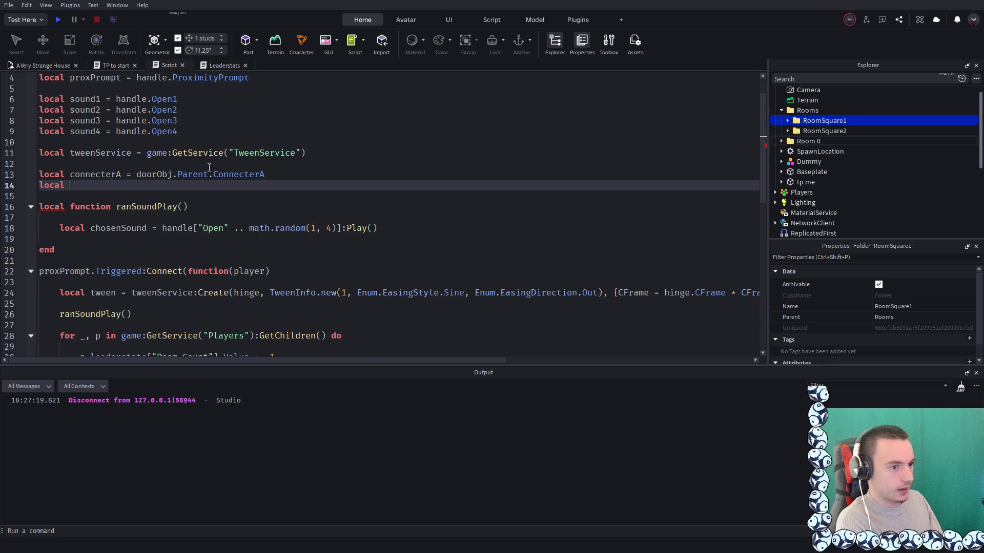
type("room")
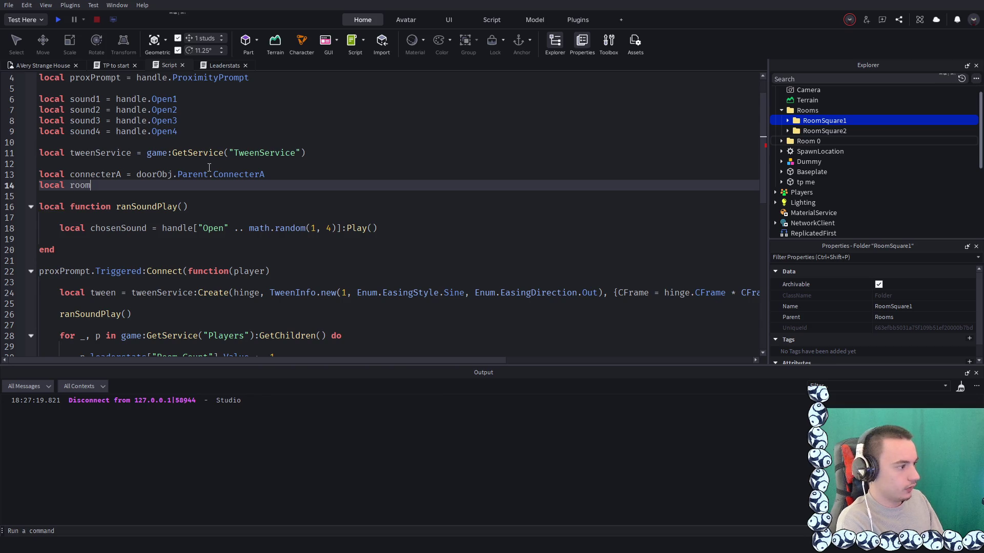
type("sArracy")
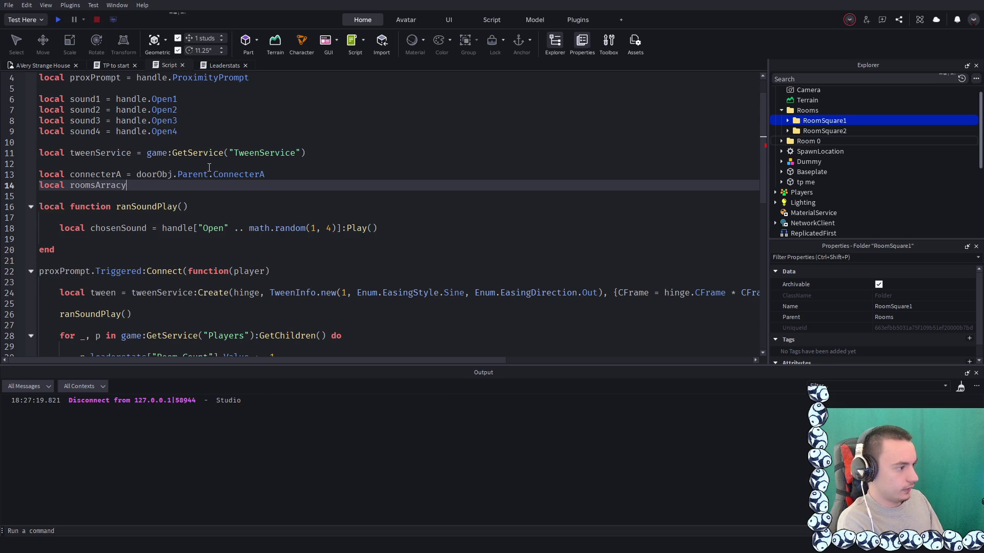
type(" = g")
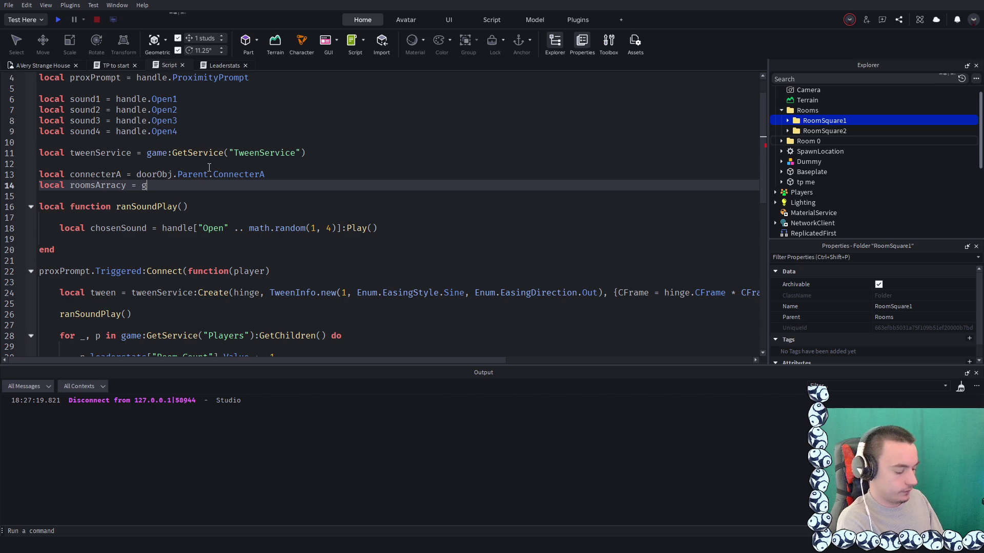
type("ame.Workspace.roo")
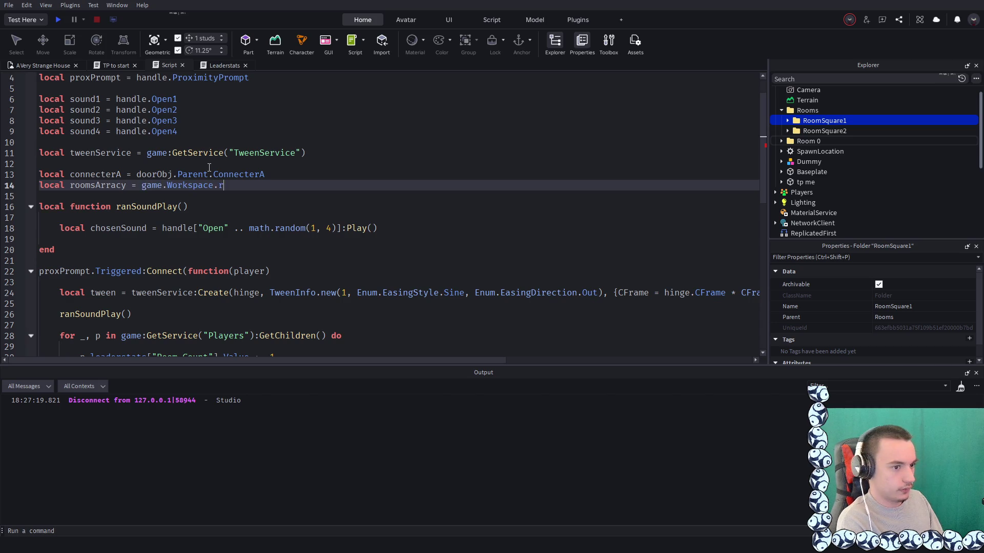
key("Tab")
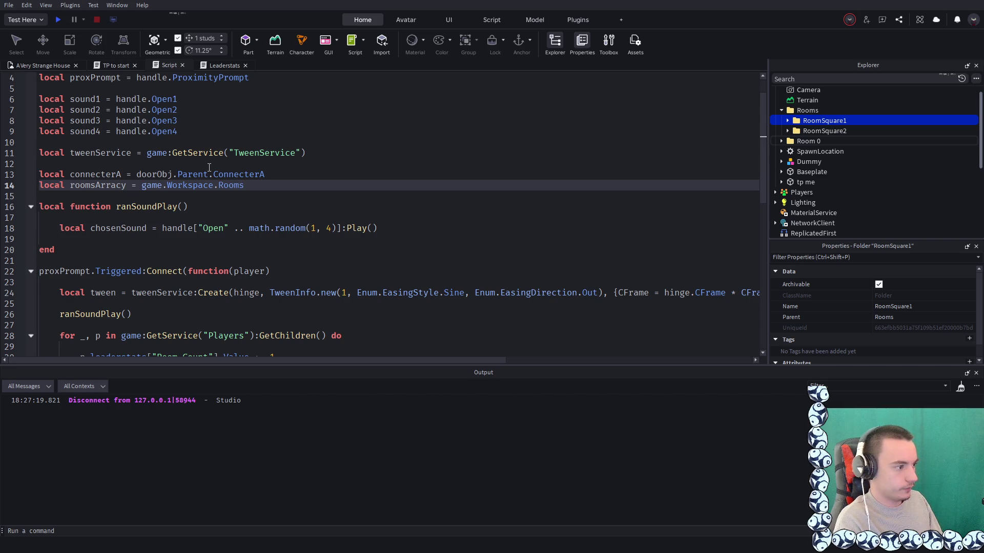
type(":ge")
key("Tab")
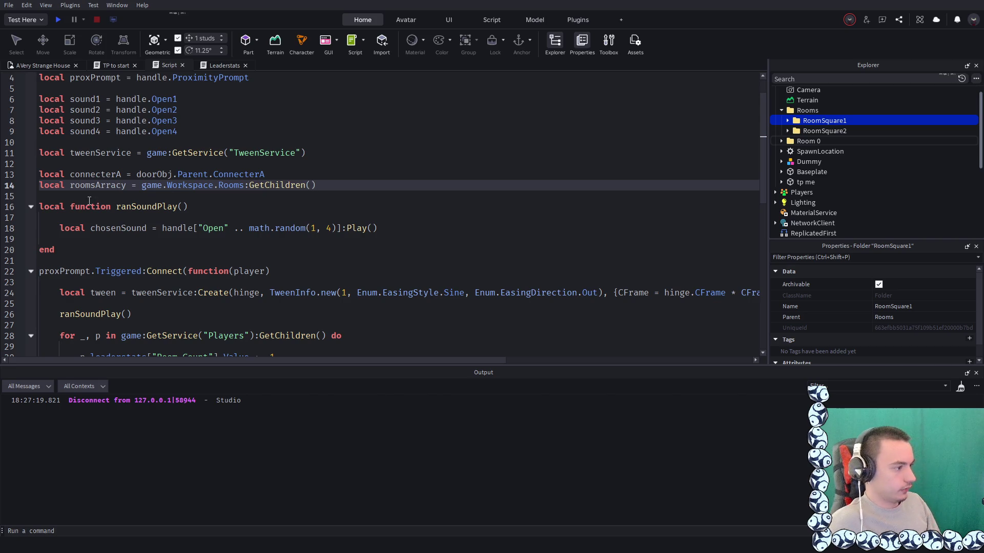
Correct the variable name to roomsArray and move to after proxPrompt:Destroy()
double_click(122, 187)
type("roomsArray")
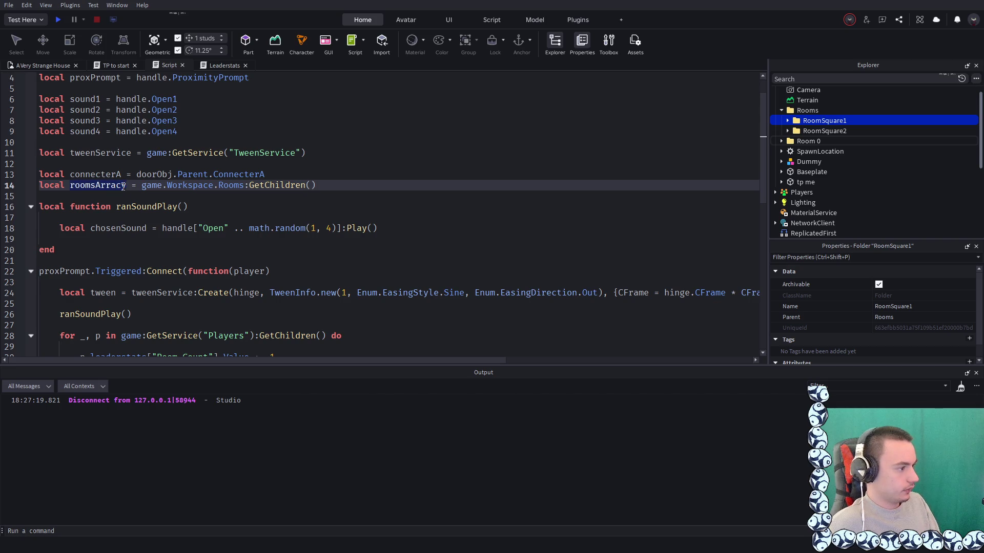
left_click(277, 132)
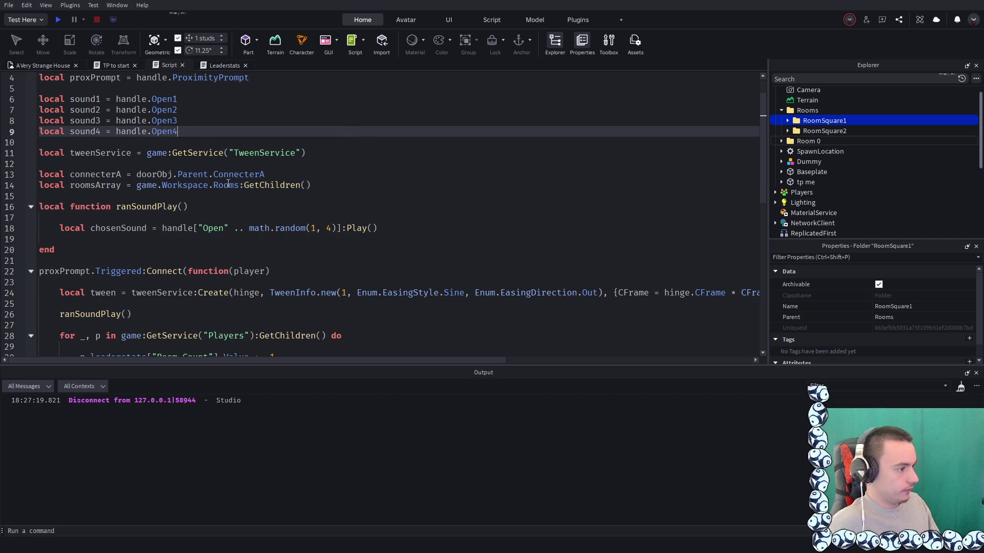
scroll(398, 171, "down", 4)
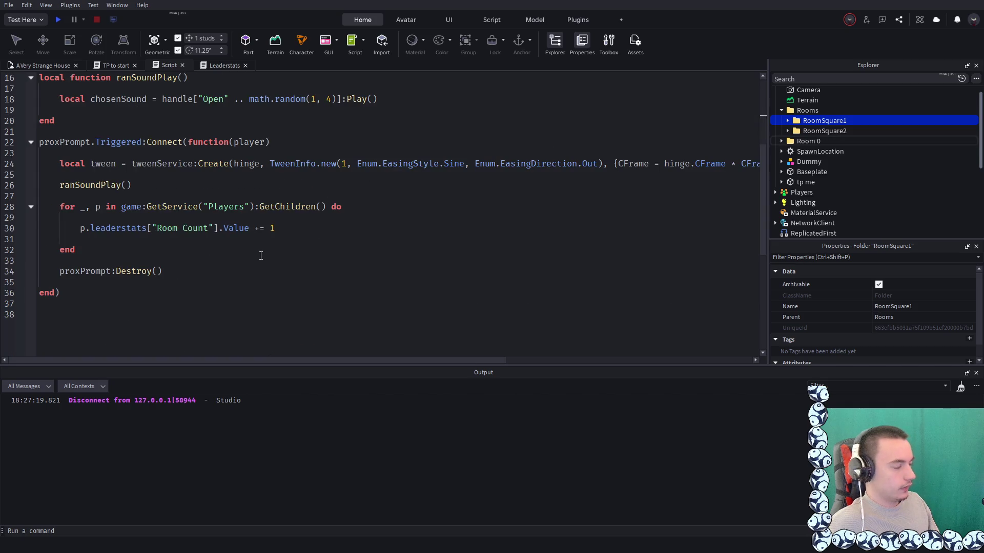
left_click(187, 270)
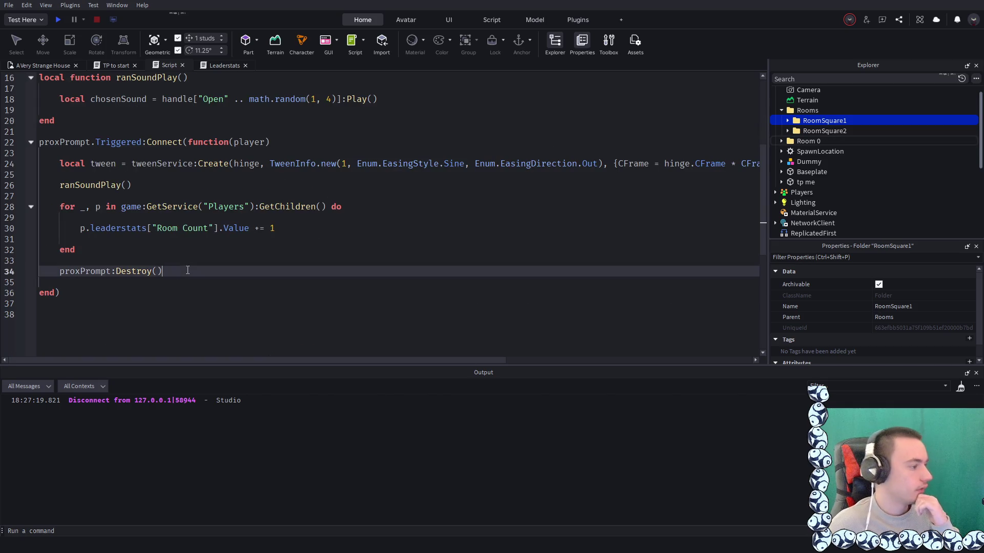
Add a 'GENERATING NEXT ROOM' section comment after proxPrompt:Destroy()
key("Return")
key("Return")
type("-----------------")
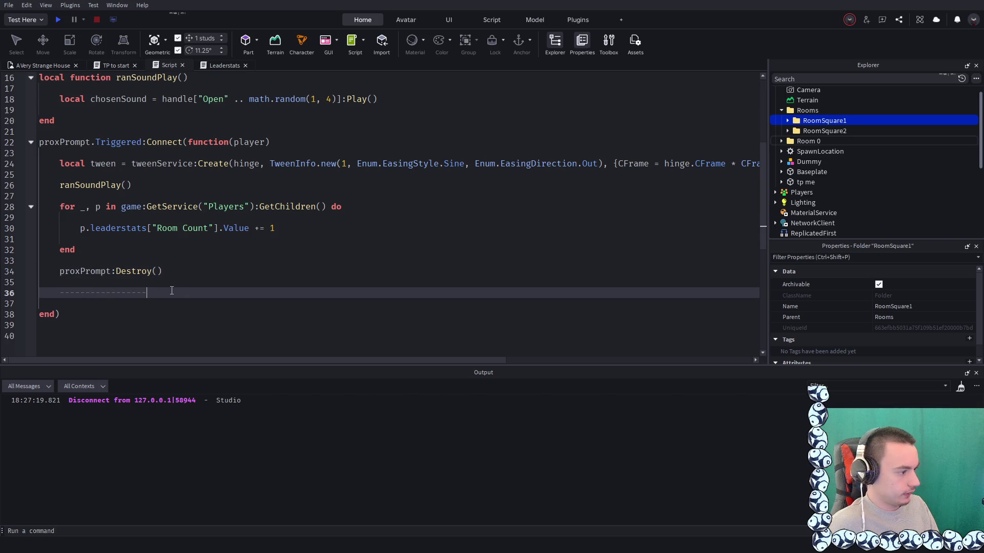
type(" GEN")
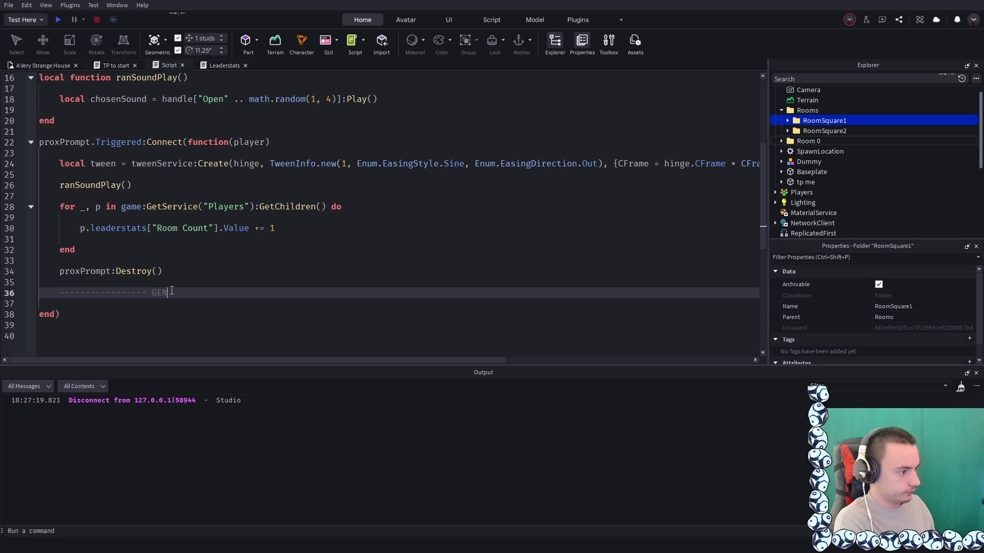
type("ERATE")
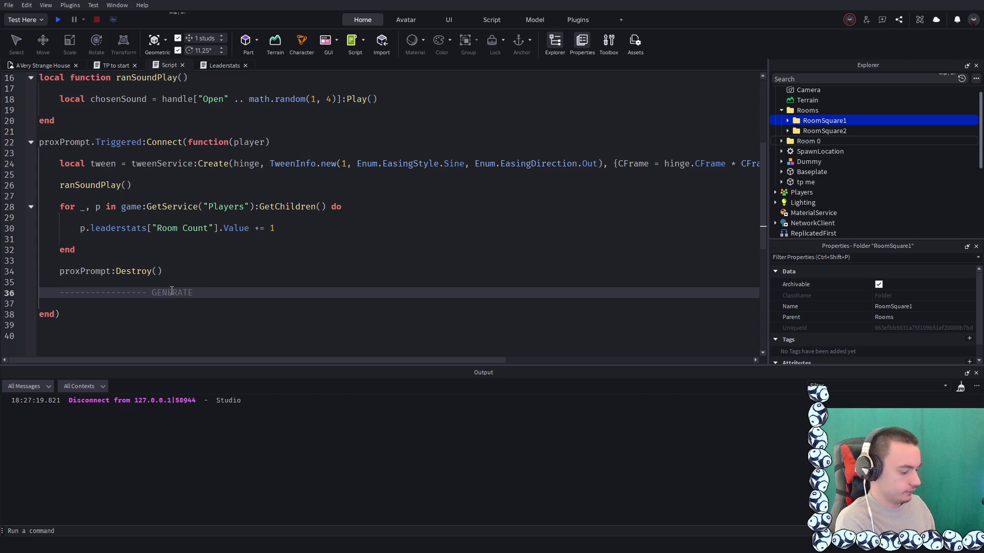
type("+ING NEXT ROOM")
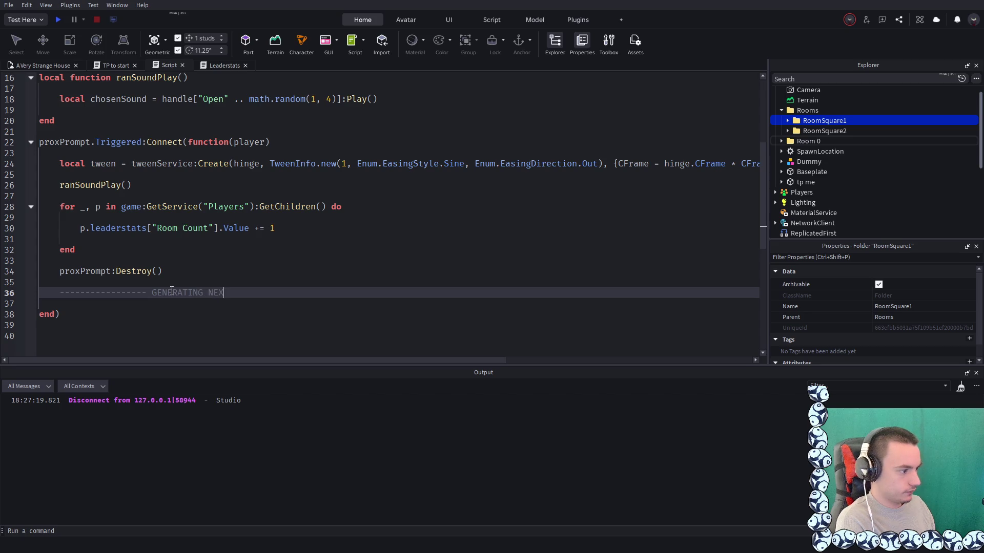
key("Return")
key("Return")
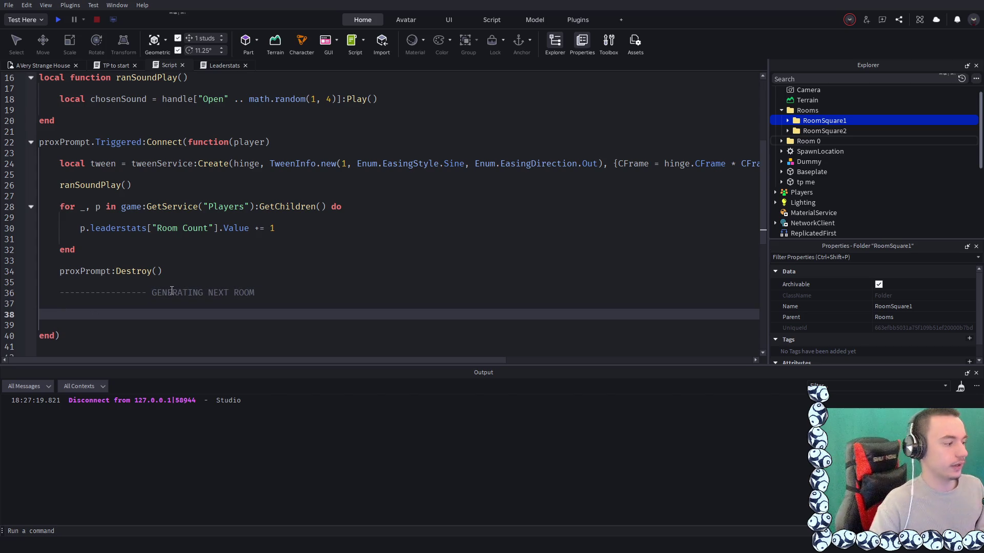
Select the Rooms folder in Explorer to check which rooms it contains
scroll(172, 290, "up", 4)
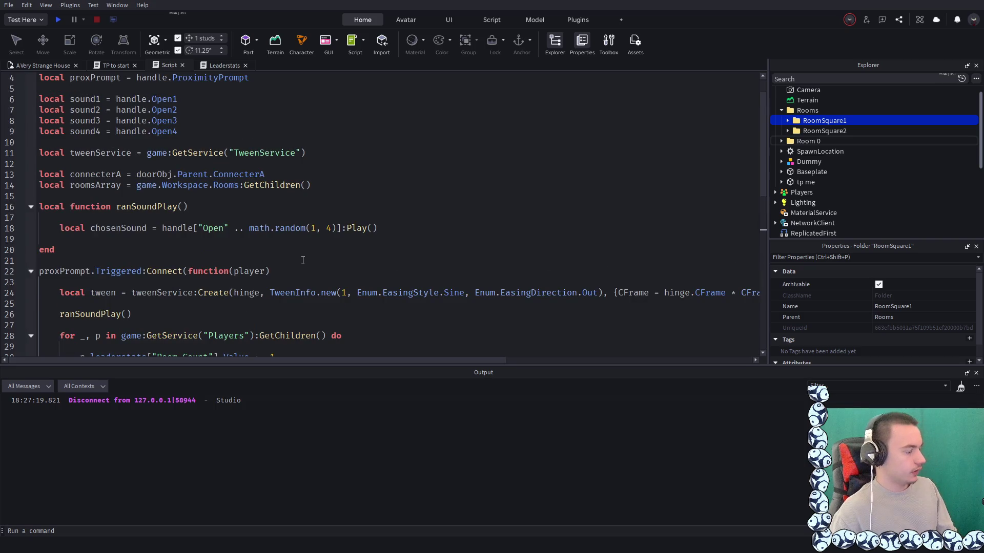
scroll(390, 231, "down", 3)
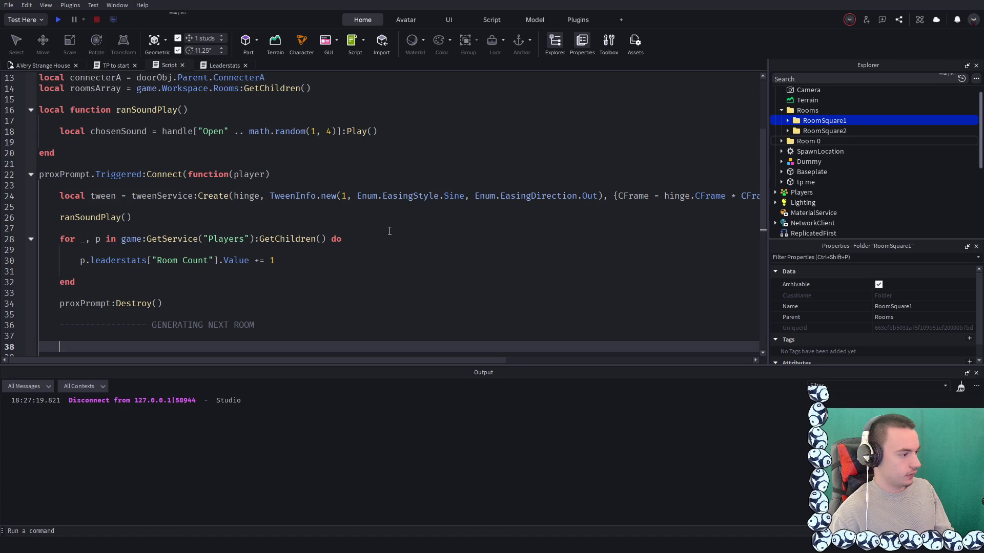
scroll(389, 231, "down", 3)
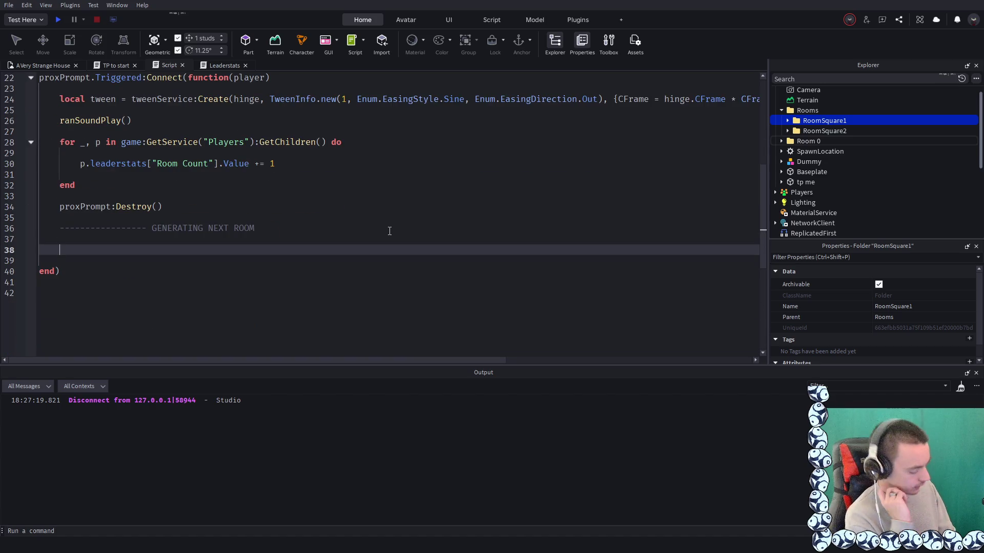
left_click(809, 111)
scroll(820, 200, "down", 2)
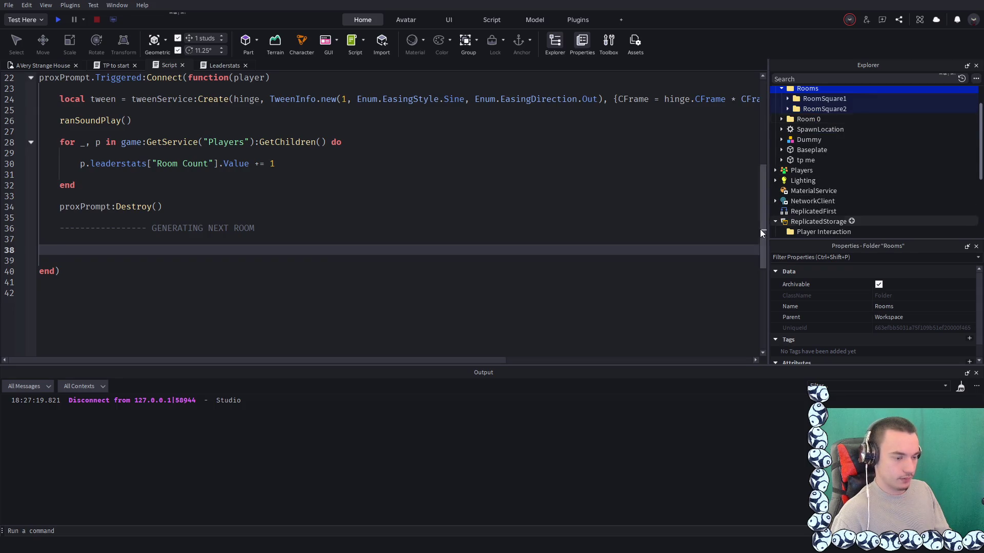
scroll(250, 234, "up", 5)
scroll(250, 233, "down", 5)
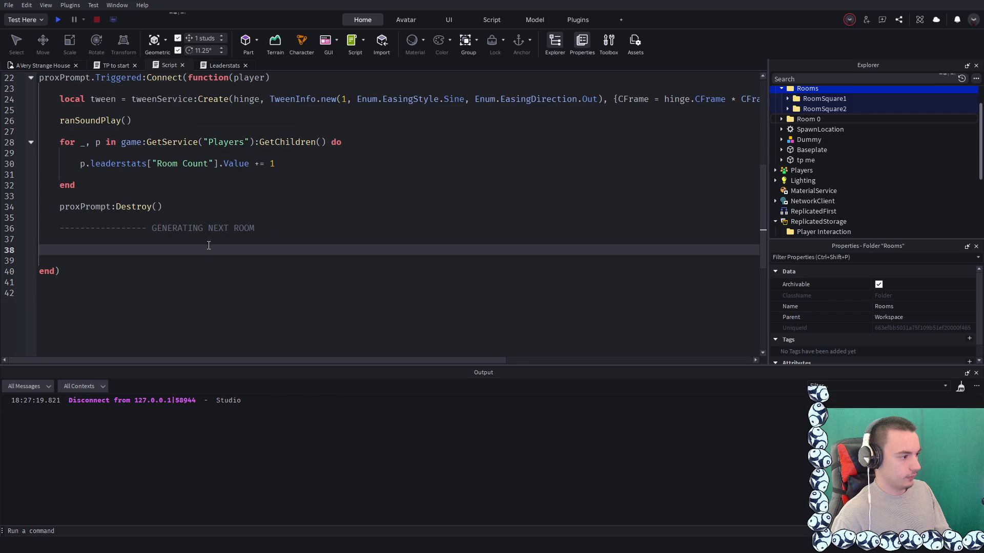
Begin a new 'local' declaration beneath the comment, correcting the typos
type("local")
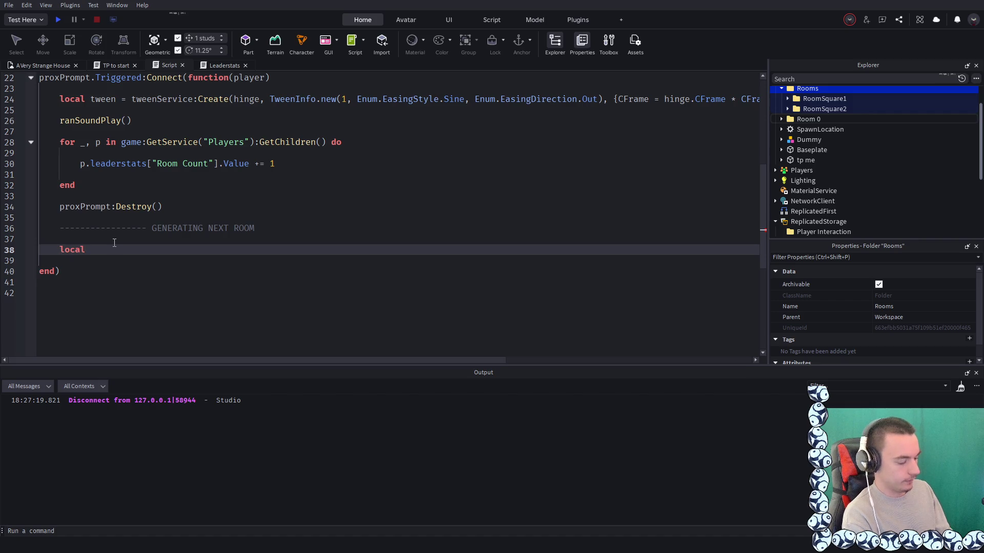
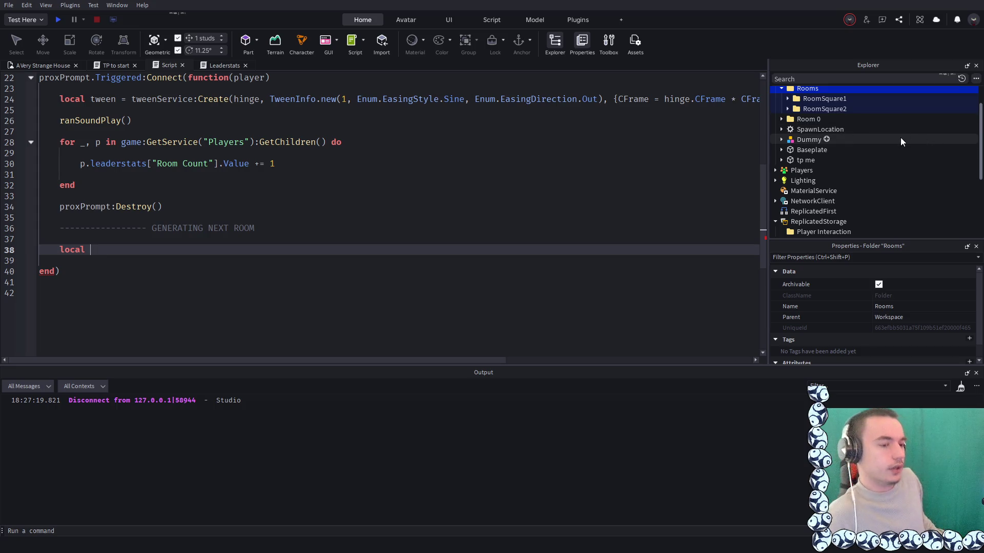
Look through the ReplicatedStorage and ReplicatedFirst services in the Explorer
scroll(805, 128, "up", 1)
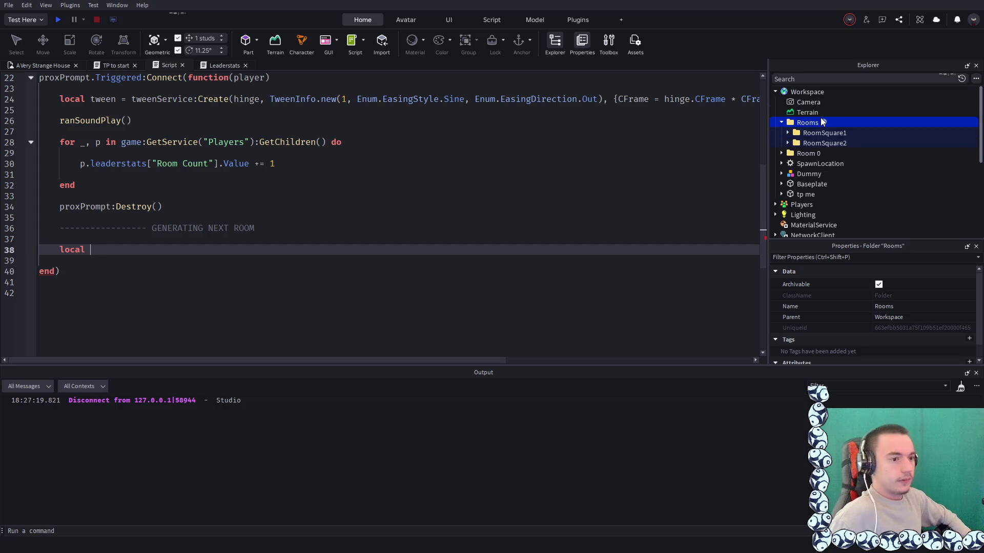
scroll(835, 133, "down", 5)
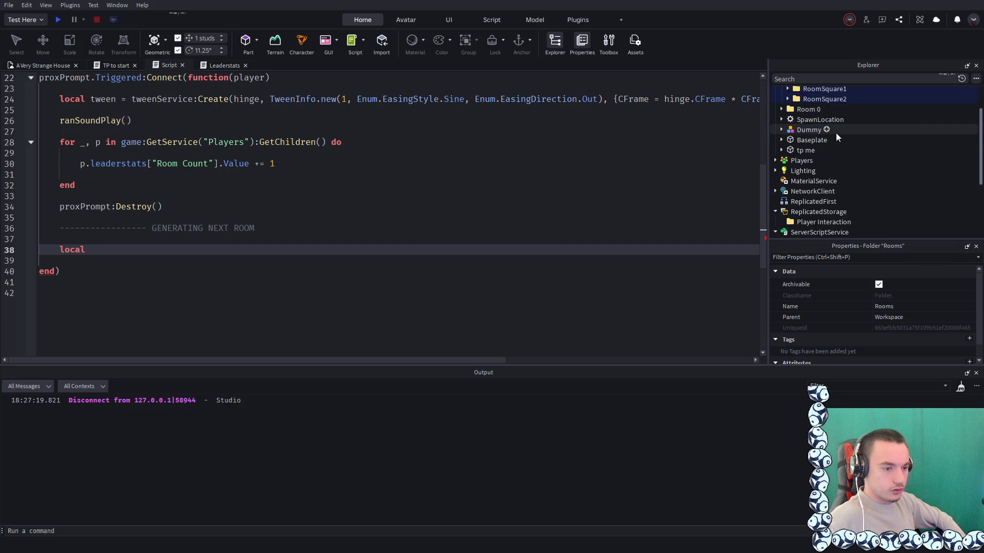
scroll(835, 133, "up", 5)
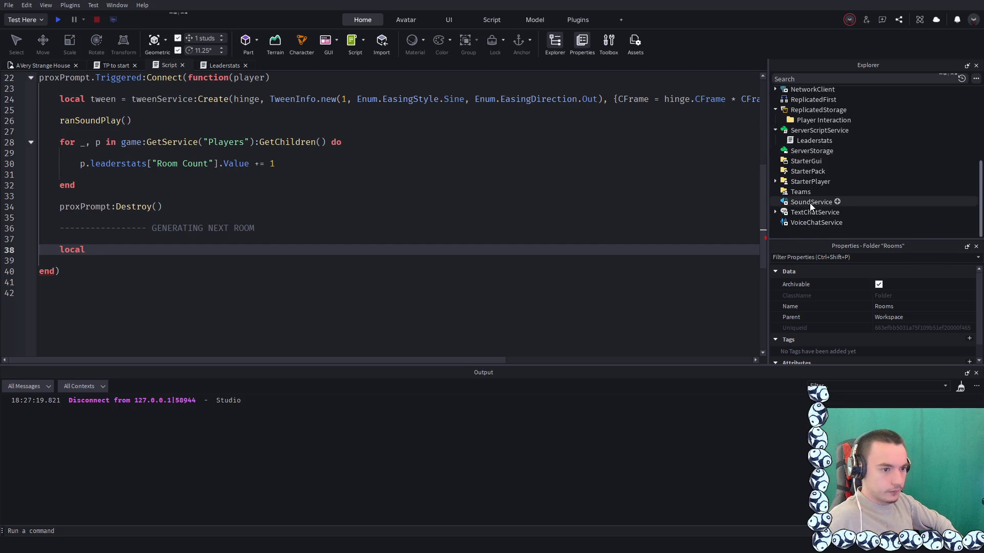
left_click(848, 177)
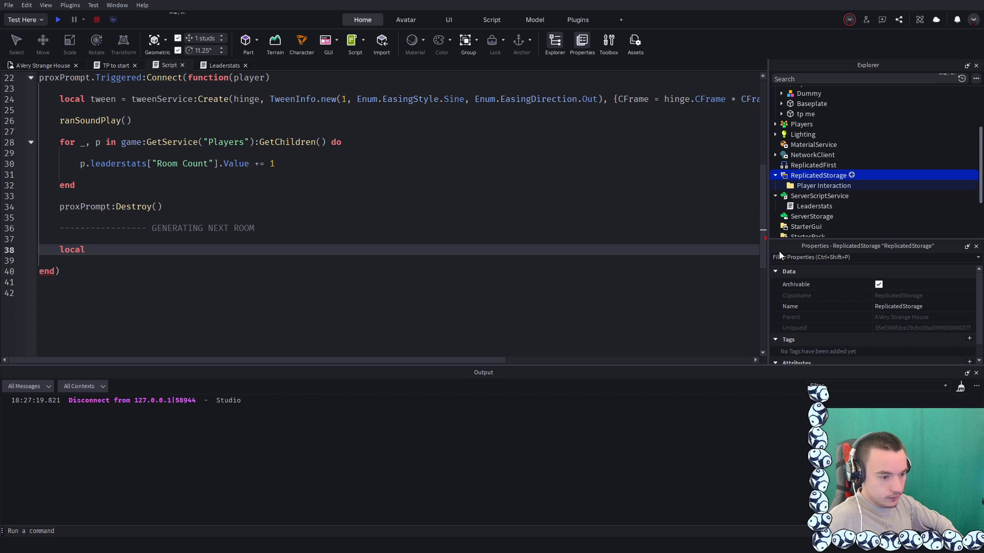
left_click(894, 167)
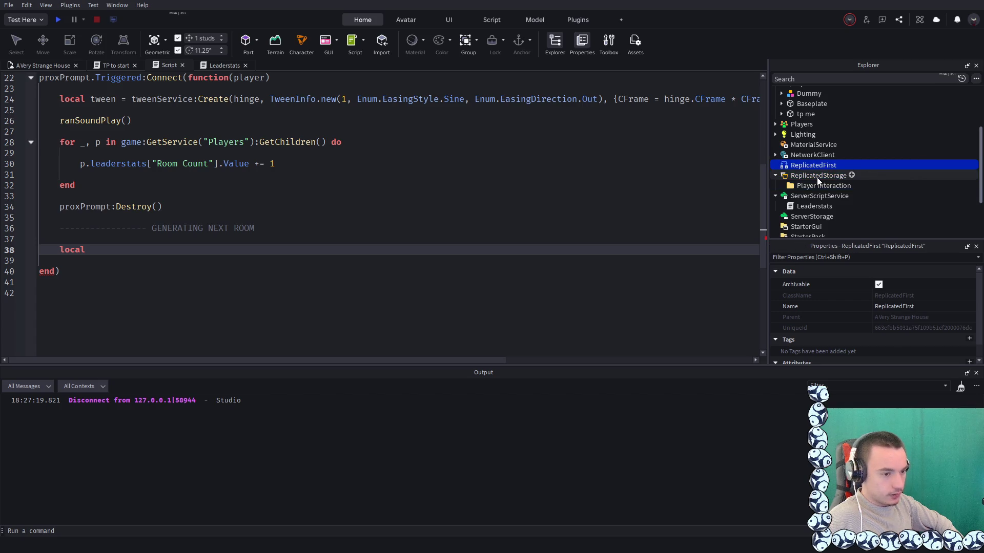
scroll(817, 178, "up", 1)
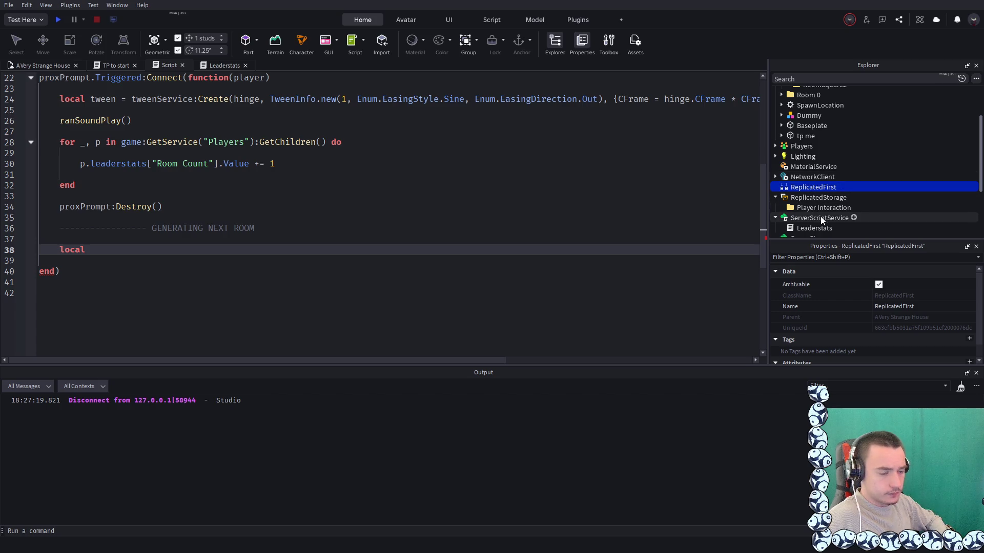
Insert a new ModuleScript into ServerScriptService and view its default template code
left_click(843, 218)
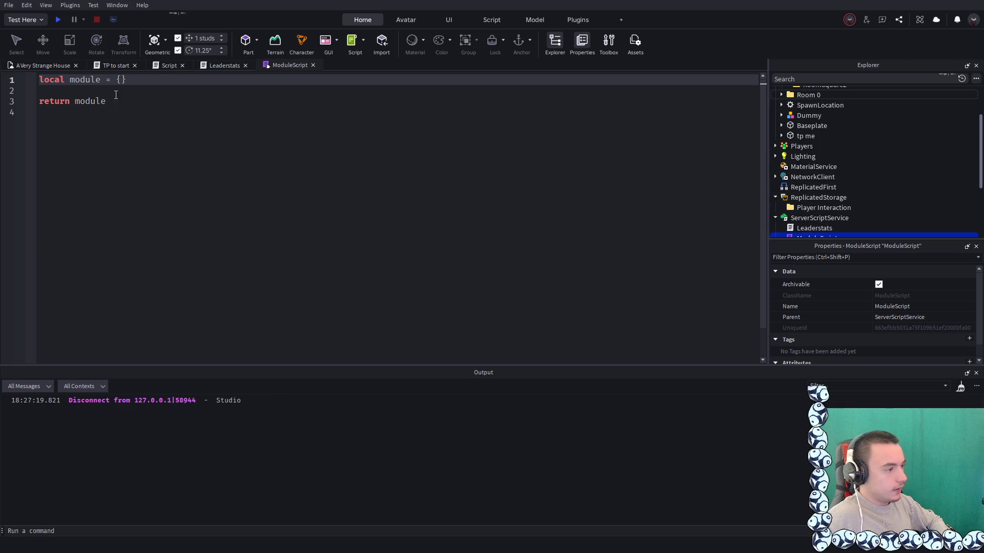
scroll(837, 172, "up", 3)
scroll(837, 173, "down", 5)
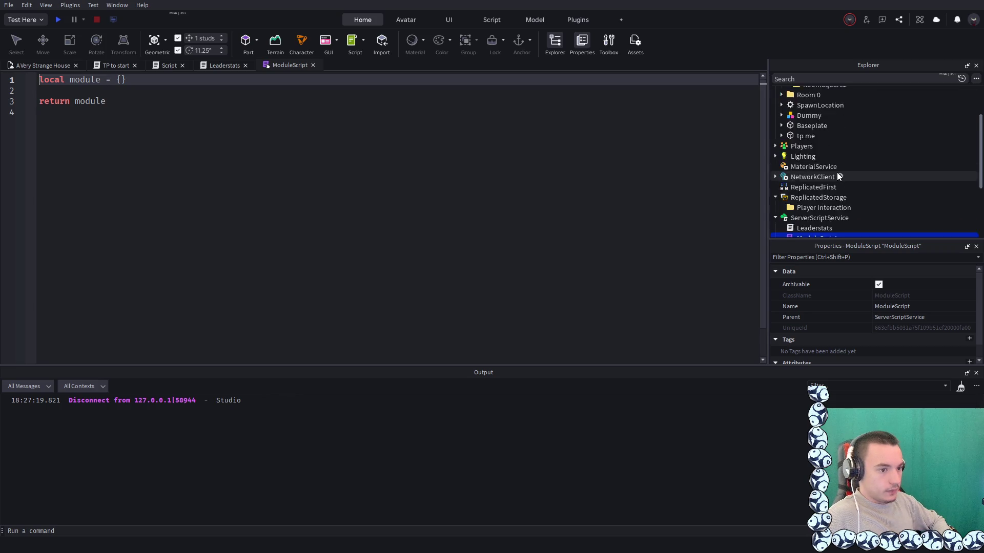
scroll(837, 172, "up", 3)
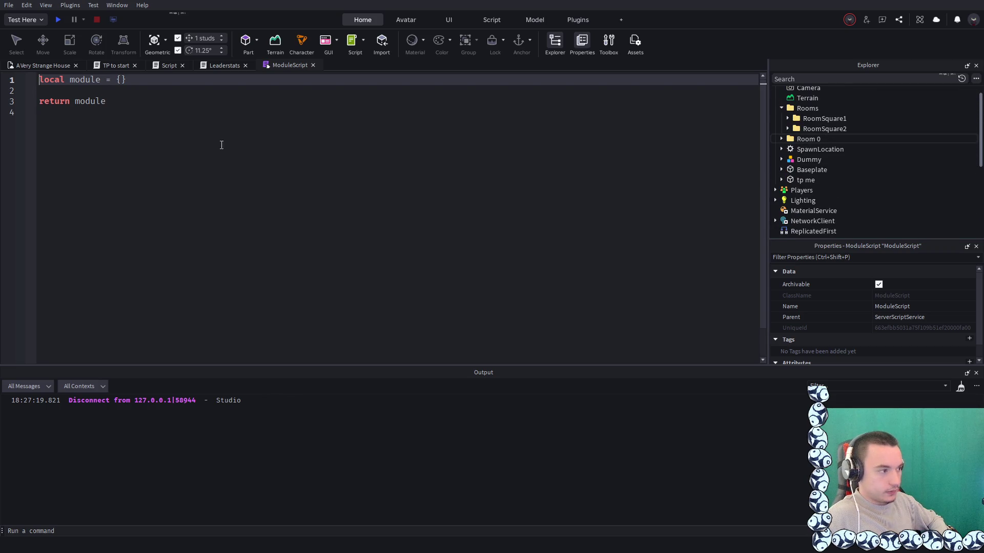
scroll(836, 188, "down", 3)
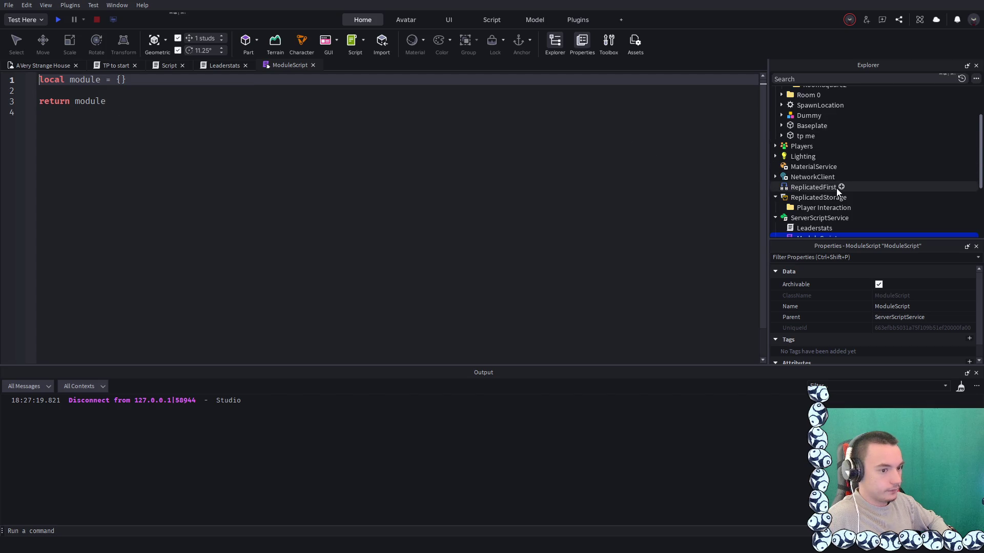
left_click(609, 211)
mouse_move(809, 217)
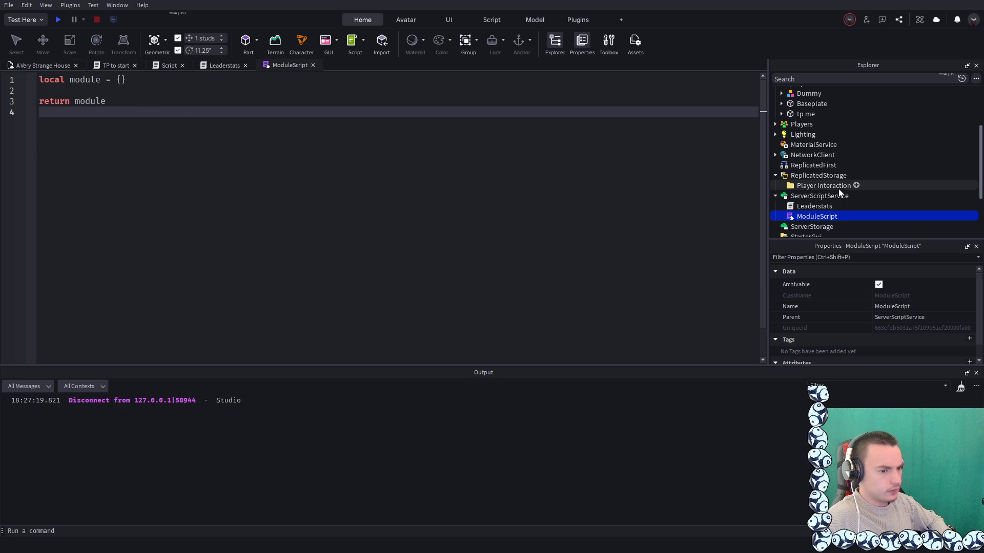
left_click(818, 218)
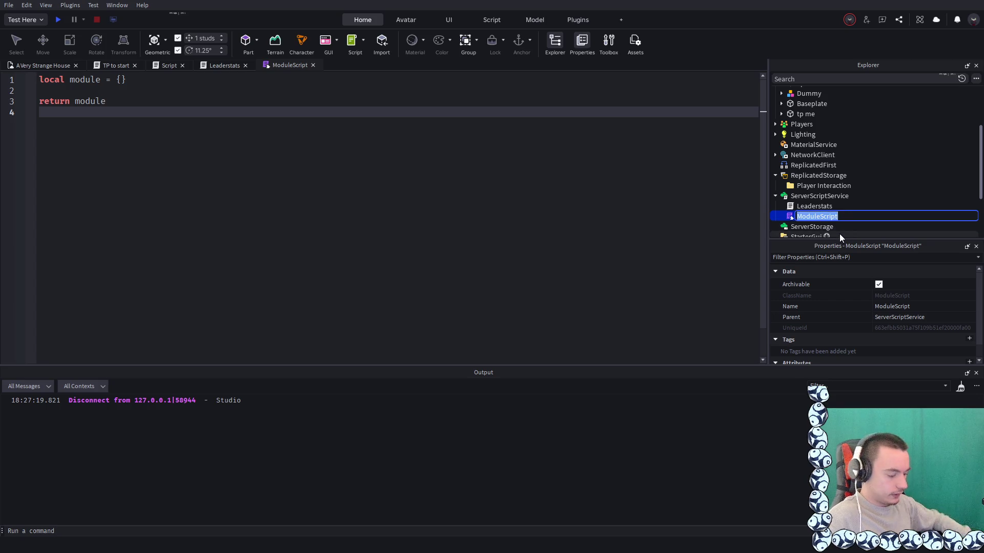
Name the ModuleScript RoomGenerater and rename the table on line 1 to RoomGenerater
type("RoomGenerated")
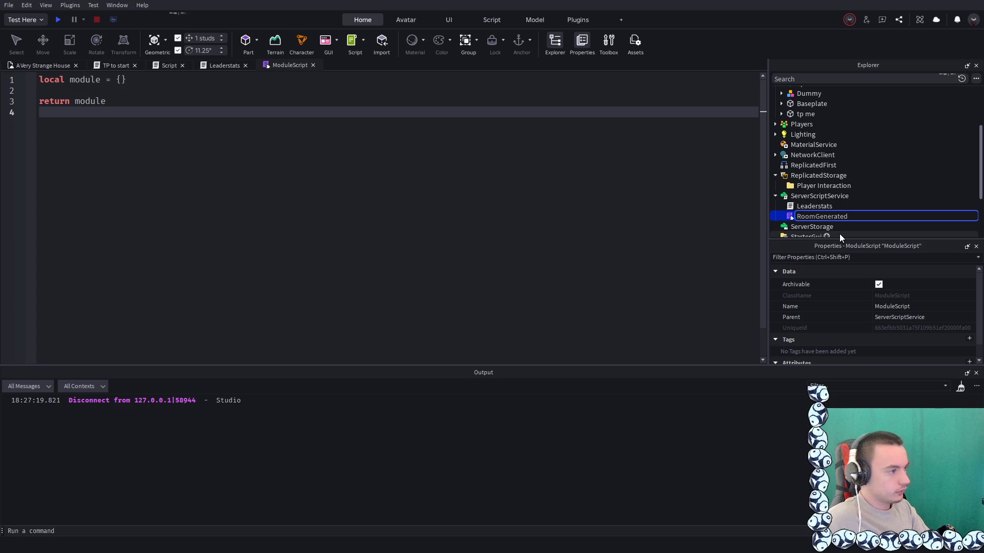
key("Return")
left_click(93, 81)
double_click(92, 81)
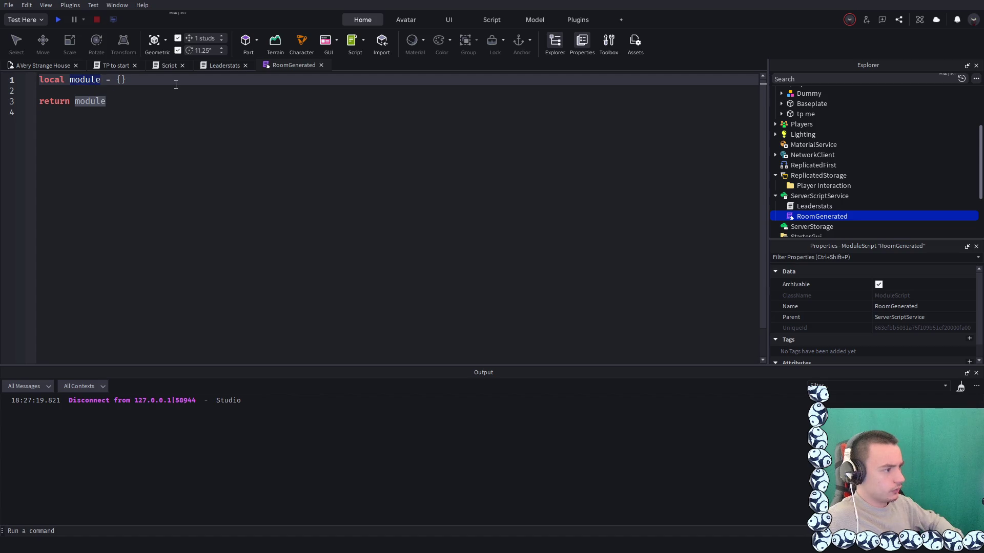
type("R")
type("oomGene")
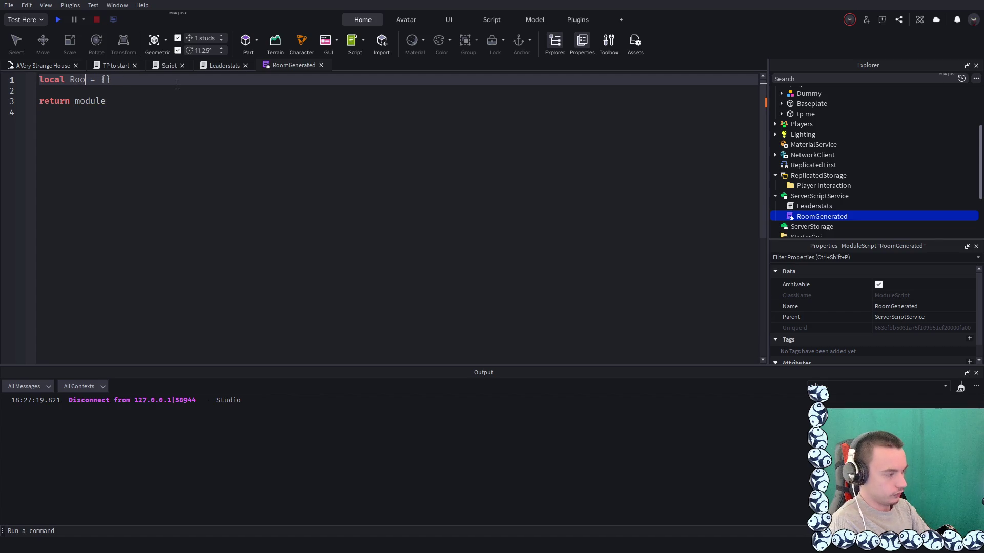
type("rater")
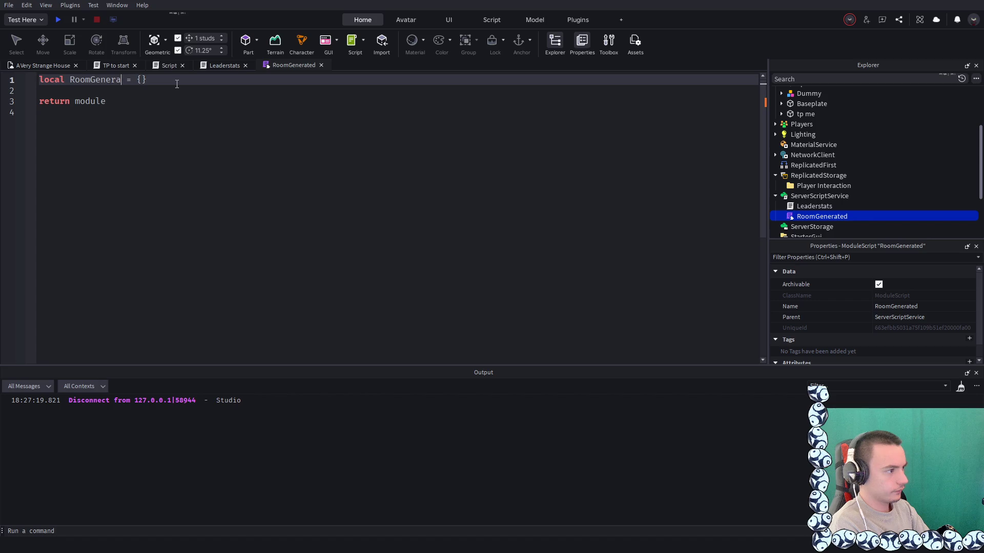
key("Return")
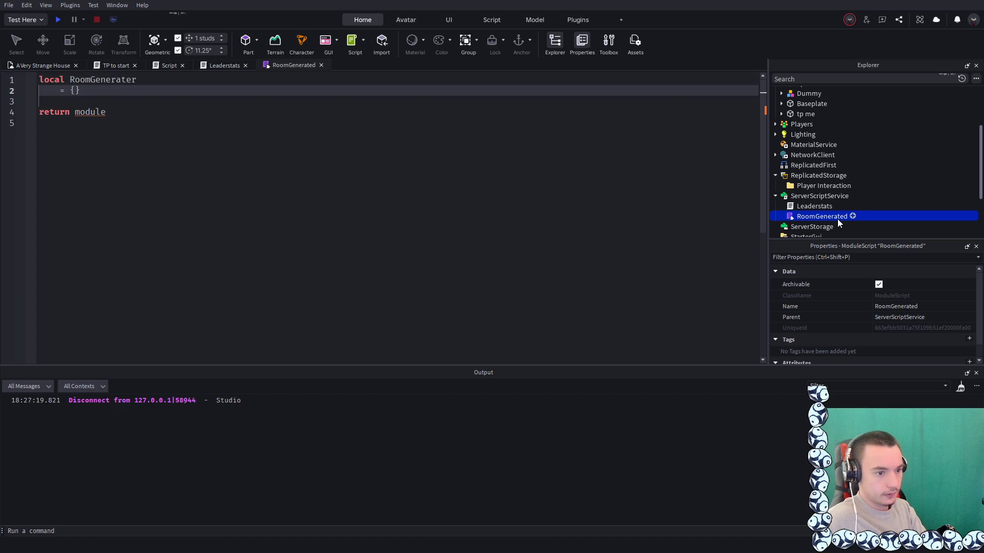
left_click(851, 217)
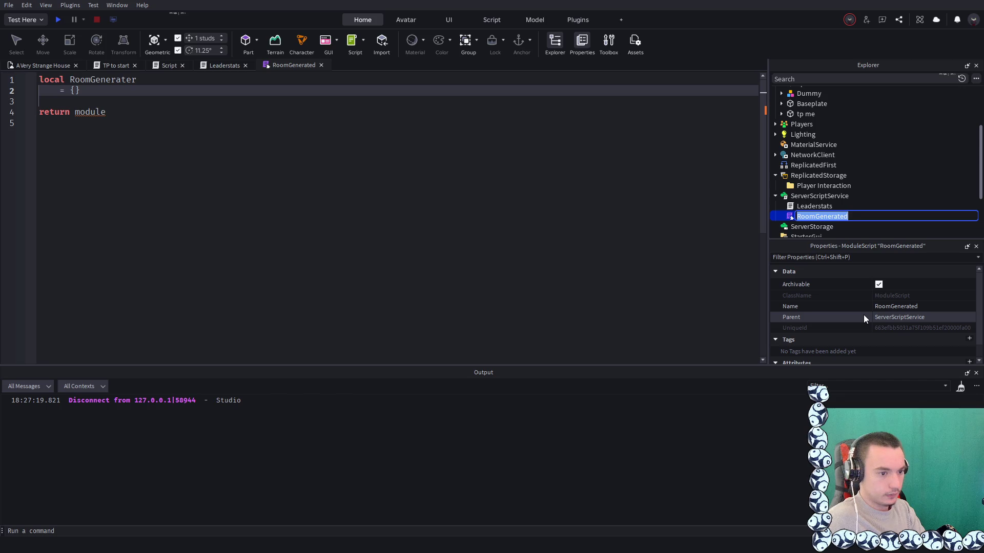
key("BackSpace")
key("ctrl+z")
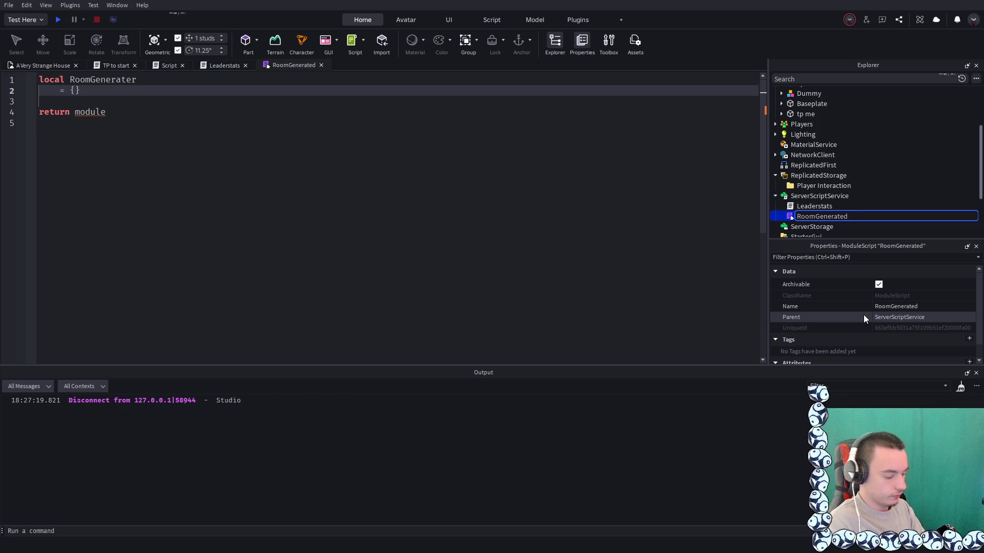
key("BackSpace")
type("r")
key("Return")
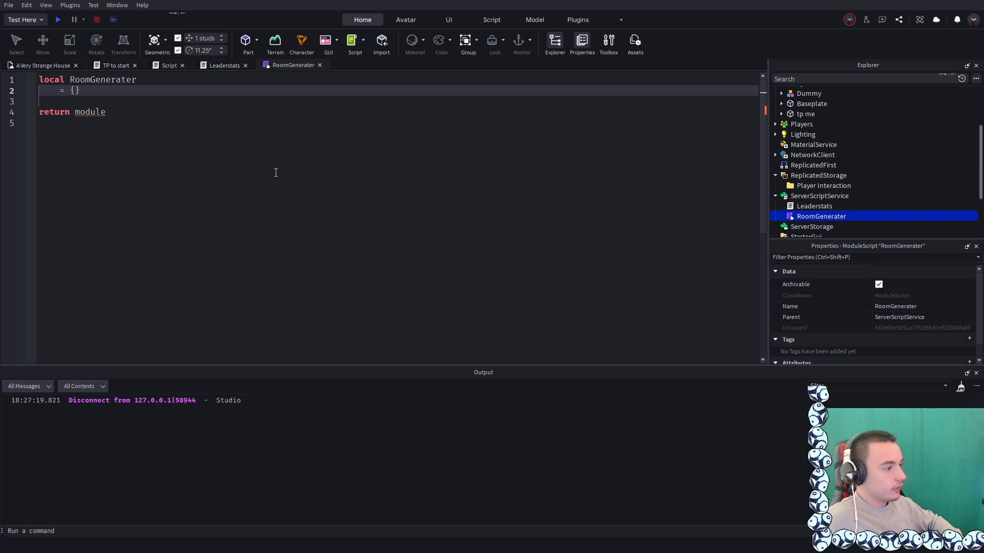
Make the module's return line return RoomGenerater instead of module
left_click(157, 121)
left_click(118, 112)
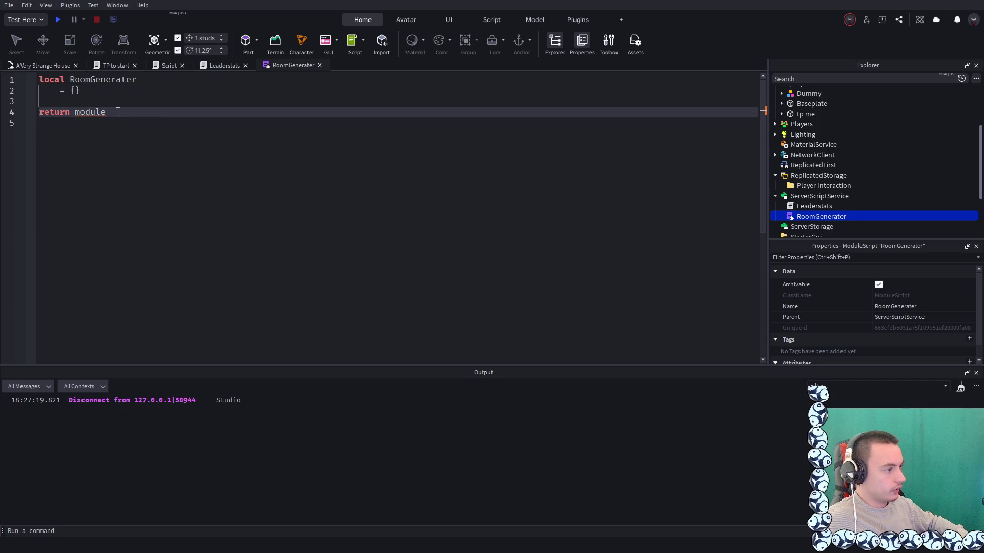
double_click(102, 80)
key("ctrl+c")
double_click(94, 112)
key("ctrl+v")
Add a print("hello world") line inside the RoomGenerater table
left_click(75, 90)
key("Return")
key("Return")
key("Return")
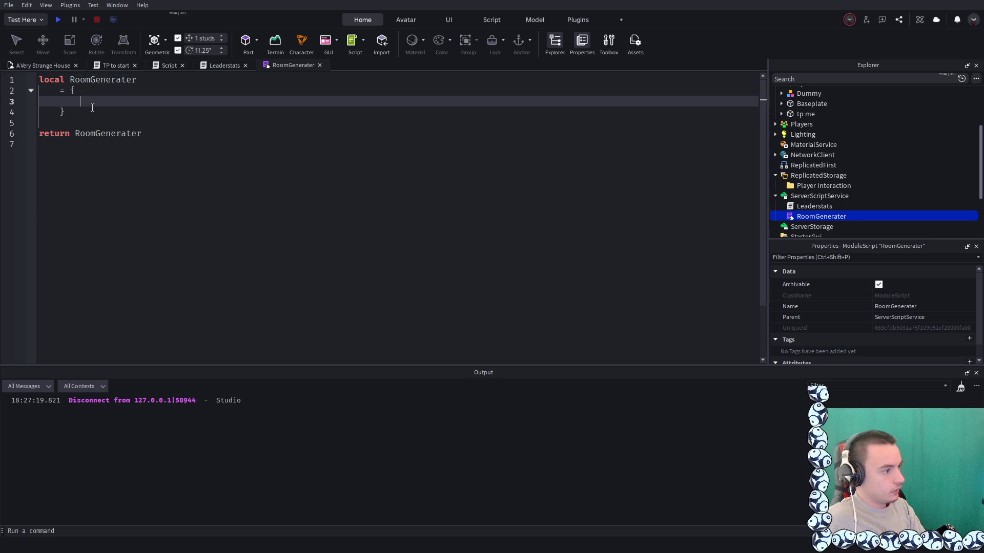
left_click(76, 110)
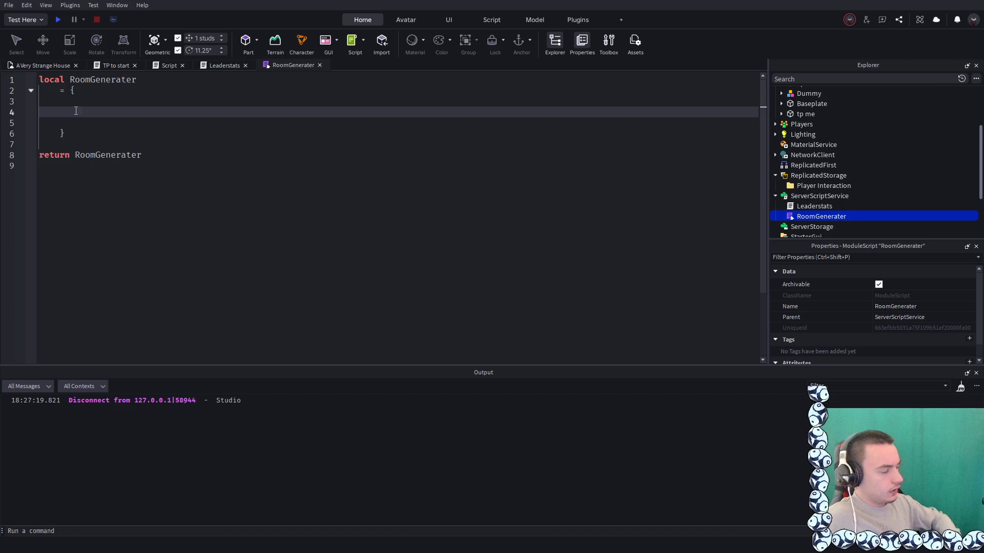
left_click(235, 63)
key("ctrl+Tab")
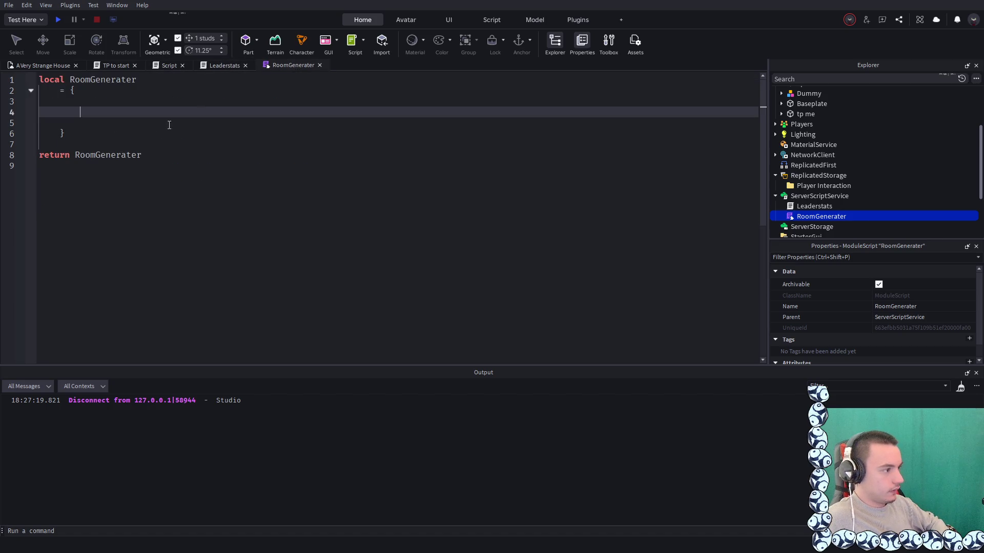
type("\"")
type("pa")
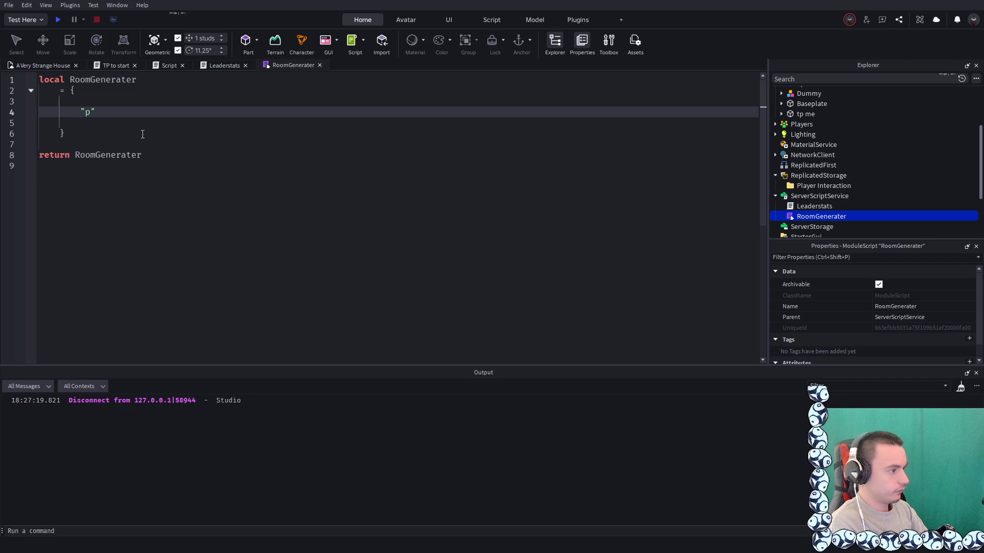
key("BackSpace")
key("BackSpace")
key("BackSpace")
type("pr")
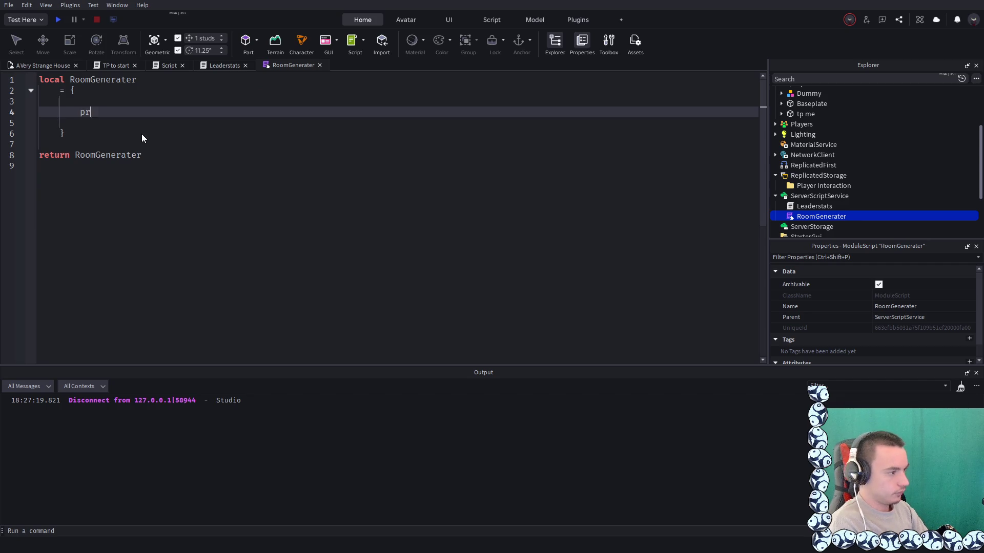
type("int(\"hello world")
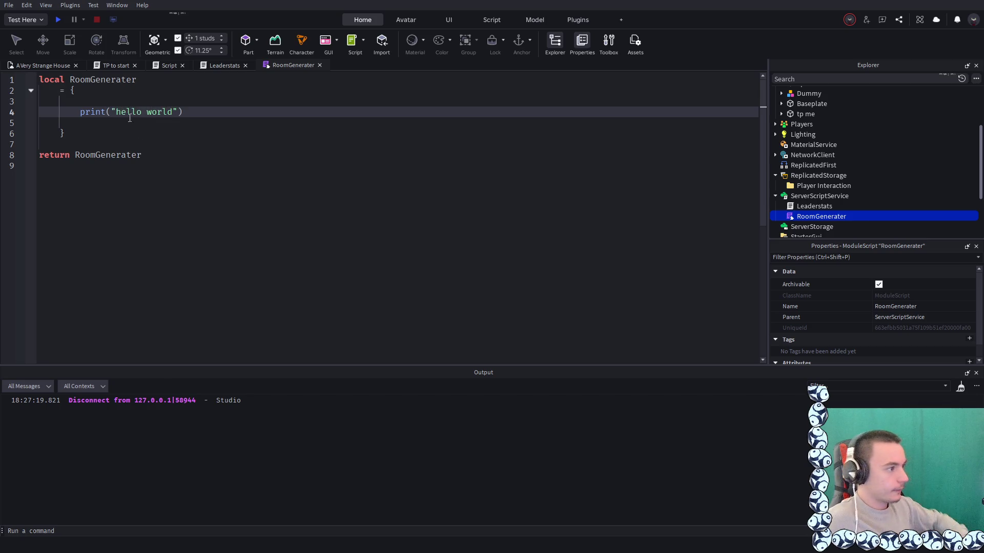
left_click(167, 64)
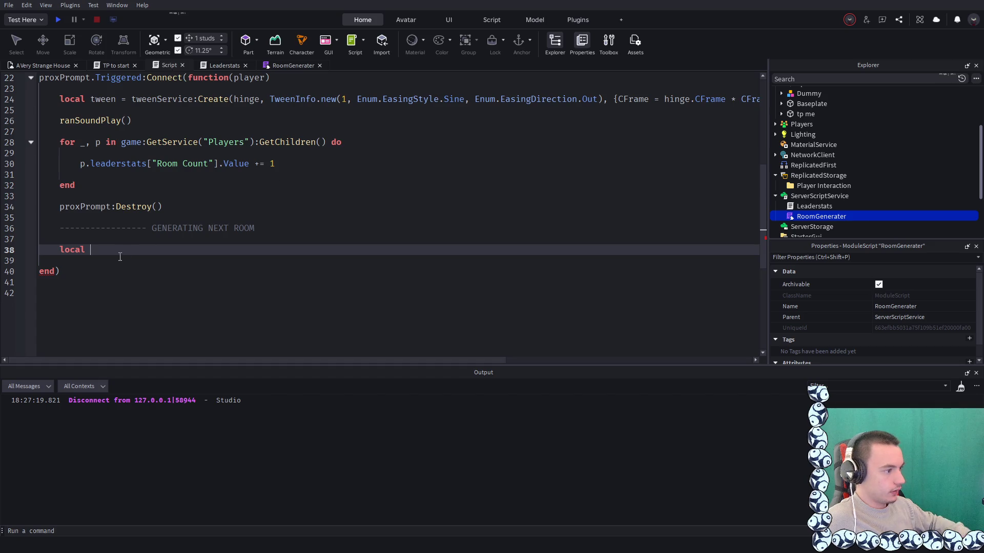
Set pleaseWorkModule to game.ServerScriptService.RoomGenerater on line 38 and start a pleaseWorkModule line below
scroll(127, 252, "up", 3)
scroll(128, 252, "down", 3)
left_click(187, 262)
left_click(178, 251)
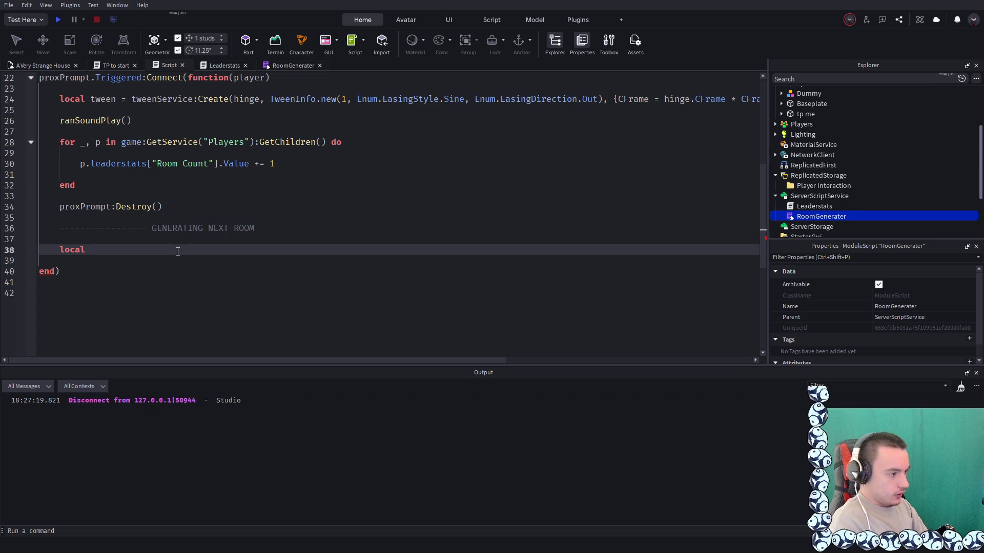
type("pleas")
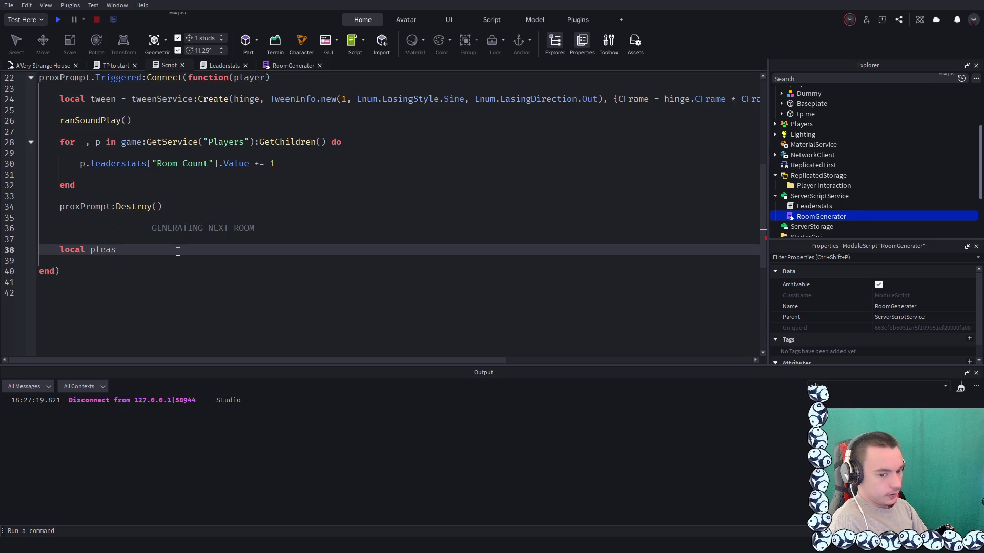
type("eWorkM")
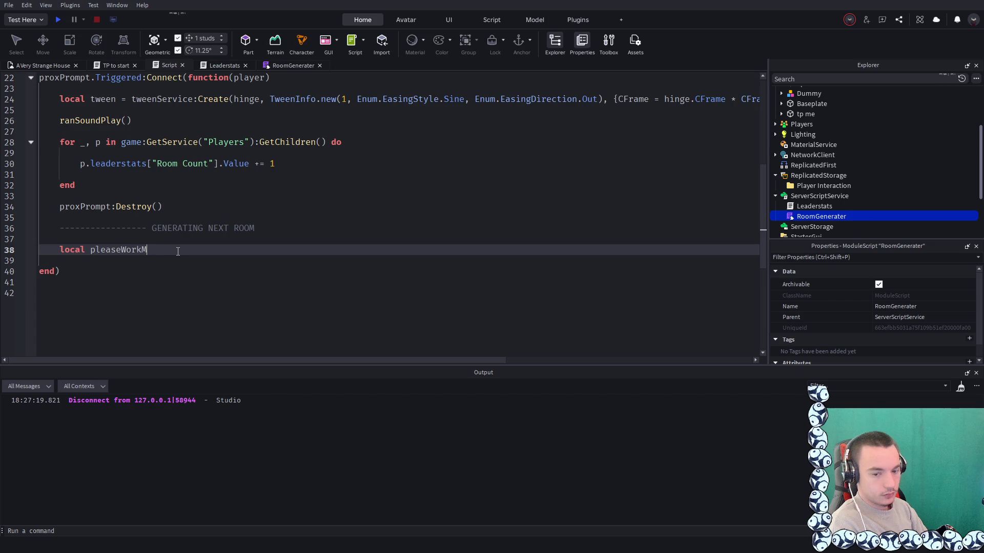
type("odule = ")
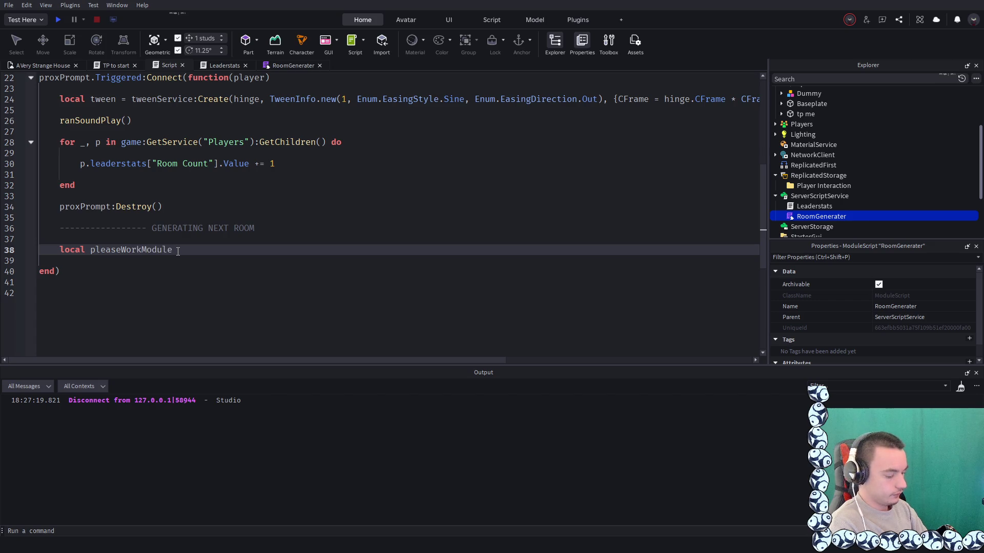
type("game.Ser")
key("Tab")
type("/")
key("BackSpace")
type("Ro")
key("Tab")
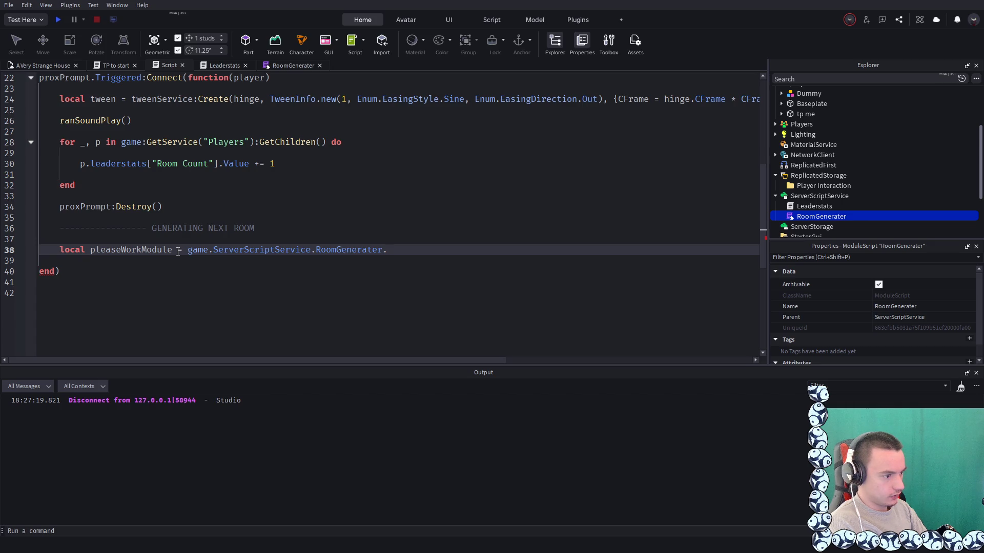
key("BackSpace")
key("Return")
key("Return")
type("pl")
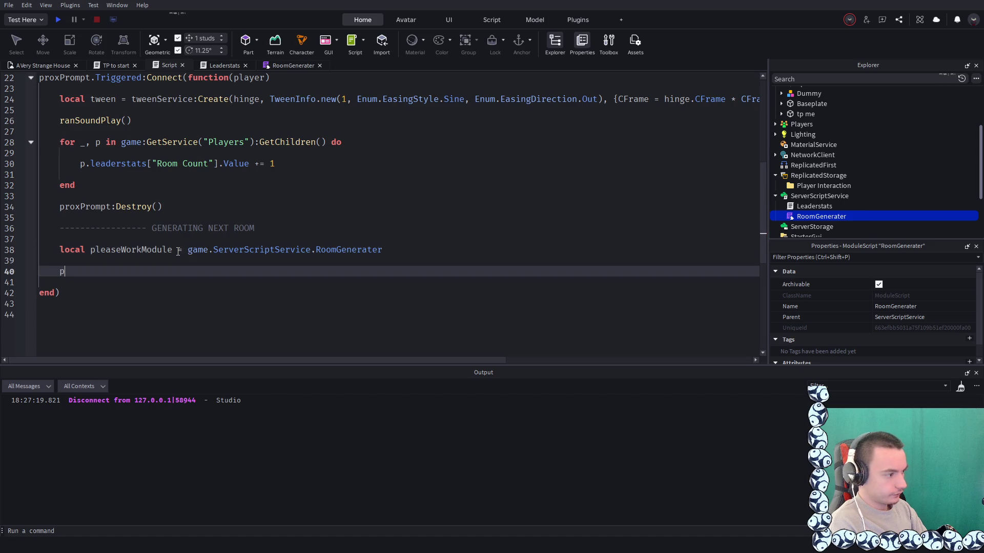
key("Tab")
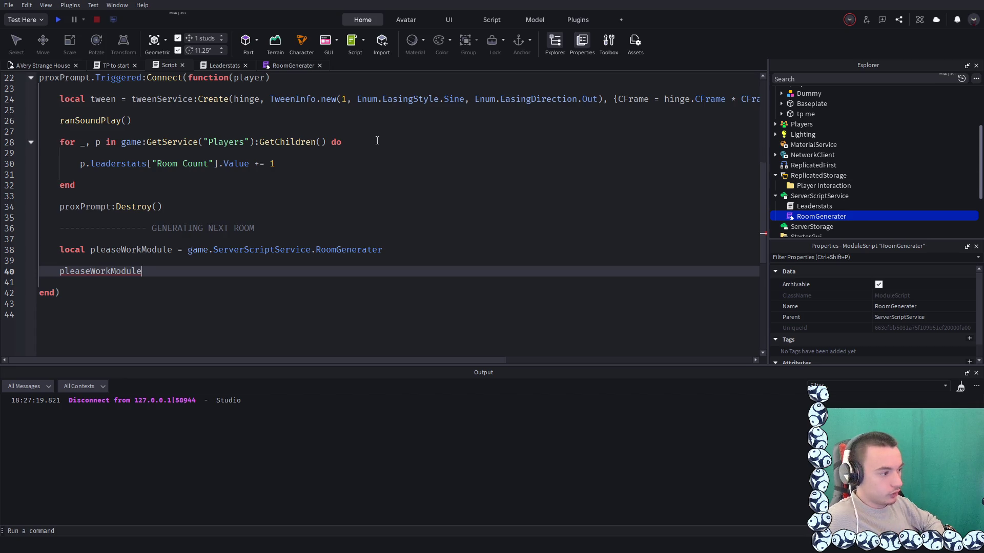
Strip game and .ServerScriptService from the module path on line 38
left_click(210, 251)
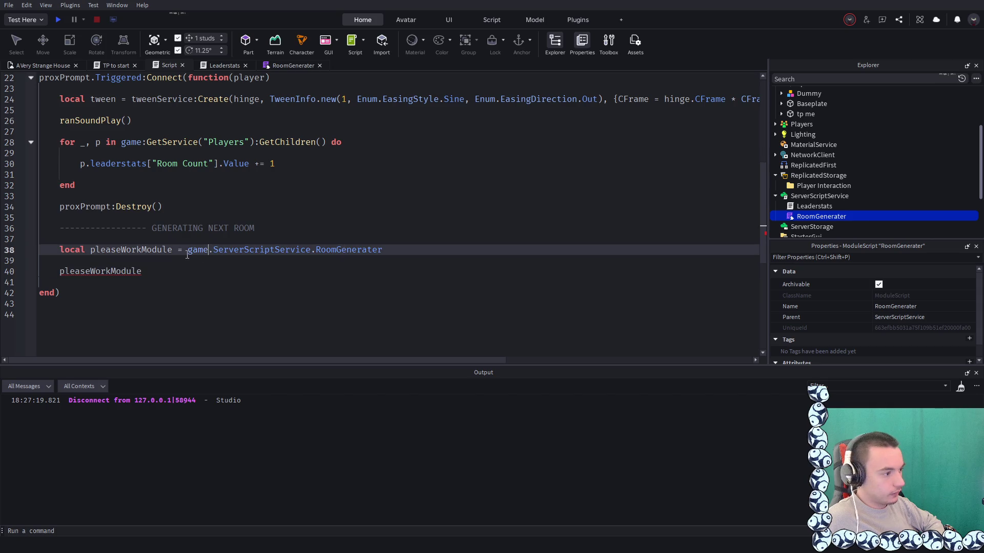
key("BackSpace")
key("BackSpace")
key("BackSpace")
type("r")
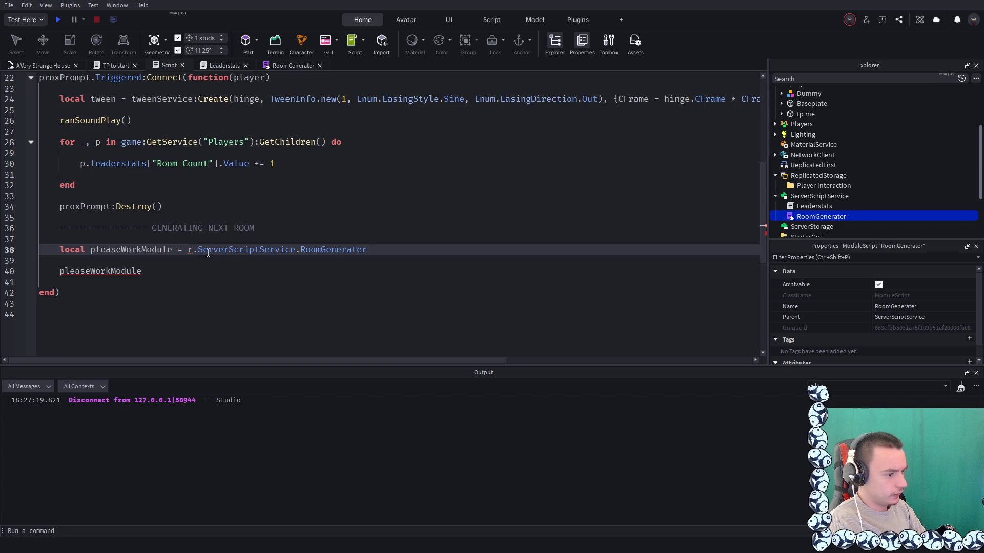
type("equire(")
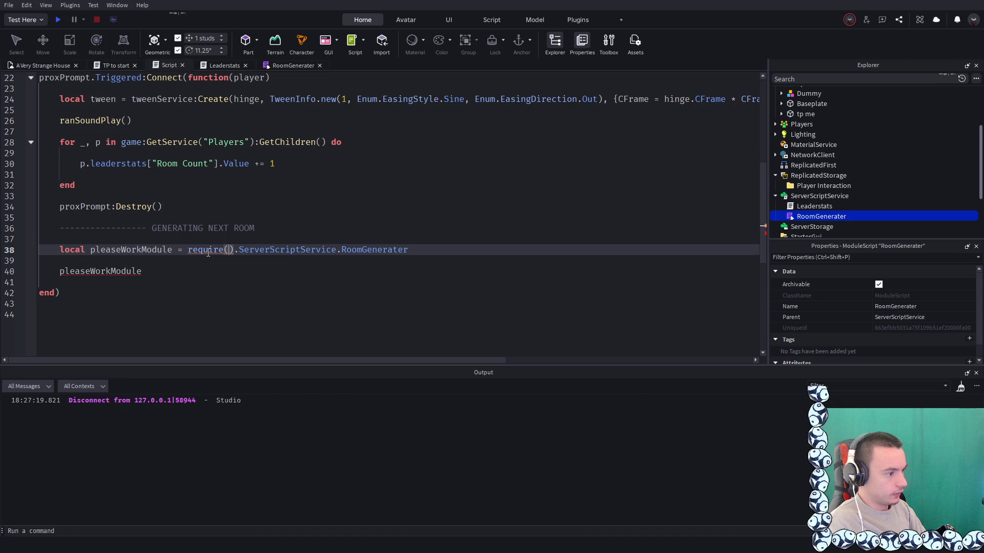
key("ctrl+z")
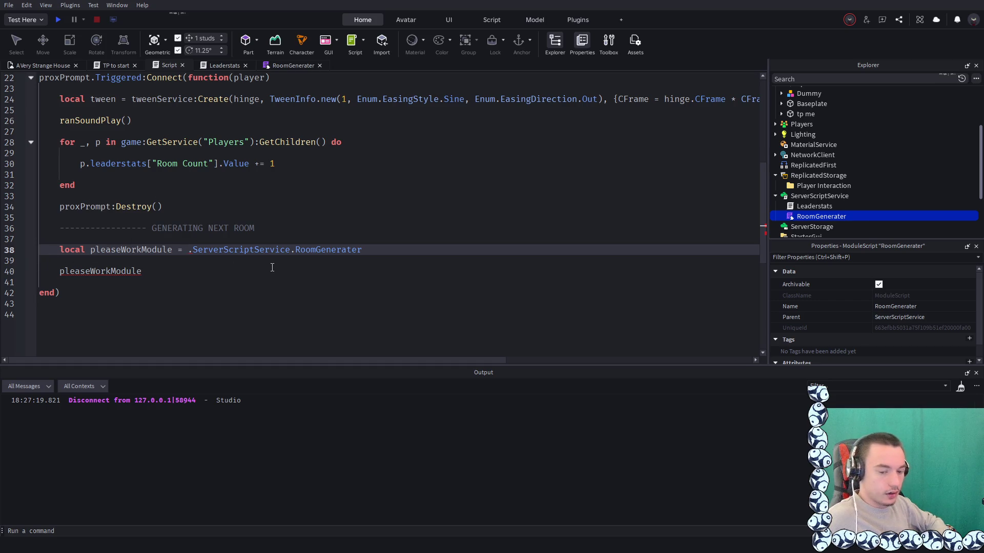
double_click(314, 250)
left_click(188, 249)
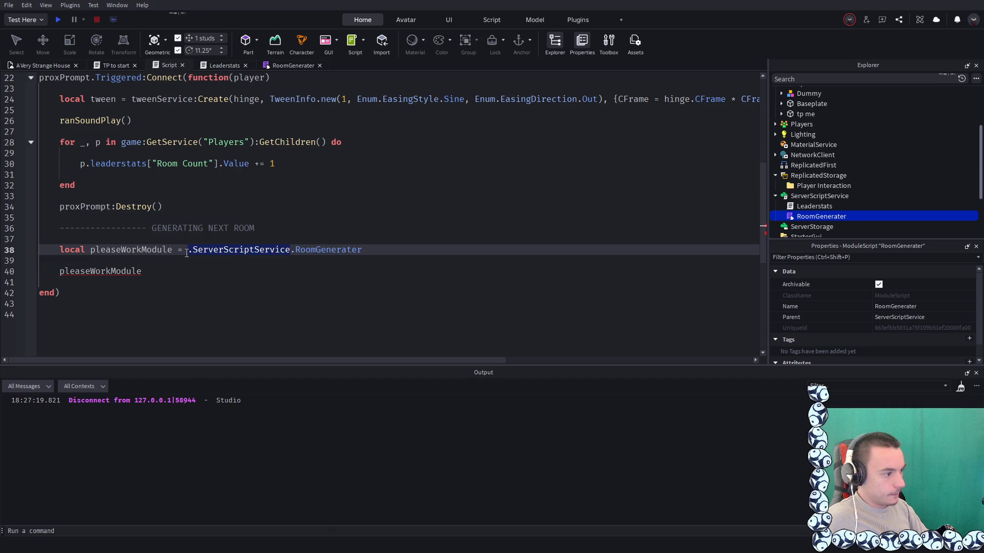
key("BackSpace")
Leave only an empty require() as pleaseWorkModule's value on line 38
type("require(")
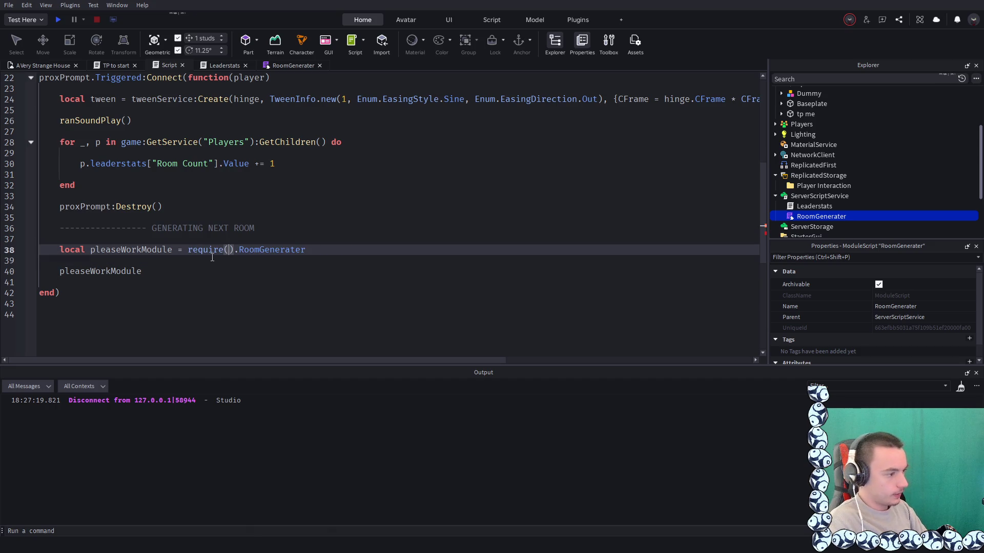
type("s")
key("BackSpace")
type("r")
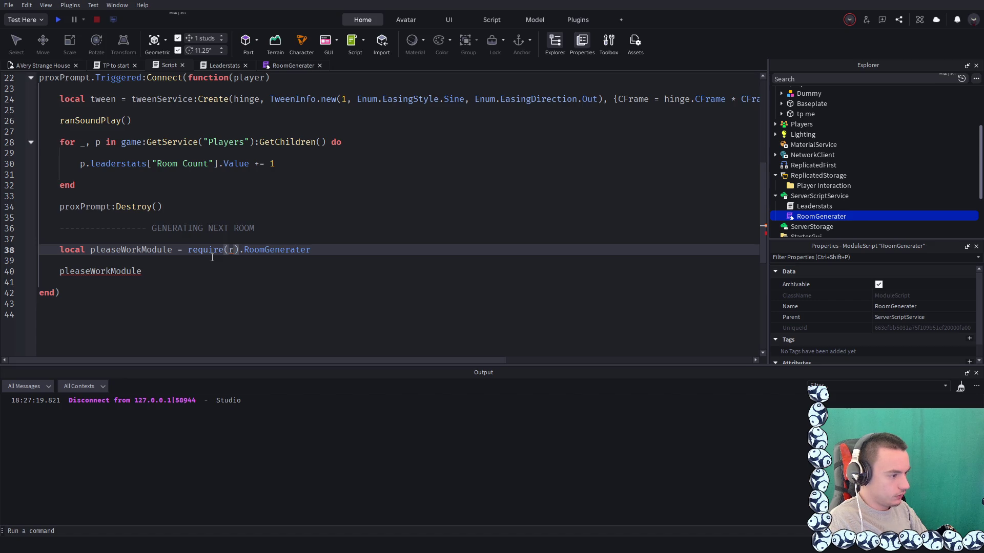
key("BackSpace")
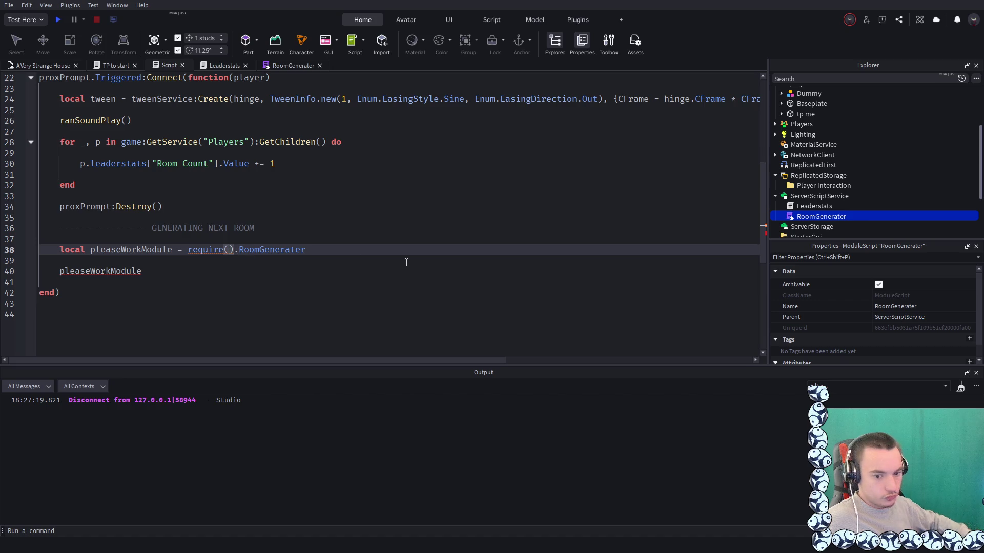
type("r")
type("oom")
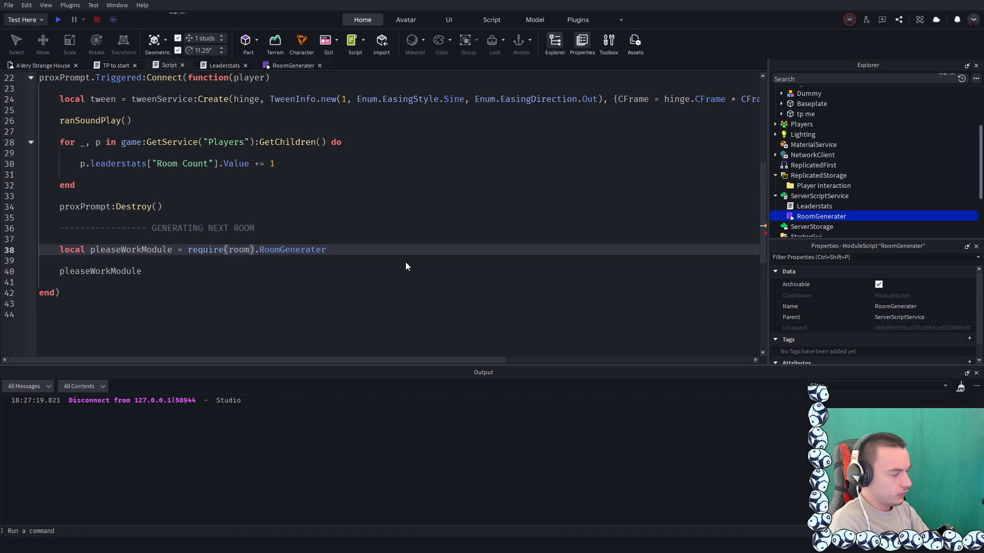
key("BackSpace")
key("BackSpace")
key("BackSpace")
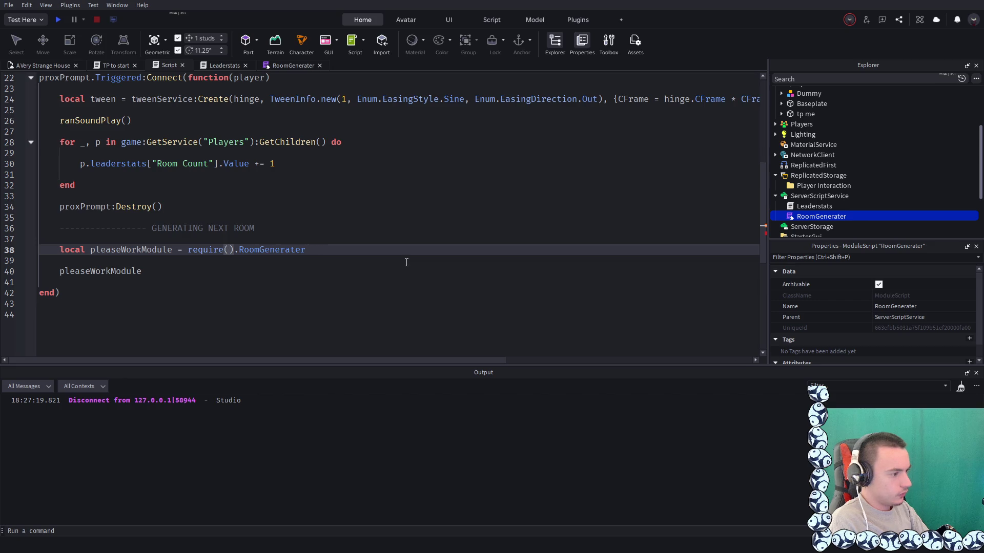
left_click_drag(314, 251, 235, 250)
key("BackSpace")
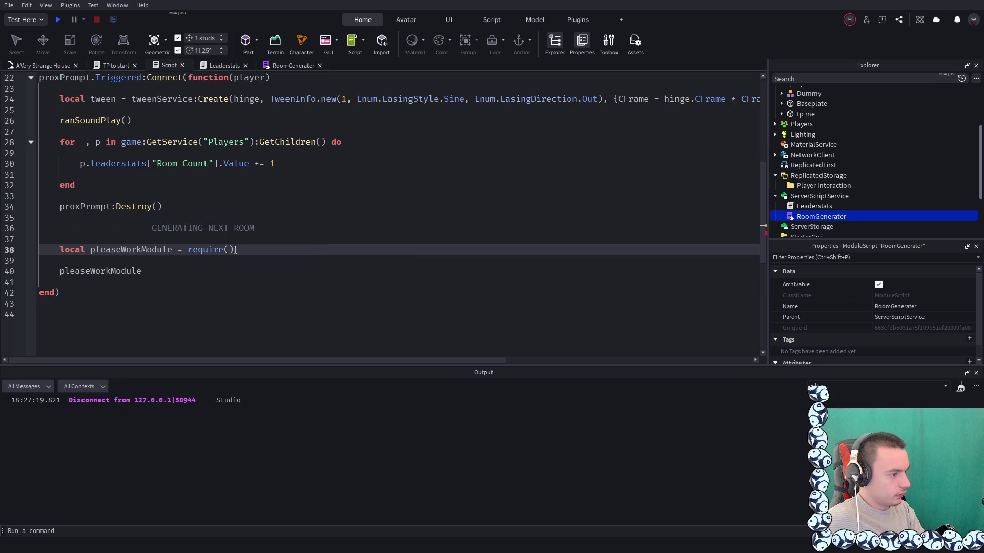
left_click(230, 250)
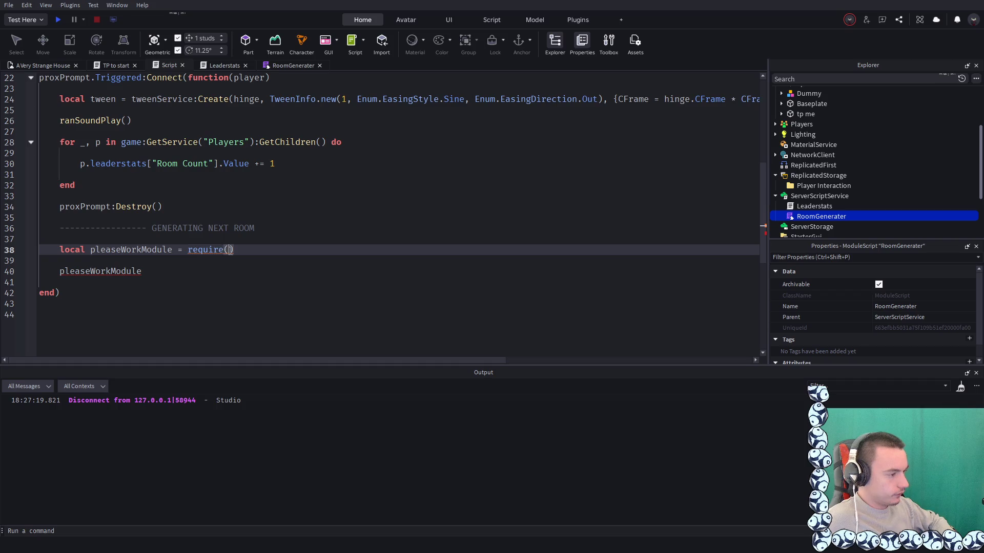
left_click(276, 66)
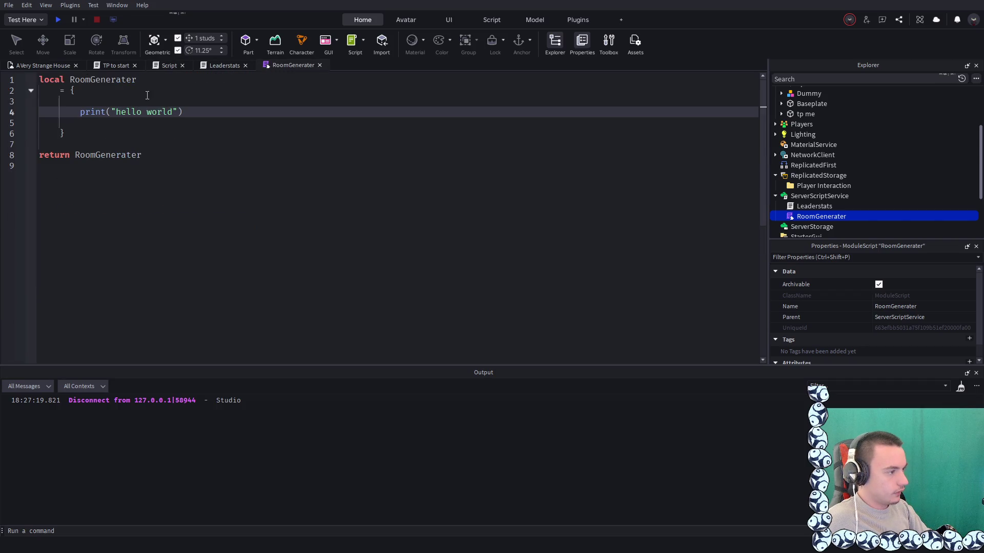
left_click(225, 66)
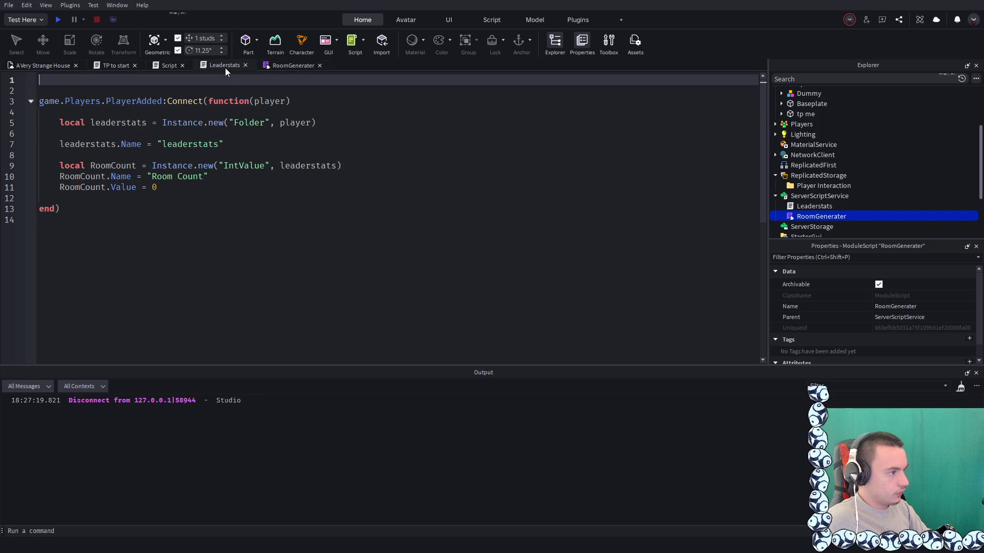
Begin the require argument with game:GetService() in the door script
left_click(167, 65)
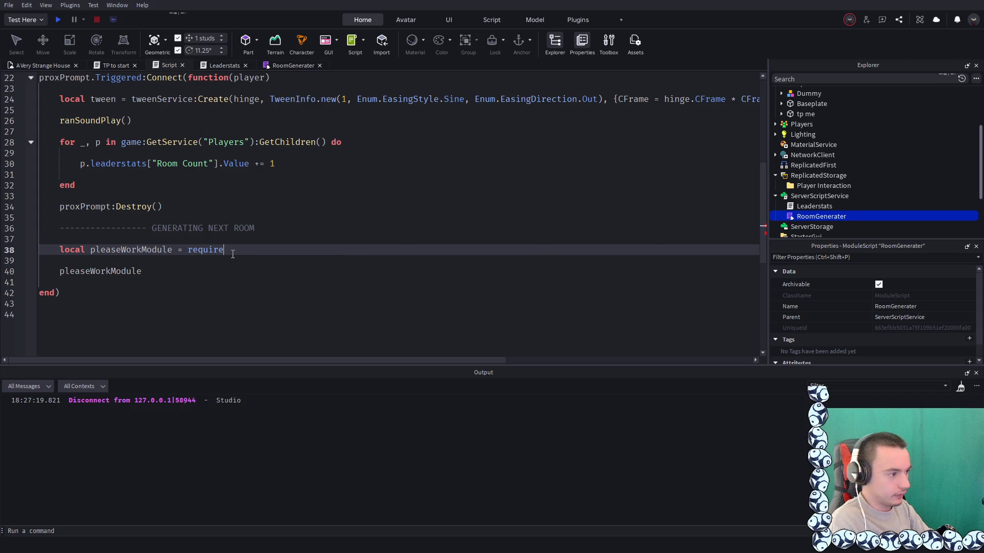
type("s")
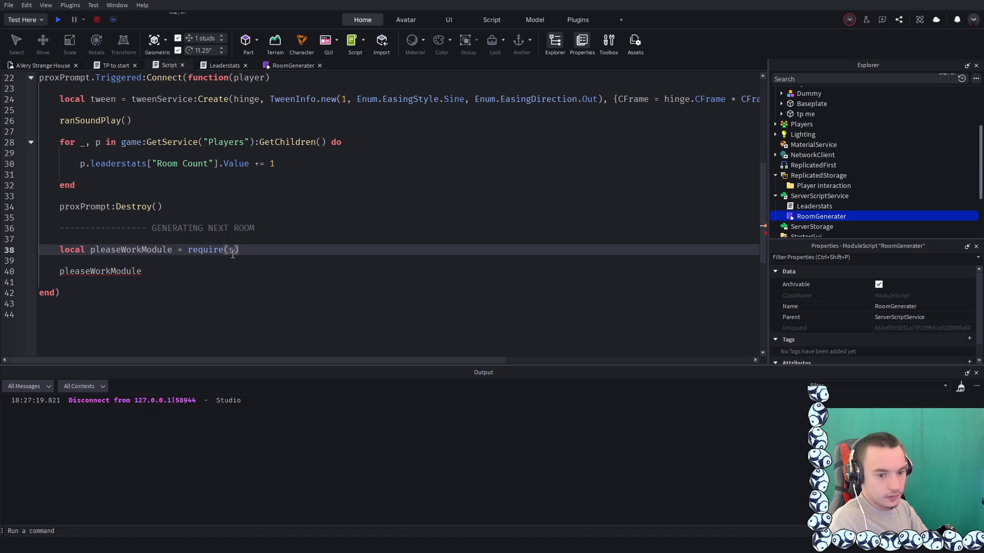
type("wo")
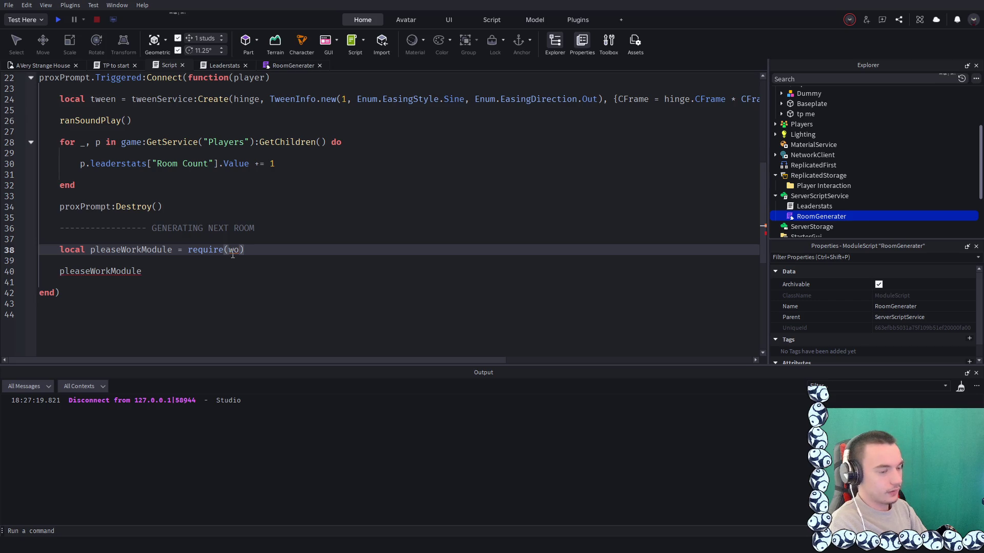
key("BackSpace")
key("BackSpace")
type("se")
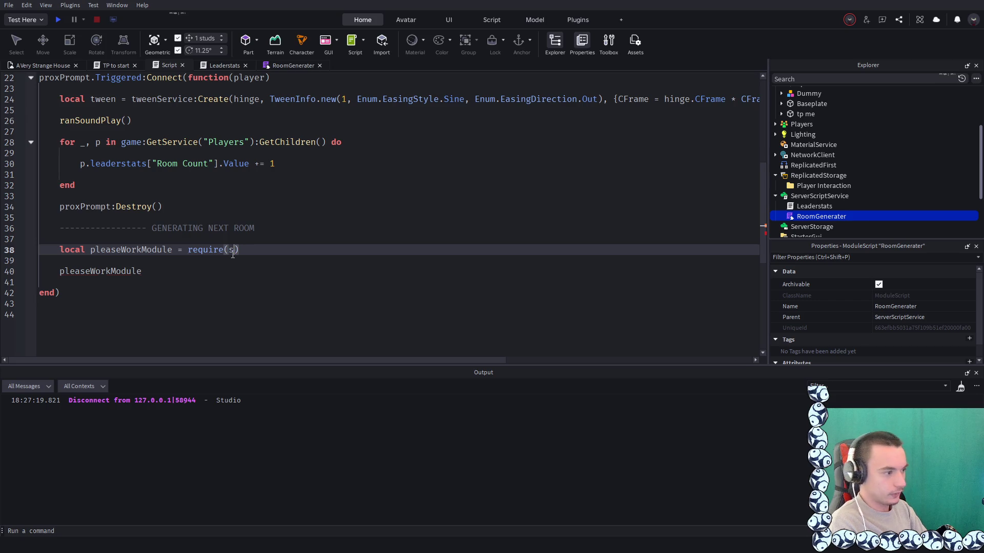
type("rv")
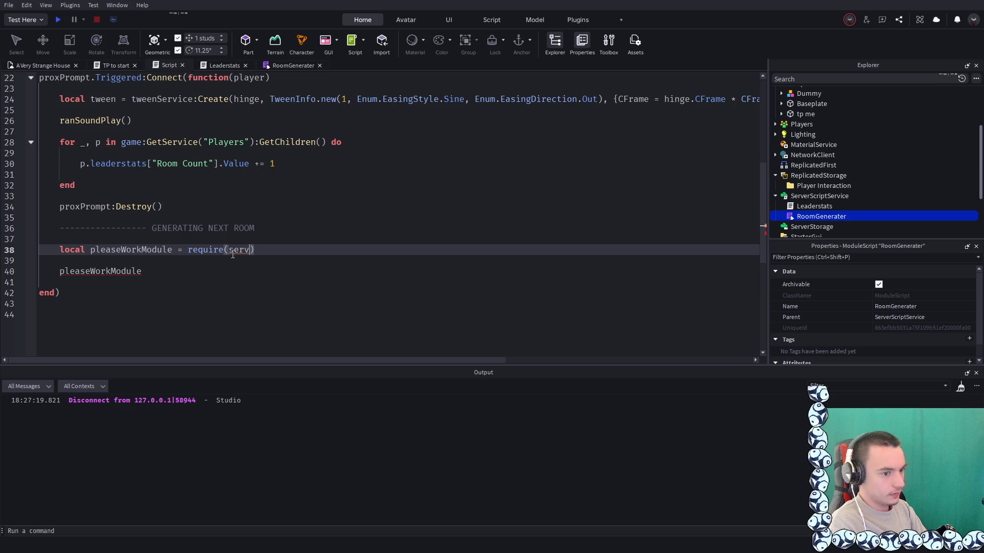
key("BackSpace")
key("BackSpace")
key("BackSpace")
type("game.ge")
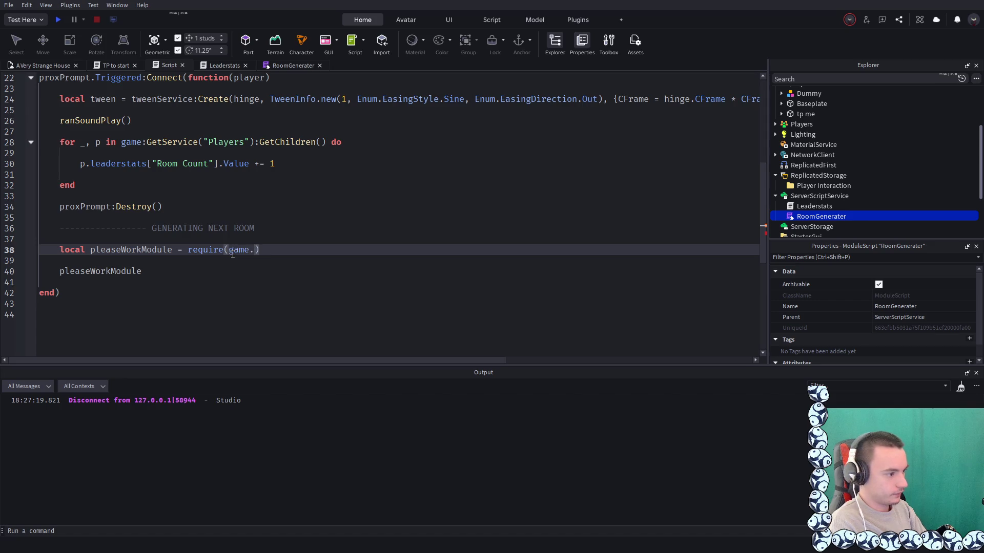
key("BackSpace")
key("BackSpace")
key("BackSpace")
type(":Get")
key("Tab")
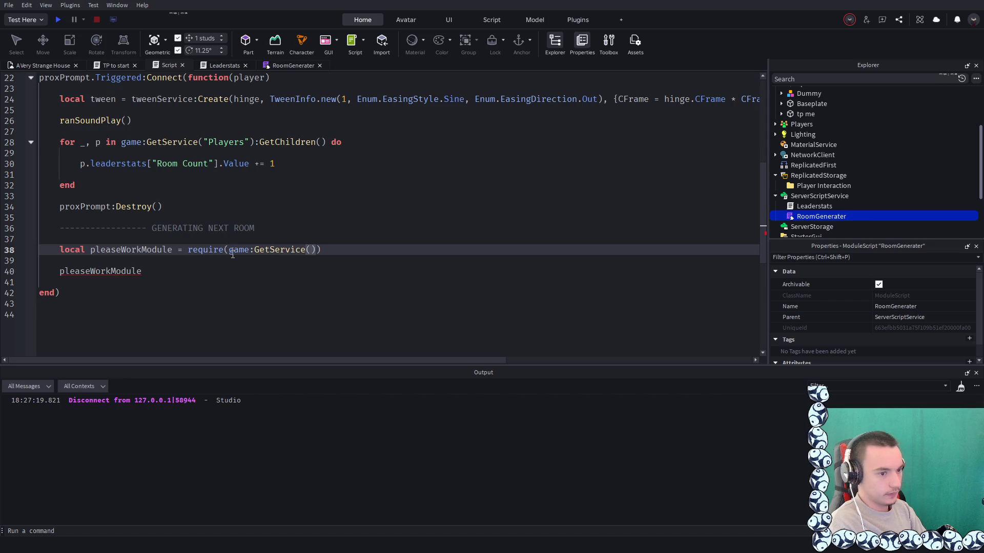
Pass "ServerScriptService" to GetService and append .RoomGenerater inside require
type("s")
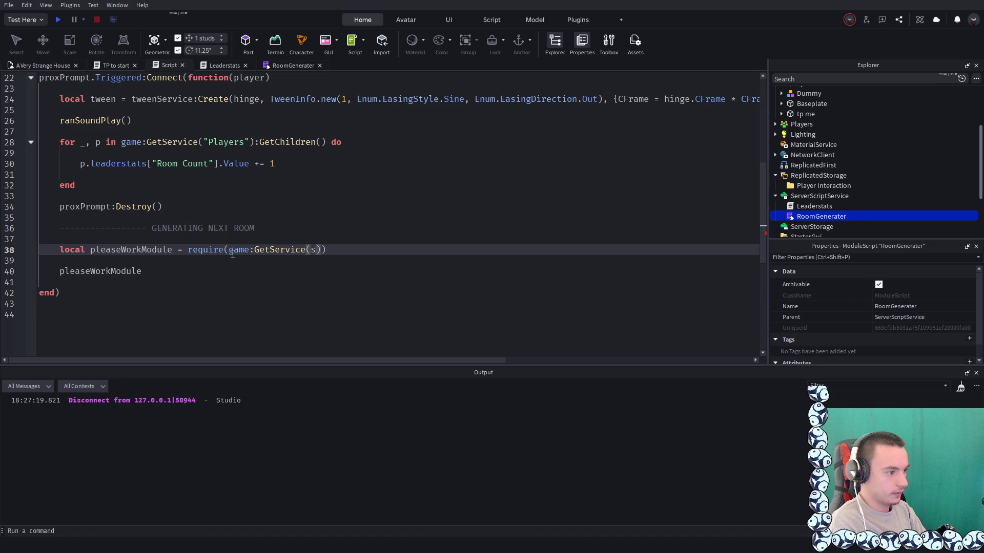
key("BackSpace")
key("Right")
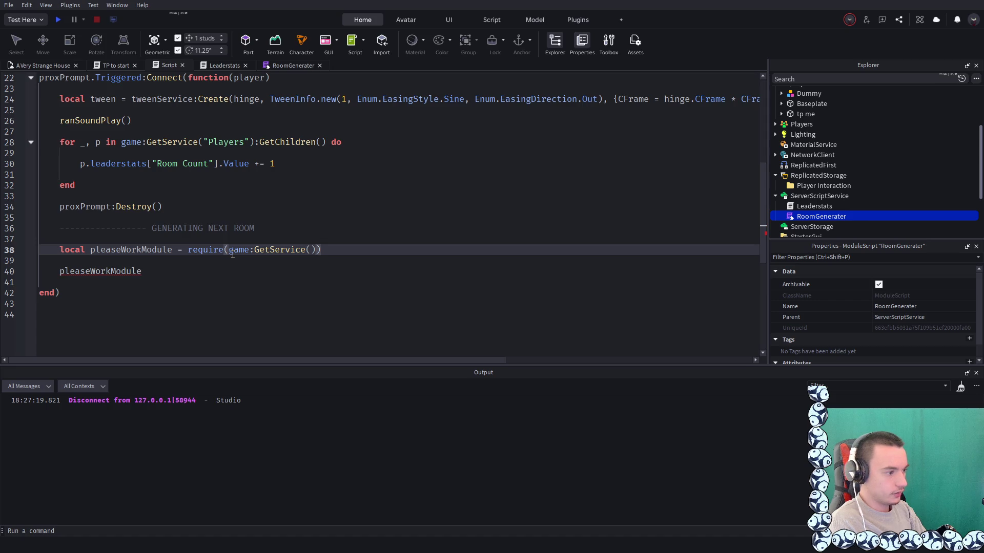
type("\"Ser")
key("Tab")
key("Right")
type(".")
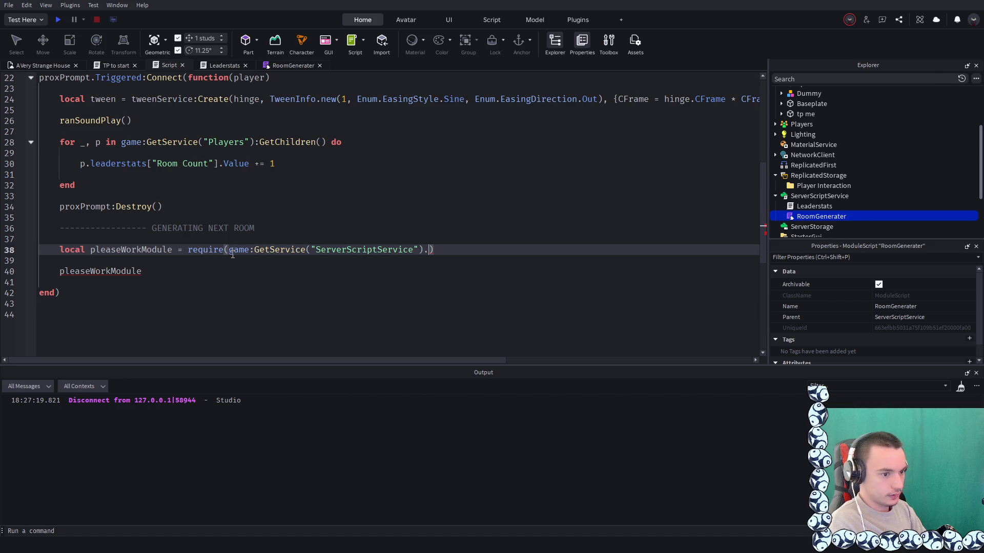
type("RoomGenerater.")
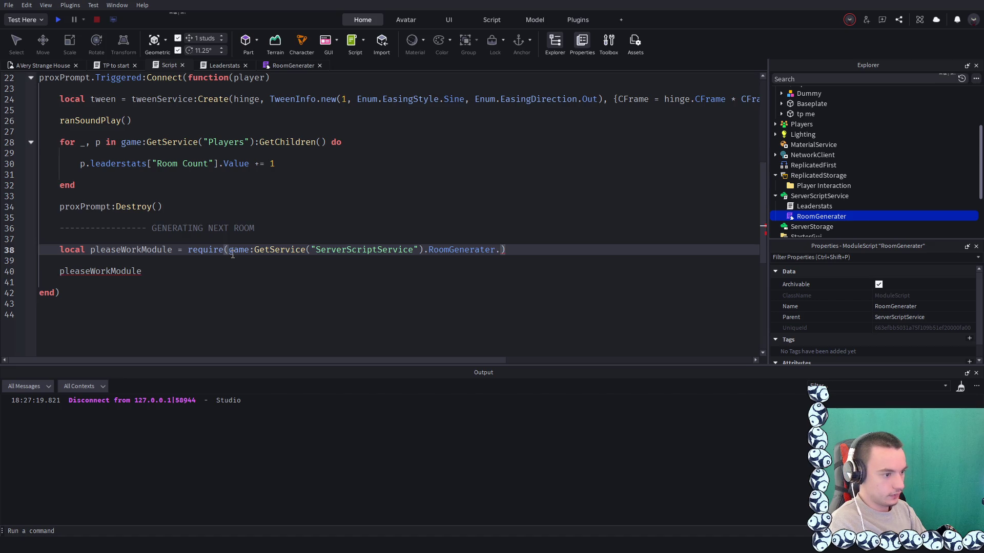
key("BackSpace")
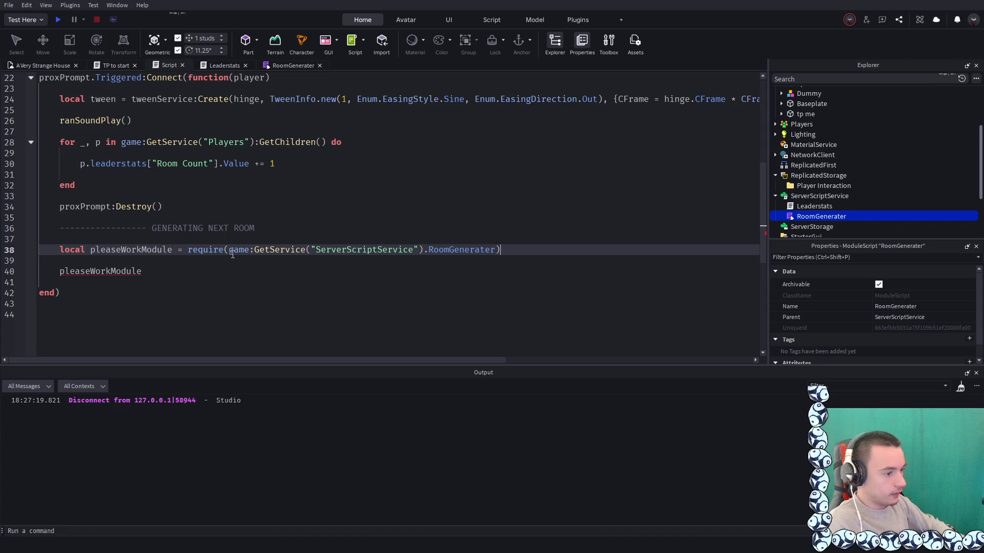
Remove the extra blank lines, make line 40 call pleaseWorkModule(), and start a playtest
key("Return")
key("Return")
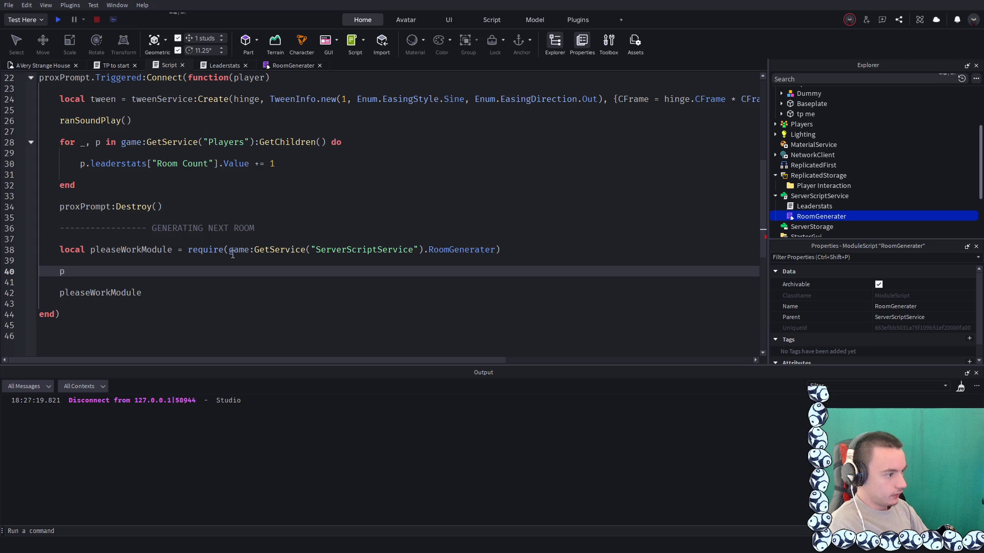
key("BackSpace")
key("BackSpace")
key("Down")
key("Down")
key("Down")
key("Left")
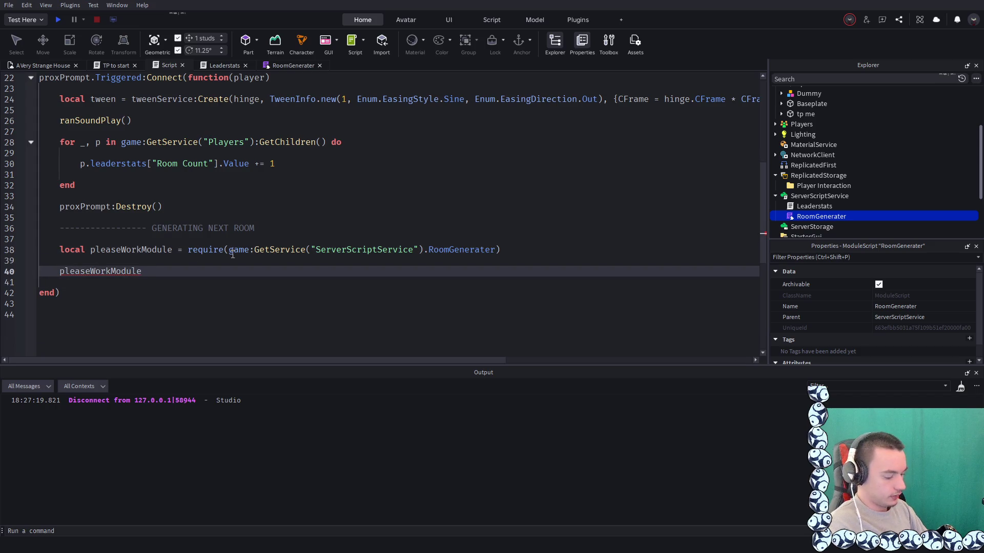
key("BackSpace")
key("BackSpace")
type("e()")
key("Up")
key("Up")
key("Down")
key("Down")
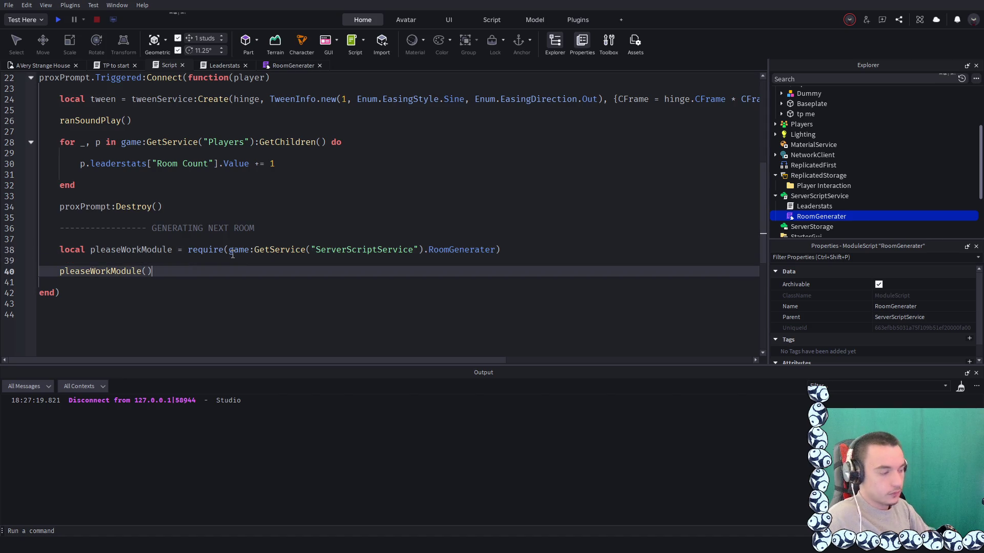
left_click(58, 19)
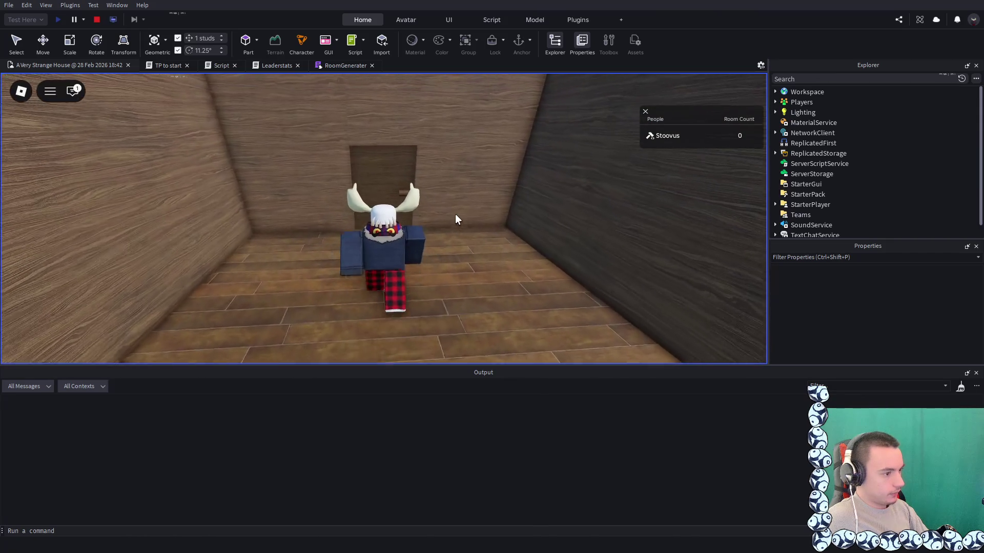
Walk the character to the door to trigger room generation, then stop the playtest
key("w")
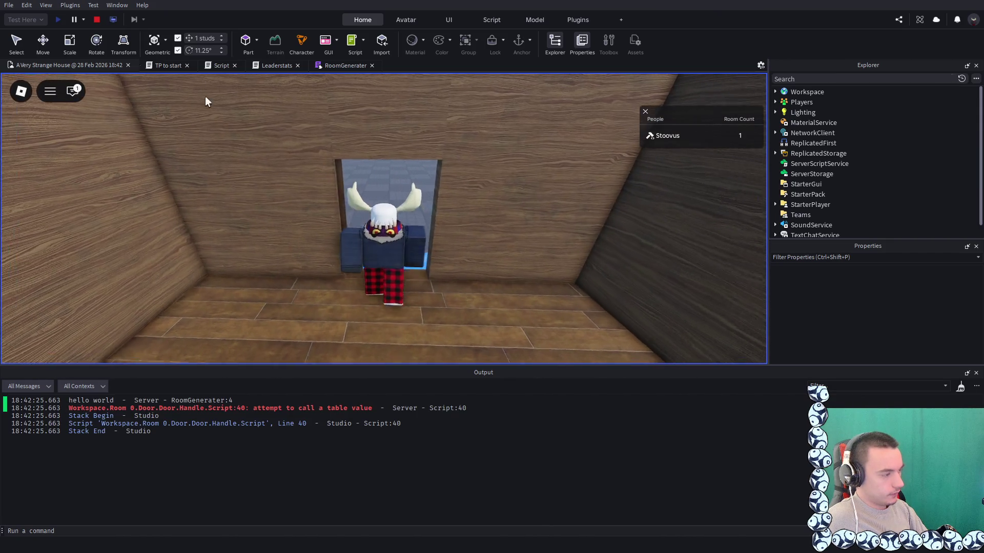
mouse_move(158, 73)
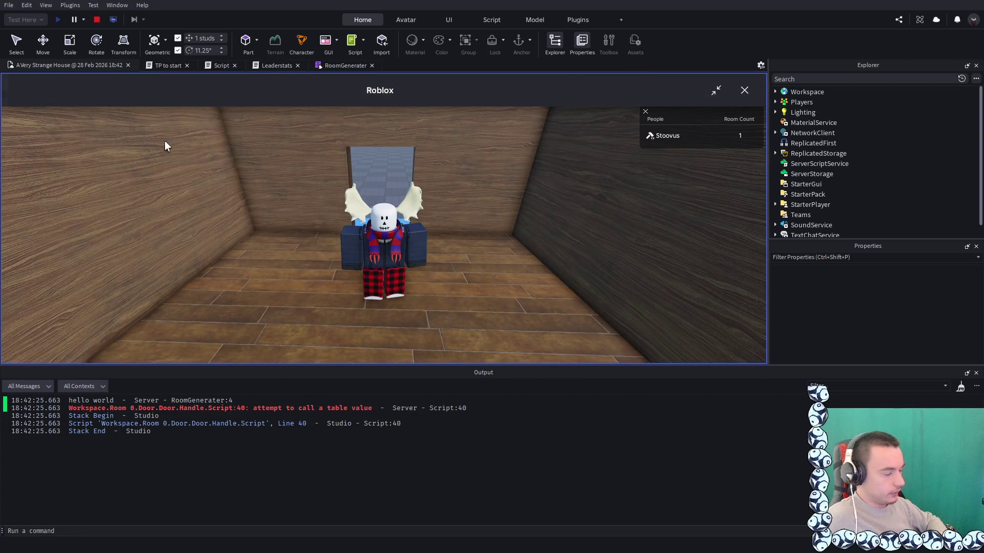
left_click(95, 21)
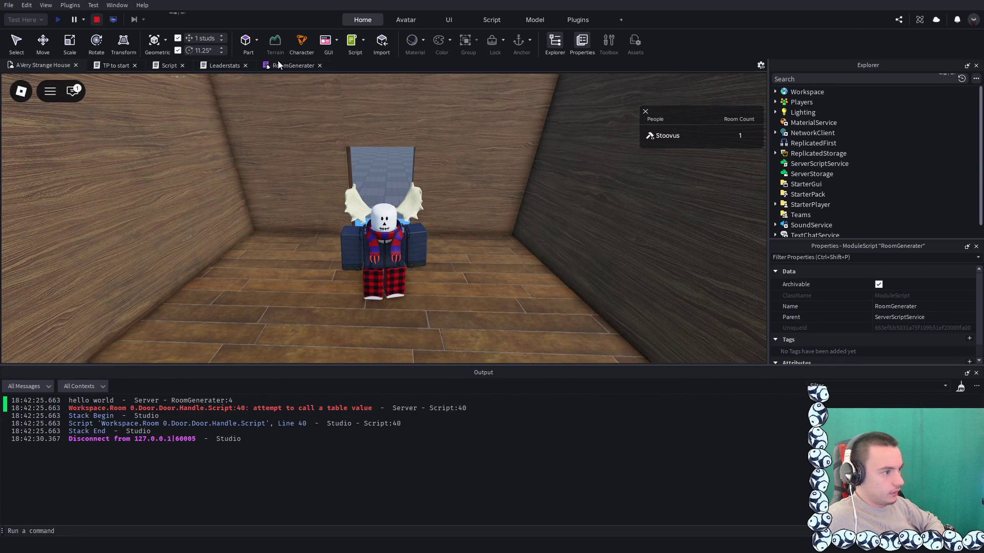
left_click(283, 63)
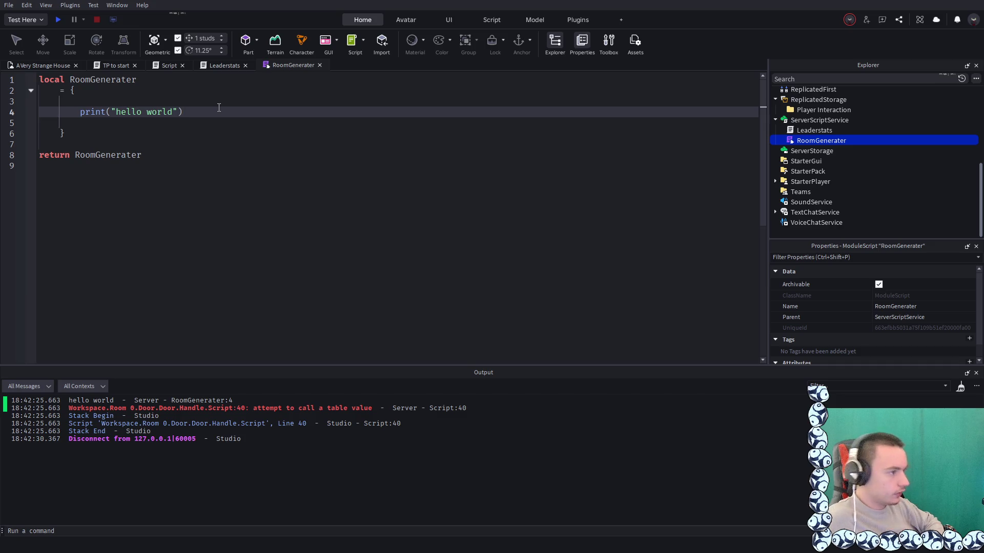
left_click(162, 66)
Pass connecterA as the argument of the pleaseWorkModule() call on line 40
left_click(180, 271)
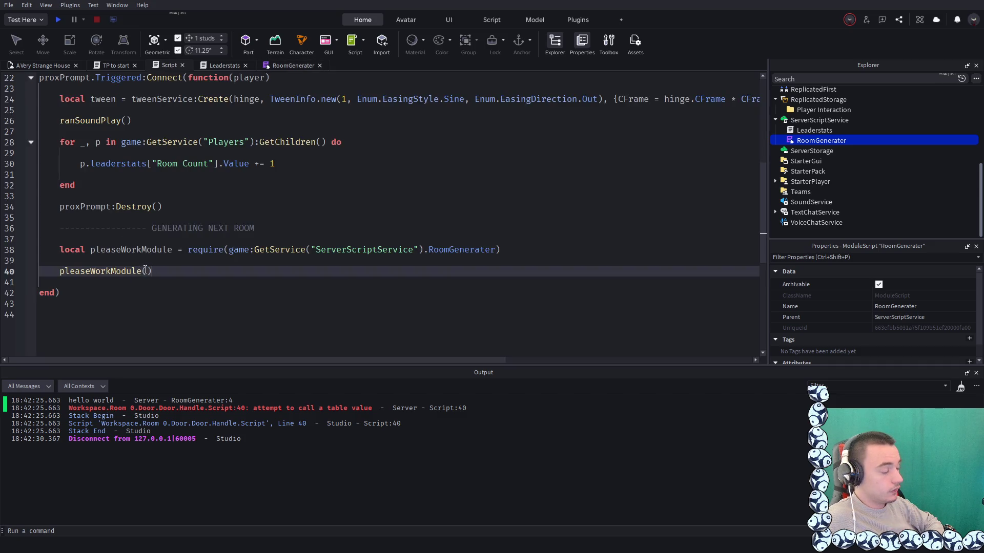
key("Left")
scroll(175, 265, "up", 5)
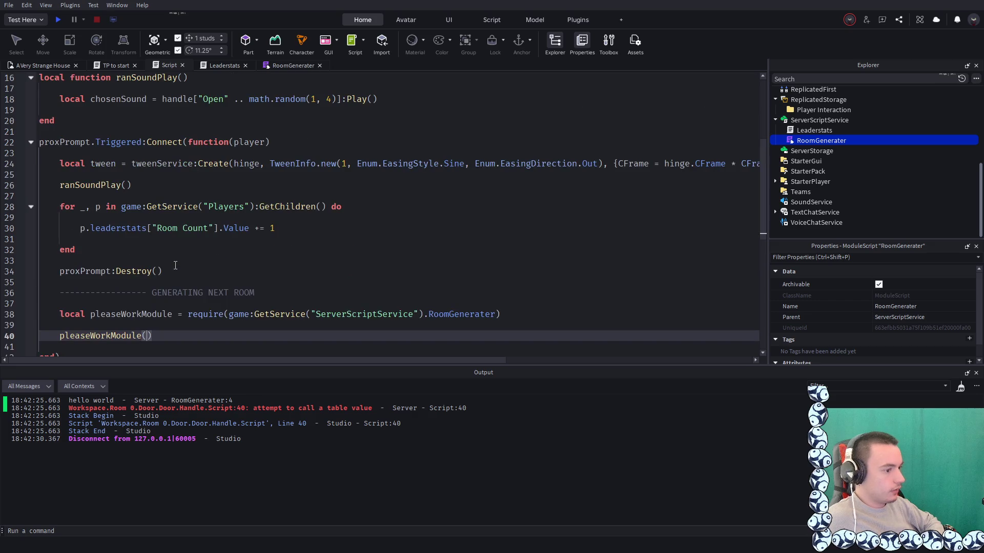
scroll(175, 265, "down", 3)
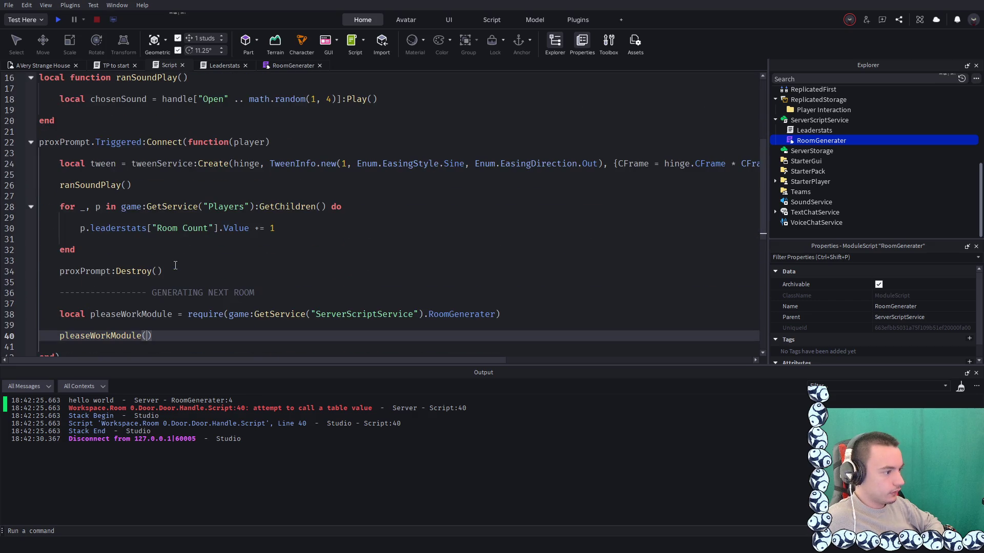
scroll(175, 266, "up", 4)
scroll(175, 265, "down", 1)
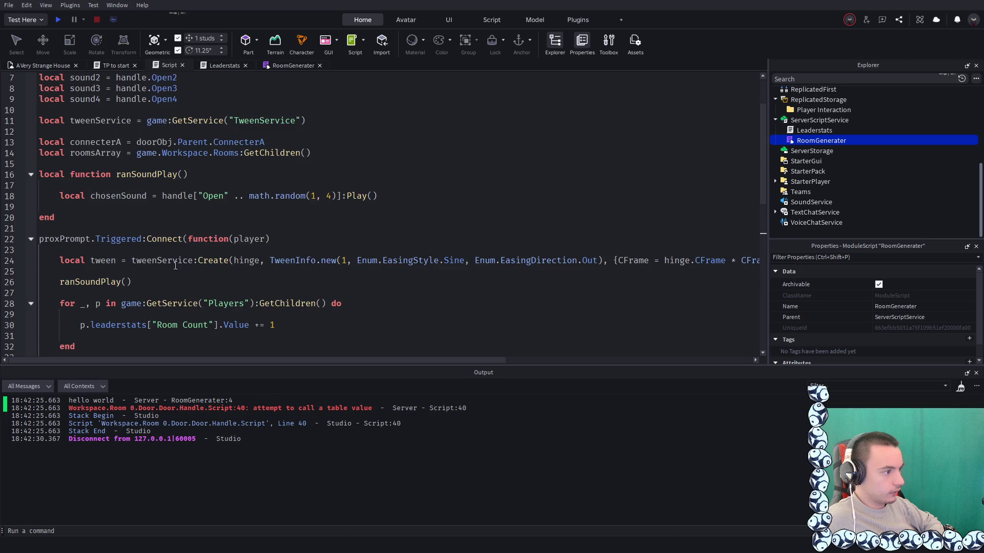
scroll(175, 265, "down", 2)
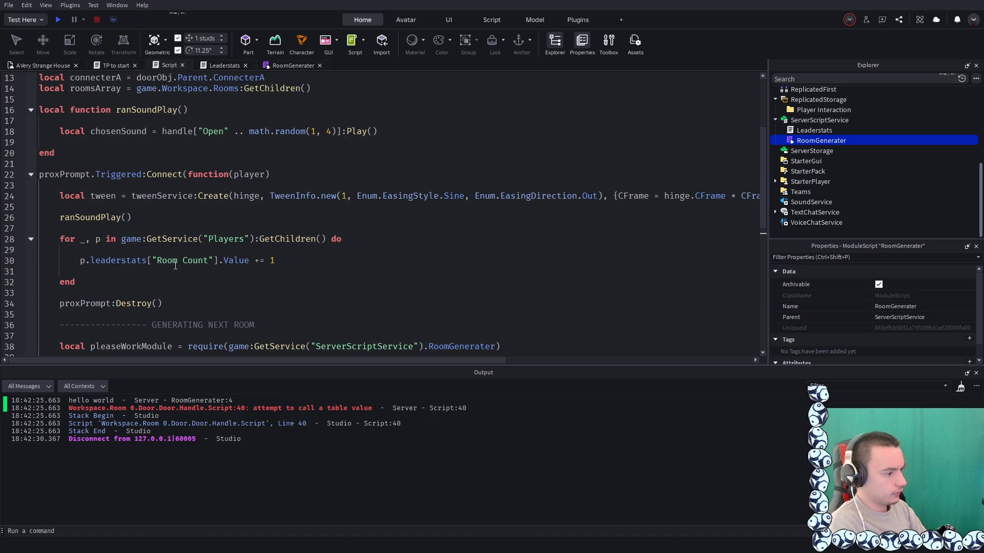
scroll(175, 265, "down", 3)
type("connecterA")
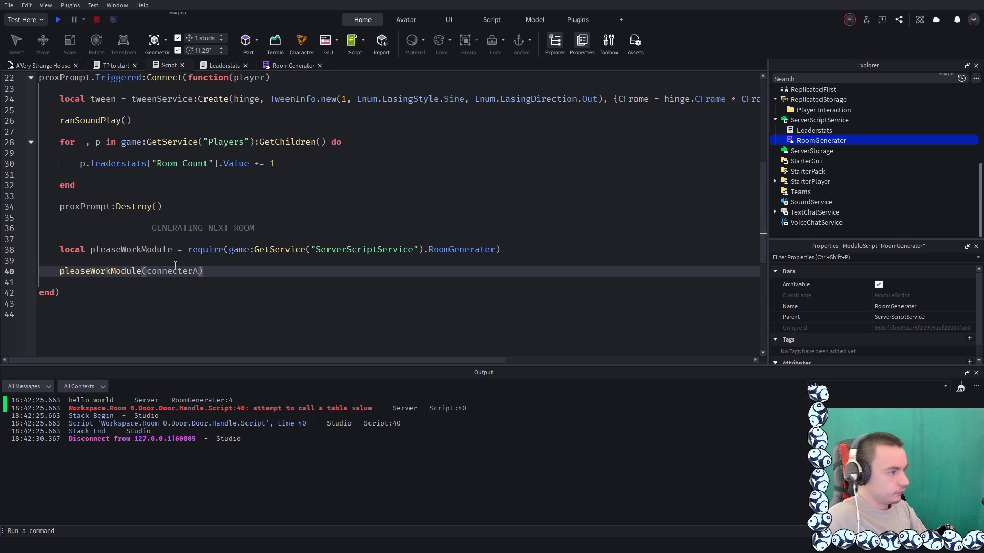
left_click(287, 65)
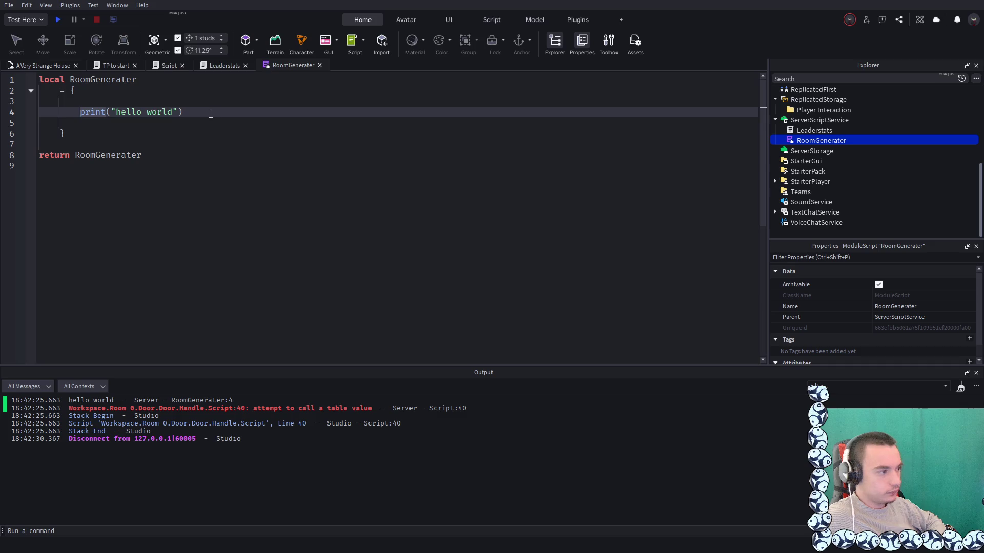
Delete the hello world print from the RoomGenerater table body
left_click(175, 80)
type("(")
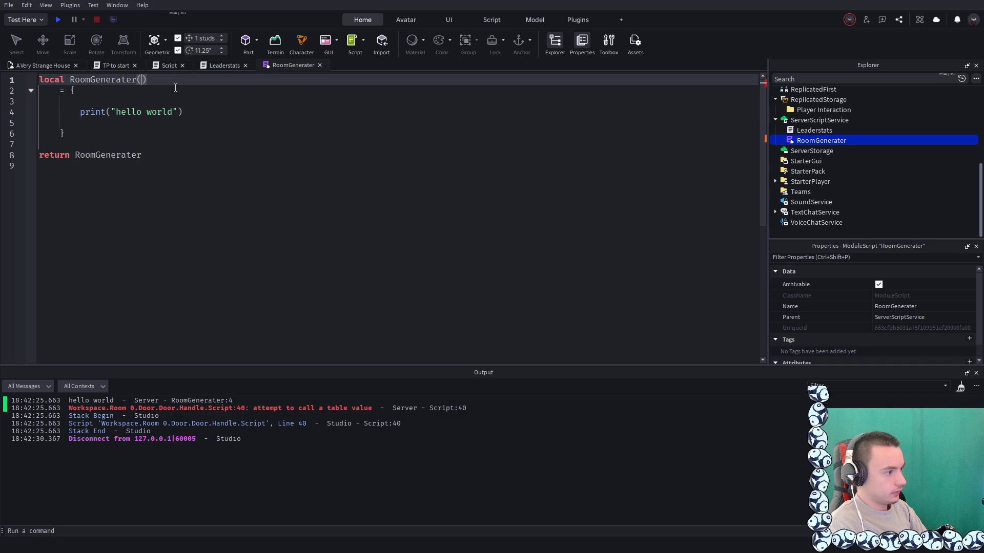
key("BackSpace")
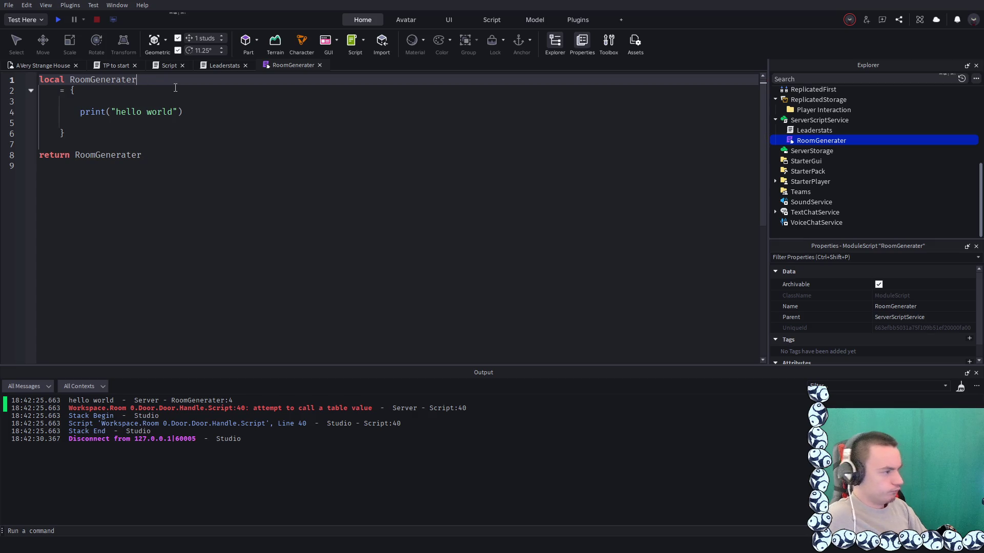
left_click(196, 104)
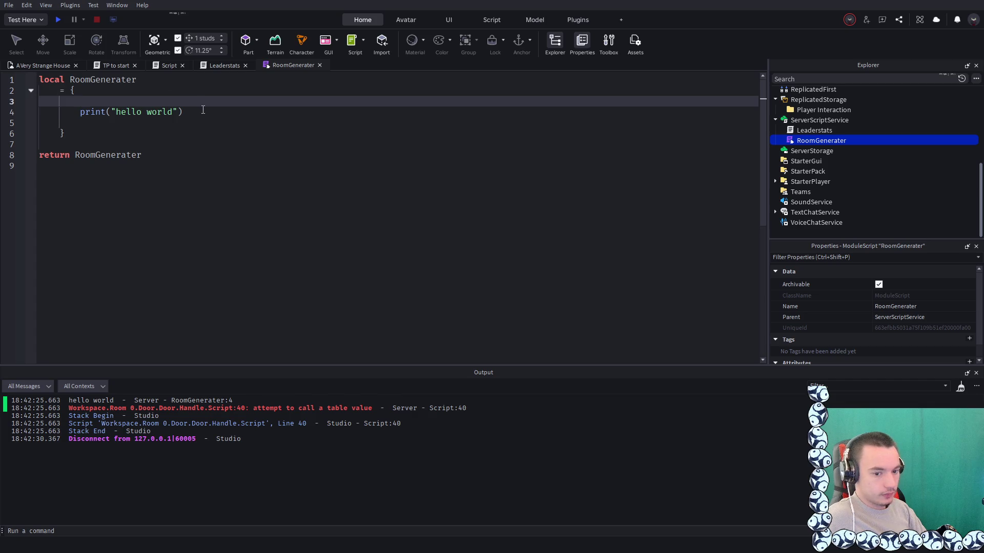
left_click_drag(200, 109, 80, 112)
key("BackSpace")
type("fu")
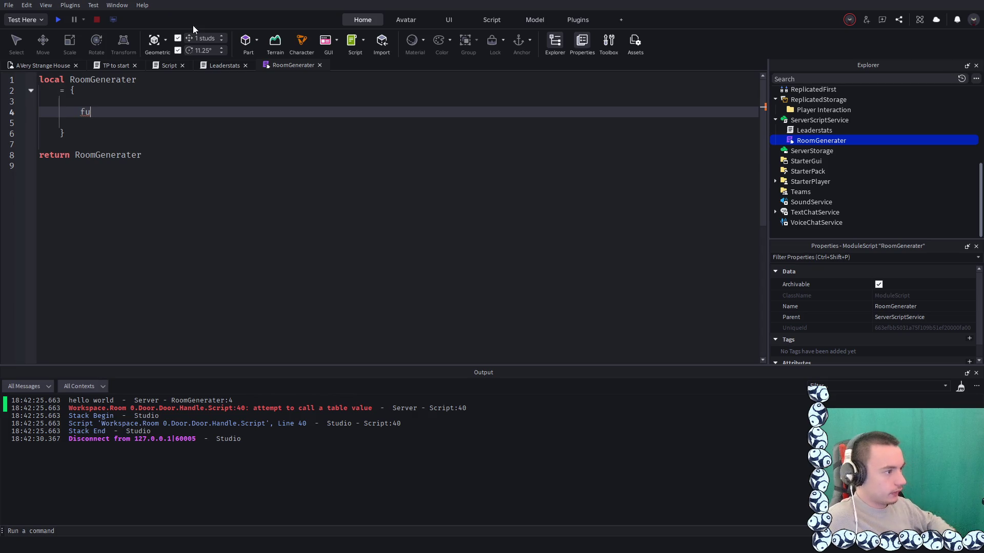
Review the Leaderstats and door scripts, then clear the unfinished text on the module's line 4
left_click(212, 63)
left_click(166, 66)
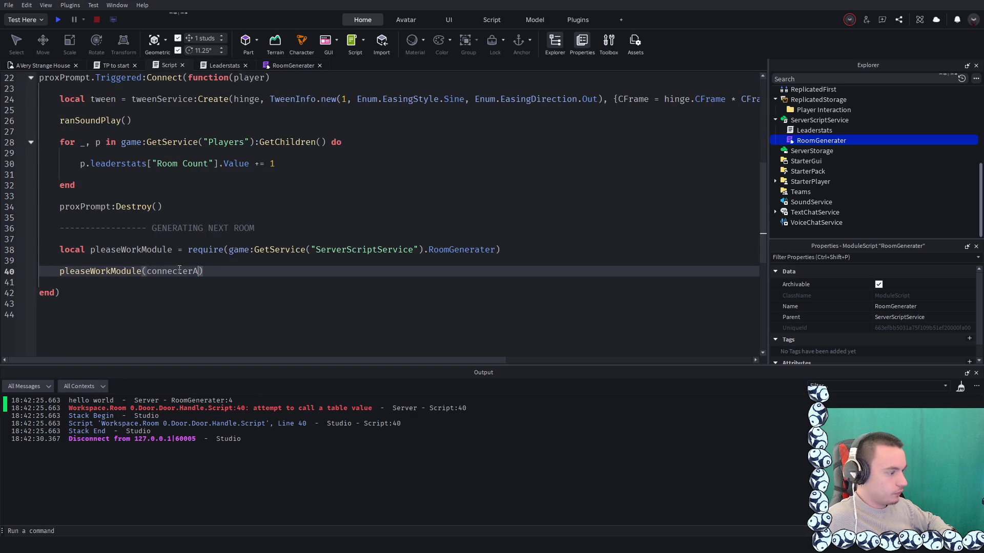
scroll(144, 215, "up", 2)
scroll(116, 115, "up", 3)
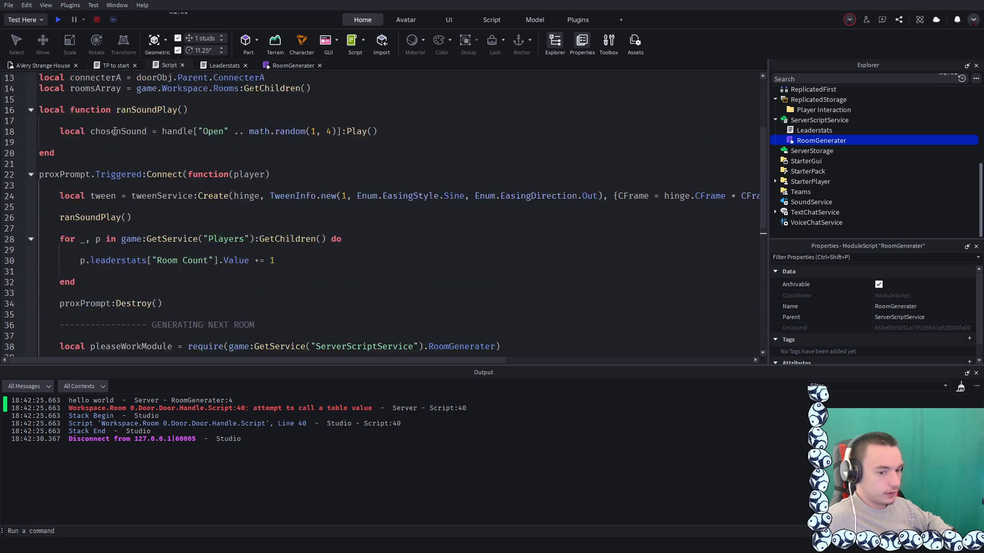
scroll(114, 133, "down", 5)
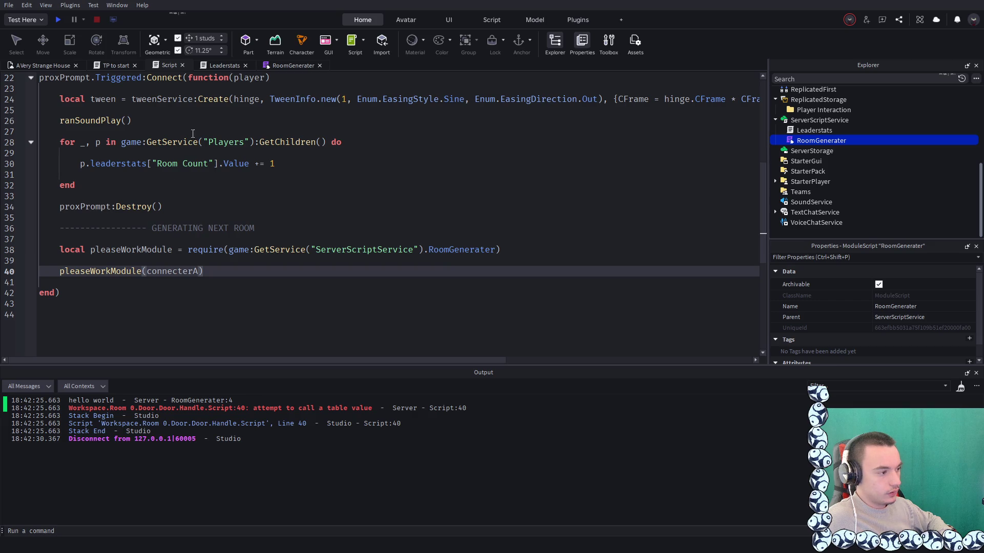
left_click(285, 65)
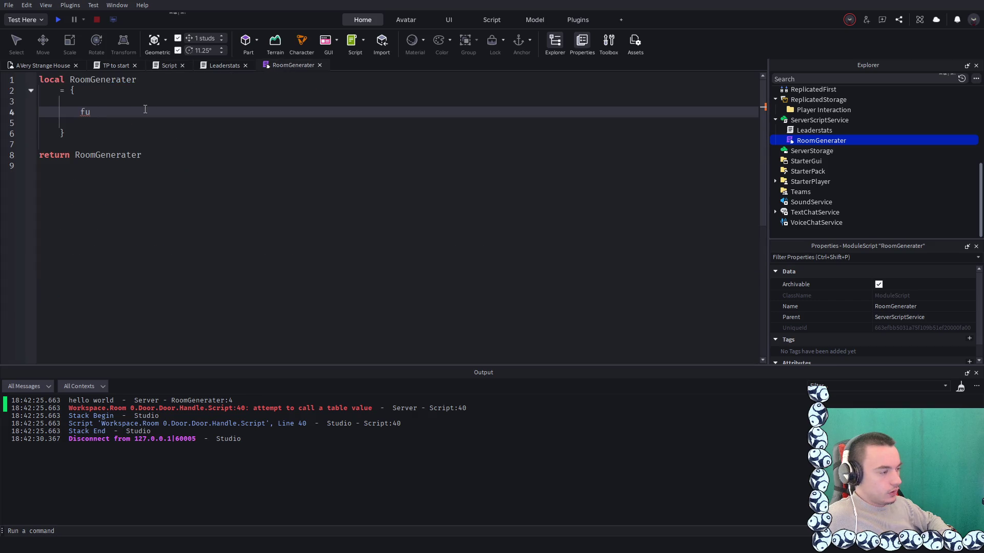
key("BackSpace")
key("BackSpace")
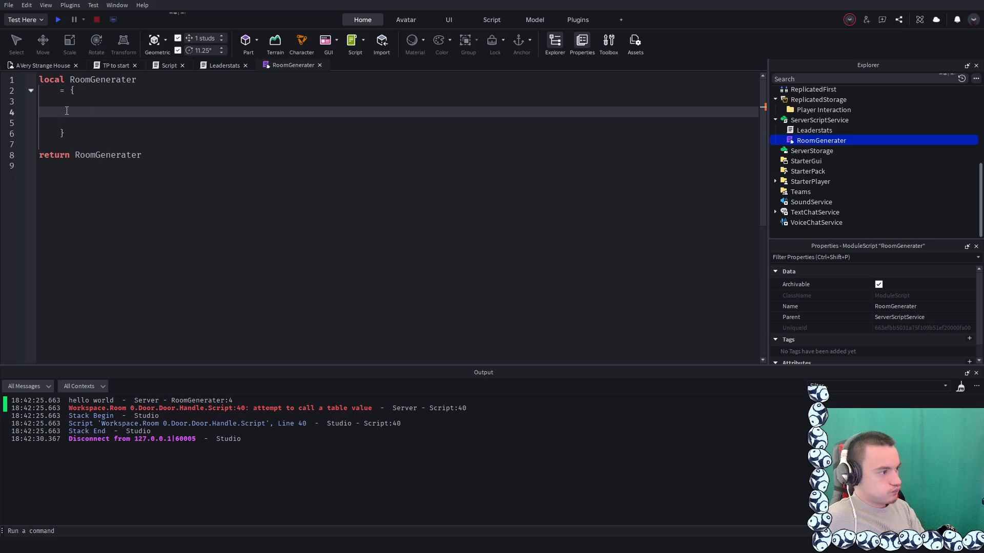
left_click_drag(211, 172, 19, 48)
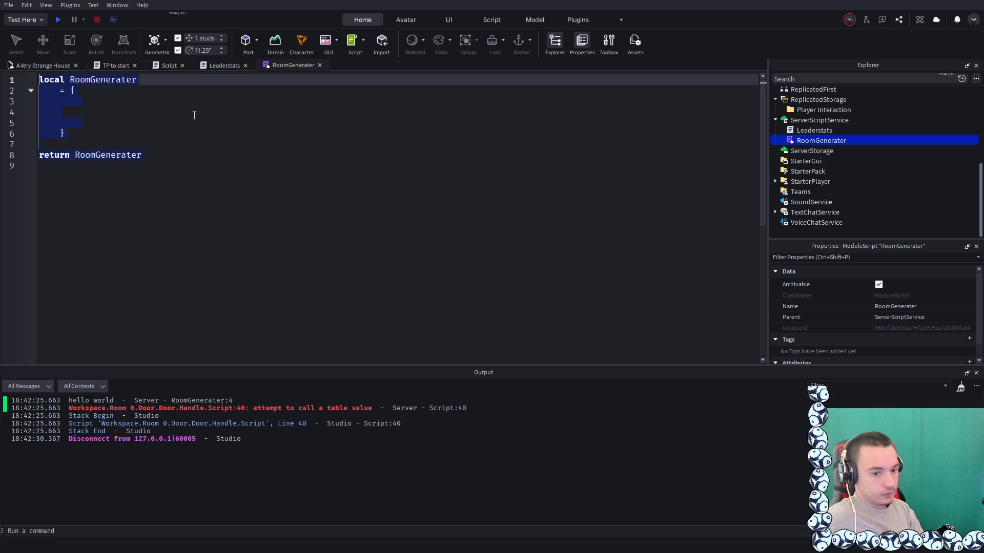
left_click(176, 114)
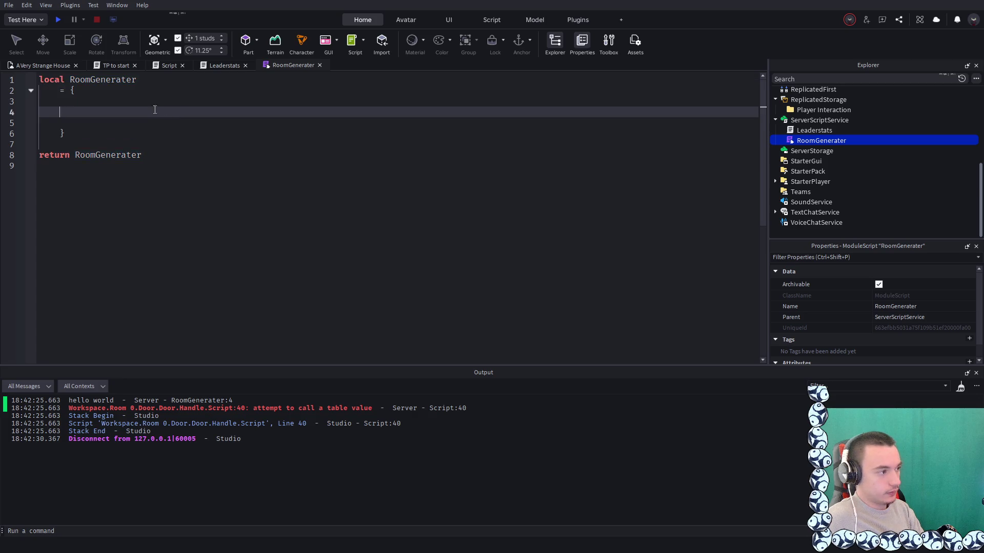
type("retu")
key("BackSpace")
key("BackSpace")
key("BackSpace")
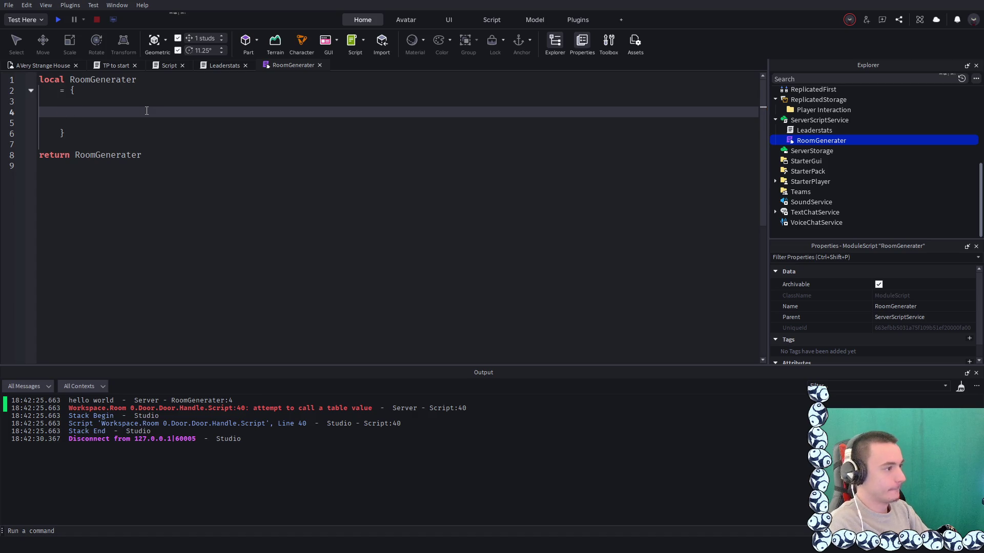
Replace all the module code with a single print("what") line and start a playtest
left_click(220, 64)
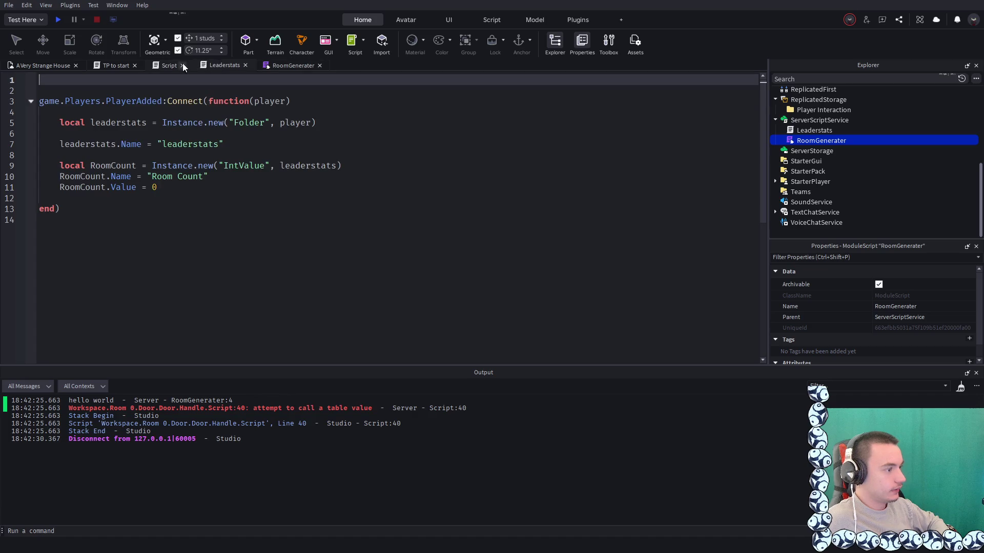
left_click(169, 65)
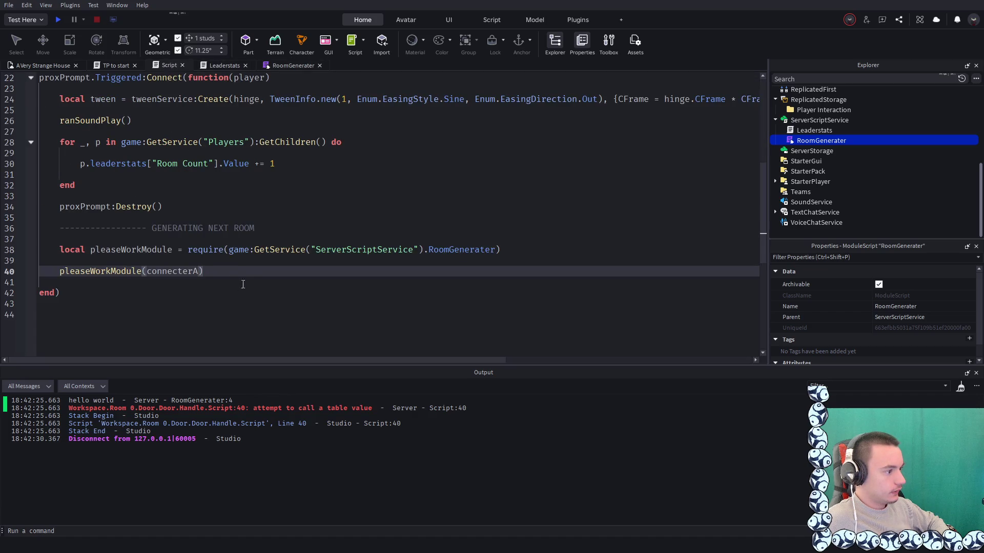
left_click(280, 66)
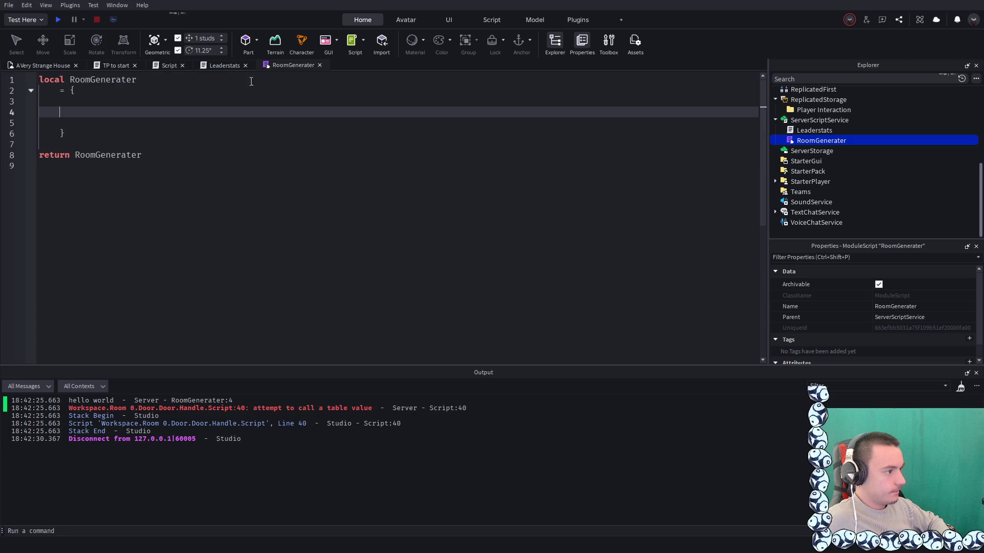
left_click_drag(177, 192, 17, 76)
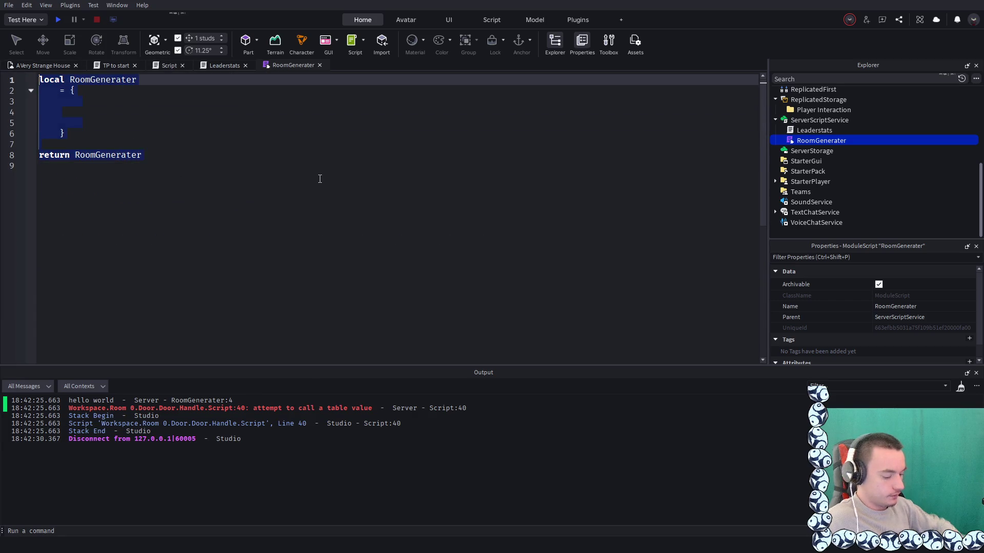
key("BackSpace")
type("\"")
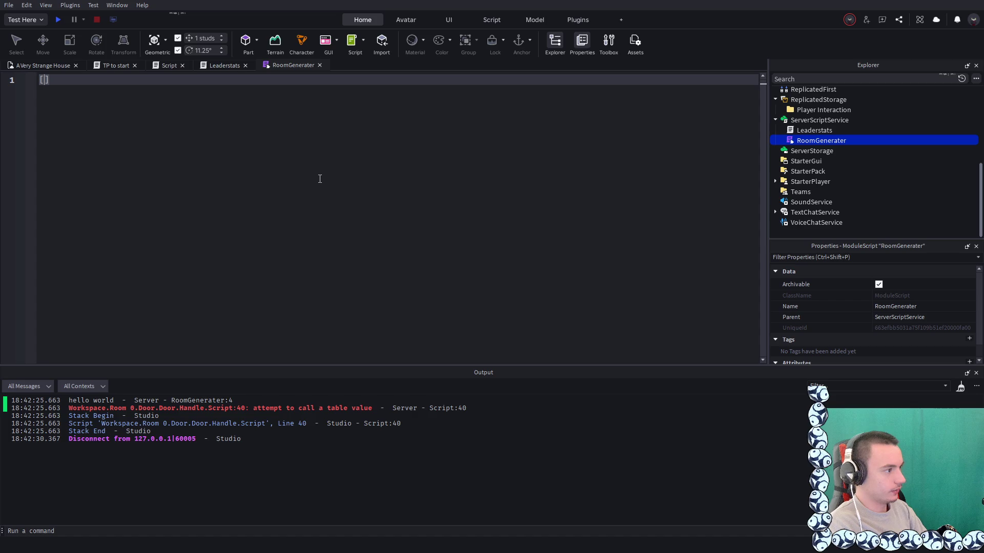
type("pr")
type("int(\"what")
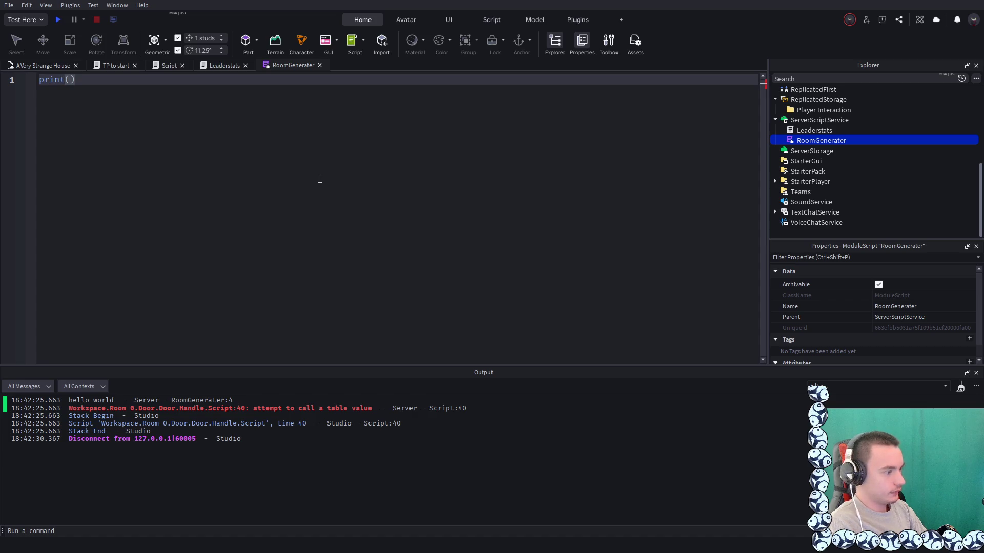
left_click(57, 17)
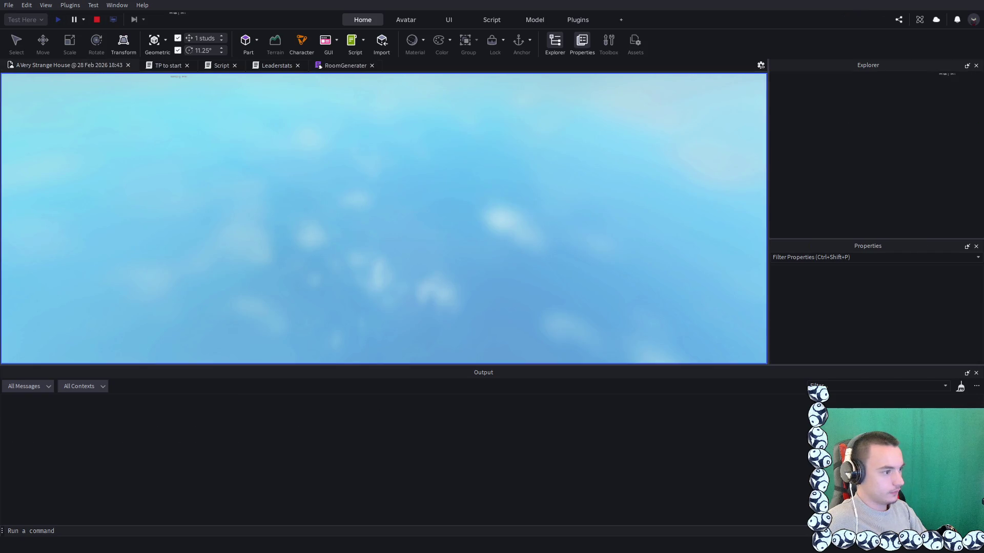
Playtest walking into the first door, see 'what' printed and the one-value error, then stop
key("w")
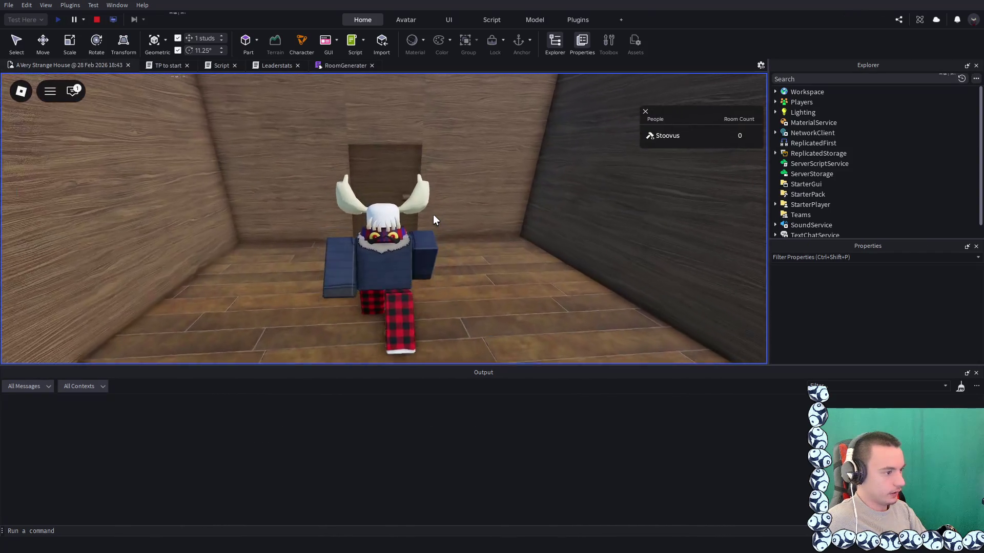
key("e")
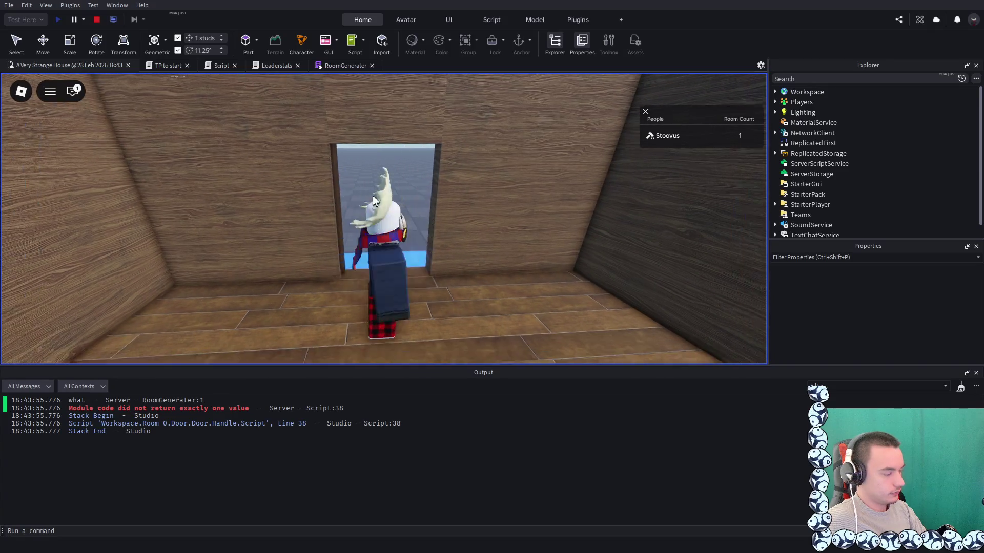
left_click(97, 19)
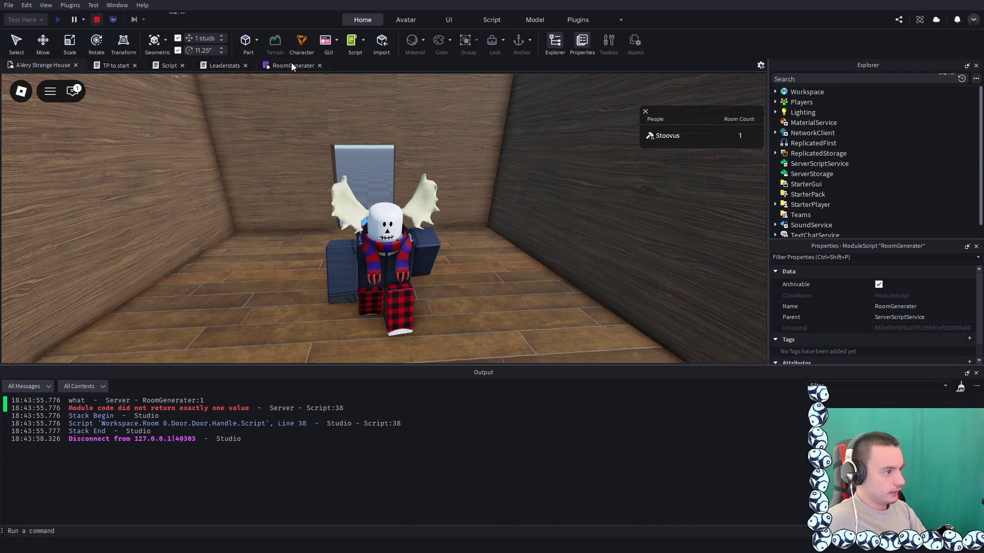
left_click(291, 63)
Replace the print("what") line with a trial return function() body, then abandon it
key("ctrl+a")
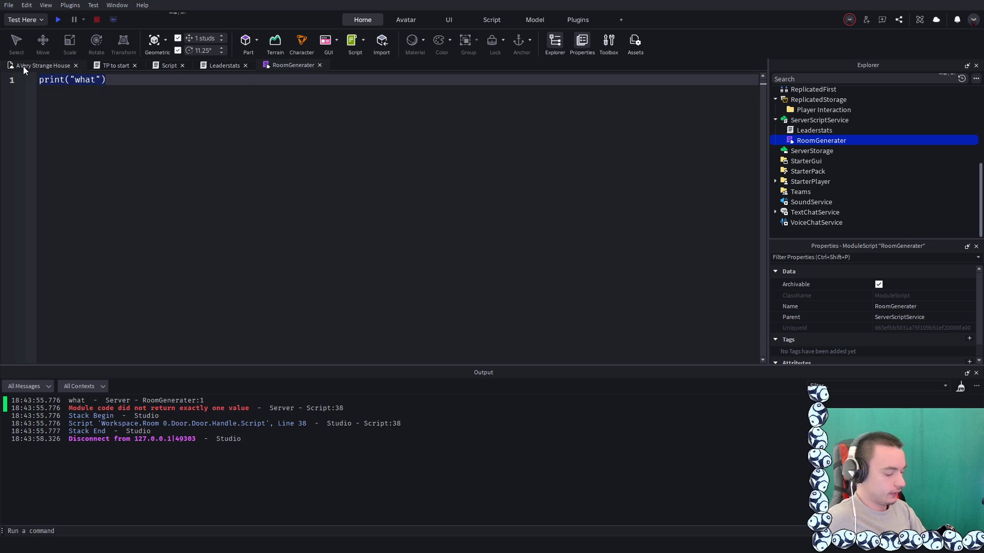
key("BackSpace")
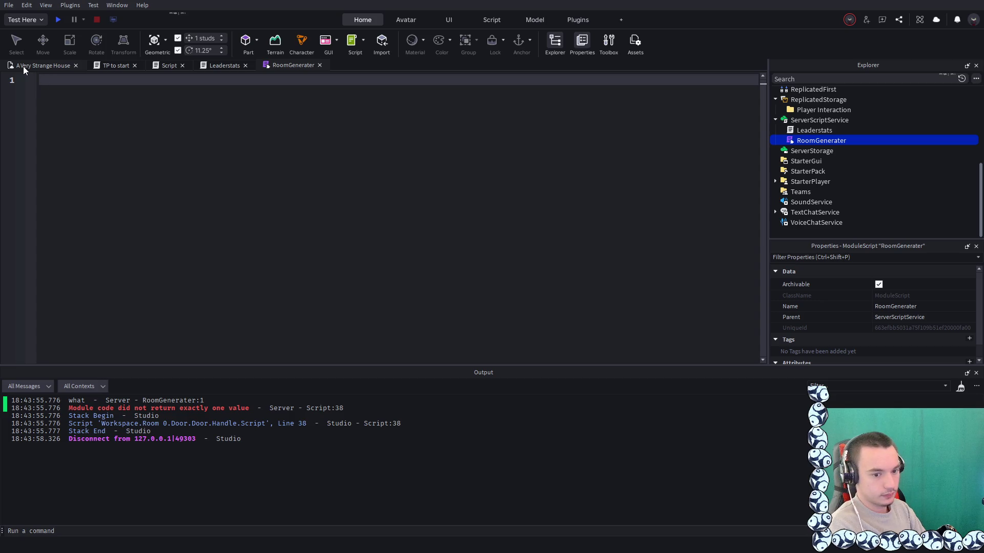
type("re")
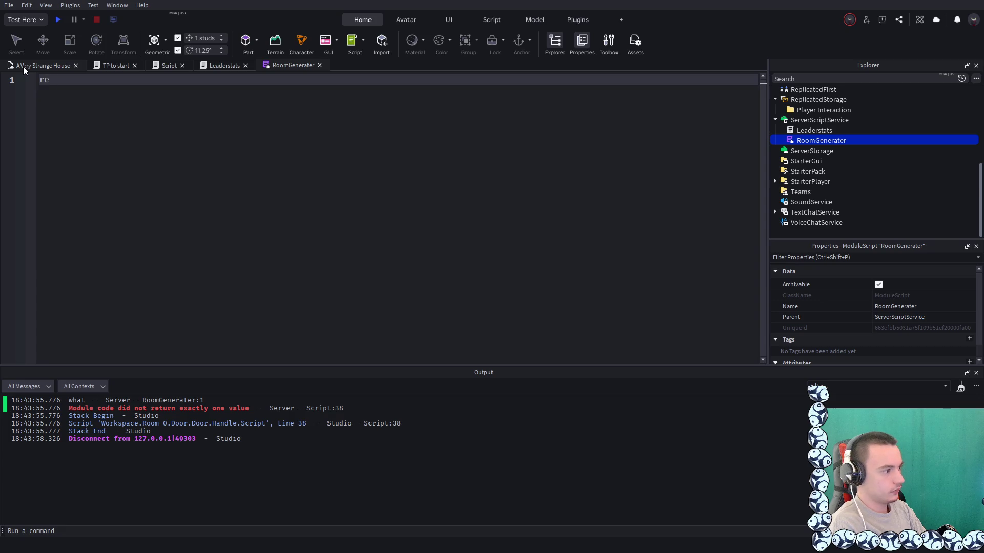
type("turn function()")
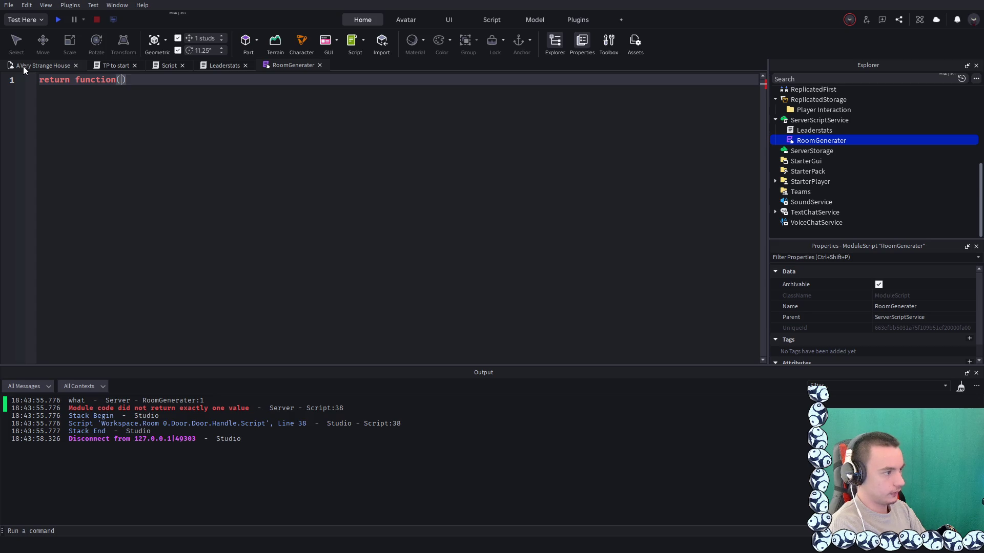
key("Left")
key("Return")
key("Return")
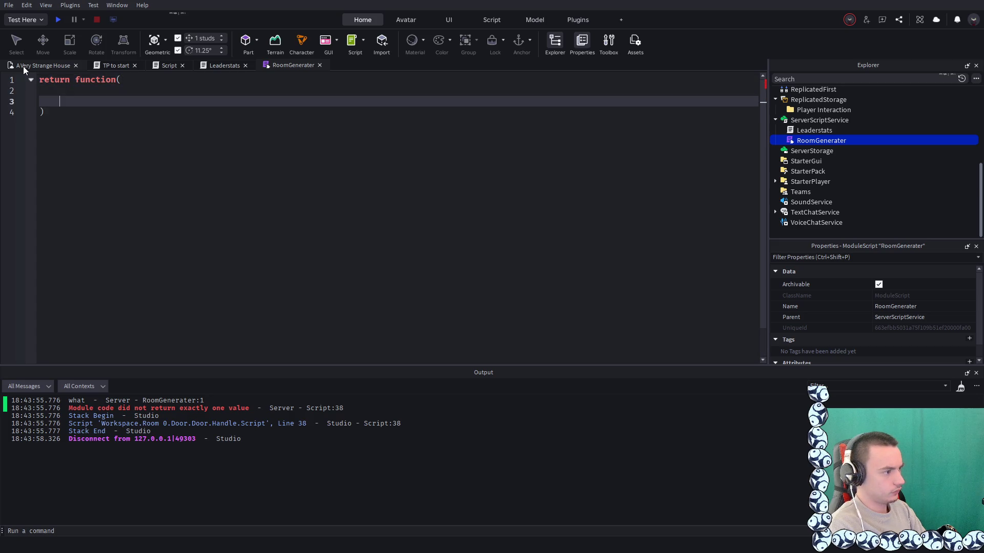
key("Return")
key("Up")
key("BackSpace")
key("BackSpace")
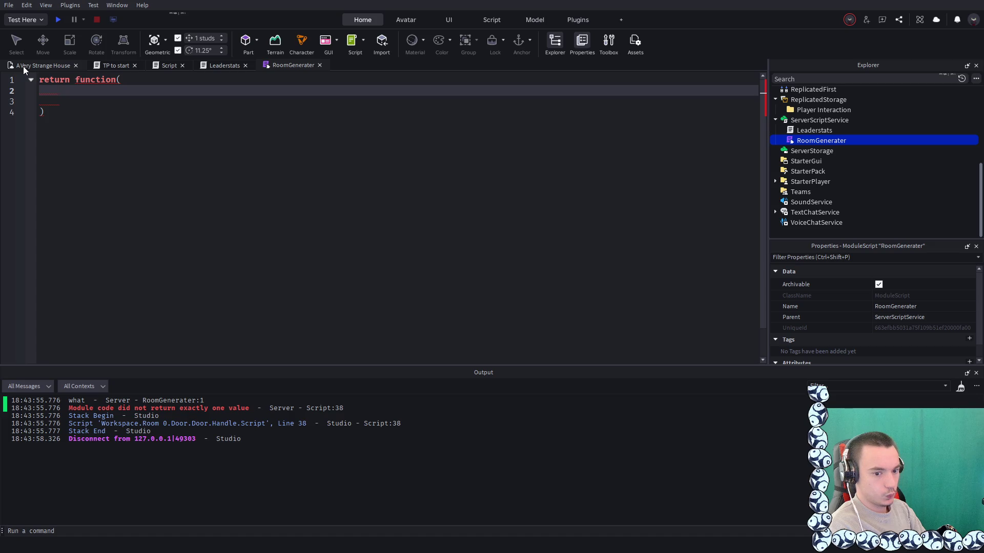
key("BackSpace")
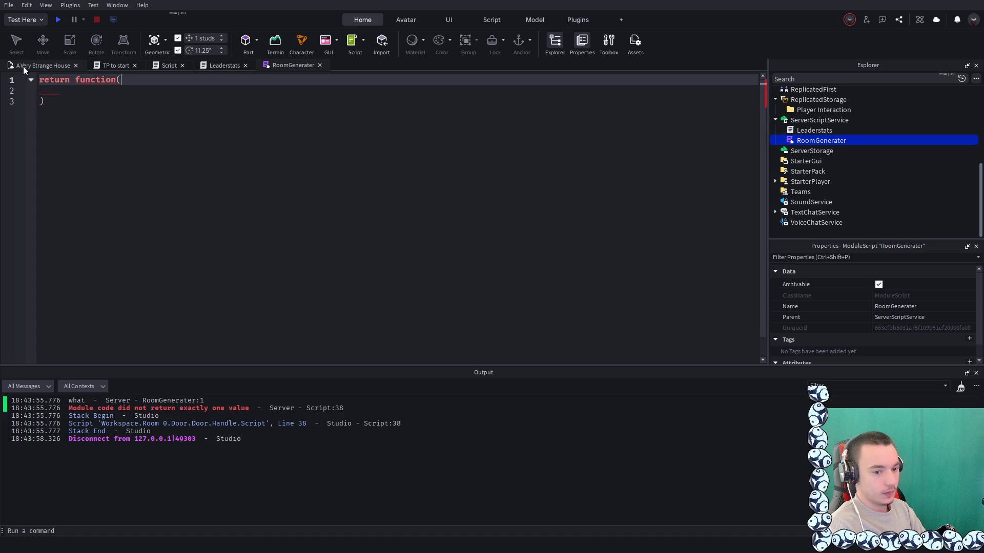
key("BackSpace")
key("BackSpace")
key("BackSpace")
key("BackSpace")
key("BackSpace")
key("BackSpace")
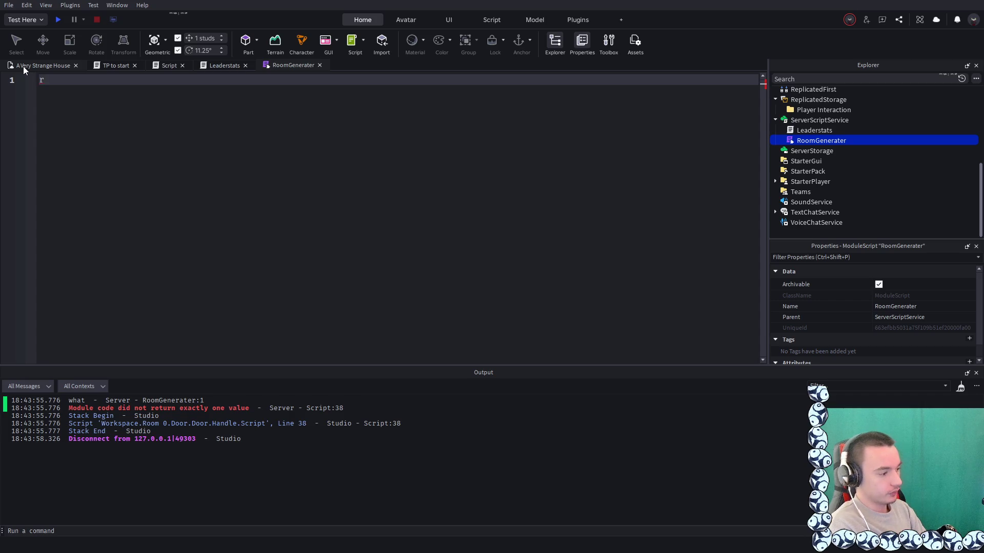
type("eturn f")
key("BackSpace")
key("BackSpace")
key("BackSpace")
type("print()")
Undo back to the earlier RoomGenerater table code, then delete its lines 1–6
key("ctrl+z")
key("ctrl+z")
key("ctrl+z")
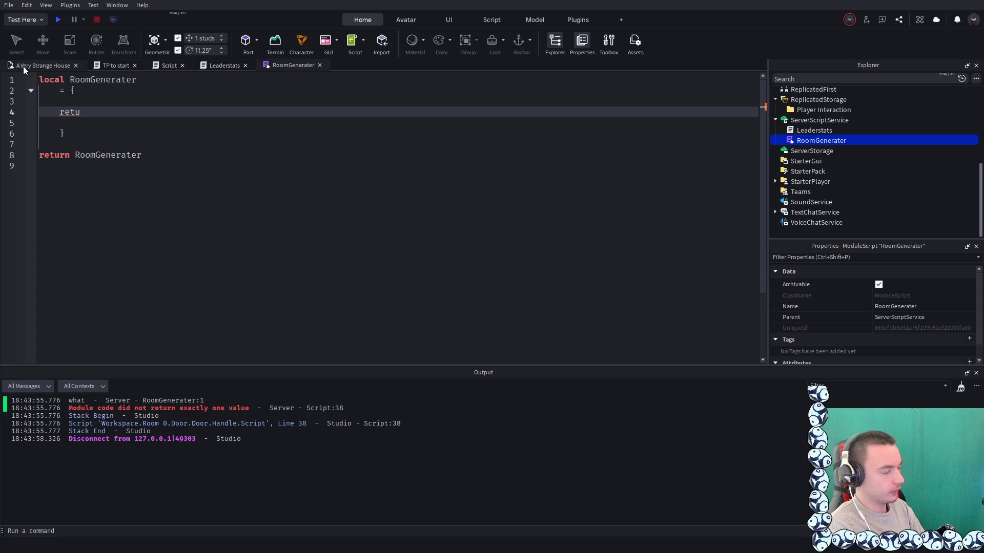
left_click(90, 129)
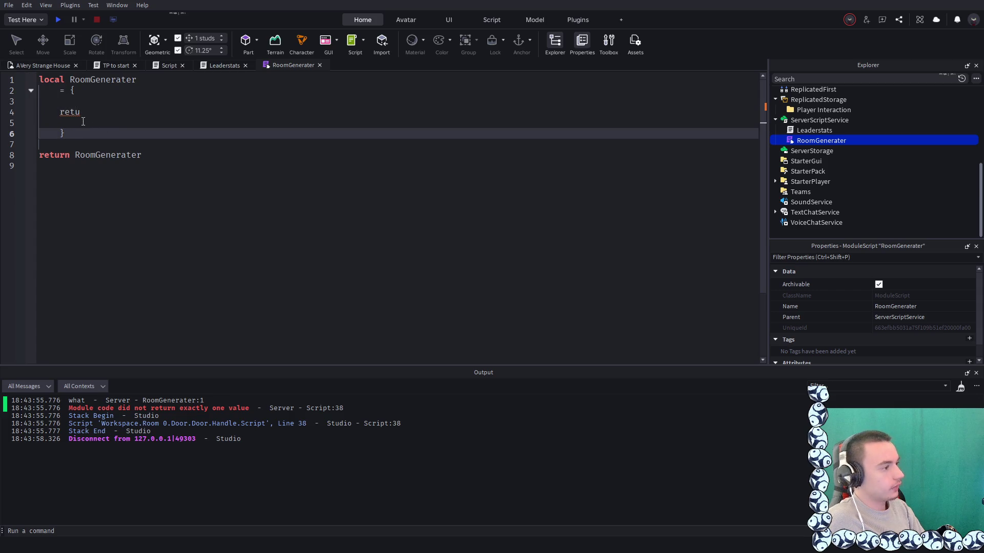
left_click(91, 113)
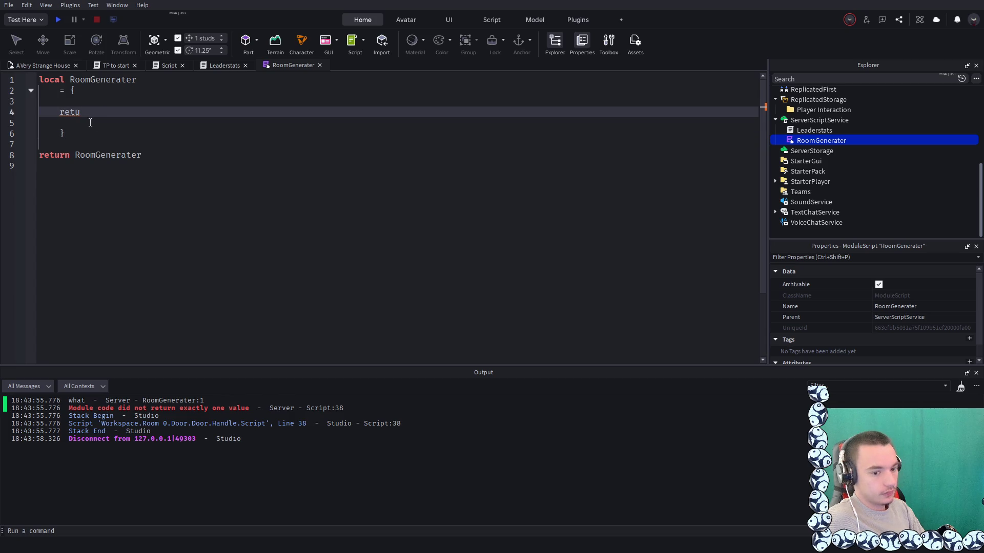
mouse_move(65, 134)
left_mouse_down()
mouse_move(62, 92)
mouse_move(24, 65)
left_mouse_up()
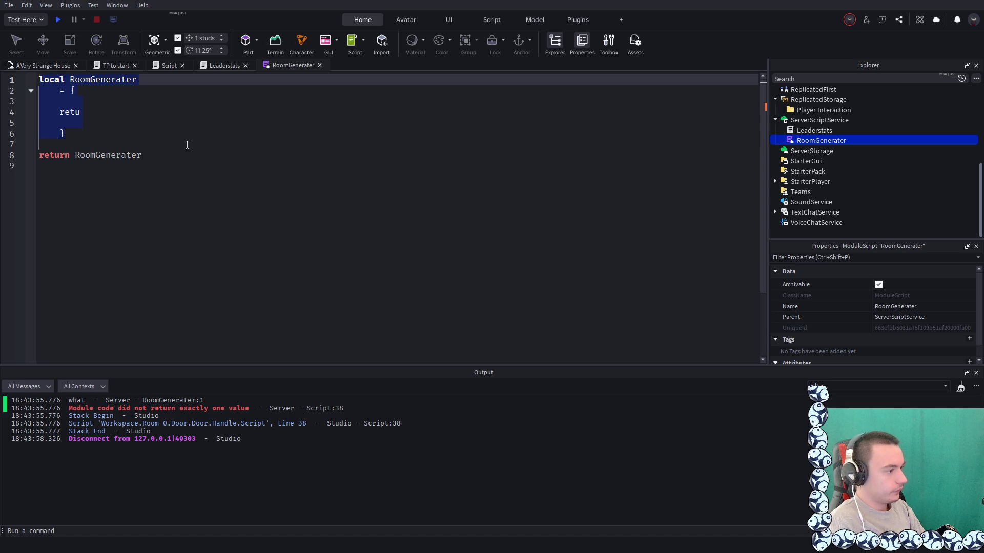
key("BackSpace")
Change the return RoomGenerater line to return function() and remove the empty lines above
left_click(86, 102)
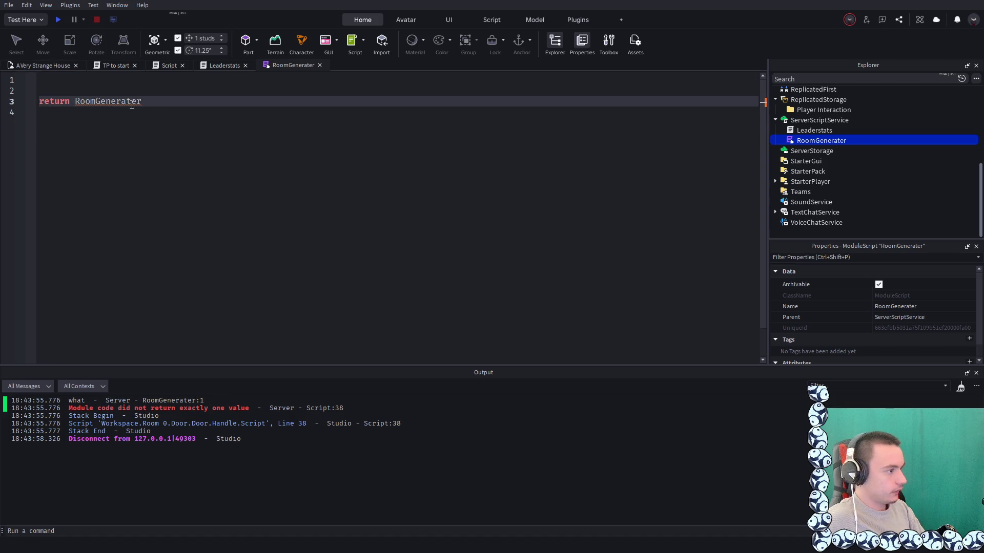
left_click(170, 106)
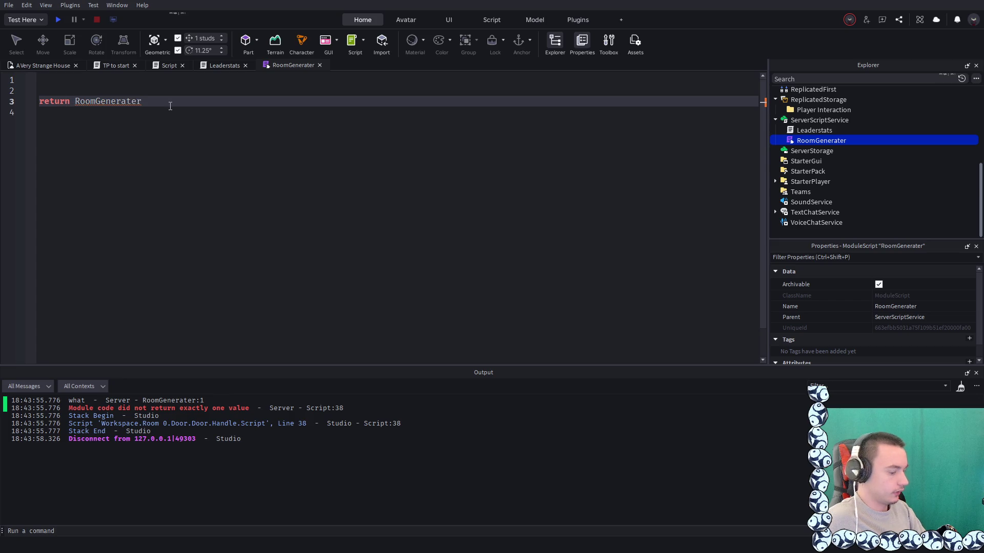
key("BackSpace")
key("BackSpace")
key("BackSpace")
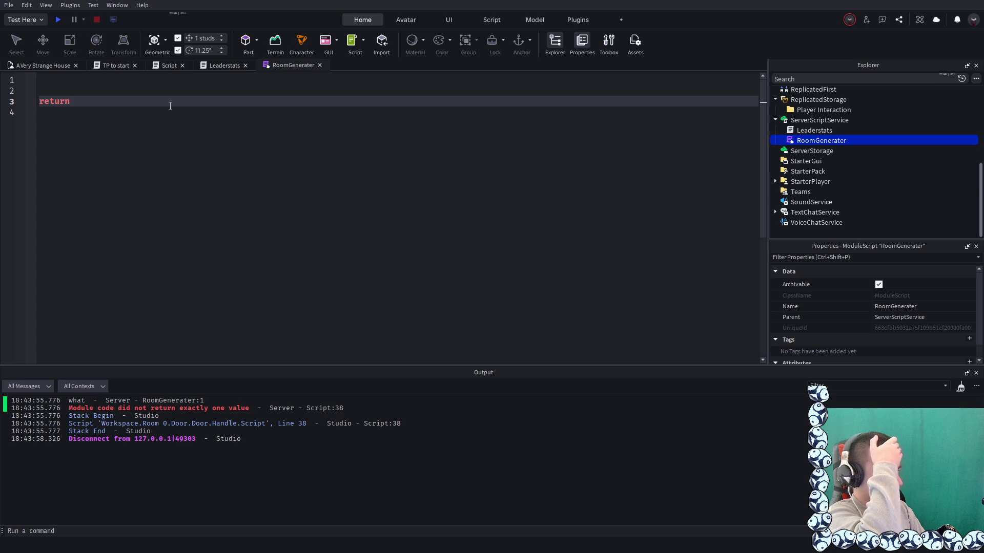
key("BackSpace")
key("BackSpace")
type("n function(")
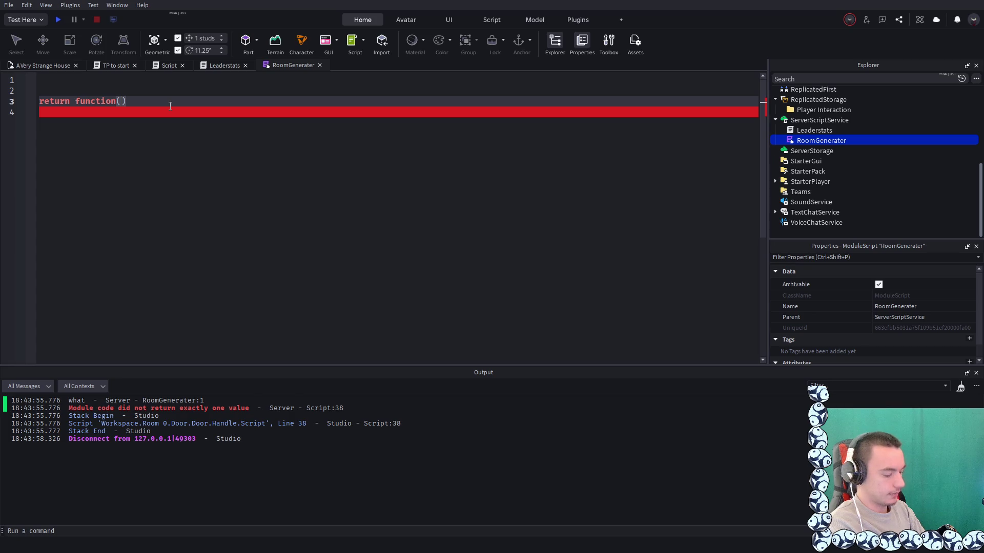
left_click(39, 90)
key("Delete")
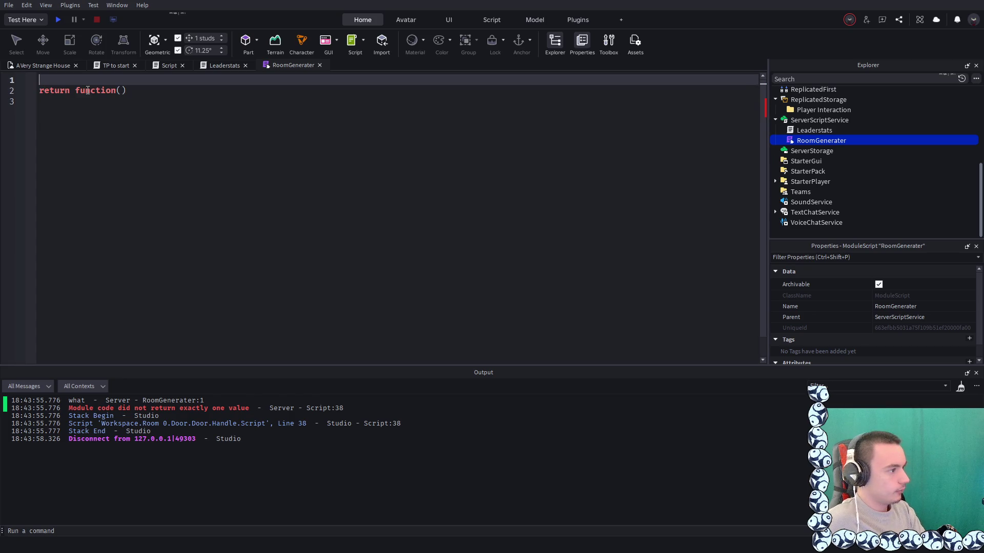
key("BackSpace")
Put print("Help") inside the function body, then playtest opening the door
left_click(123, 79)
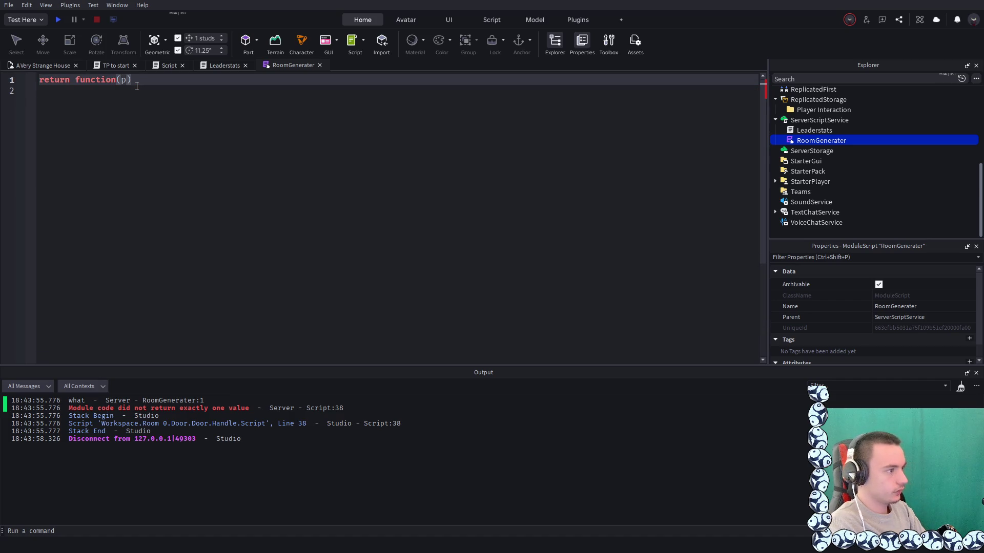
key("Left")
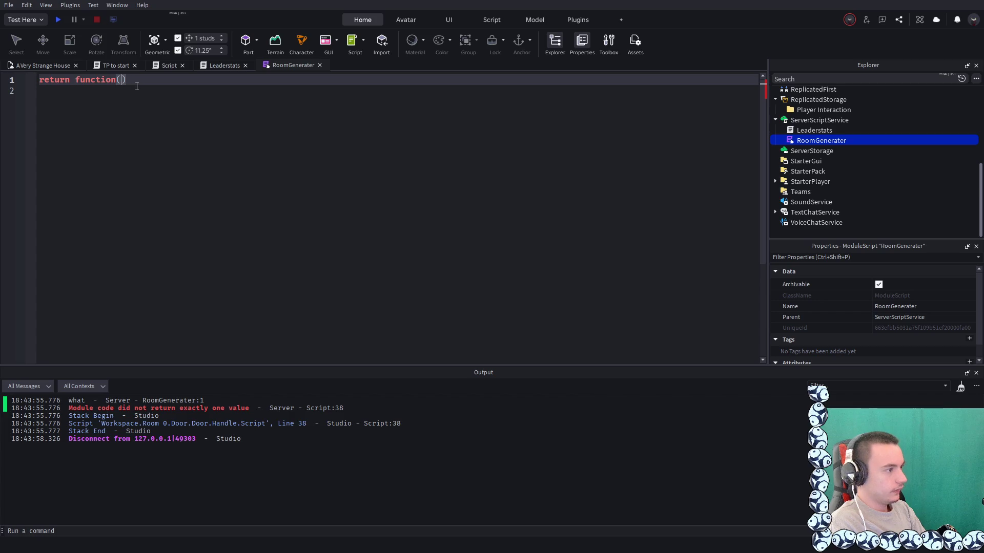
key("Return")
key("Return")
type("print(")
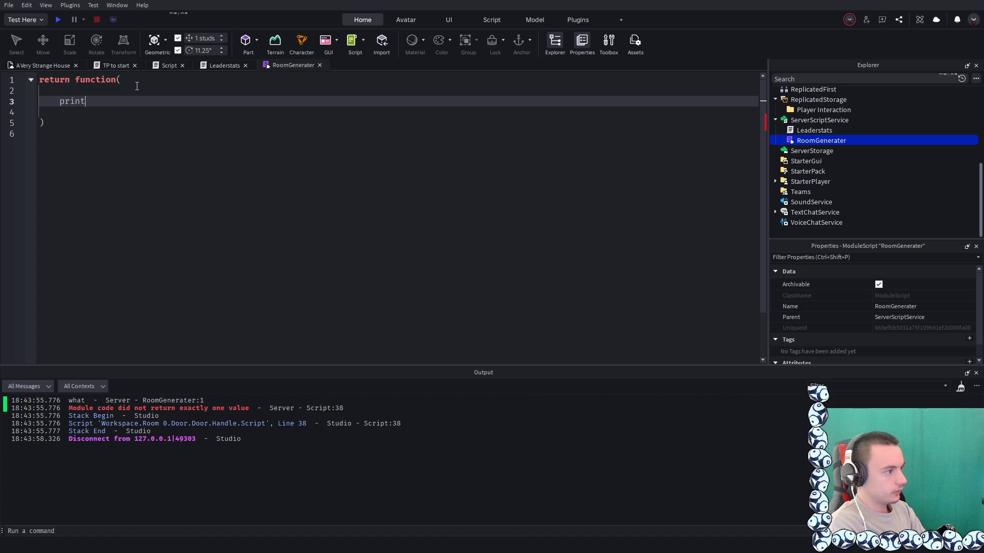
type("\"")
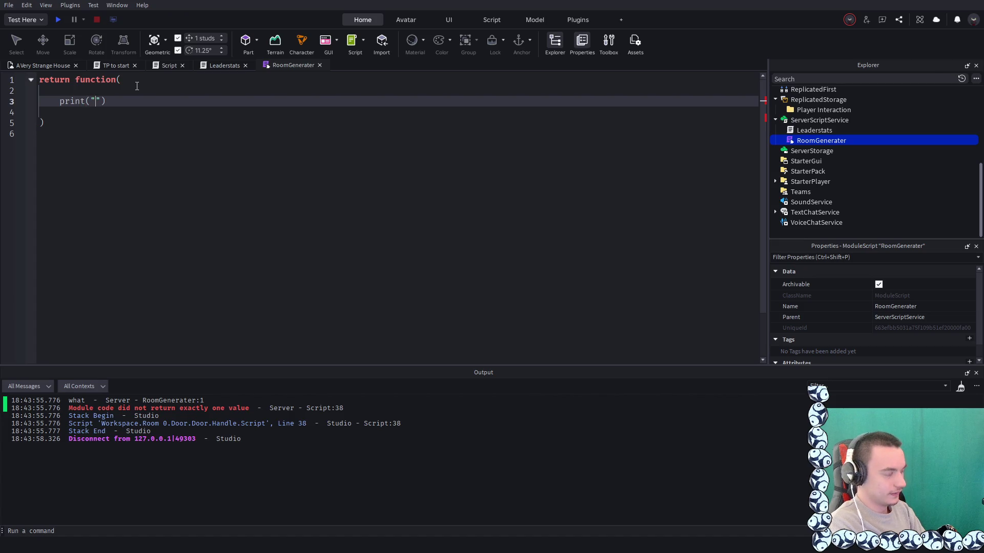
type("Help")
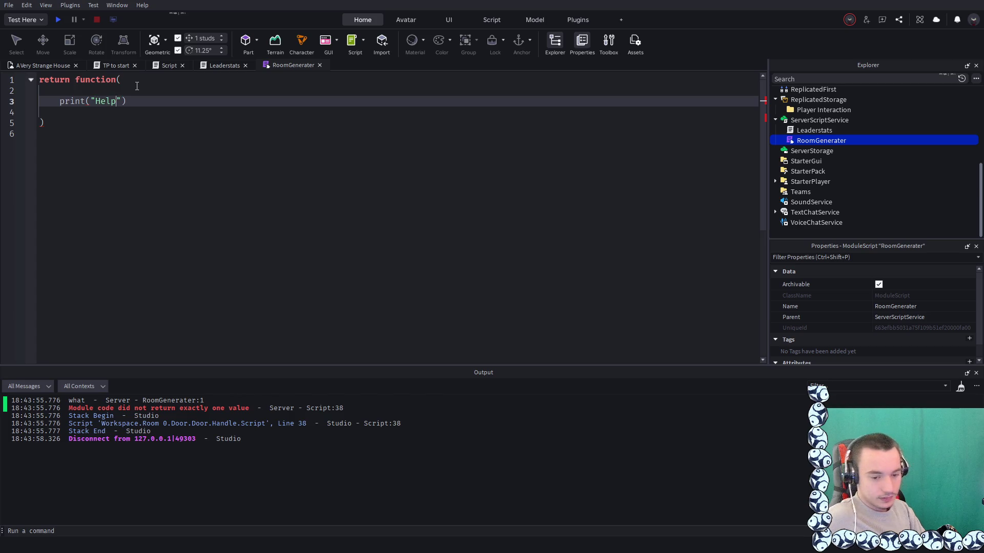
left_click(139, 157)
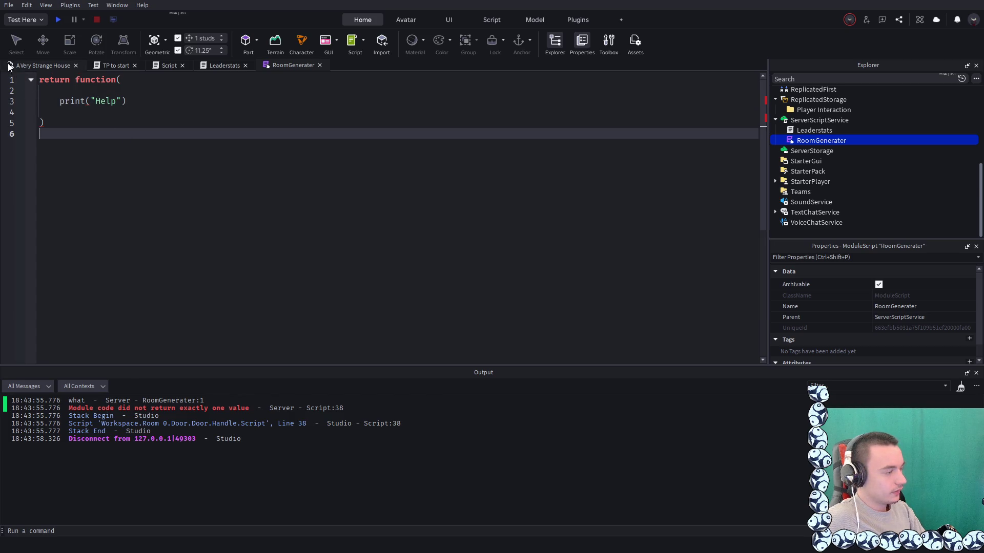
left_click(57, 17)
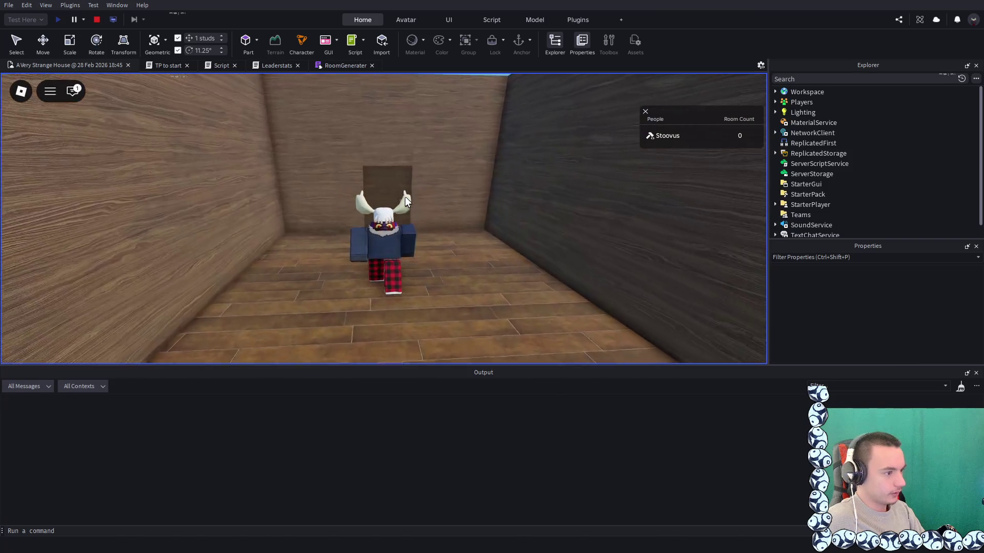
left_click(404, 197)
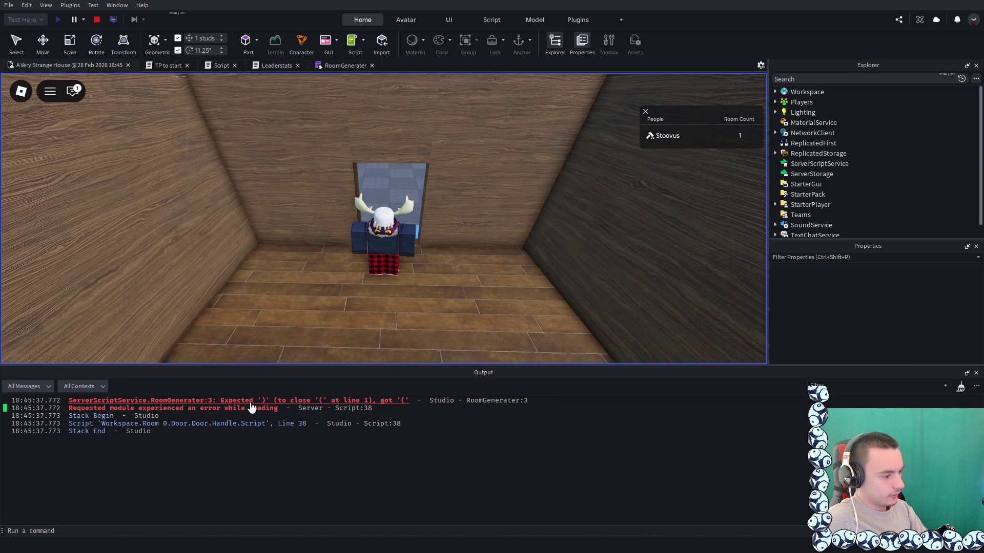
Add the missing closing parenthesis after function( on line 1 and stop the playtest
left_click(257, 402)
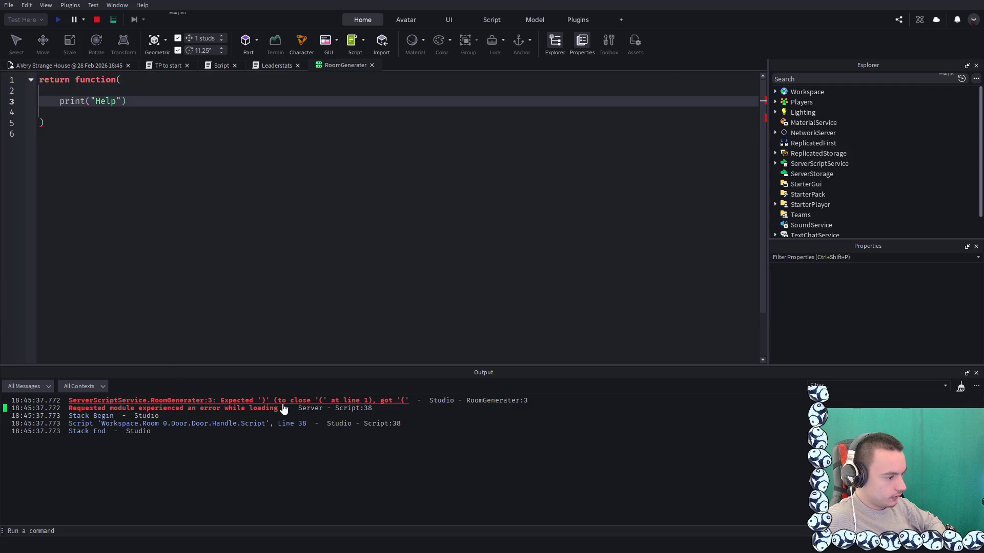
left_click(133, 81)
type(")")
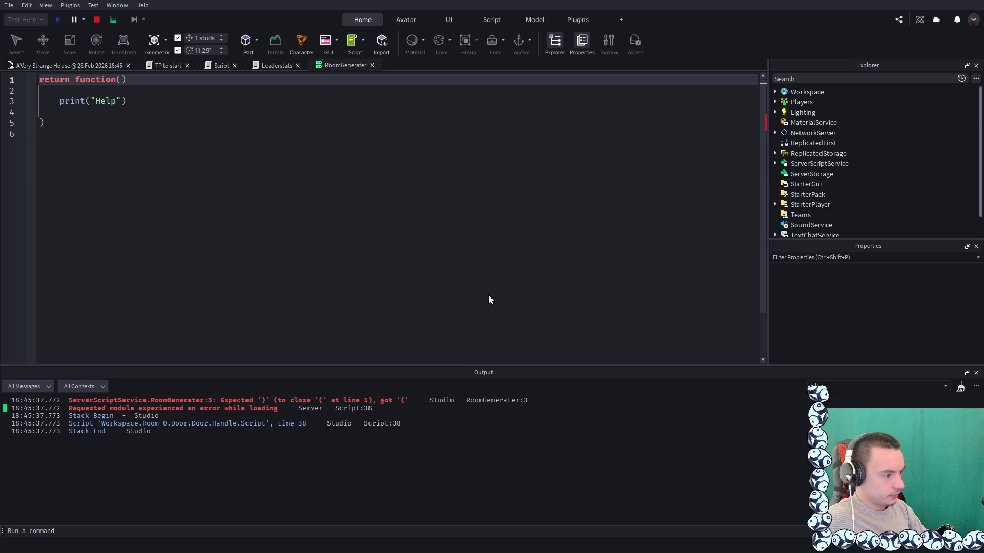
left_click(96, 19)
In RoomGenerater, delete the print("Help") body lines, leaving only return function()
left_click(283, 68)
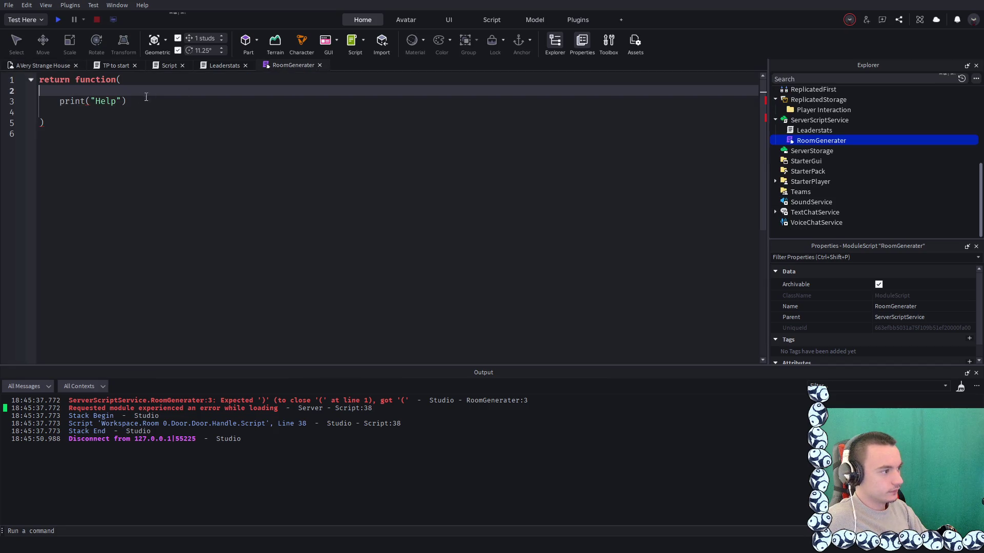
left_click(148, 80)
type(")")
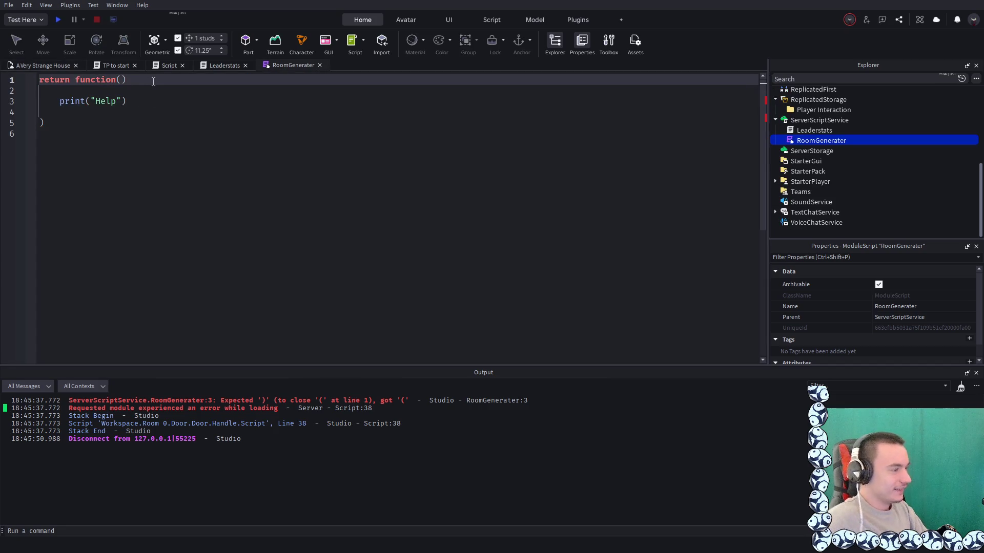
left_click_drag(128, 102, 32, 104)
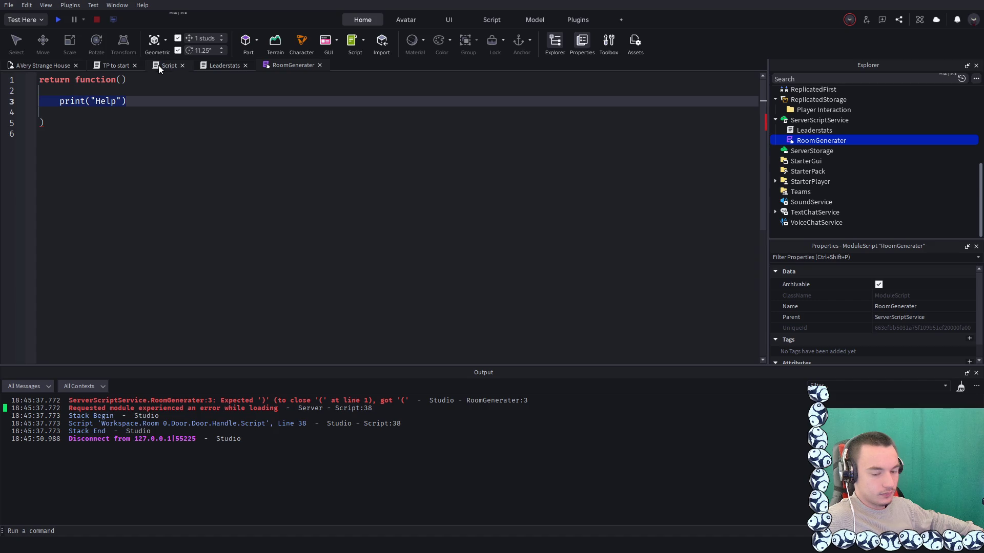
key("Down")
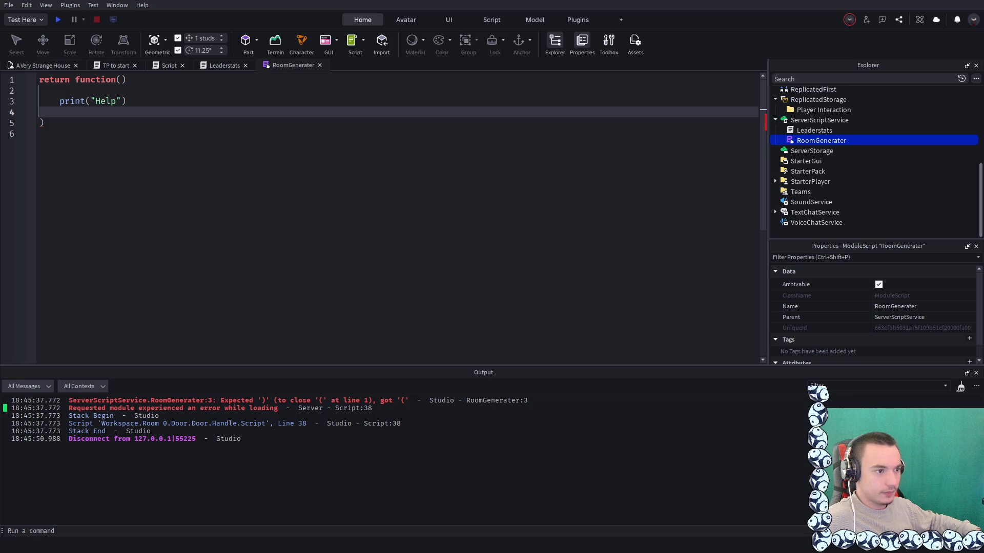
mouse_move(87, 125)
left_mouse_down()
mouse_move(31, 81)
mouse_move(15, 104)
left_mouse_up()
key("BackSpace")
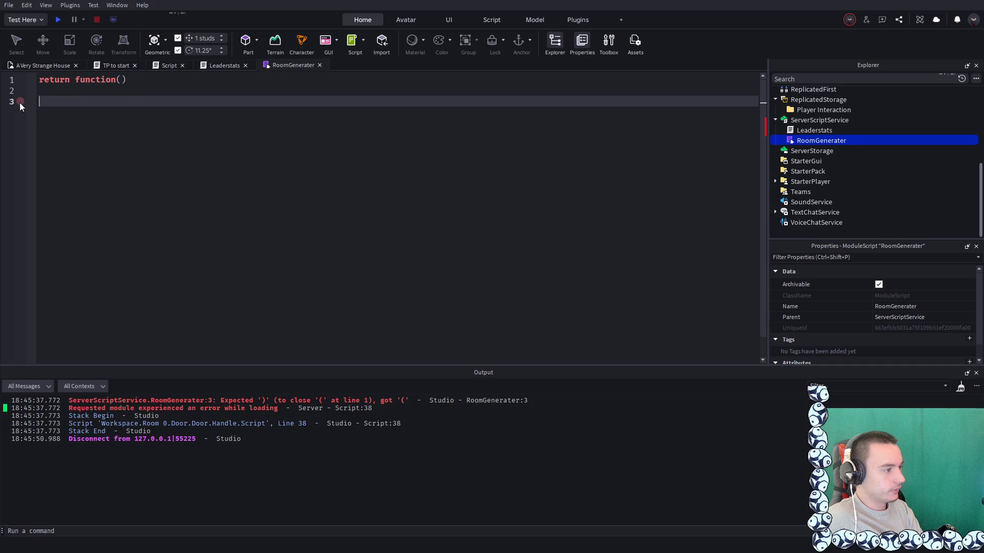
key("BackSpace")
key("Up")
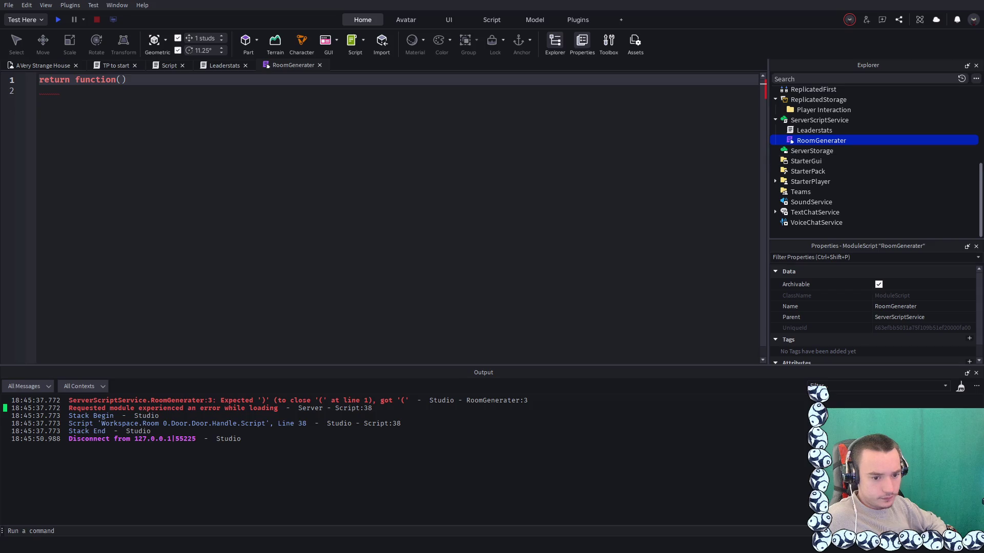
key("ctrl+a")
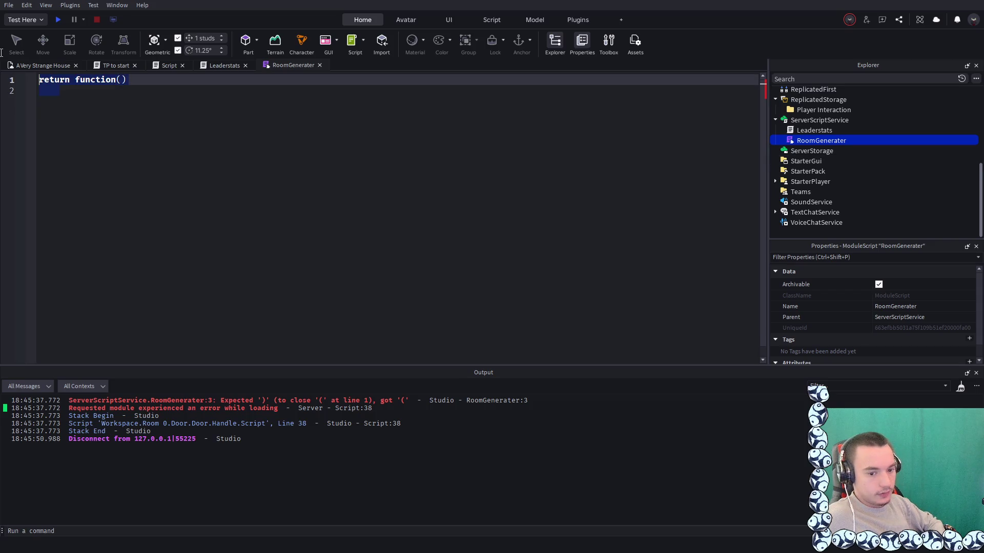
Make RoomGenerater return "Stoov", playtest opening the door, and go to the erroring line 40
key("BackSpace")
type("return \"")
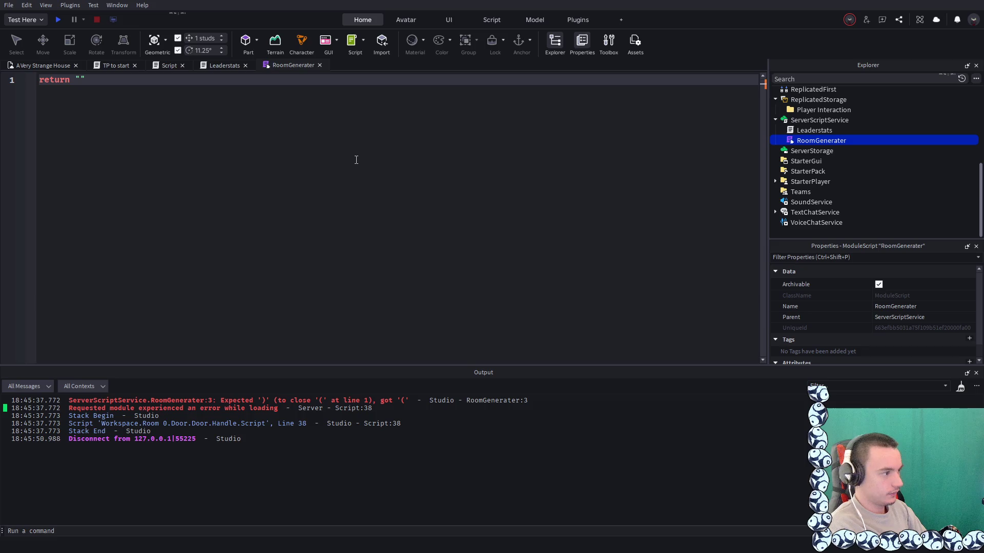
type("Stoov")
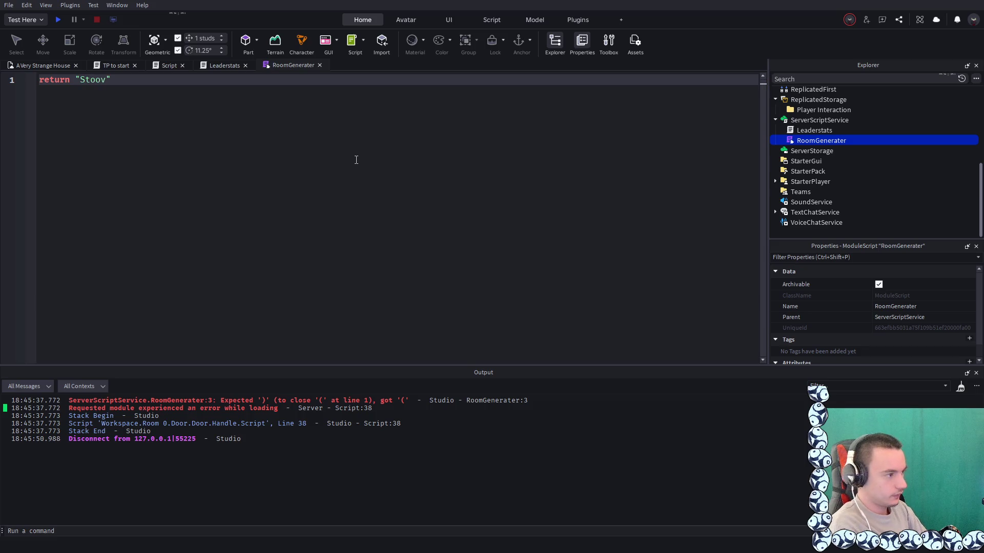
left_click(59, 19)
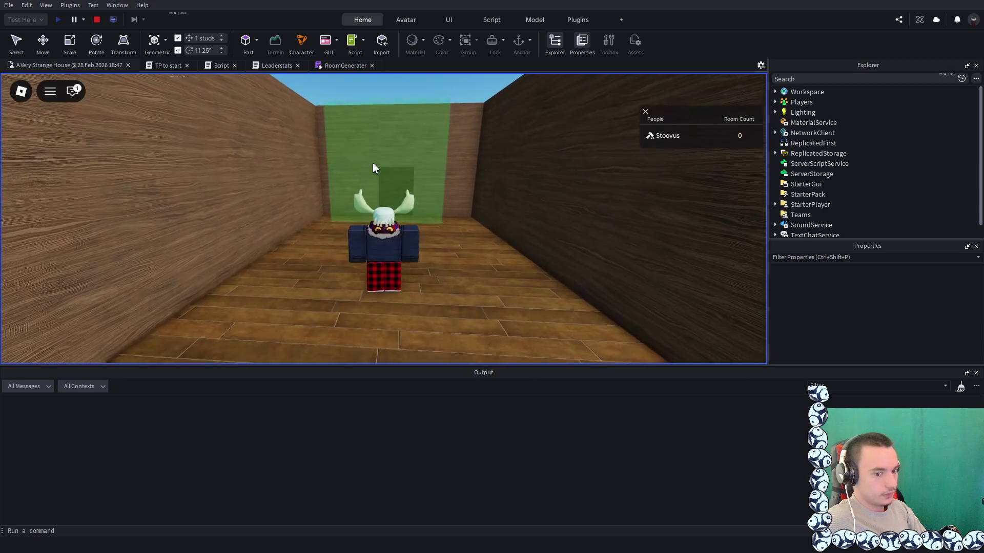
key("w")
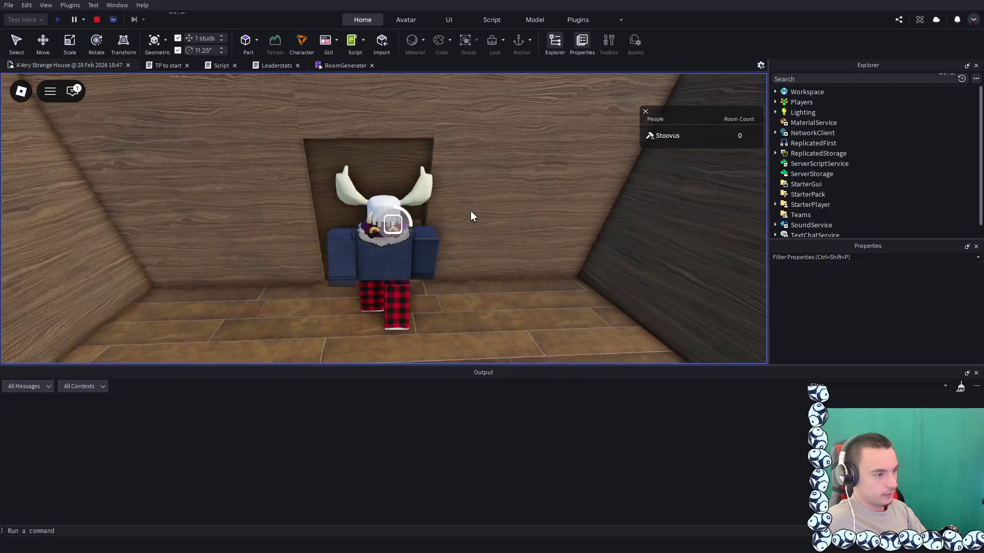
key("s")
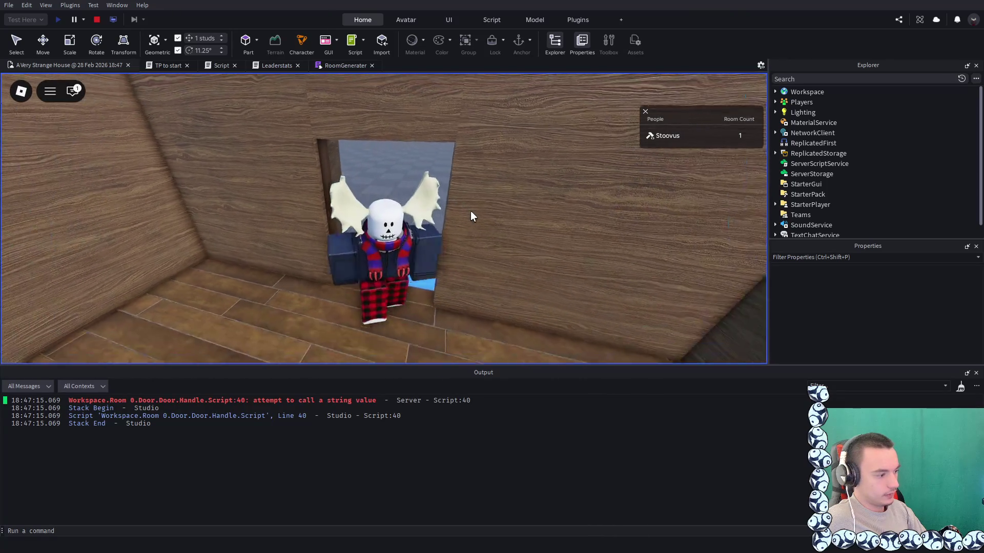
left_click(220, 400)
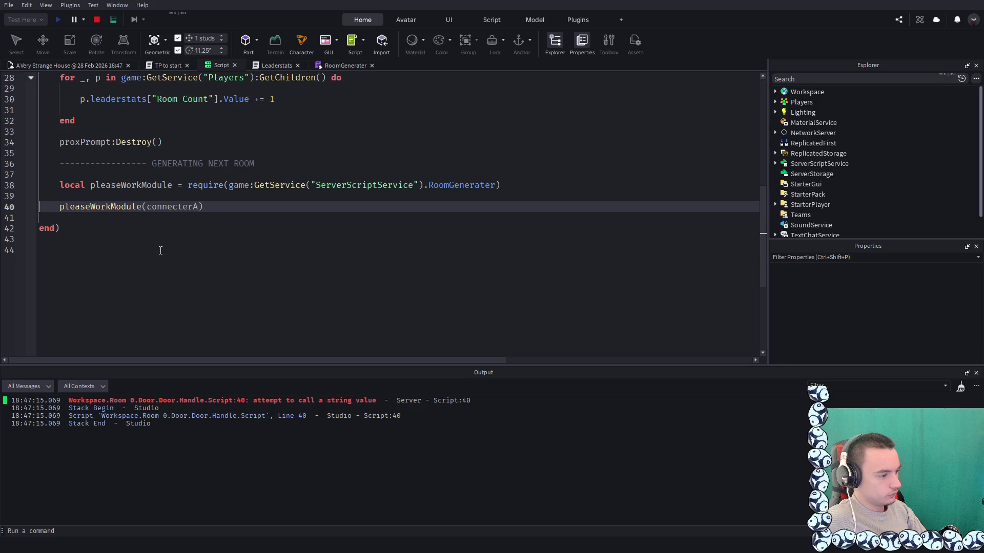
Remove the connecterA argument on line 40, stop the playtest, and return to the door script
double_click(168, 207)
key("BackSpace")
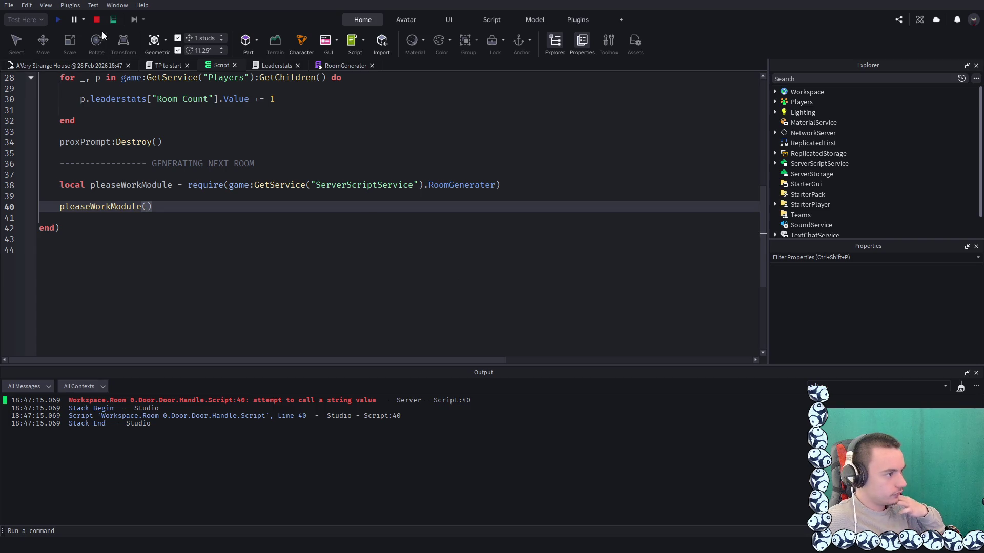
left_click(97, 20)
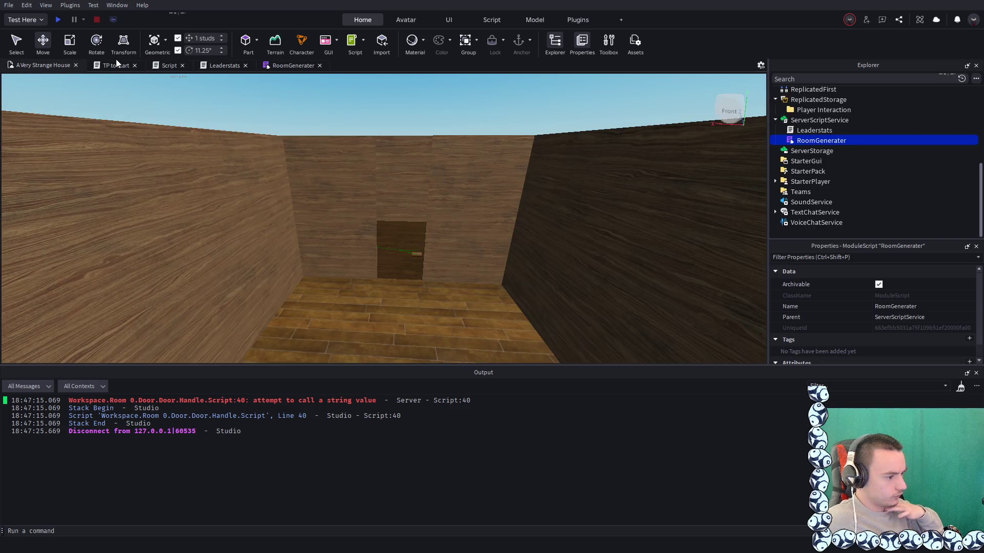
left_click(288, 66)
left_click(209, 67)
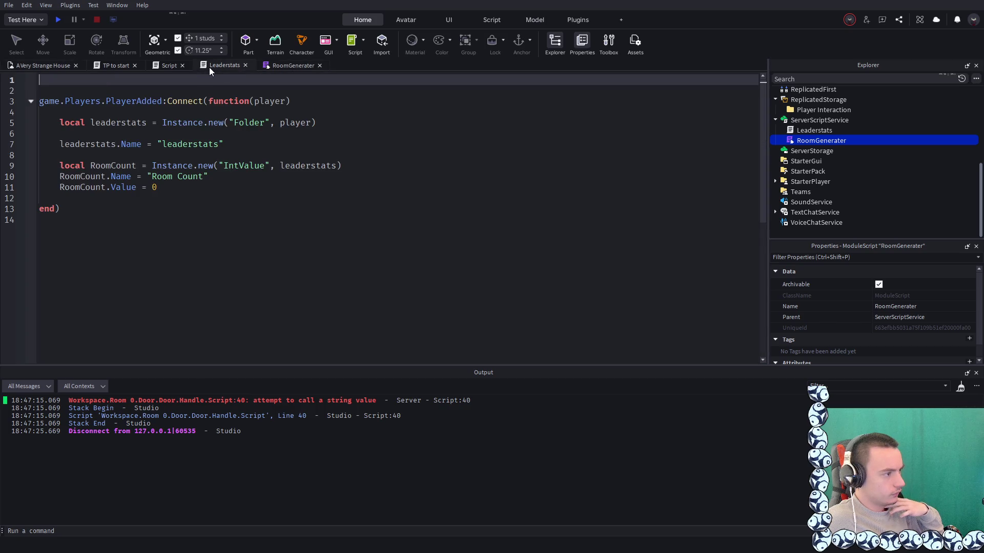
left_click(36, 66)
left_click(213, 62)
left_click(277, 63)
left_click(236, 64)
left_click(169, 66)
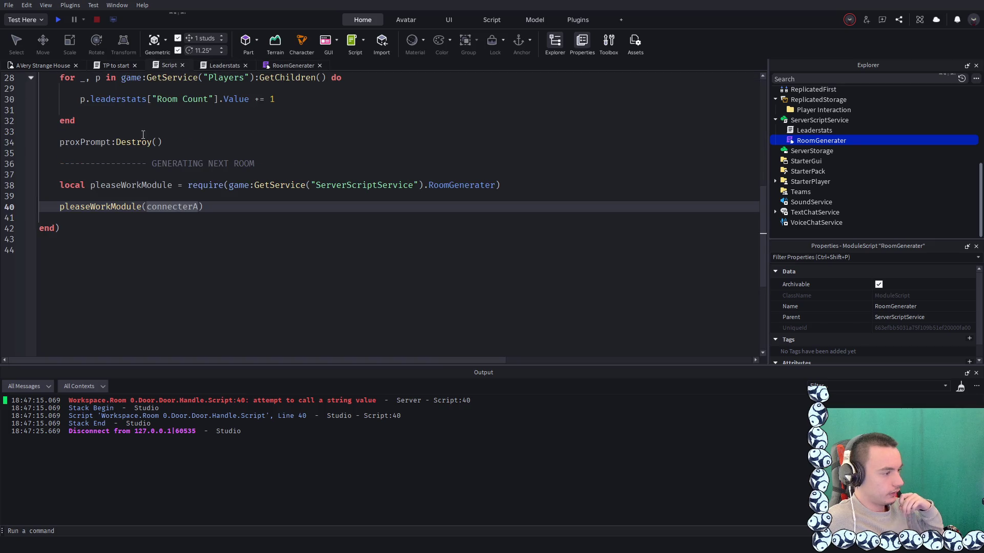
Wrap line 40's pleaseWorkModule call in print( … ) and start a new playtest
double_click(57, 210)
type("print")
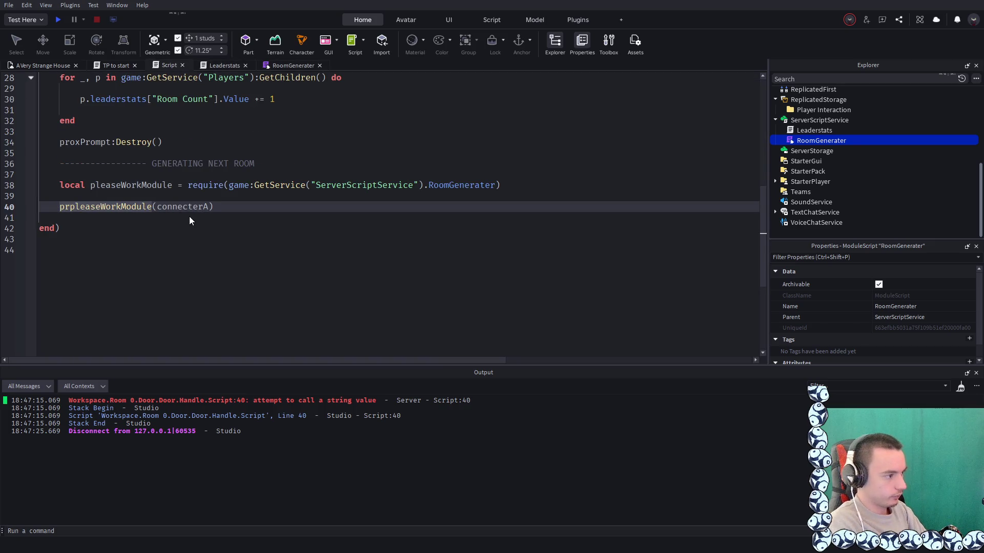
key("ctrl+z")
type("print ")
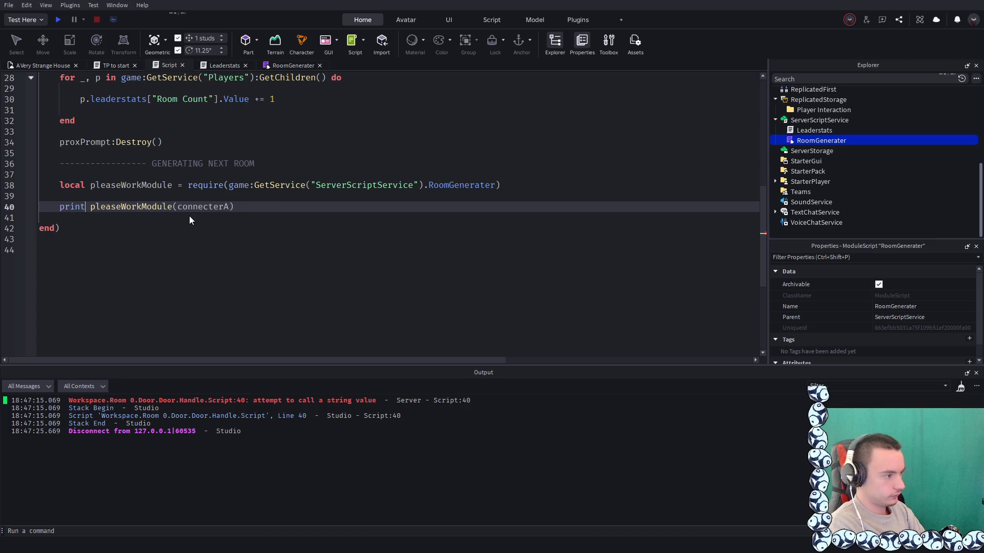
type("(")
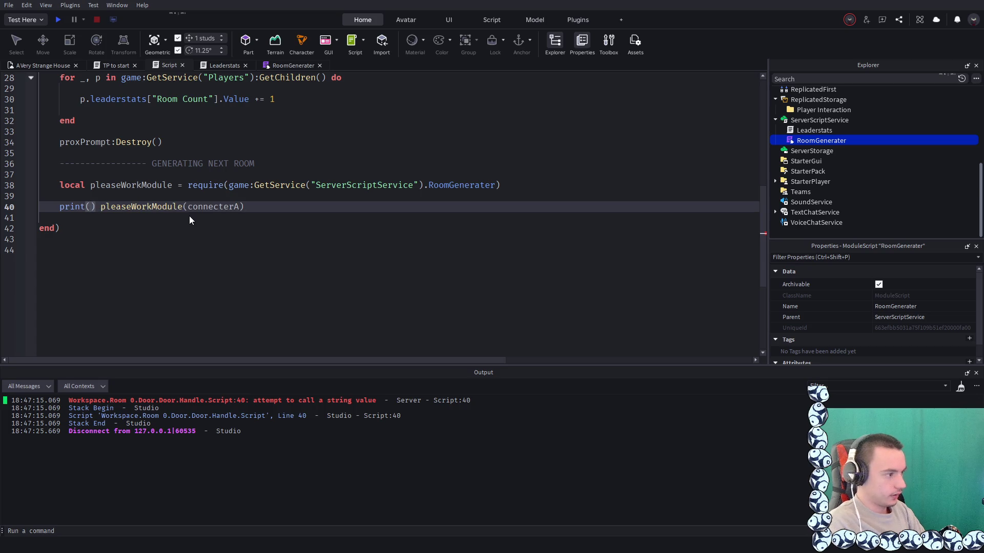
key("BackSpace")
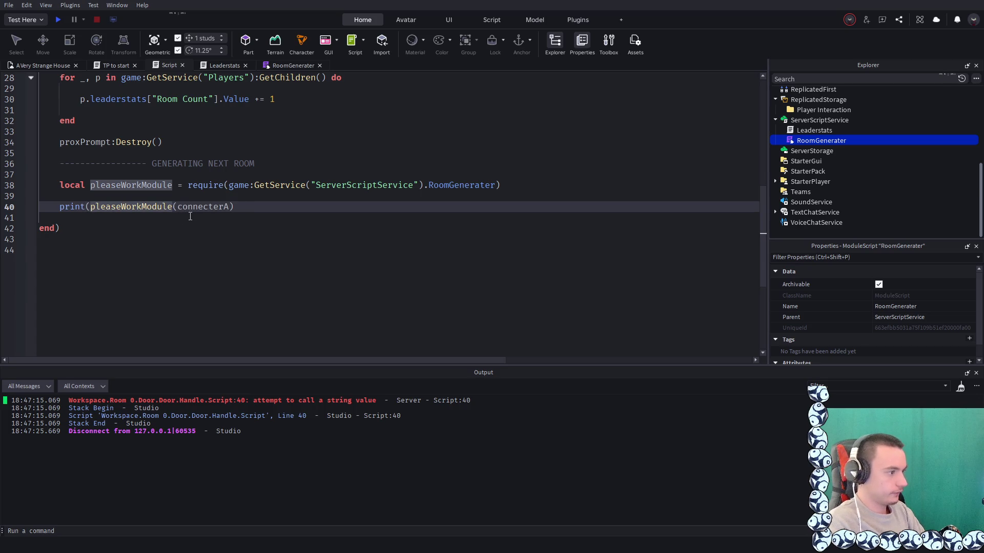
left_click(252, 207)
type(")")
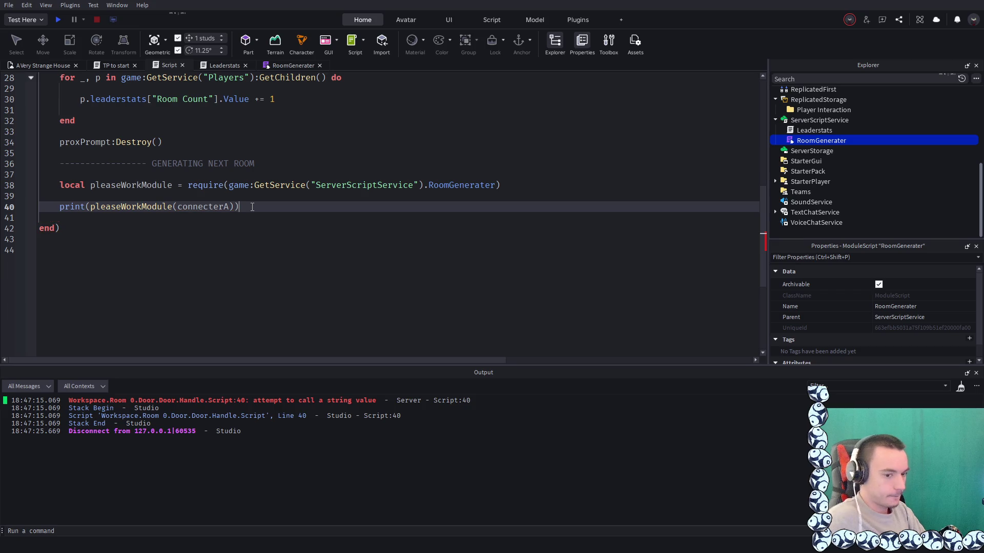
left_click(57, 19)
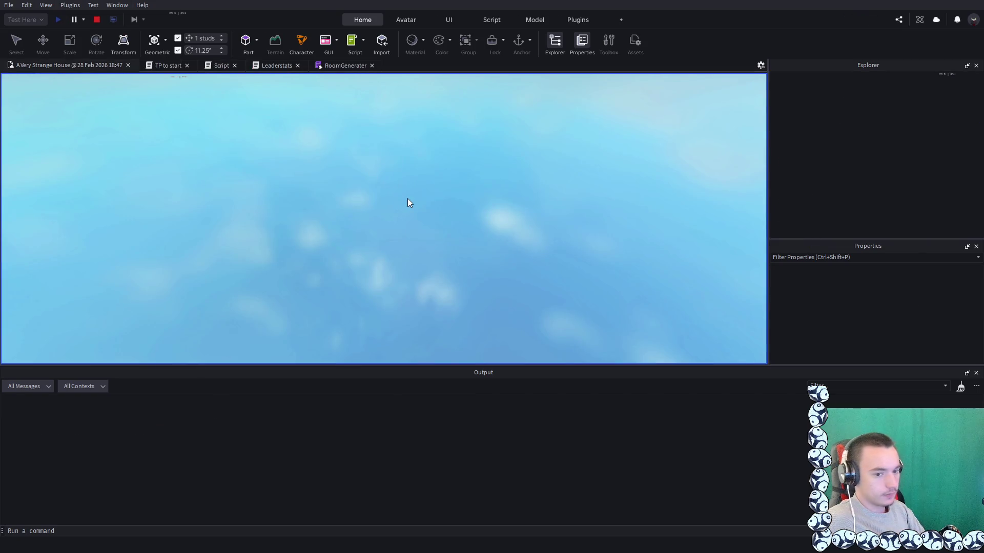
Walk the avatar through the door and jump to the erroring line 40
key("w")
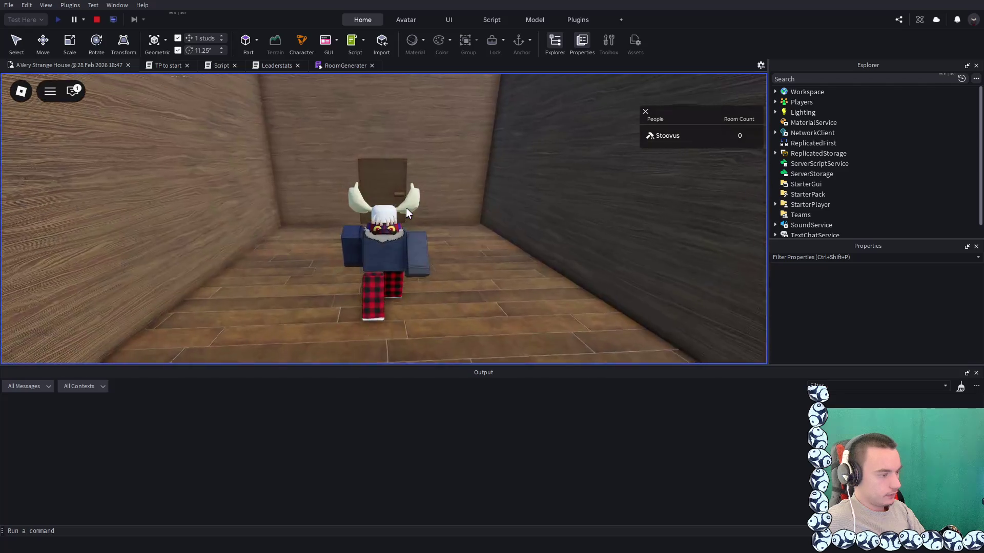
key("e")
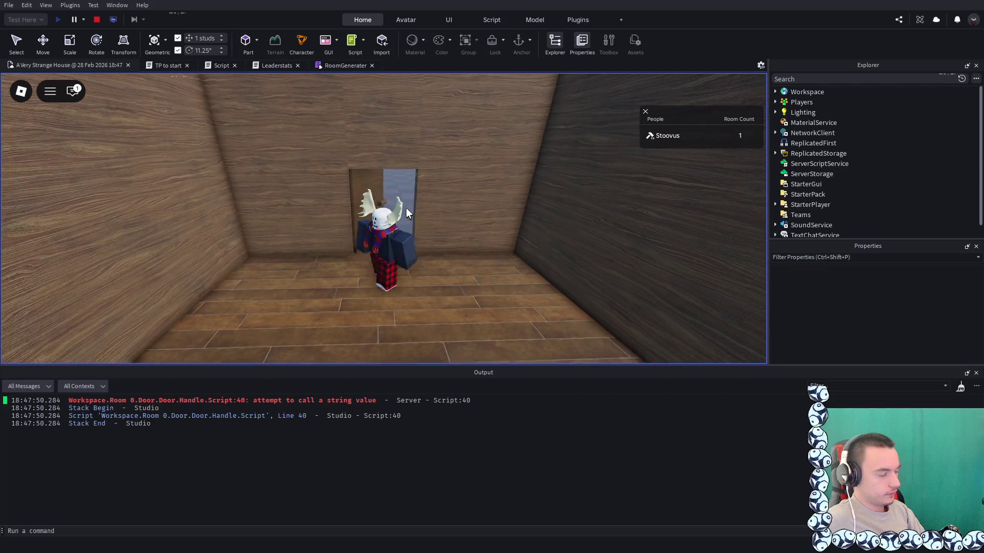
key("s")
key("Left")
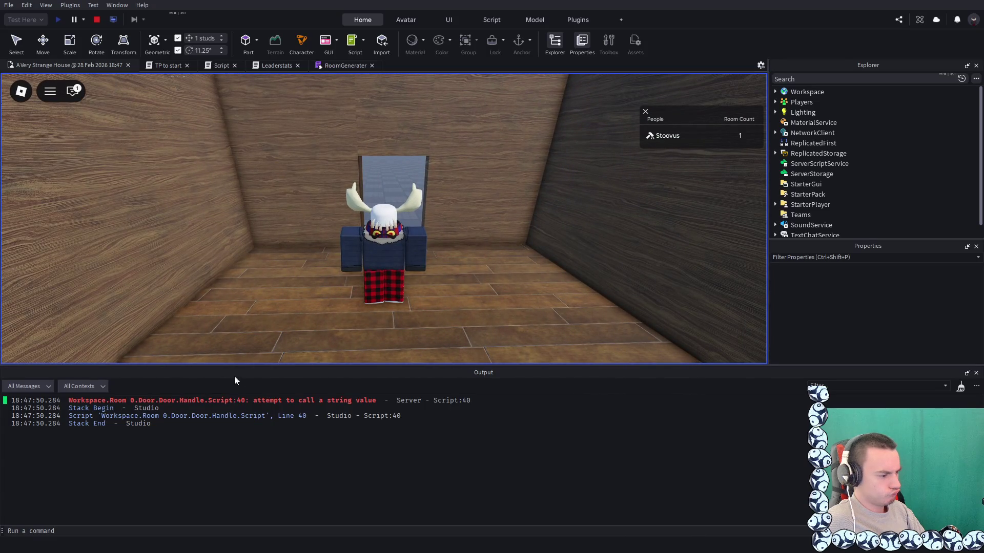
left_click(248, 401)
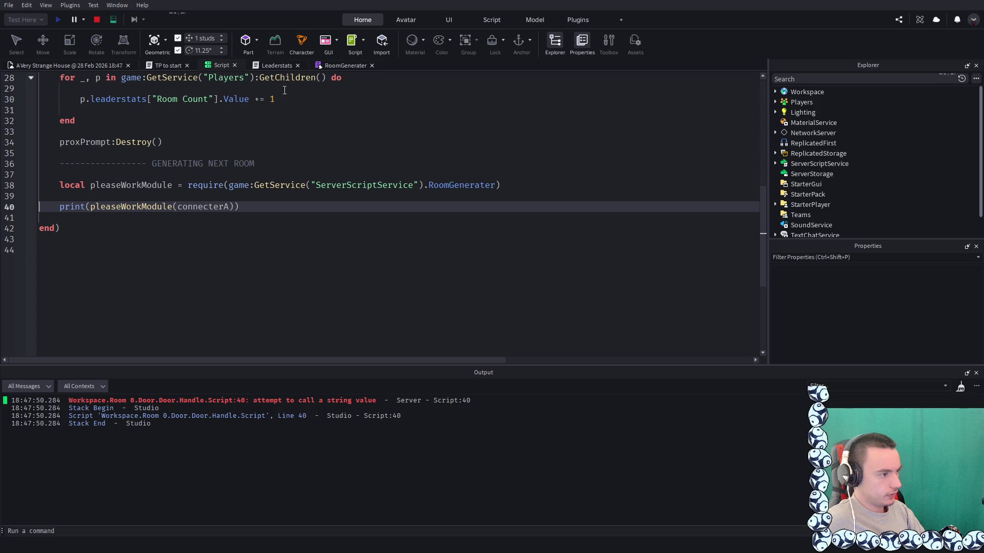
Check the open scripts, then delete the connecterA argument on line 40
left_click(332, 66)
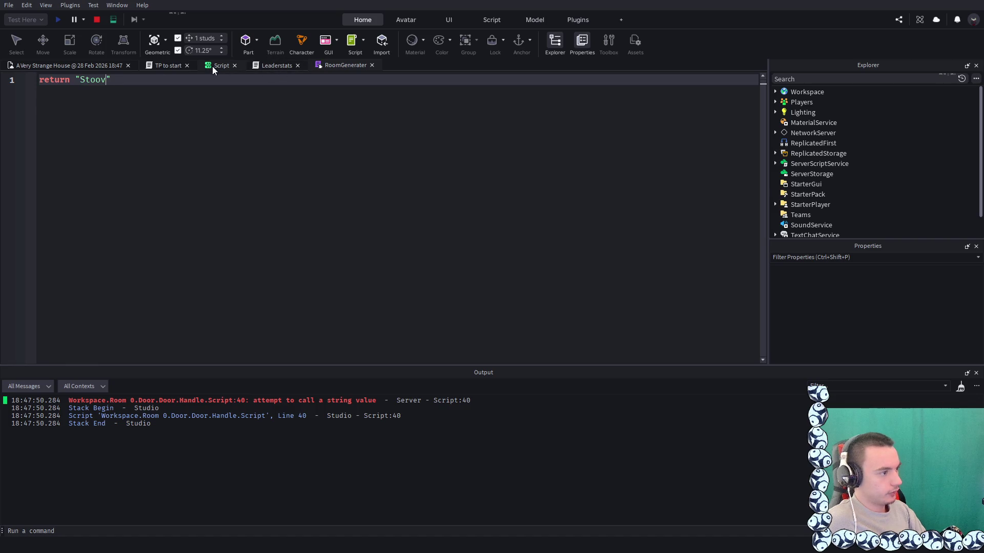
left_click(257, 66)
left_click(157, 62)
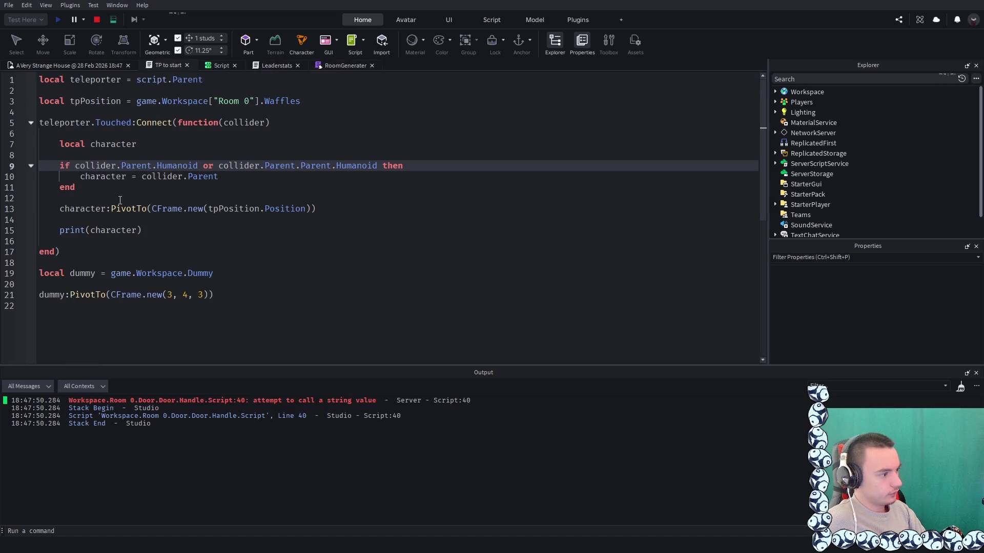
left_click(266, 67)
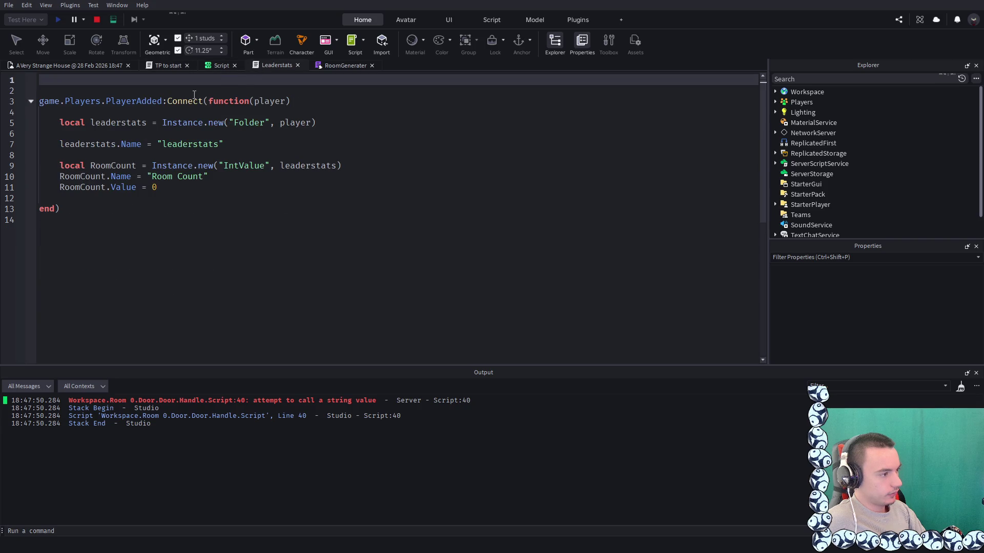
left_click(213, 64)
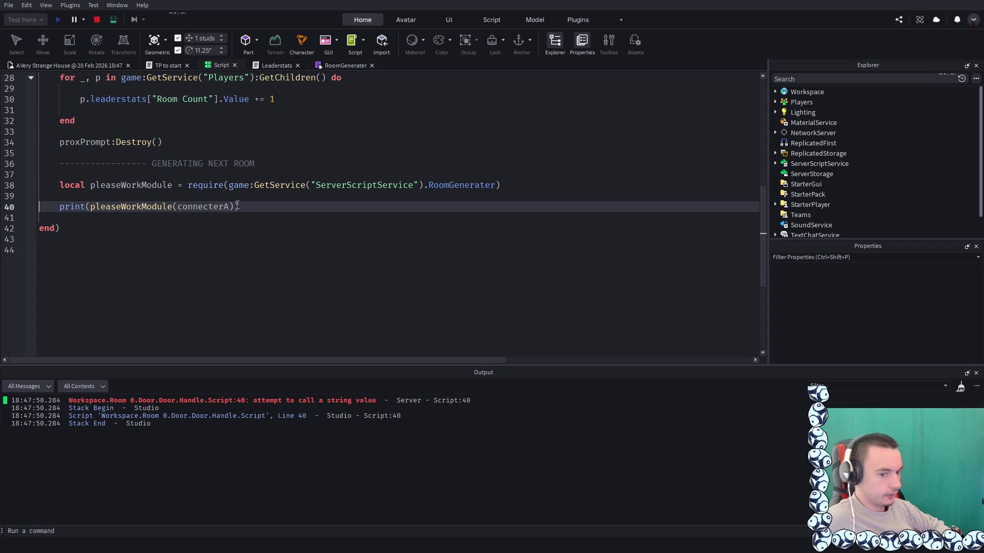
left_click(107, 216)
double_click(202, 207)
key("BackSpace")
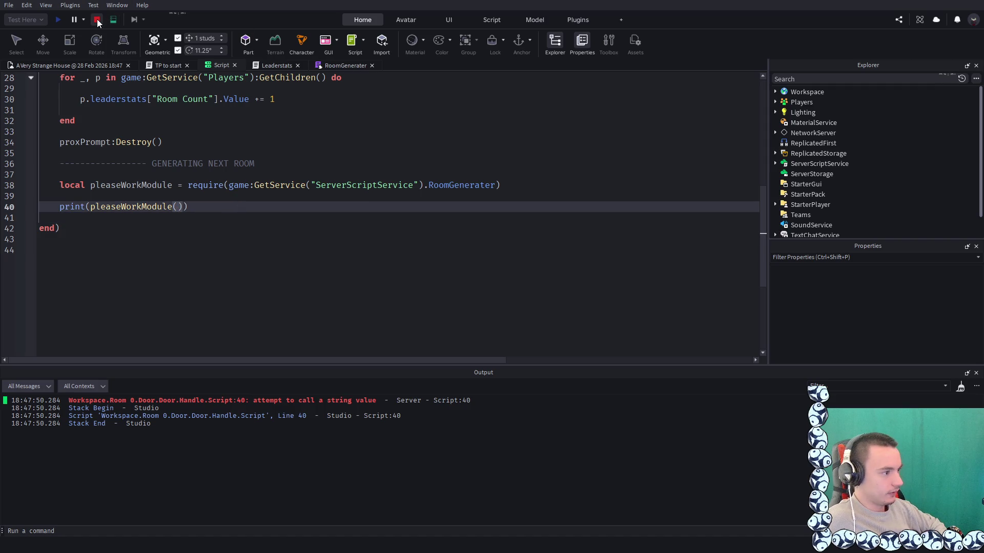
Stop the playtest and close the Leaderstats script tab
left_click(97, 19)
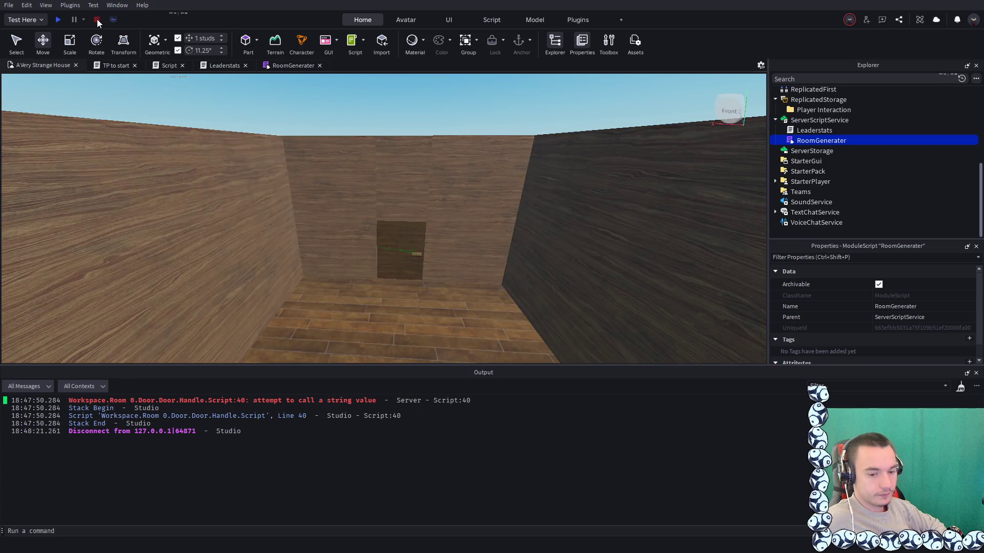
left_click(281, 65)
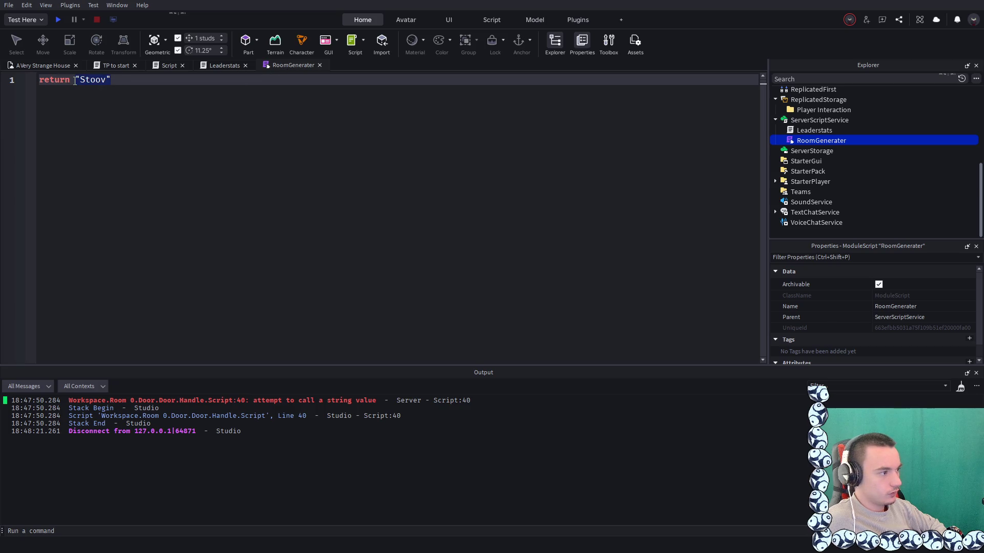
left_click(220, 63)
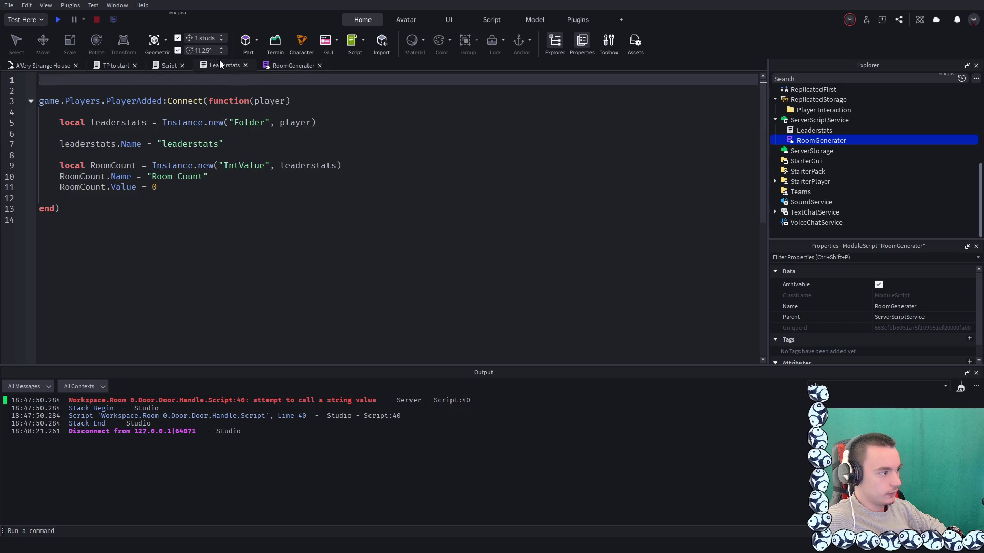
left_click(160, 65)
left_click(245, 66)
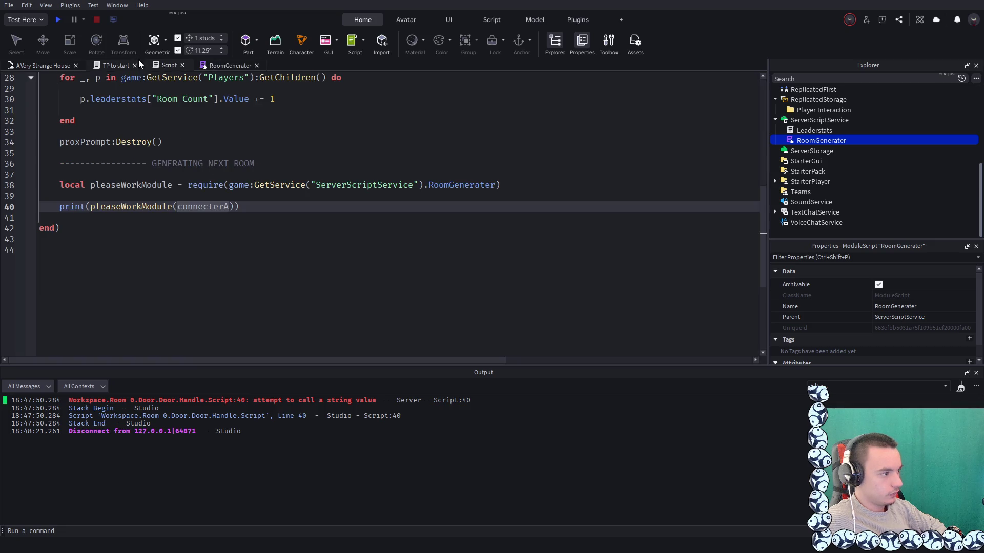
double_click(214, 207)
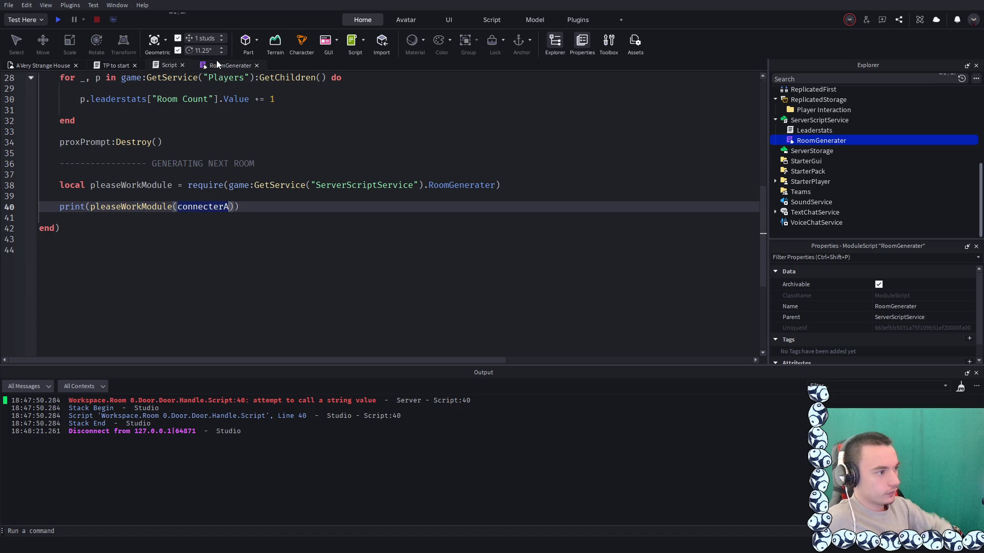
left_click(117, 66)
left_click(164, 67)
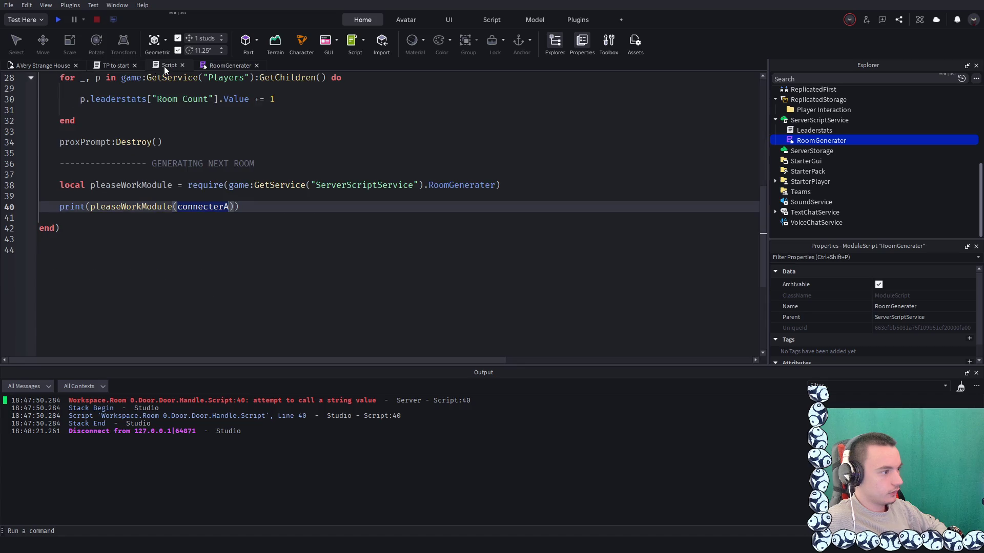
left_click(207, 207)
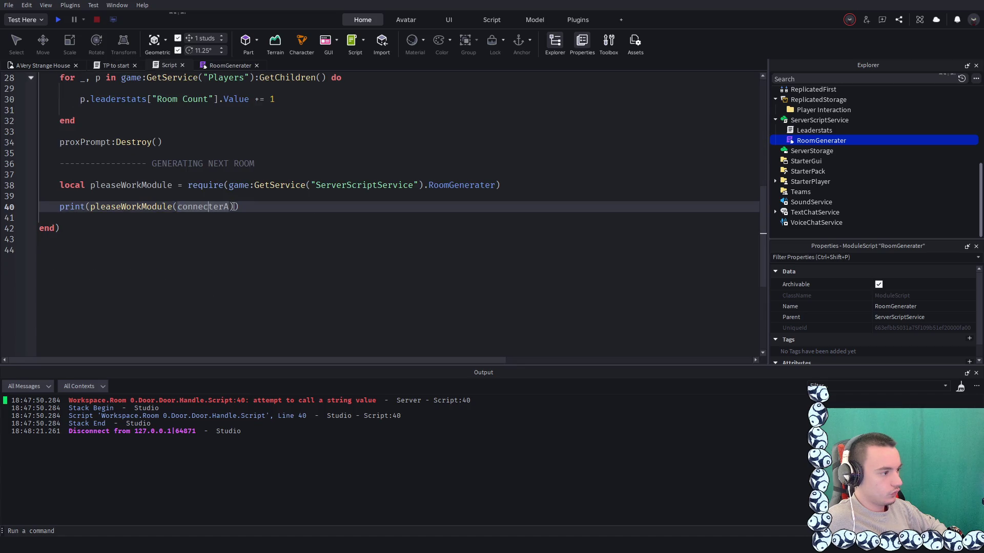
Change line 40 to print(pleaseWorkModule) by removing the call and argument, then playtest
left_click(92, 207)
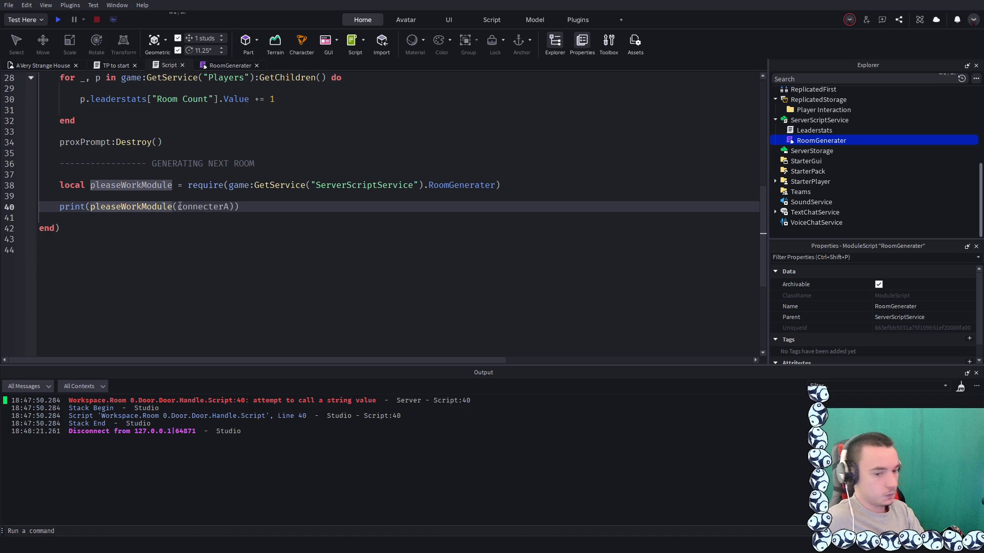
left_click(230, 65)
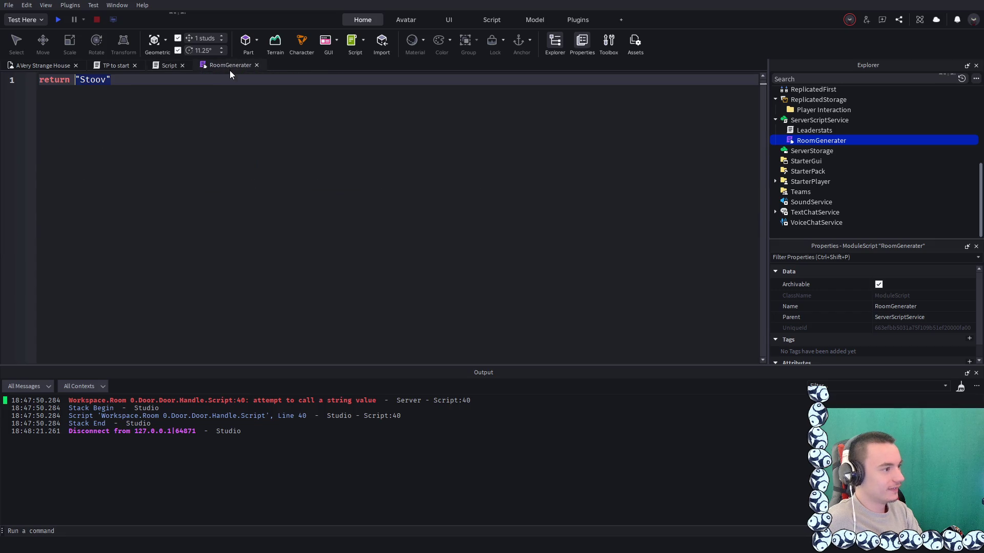
left_click(159, 71)
left_click_drag(232, 206, 177, 206)
key("BackSpace")
key("End")
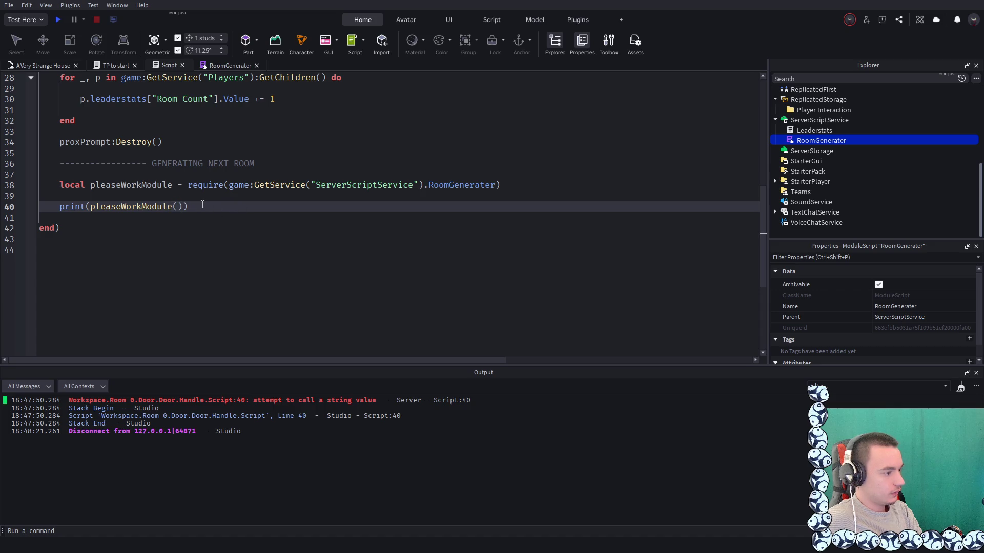
left_click_drag(90, 207, 60, 206)
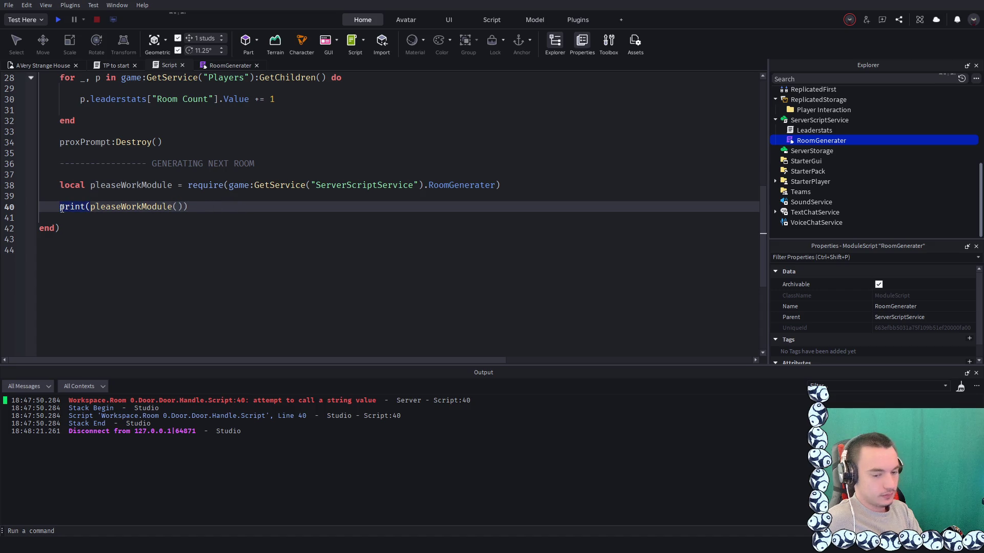
left_click(203, 205)
key("BackSpace")
key("BackSpace")
key("BackSpace")
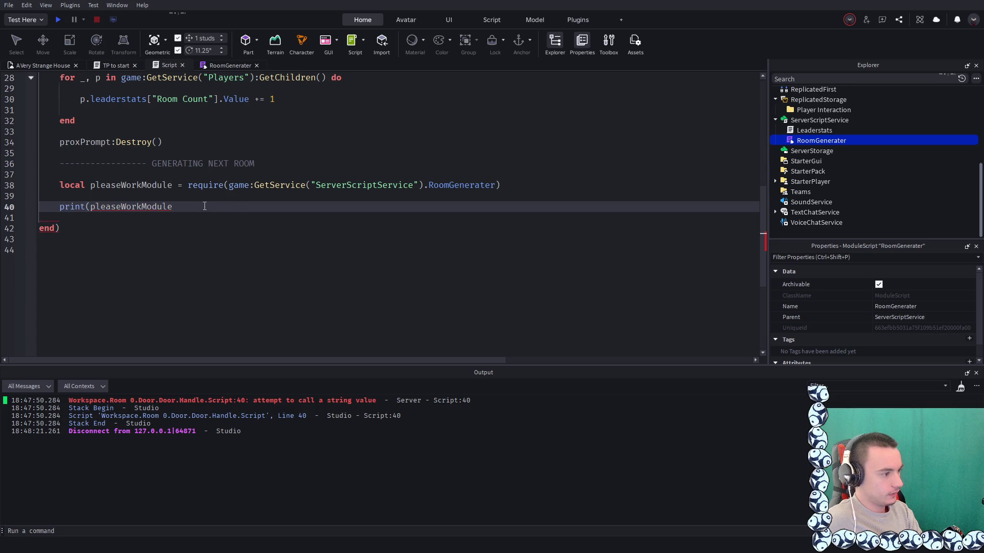
type(")")
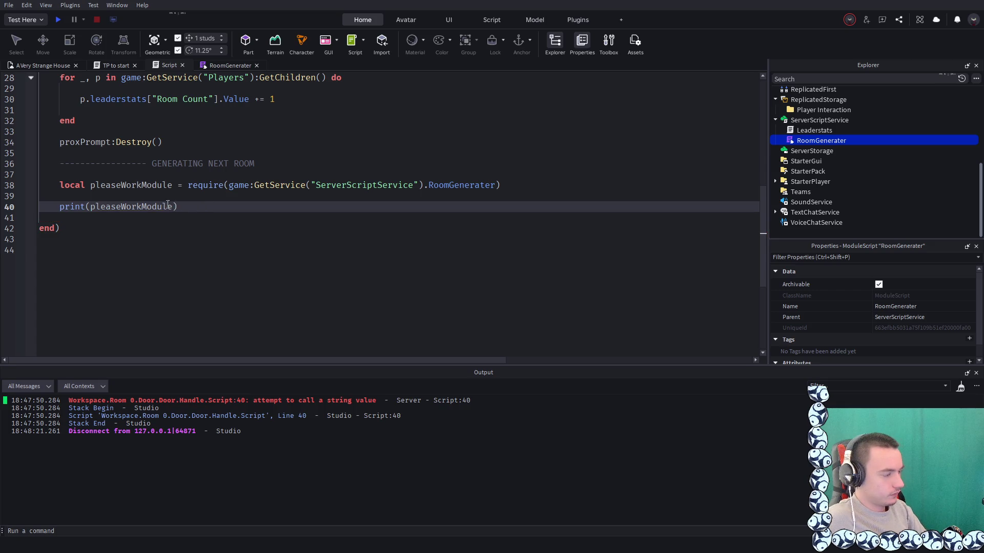
left_click(58, 19)
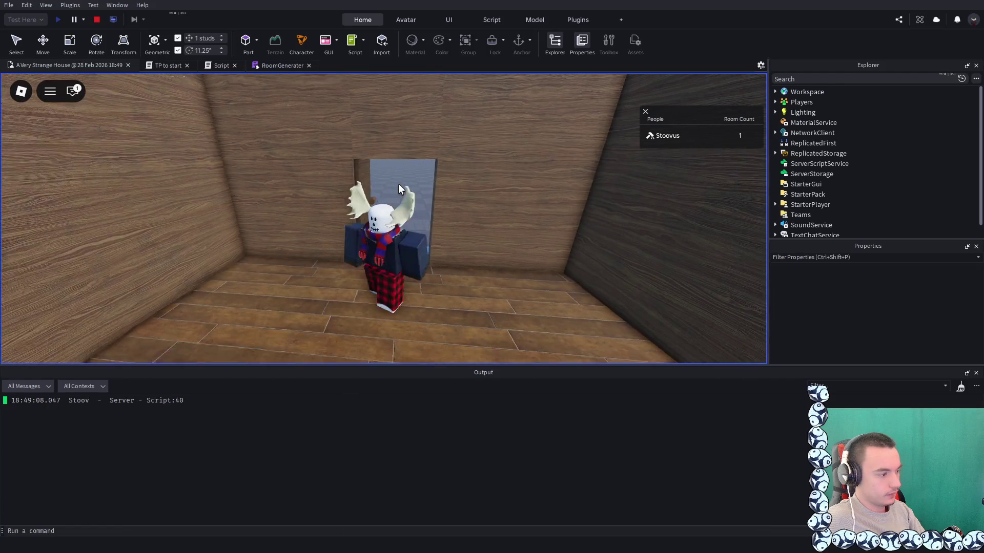
Stop the playtest after Stoov prints, then go back to RoomGenerater and select its returned string
left_click(97, 19)
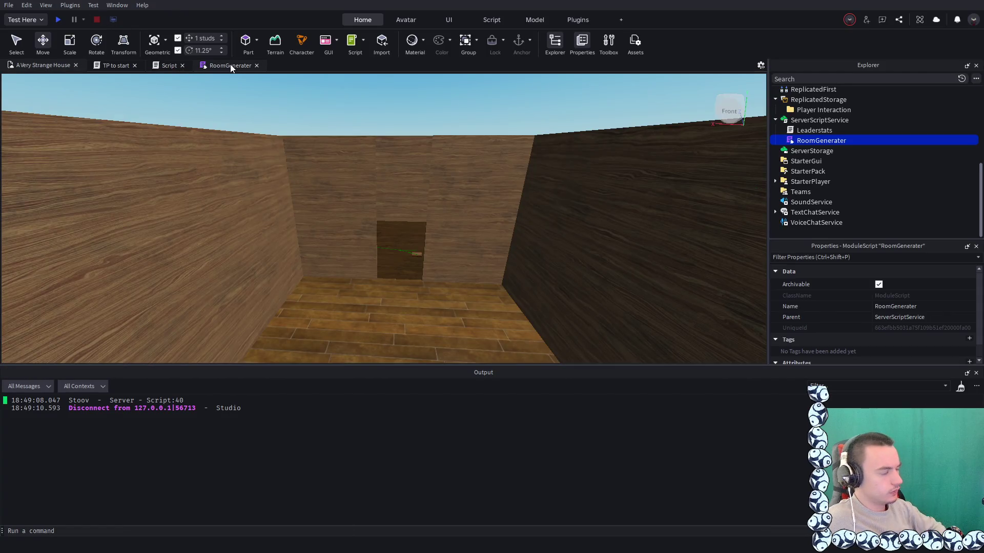
left_click(230, 66)
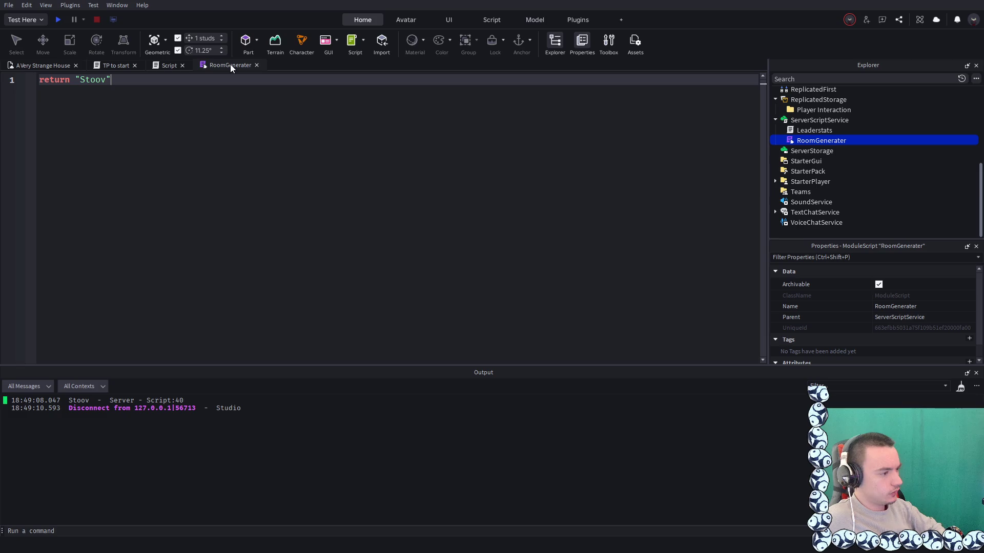
left_click(158, 65)
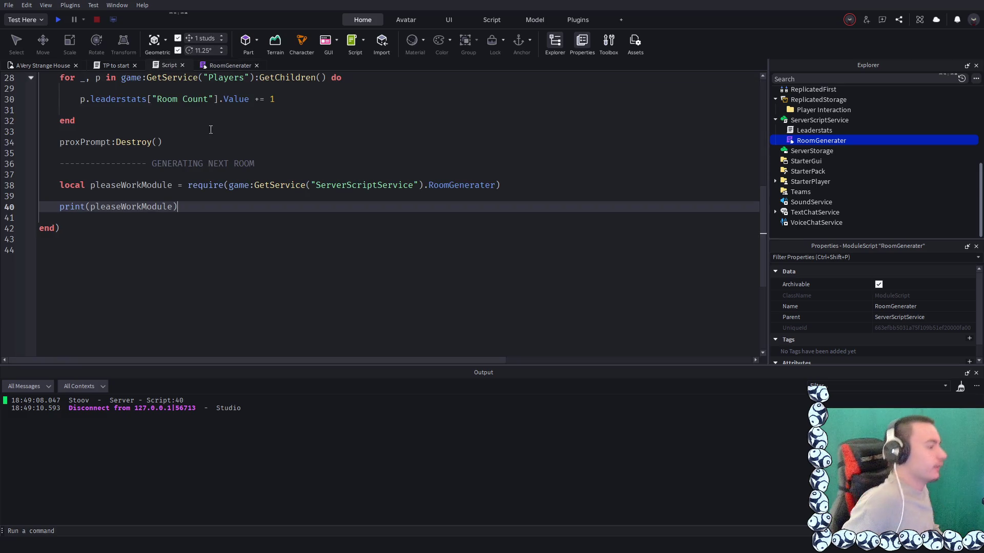
left_click(219, 67)
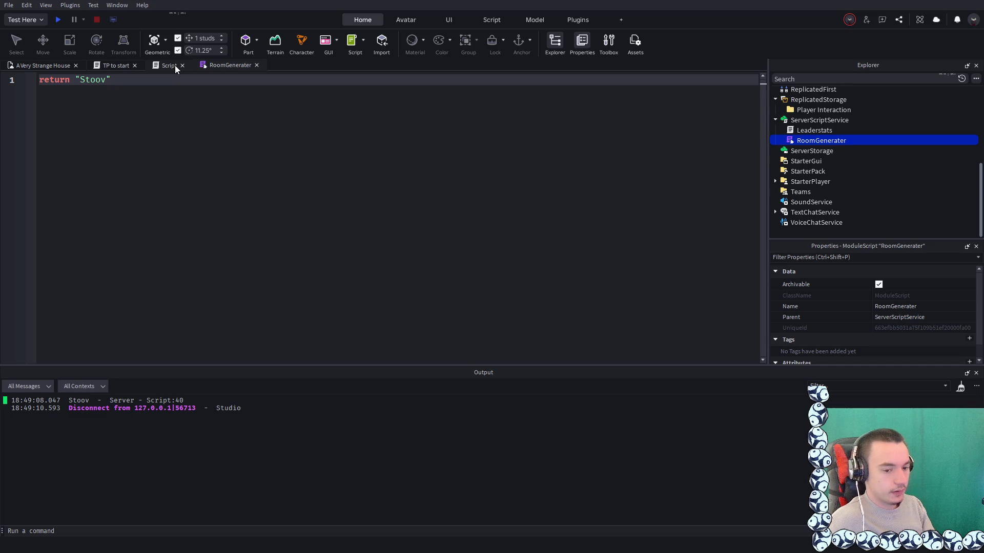
left_click(163, 66)
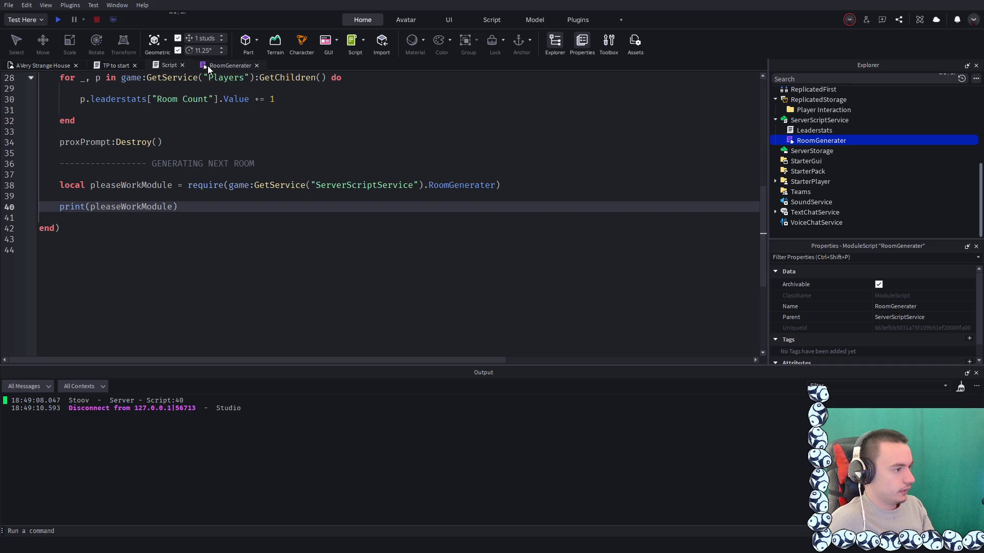
left_click(208, 66)
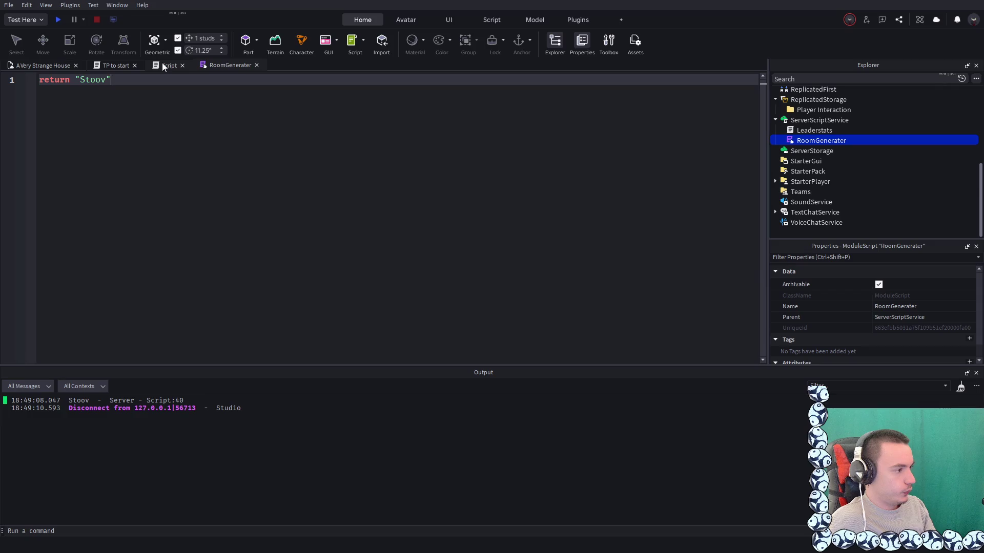
key("shift+Left")
key("shift+Left")
key("shift+Left")
Write print("stoov") in RoomGenerater and replace line 40's print statement with pleaseWorkModule
type("print(")
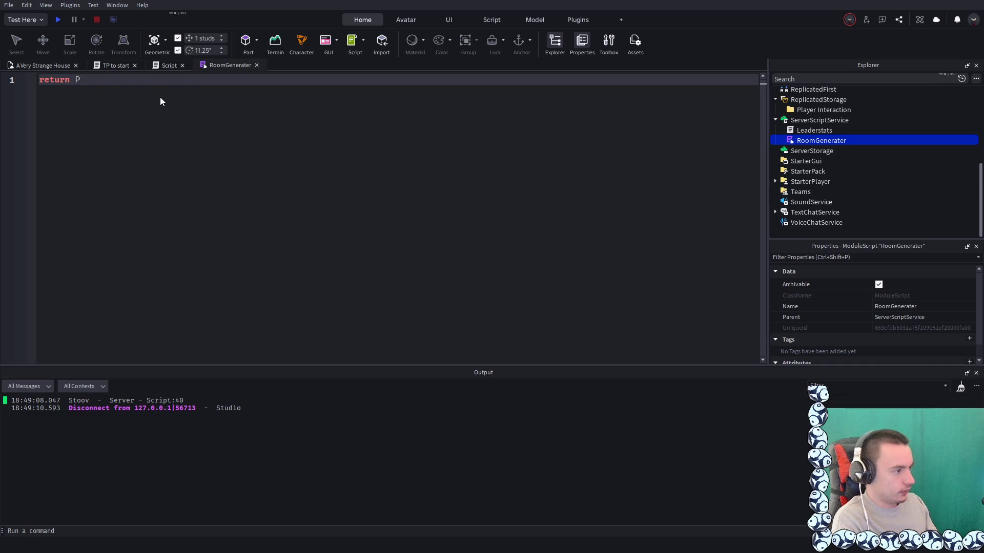
type("\"")
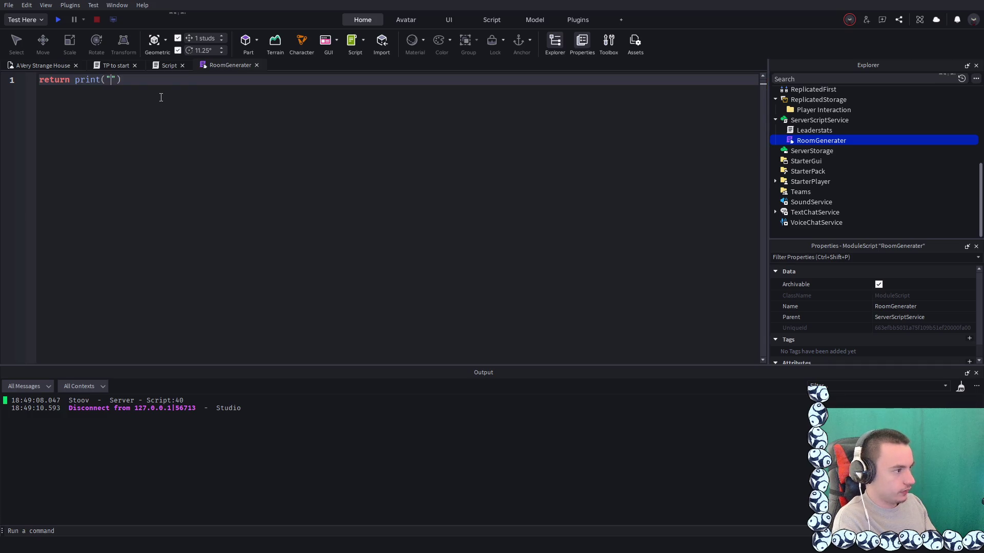
type("stoov")
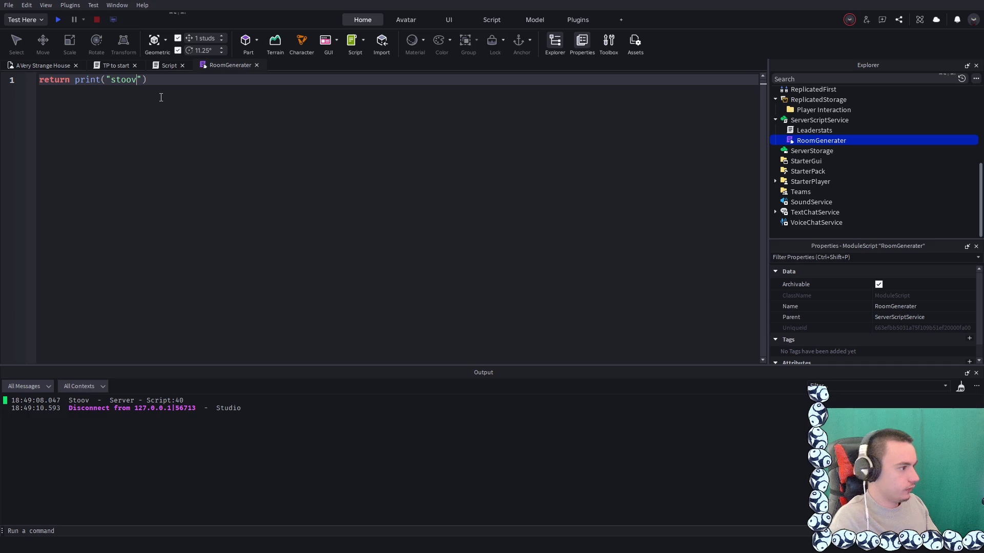
left_click(168, 66)
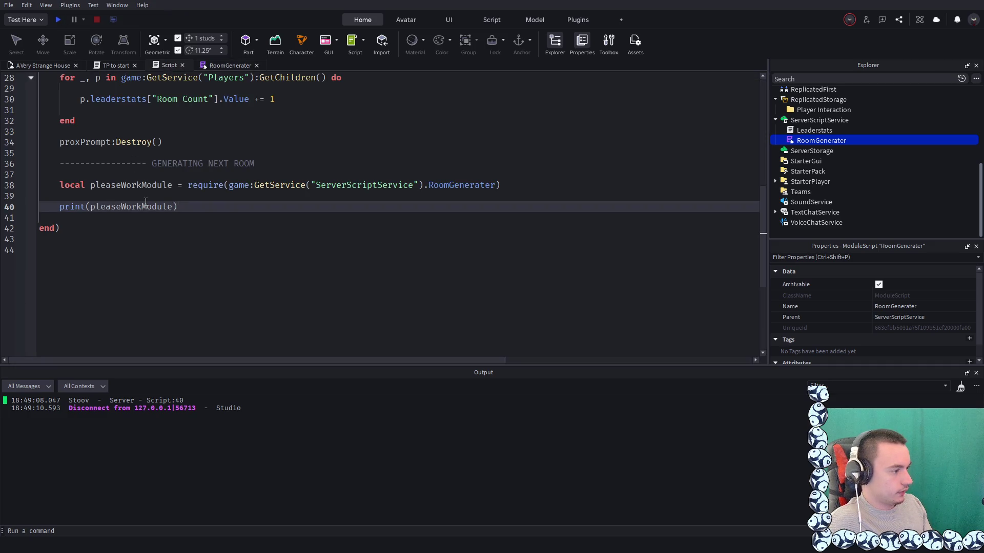
left_click_drag(194, 207, 58, 212)
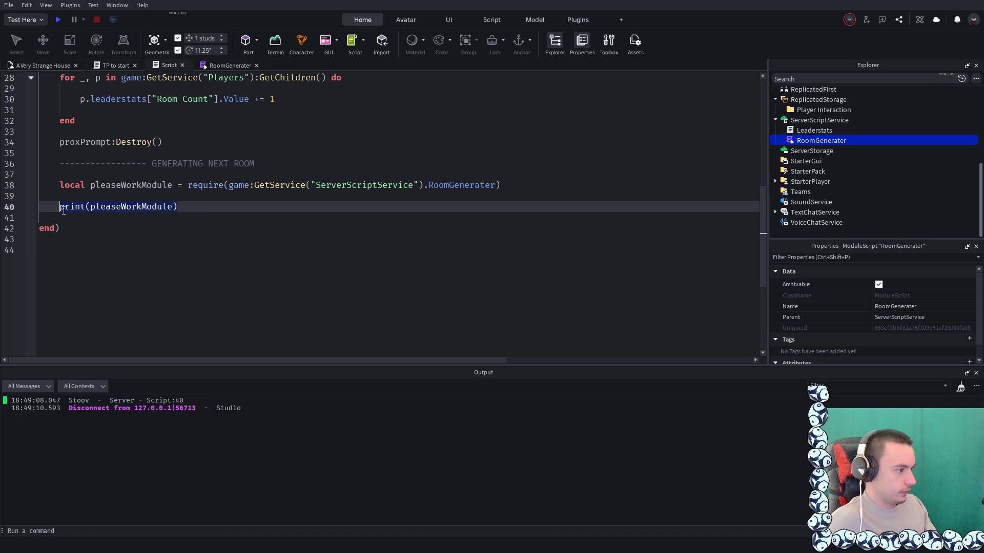
type("pleaseWorkModule")
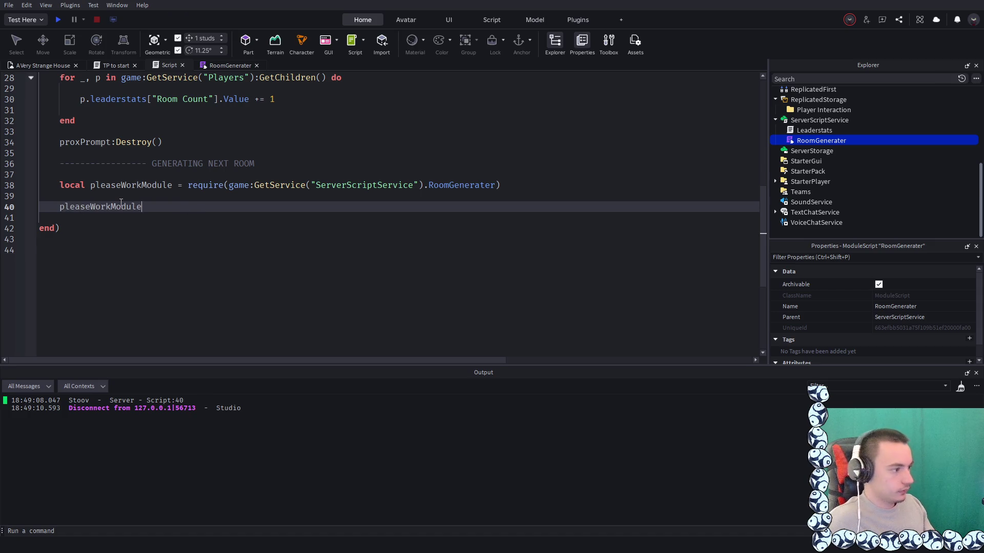
Add call parentheses so line 40 reads pleaseWorkModule(), then start a playtest
left_click(60, 21)
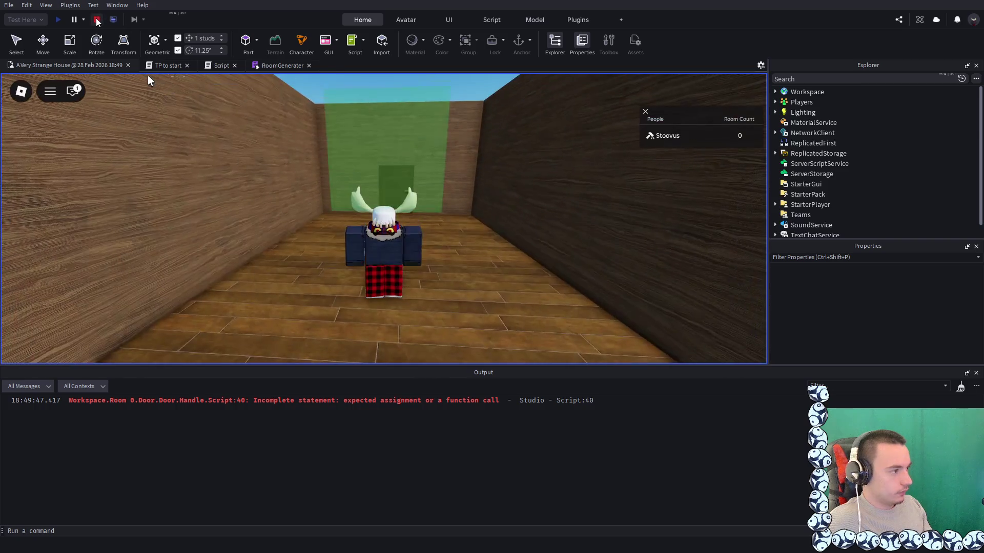
left_click(97, 20)
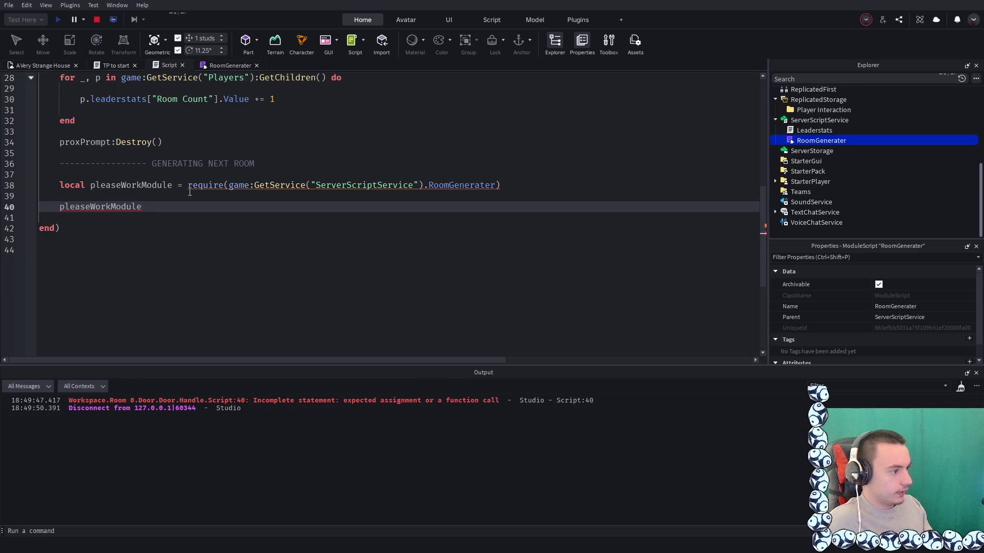
type("()")
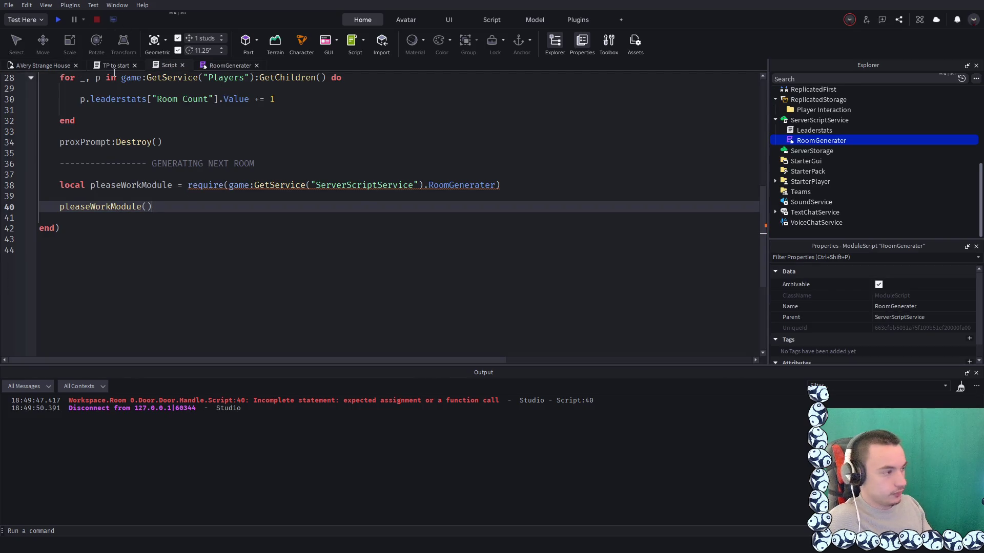
left_click(61, 19)
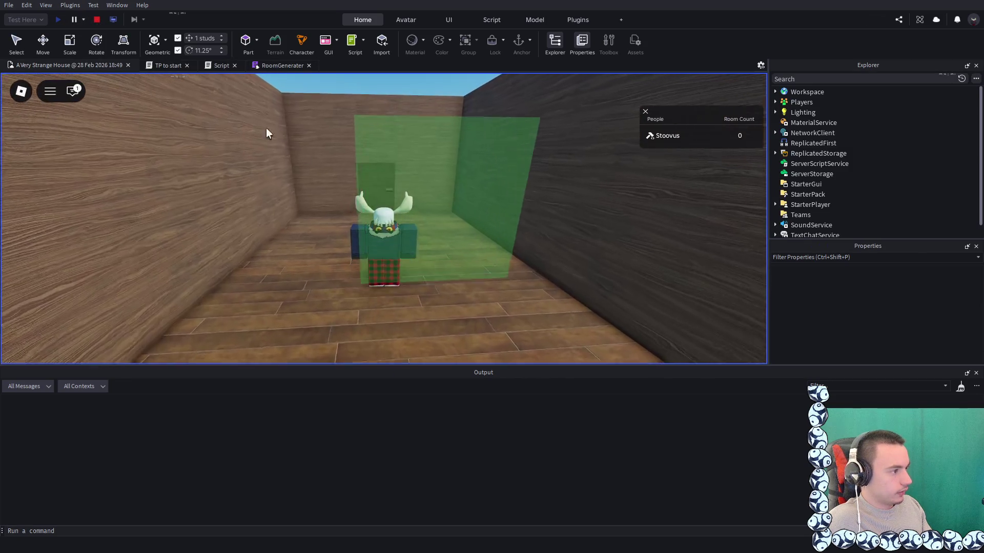
Play-test opening the door, inspect the 'did not return exactly one value' error on line 38, then stop
left_click(216, 65)
left_click(377, 185)
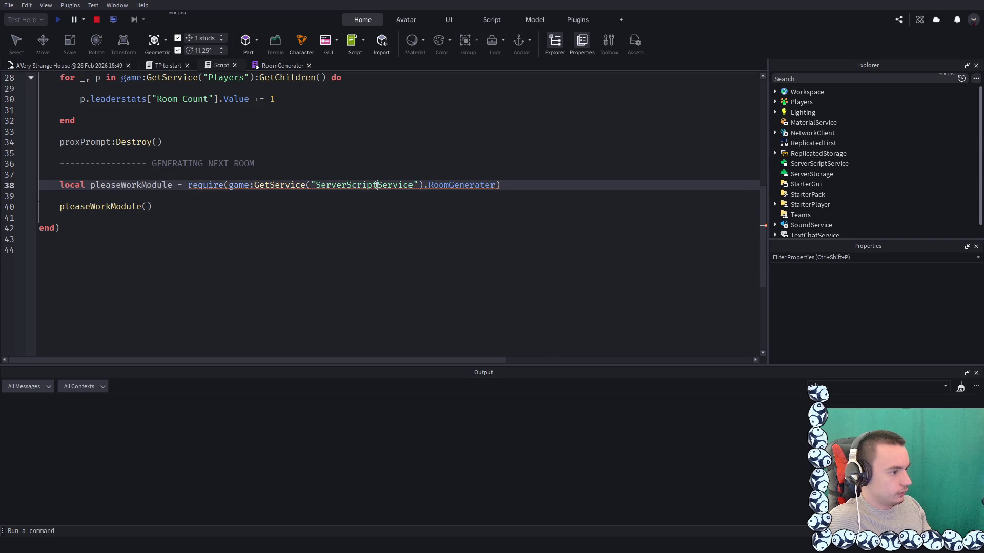
left_click(37, 65)
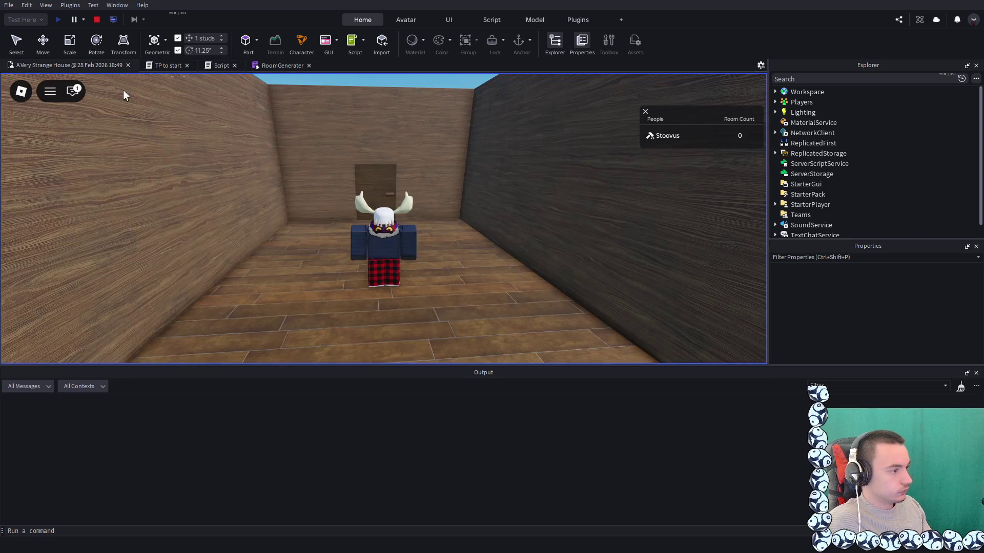
key("w")
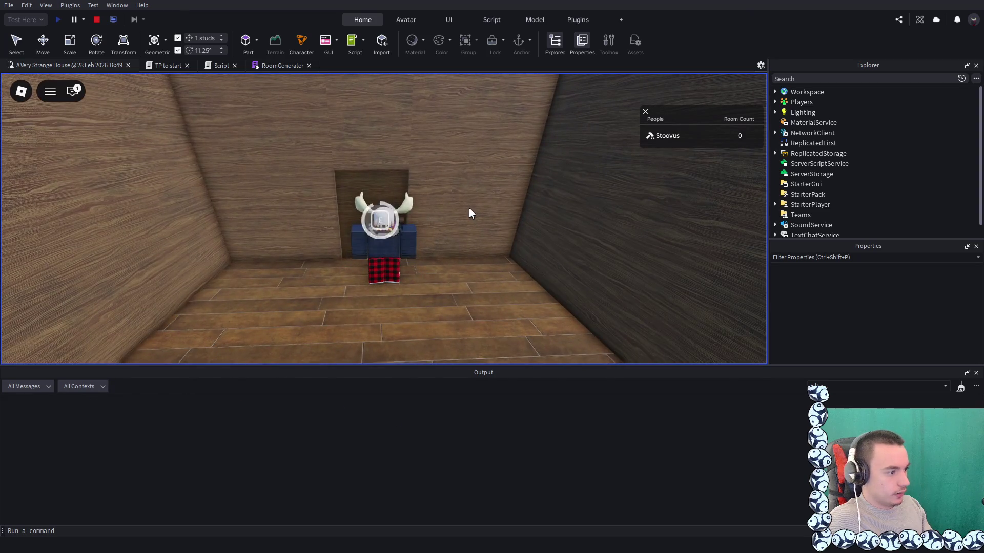
key("s")
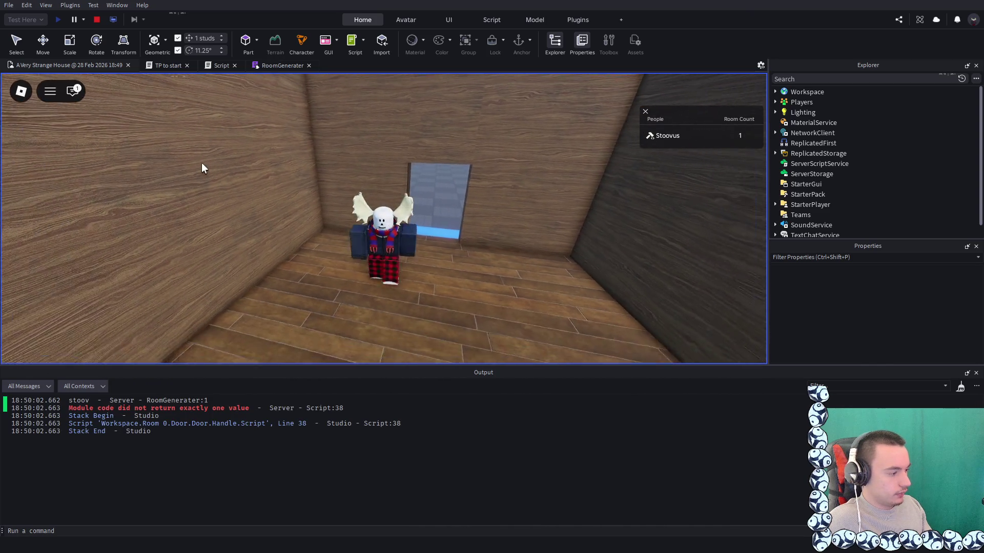
left_click(283, 66)
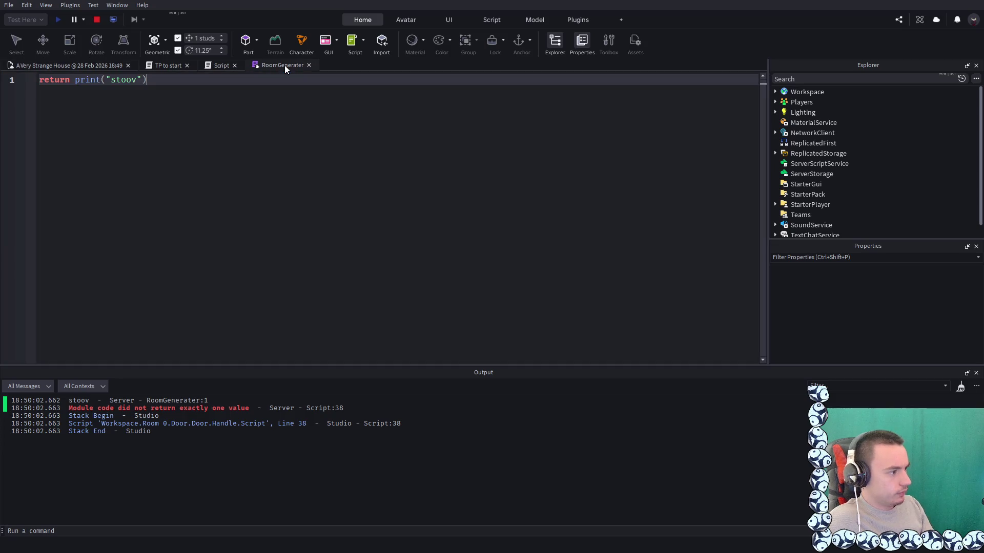
left_click(154, 409)
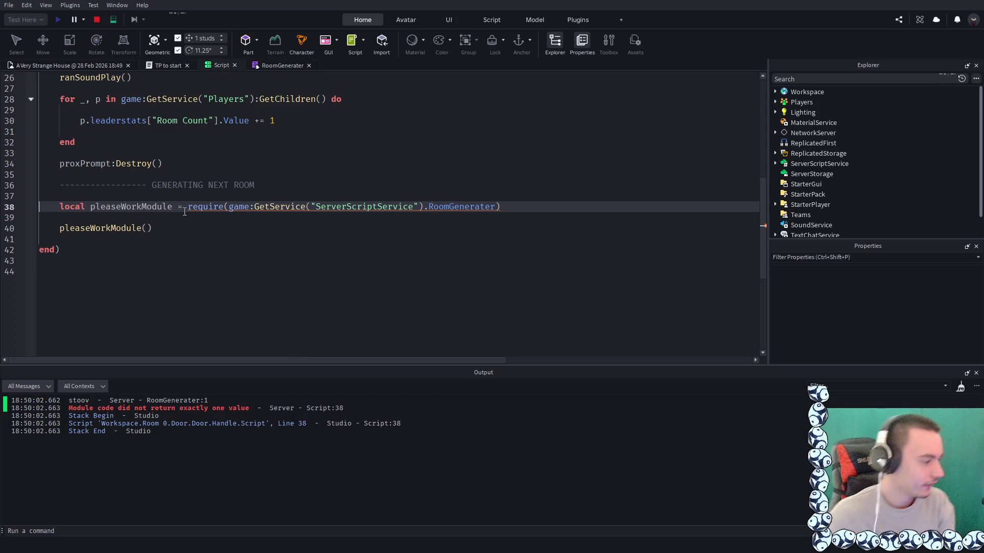
left_click(97, 23)
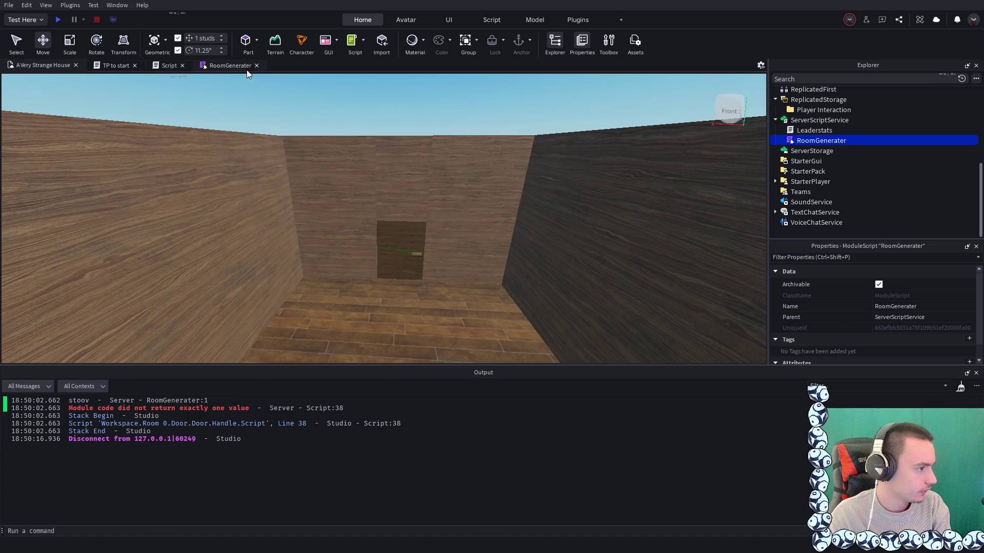
Delete the print("stoov") test line from the RoomGenerater module
left_click(215, 64)
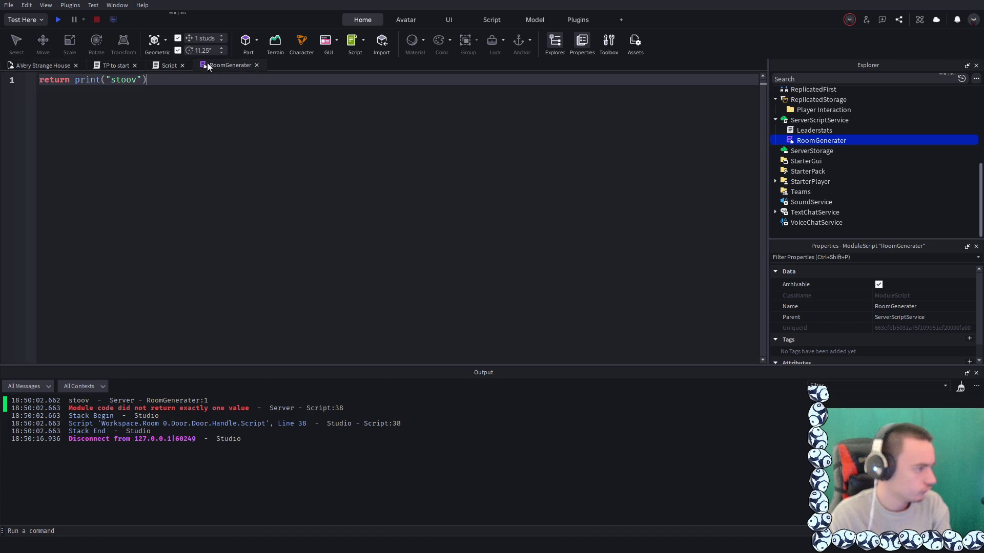
left_click(162, 64)
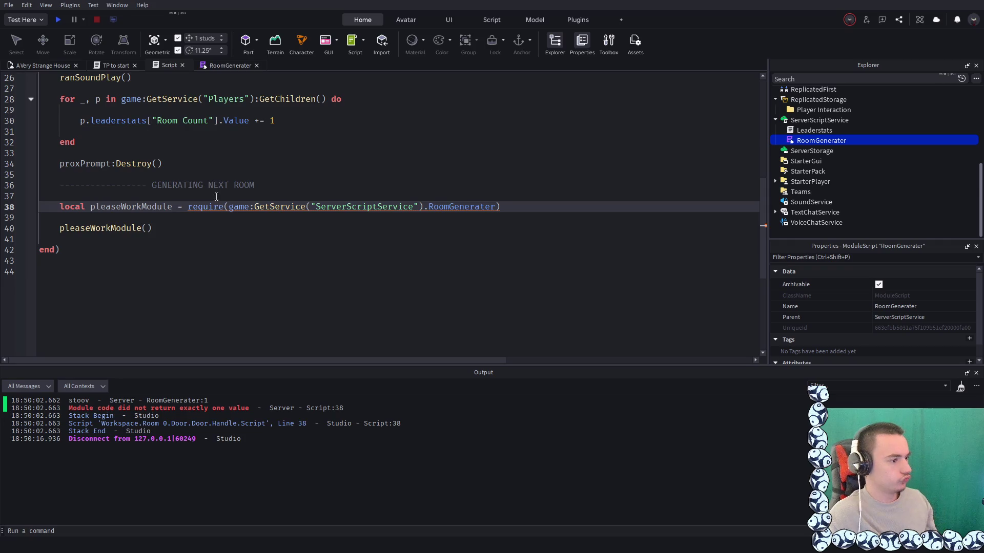
left_click(177, 235)
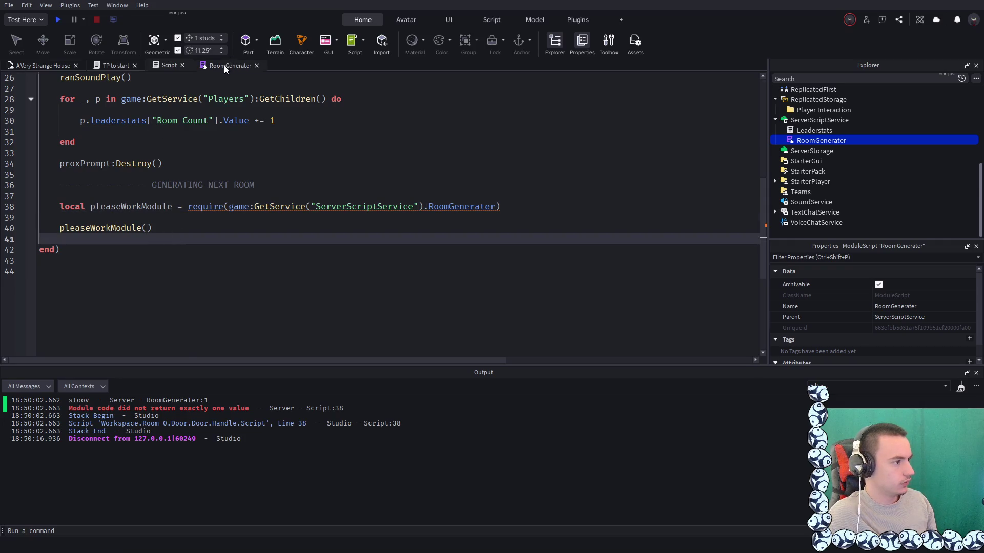
left_click(225, 65)
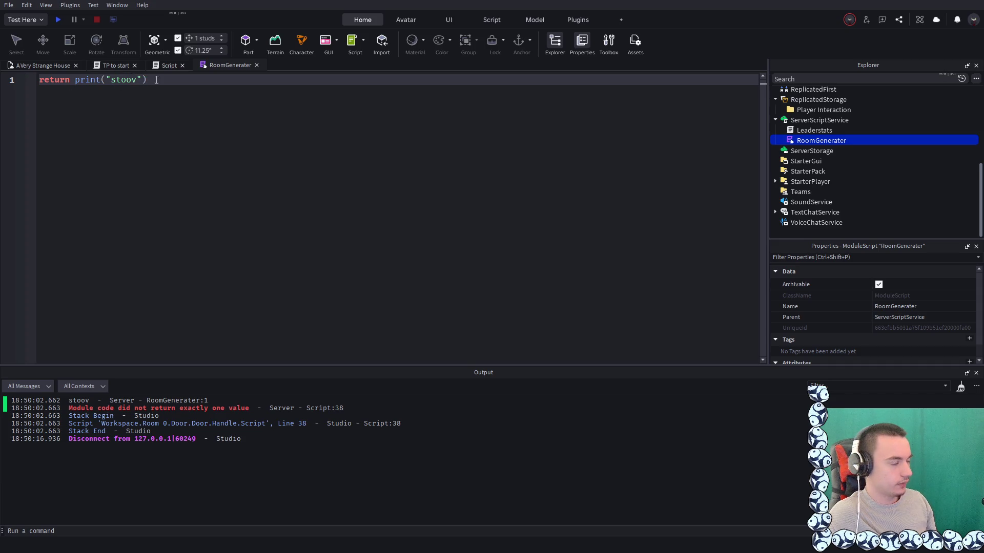
left_click(76, 76, "shift")
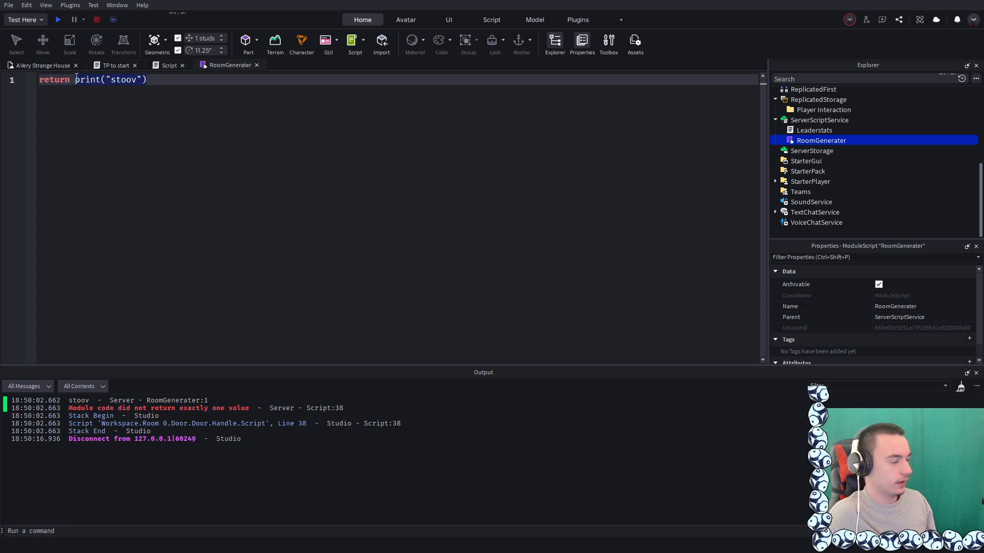
key("BackSpace")
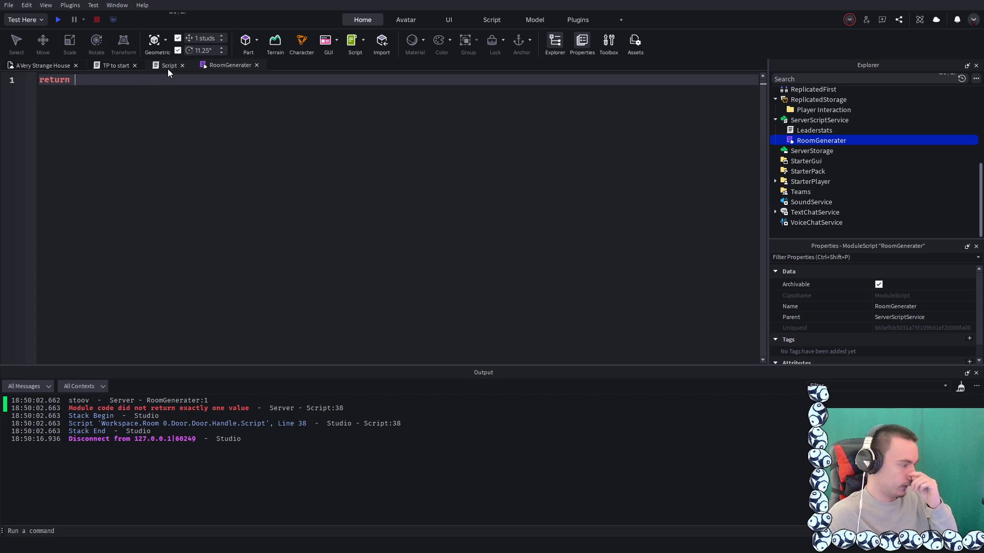
Check the pleaseWorkModule() call in the door script, then delete the module's trial function lines
left_click(168, 69)
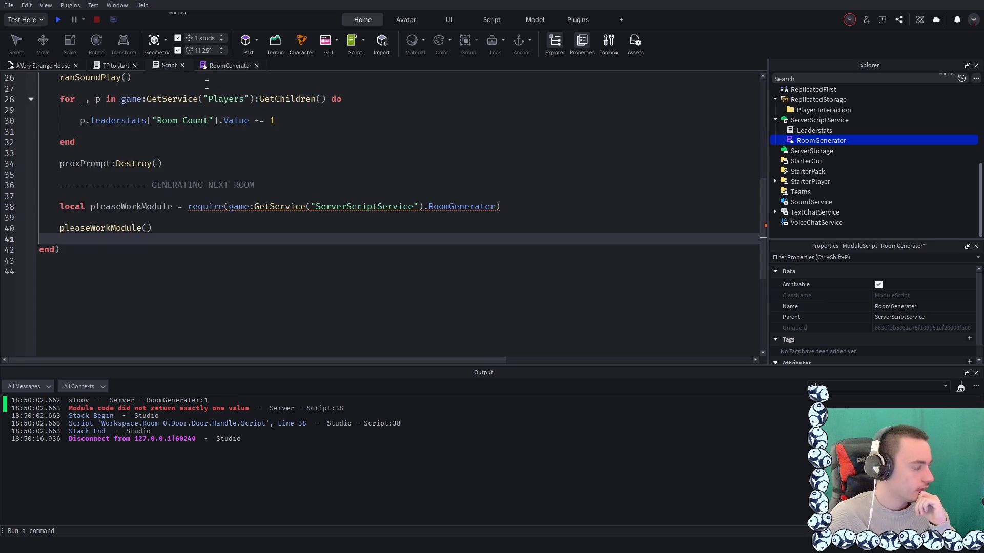
left_click(59, 229)
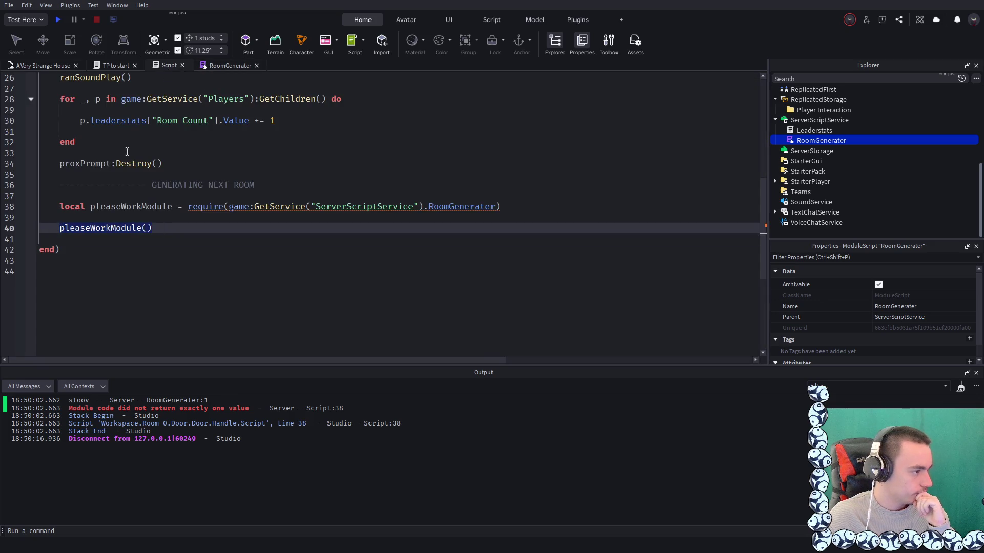
left_click(220, 66)
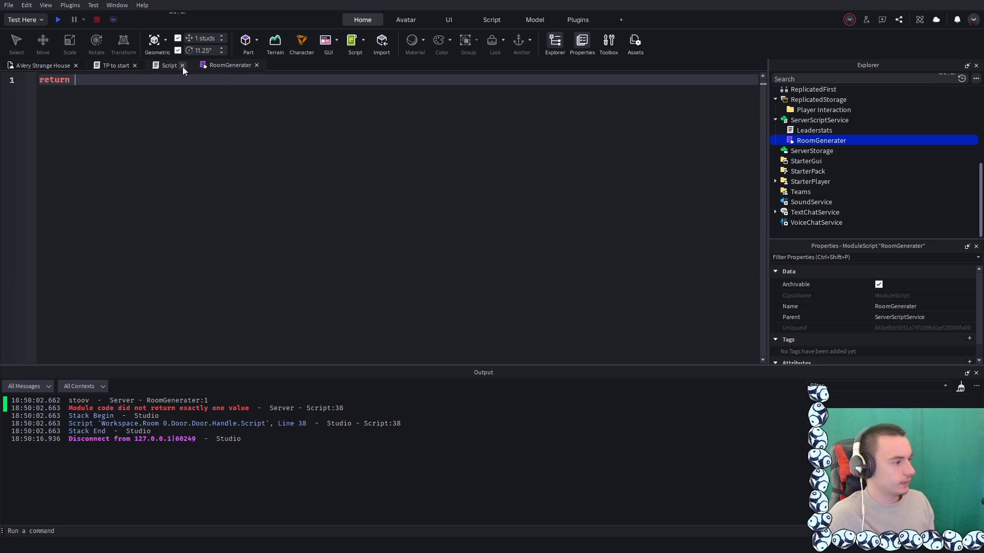
left_click_drag(122, 111, 28, 74)
key("ctrl+z")
key("ctrl+z")
key("ctrl+z")
key("ctrl+z")
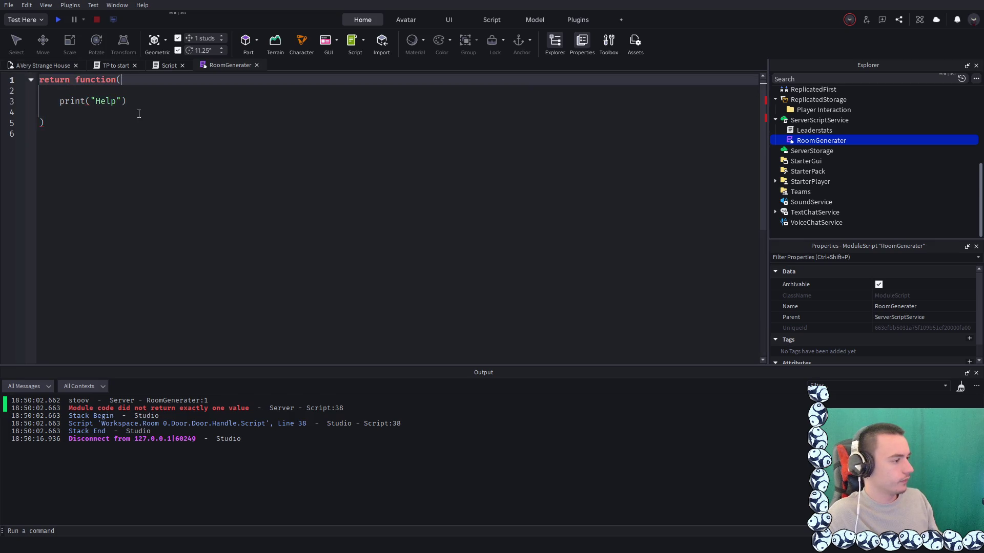
key("Down")
key("Down")
key("Down")
key("shift+Up")
key("shift+Up")
key("shift+Up")
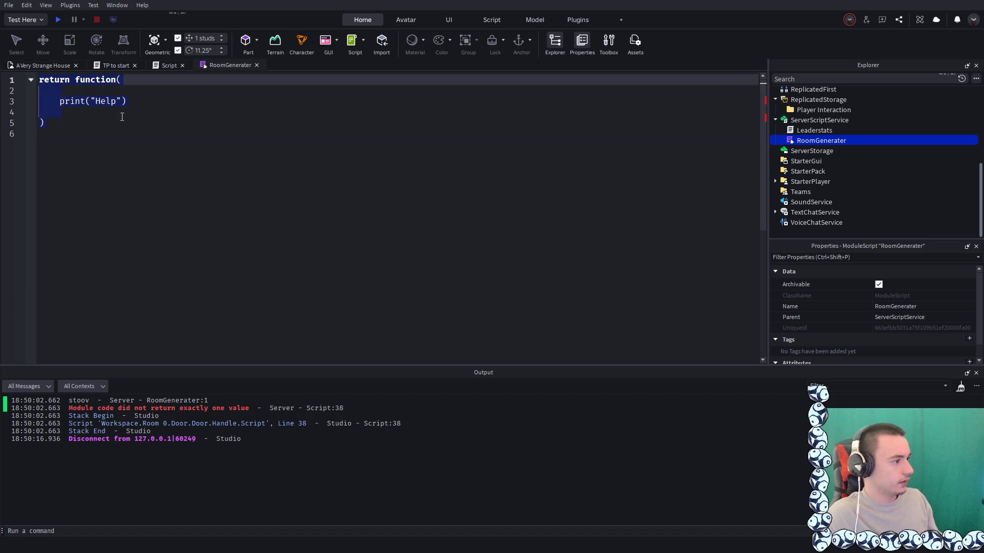
key("shift+Down")
key("shift+Down")
key("shift+Down")
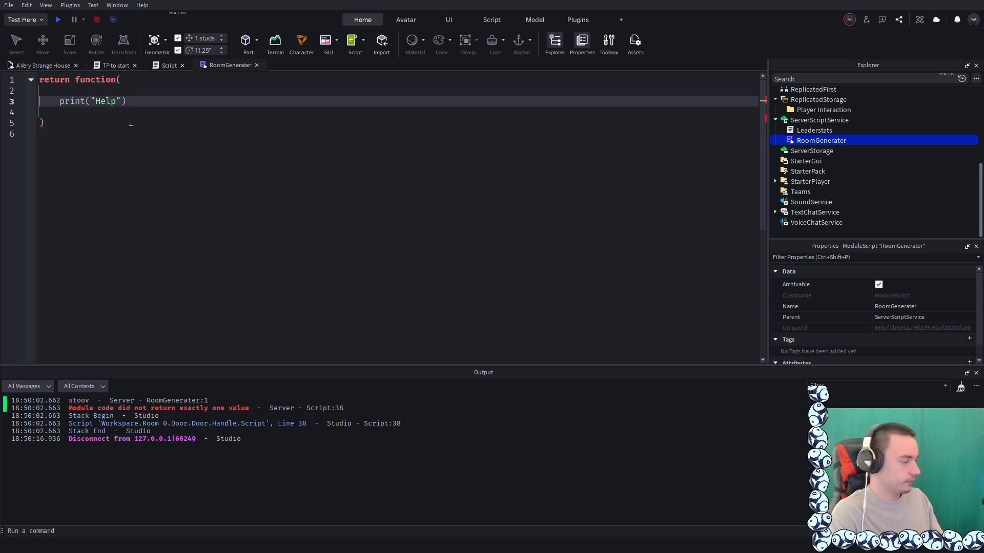
key("BackSpace")
key("BackSpace")
key("BackSpace")
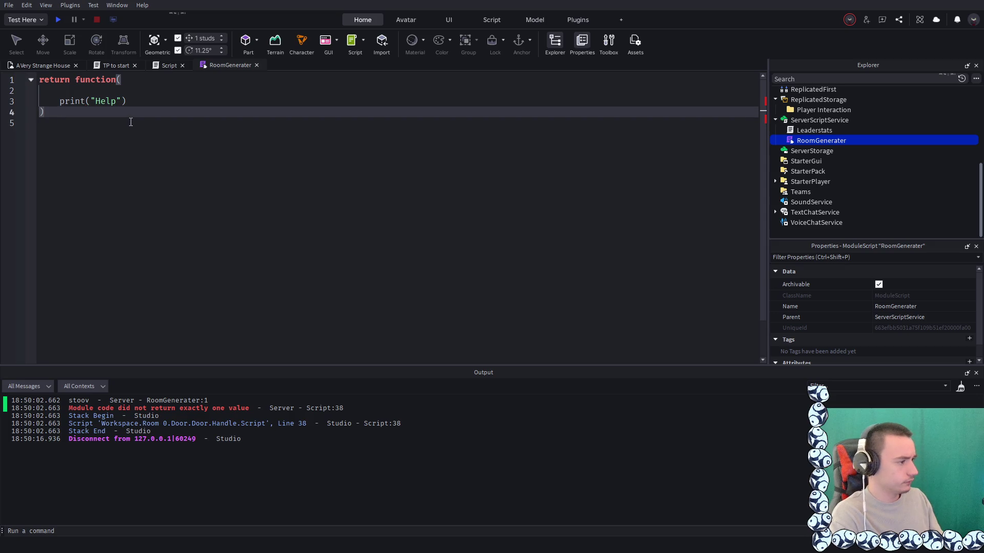
key("BackSpace")
key("BackSpace")
key("BackSpace")
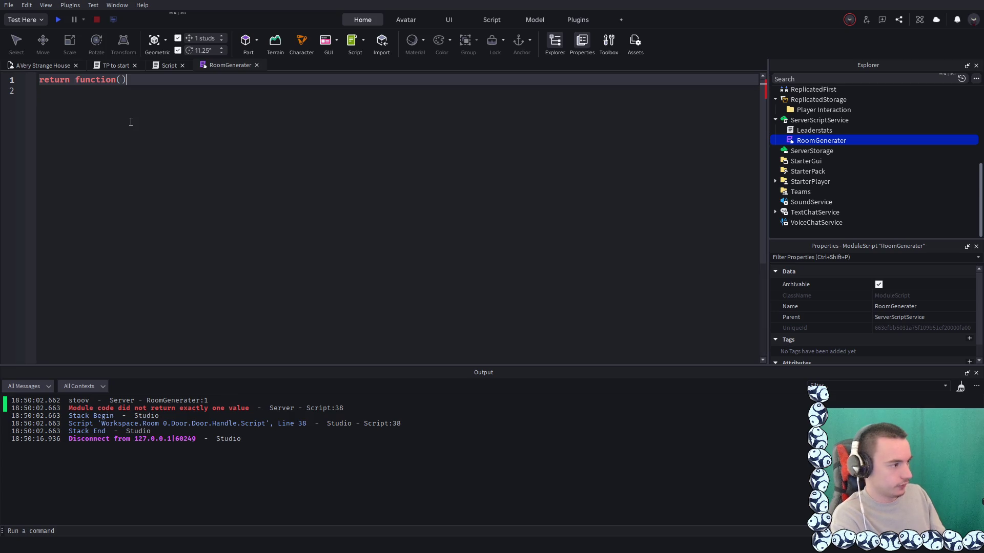
Type and then erase 'return function(' so the RoomGenerater module is completely blank
type(")")
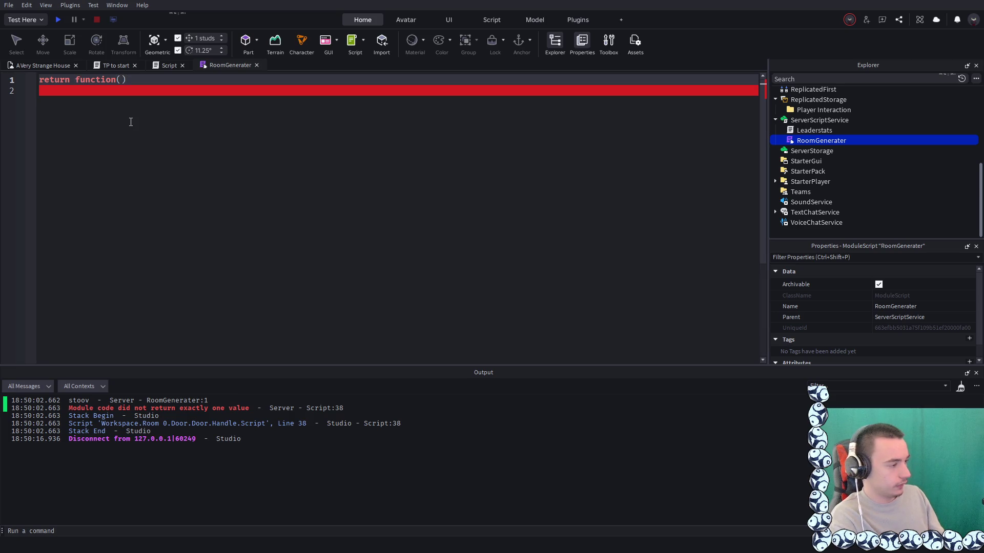
key("BackSpace")
key("BackSpace")
key("BackSpace")
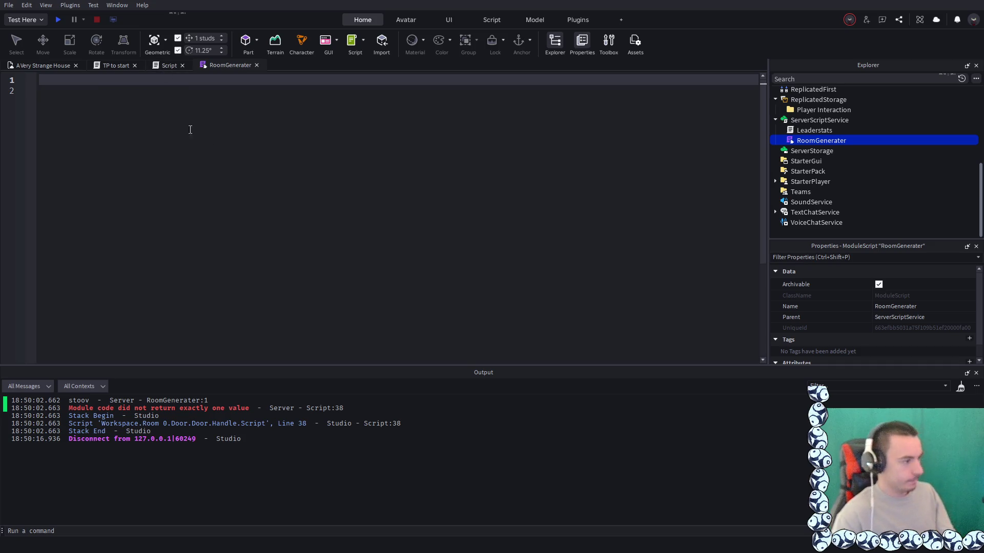
type("return function(")
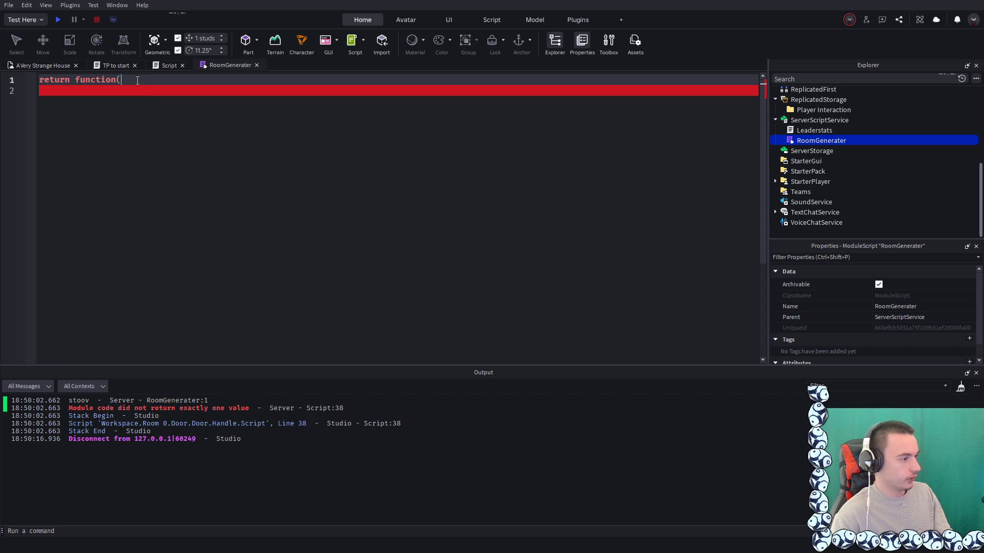
left_click_drag(137, 80, 25, 78)
key("BackSpace")
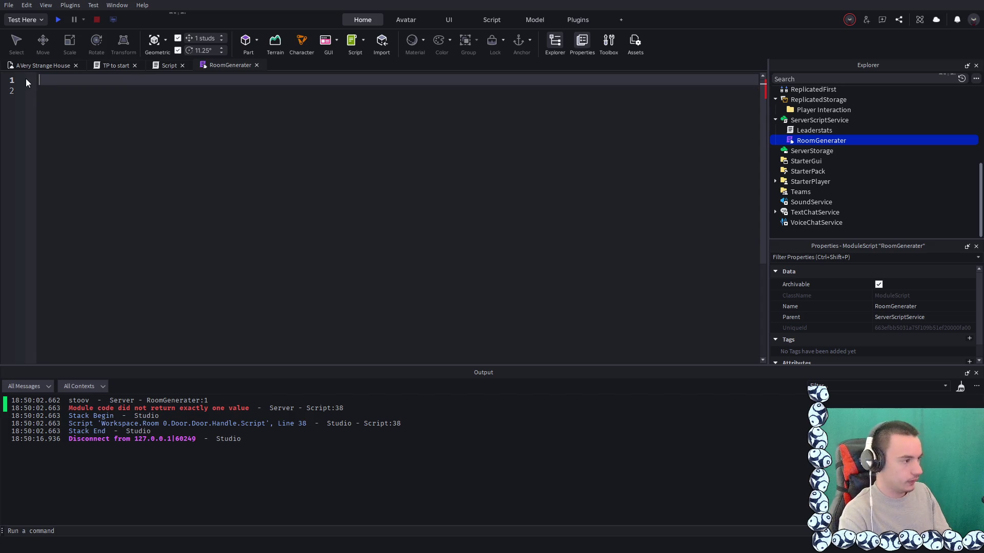
Insert a new ModuleScript in ServerScriptService, name it RoomGenerater, and delete the old RoomGenerater script
left_click(831, 140)
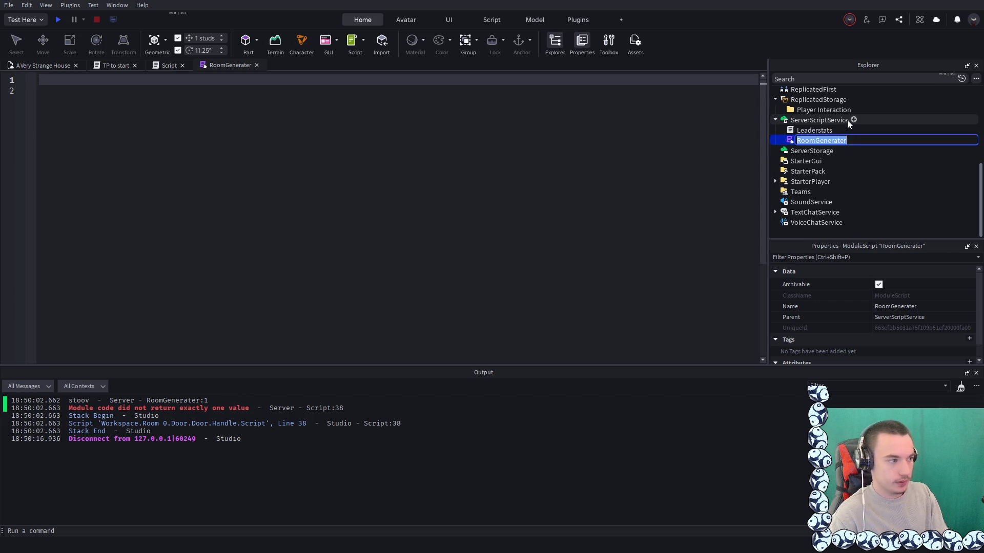
left_click(852, 120)
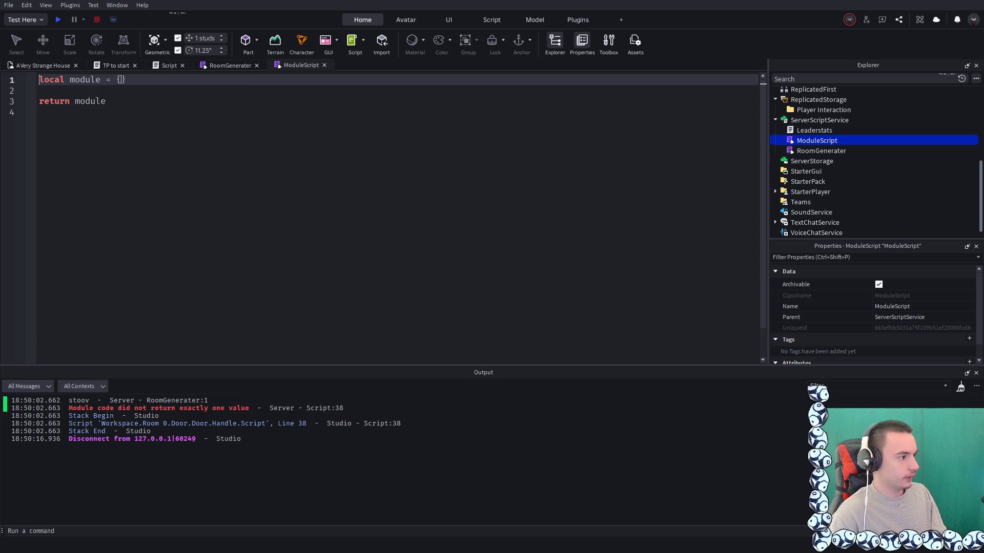
key("Return")
key("Return")
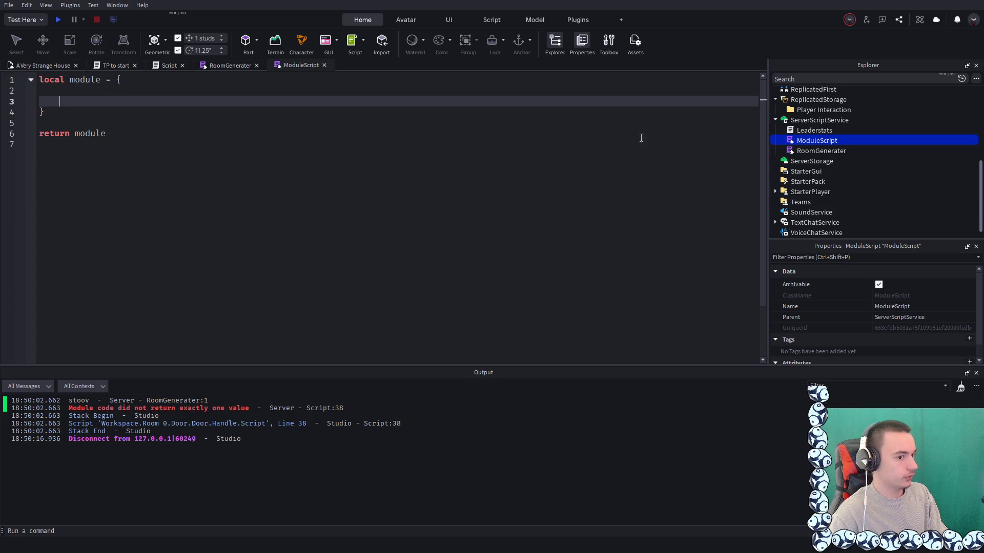
left_click(143, 79)
left_click(800, 151)
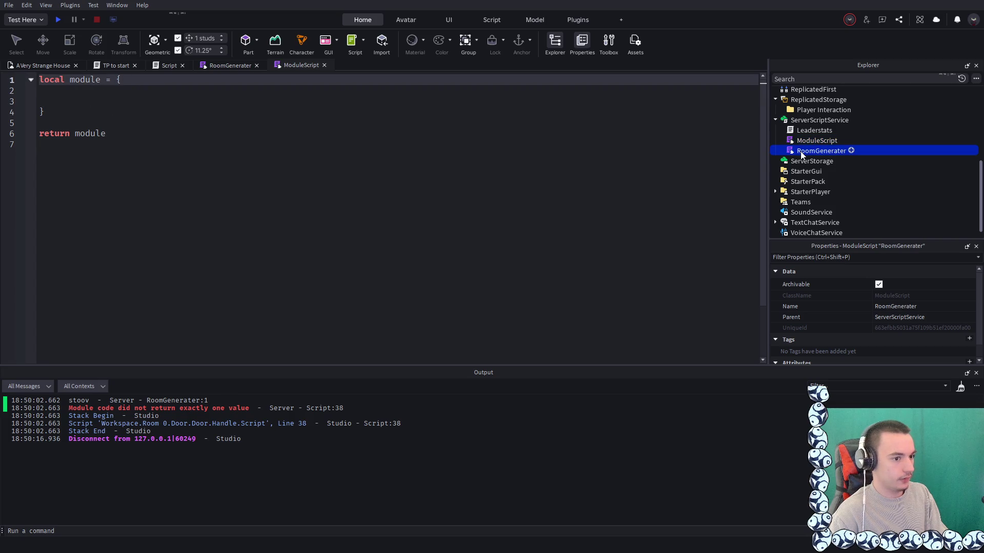
left_click(897, 306)
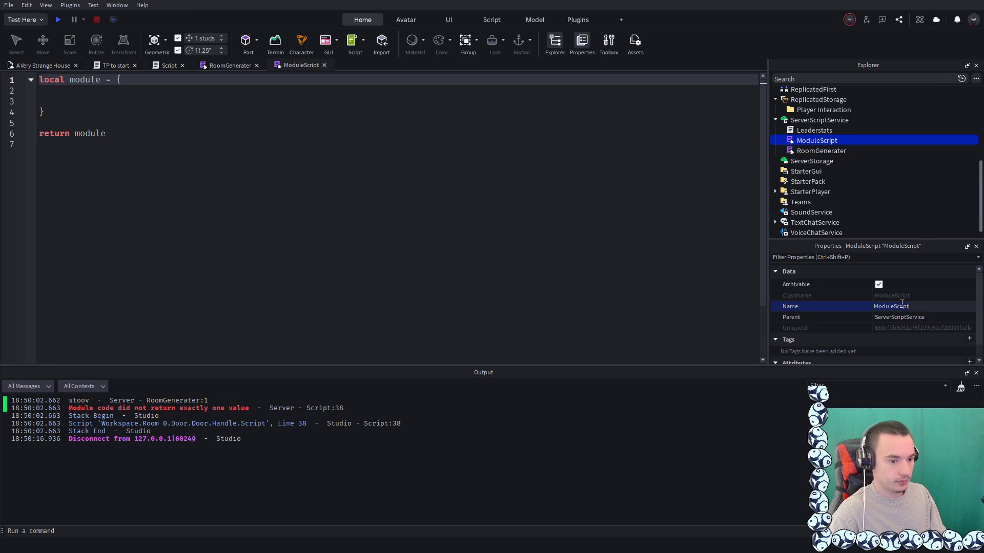
left_click(819, 152)
key("Delete")
left_click(803, 141)
Review the door script's pleaseWorkModule() line, deleting it and then undoing the deletion
left_click(162, 68)
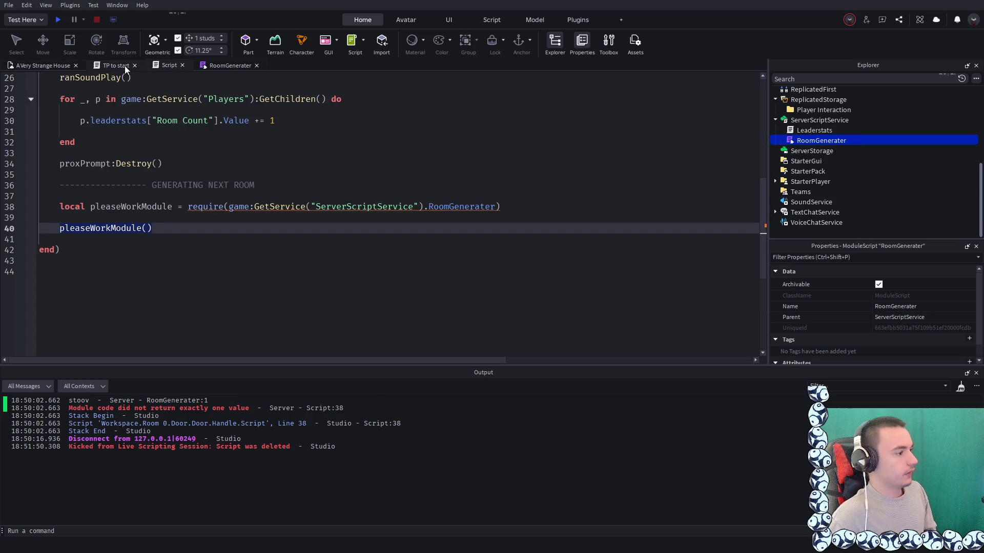
left_click(43, 65)
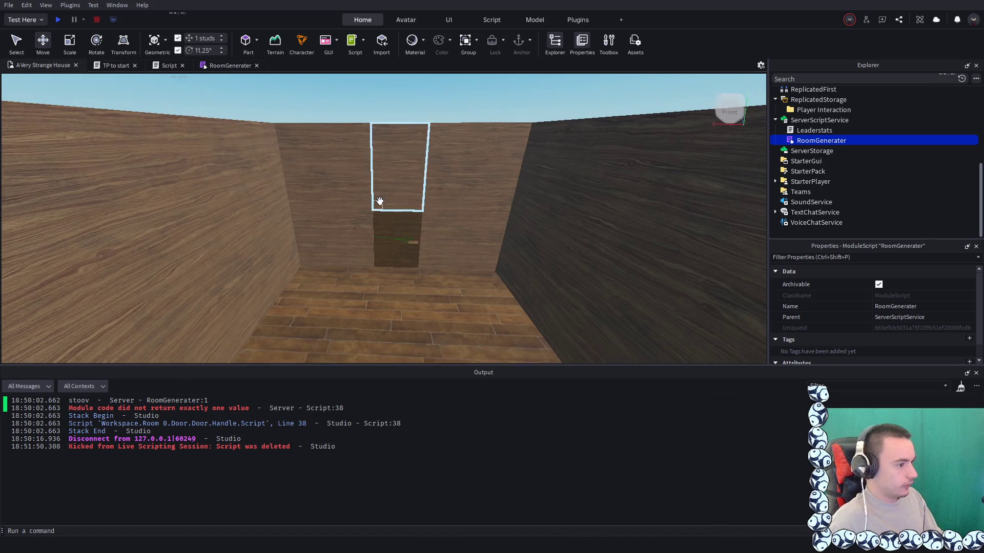
left_click(169, 65)
scroll(291, 199, "up", 1)
left_click(291, 199)
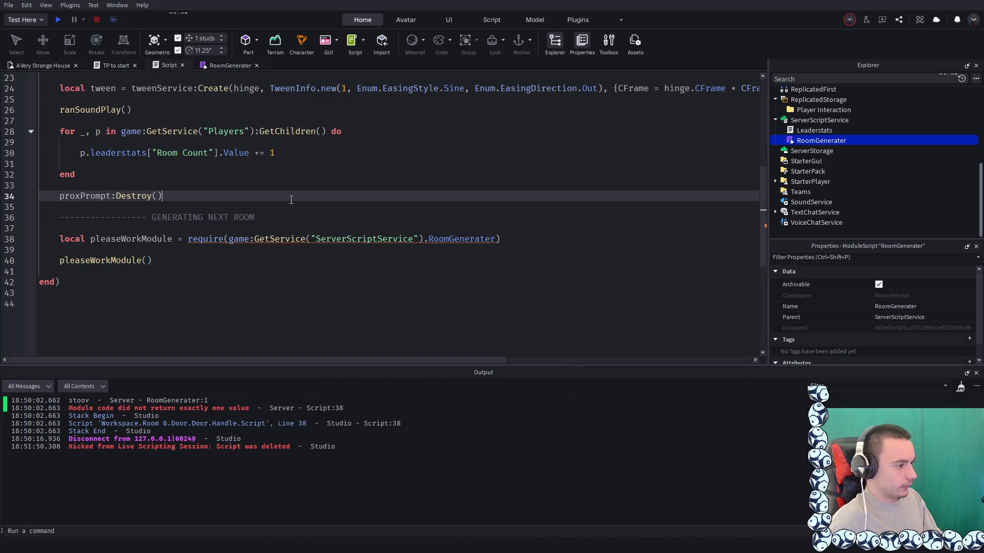
left_click(197, 260)
key("shift+Home")
key("BackSpace")
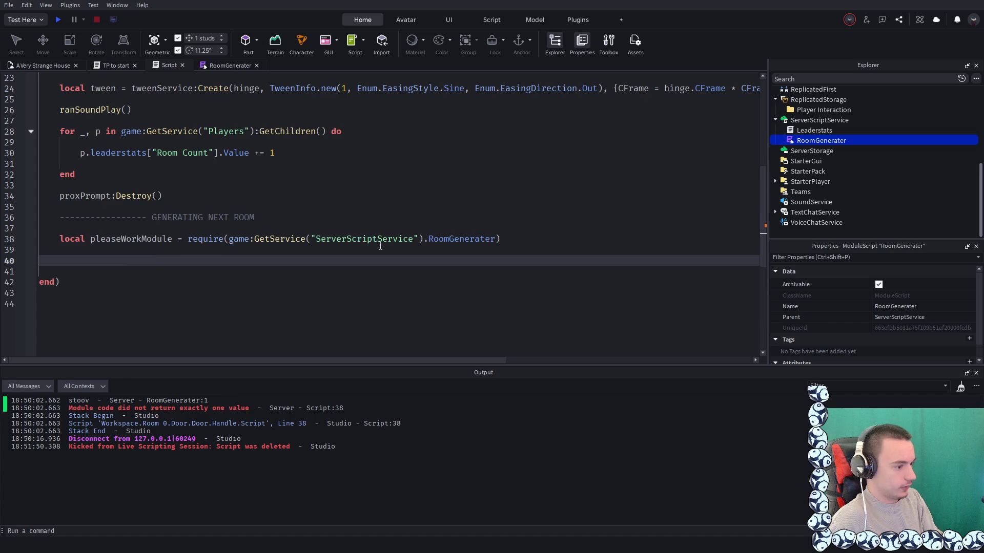
key("Up")
key("Up")
key("ctrl+z")
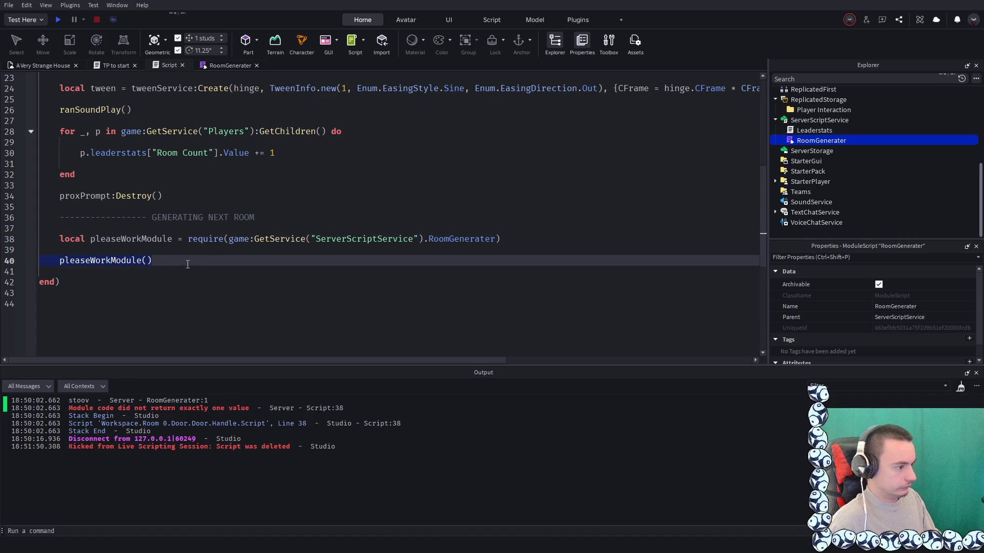
left_click(412, 195)
Check the new RoomGenerater module code and start a play-test
scroll(271, 253, "up", 1)
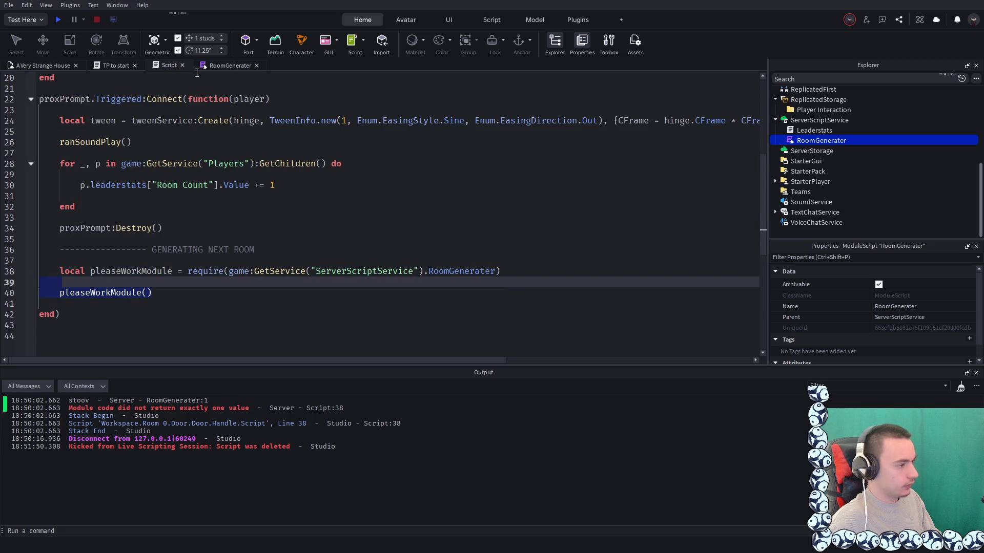
left_click(235, 67)
left_click(57, 19)
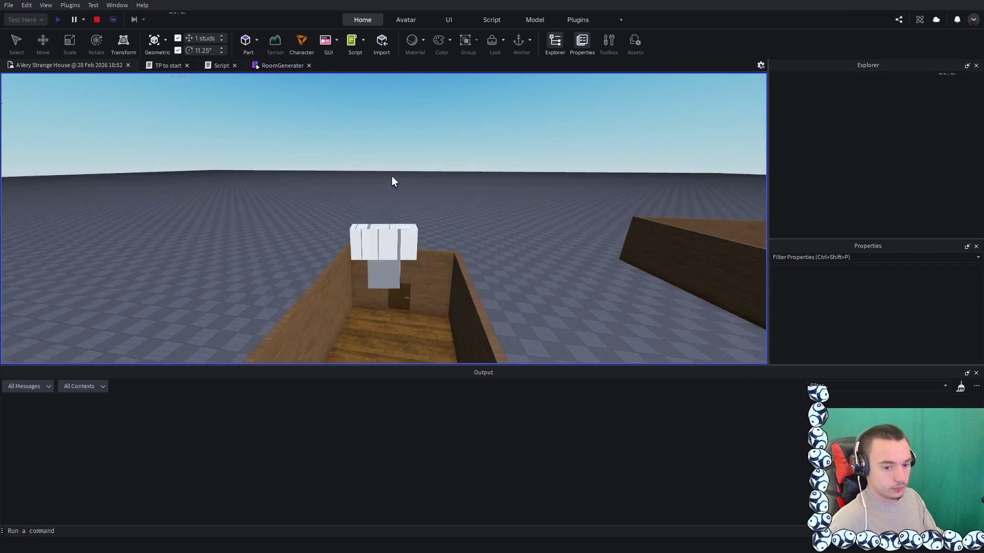
Walk to the first door and open it, raising Room Count to 1 before line 40 errors, then stop
key("s")
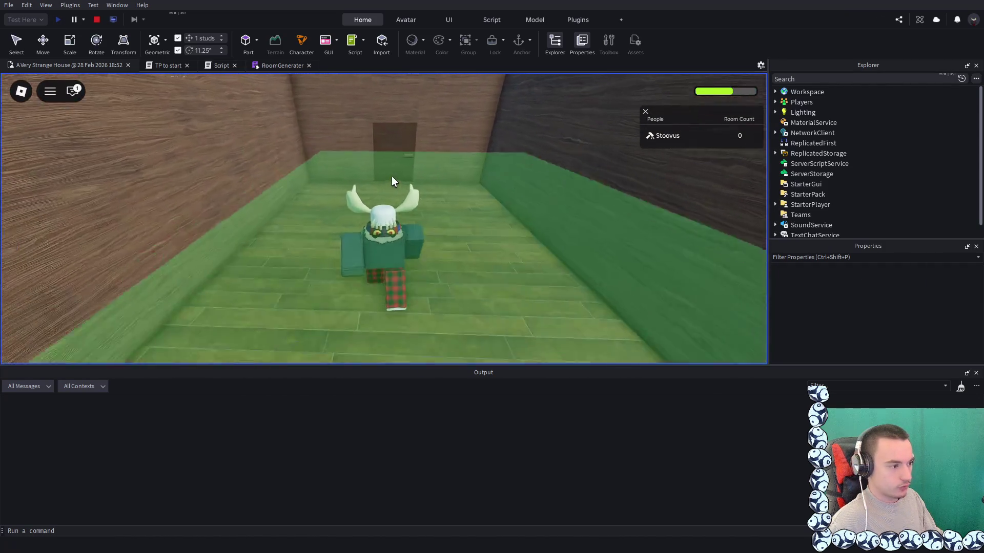
key("w")
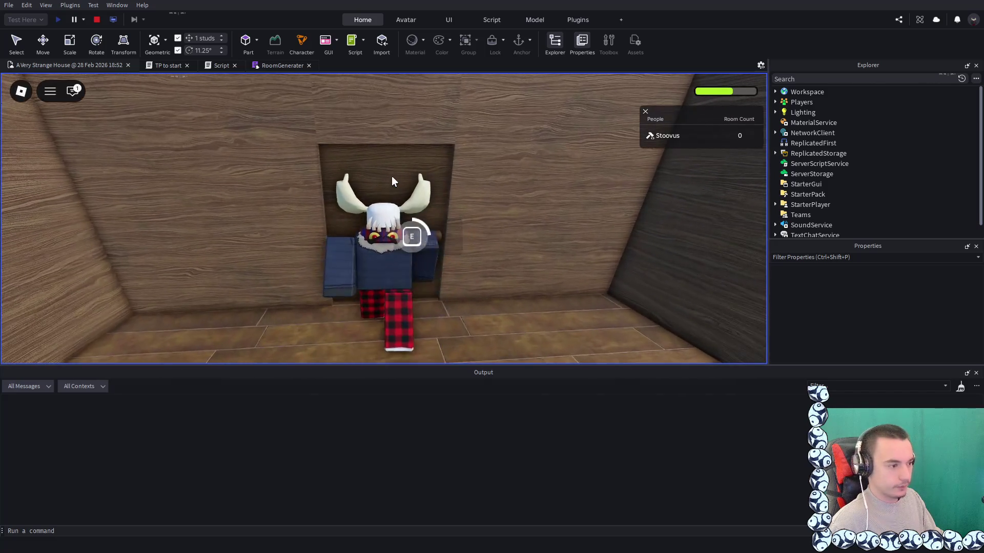
key("w")
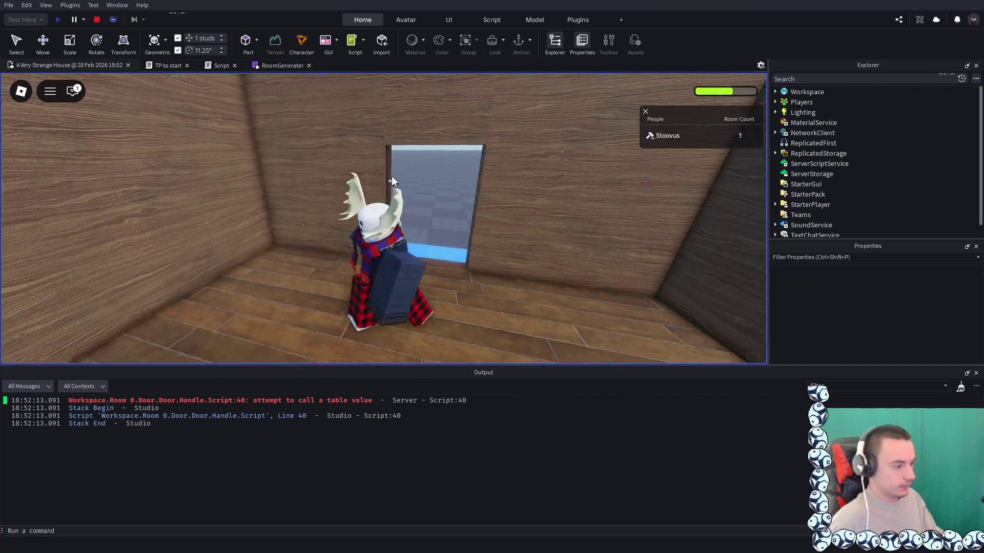
key("Escape")
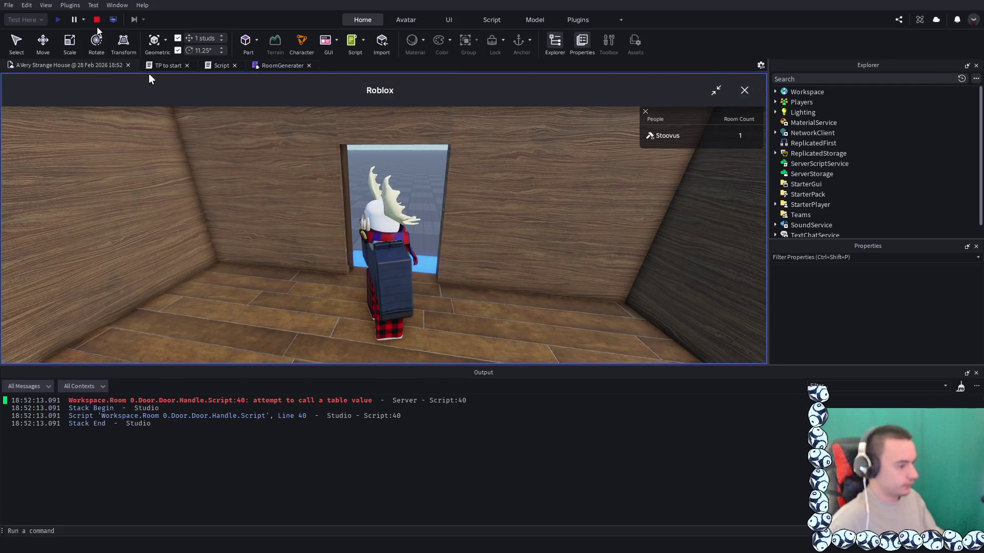
left_click(96, 21)
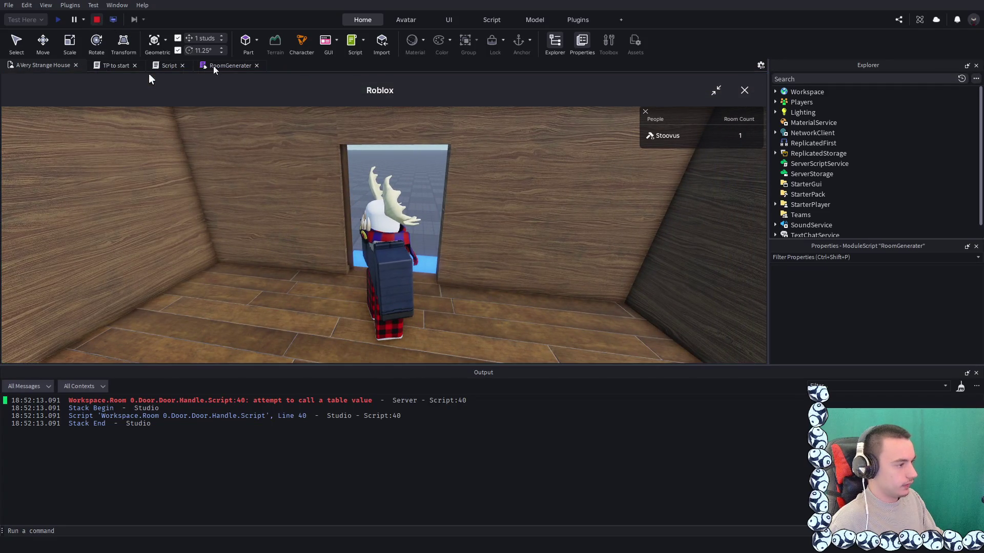
Add blank lines below the door script's require line and cut the roomsArray line from line 14
left_click(212, 65)
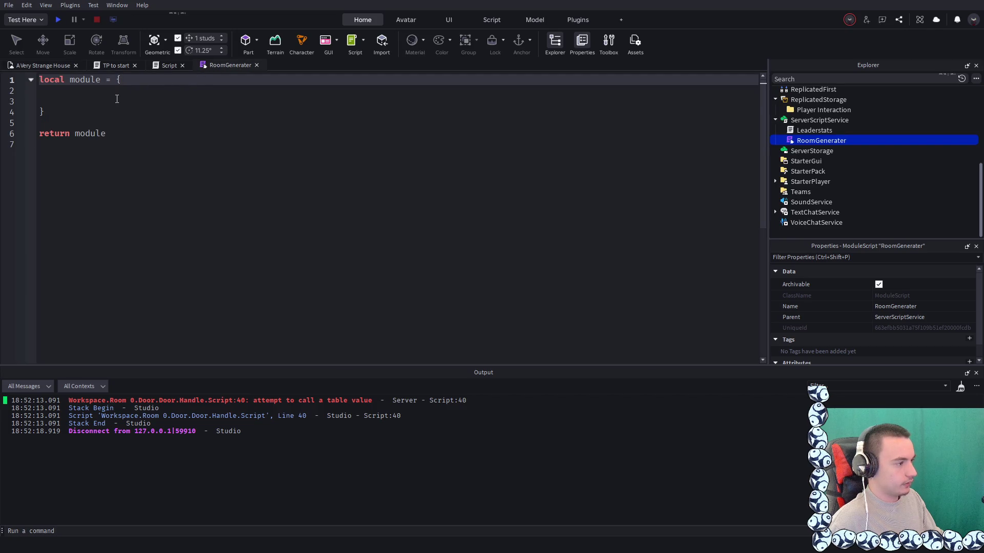
key("Down")
key("Down")
left_click(166, 66)
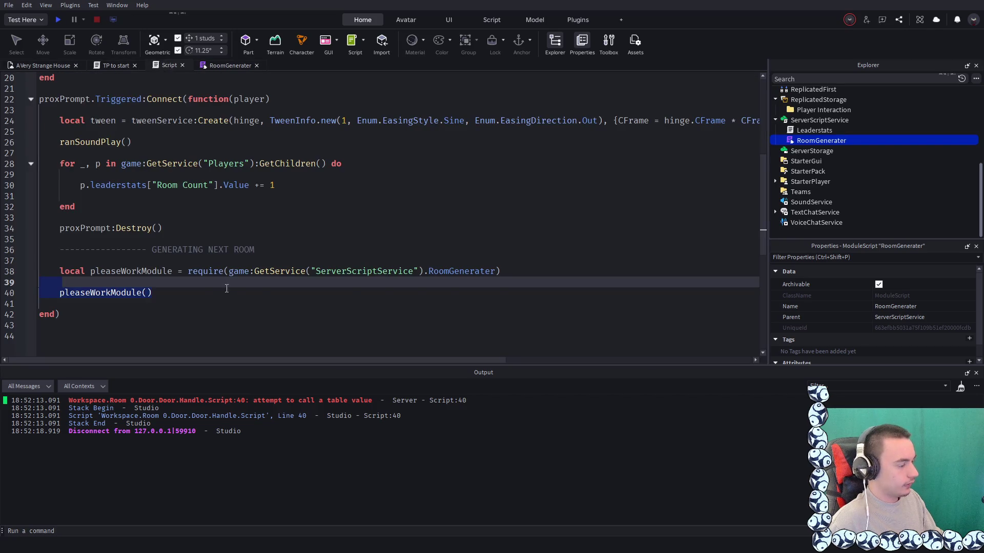
left_click(556, 273)
key("Return")
key("Return")
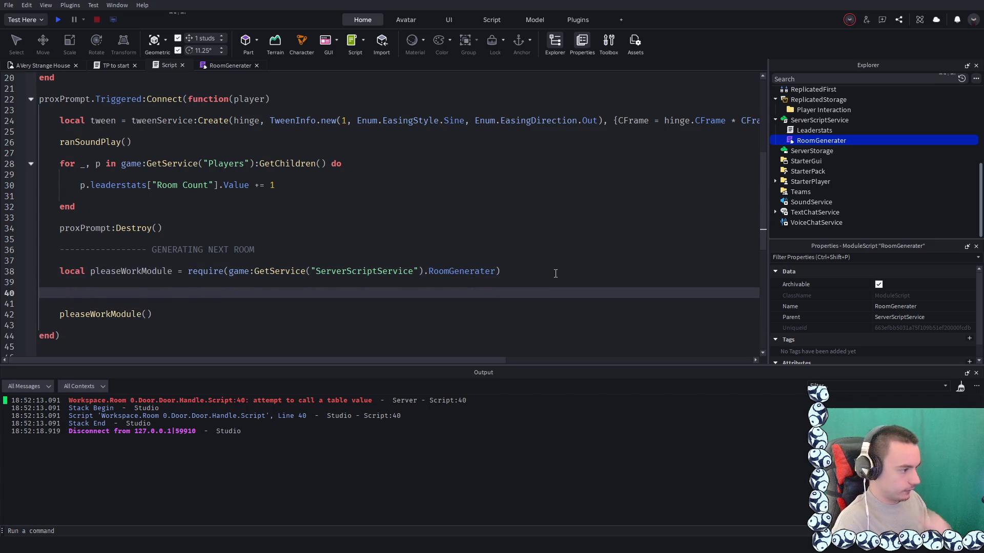
scroll(513, 191, "up", 1)
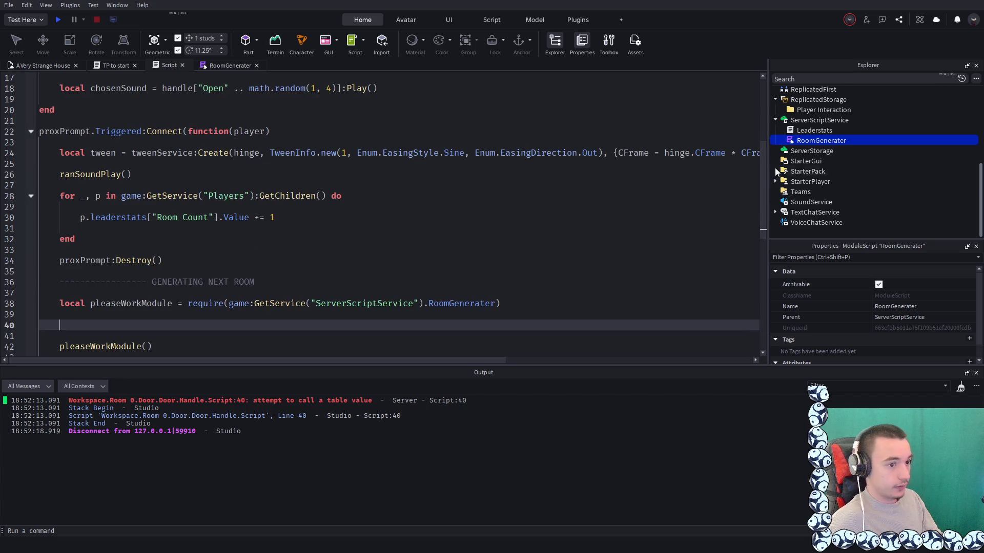
scroll(776, 171, "up", 3)
scroll(406, 205, "down", 2)
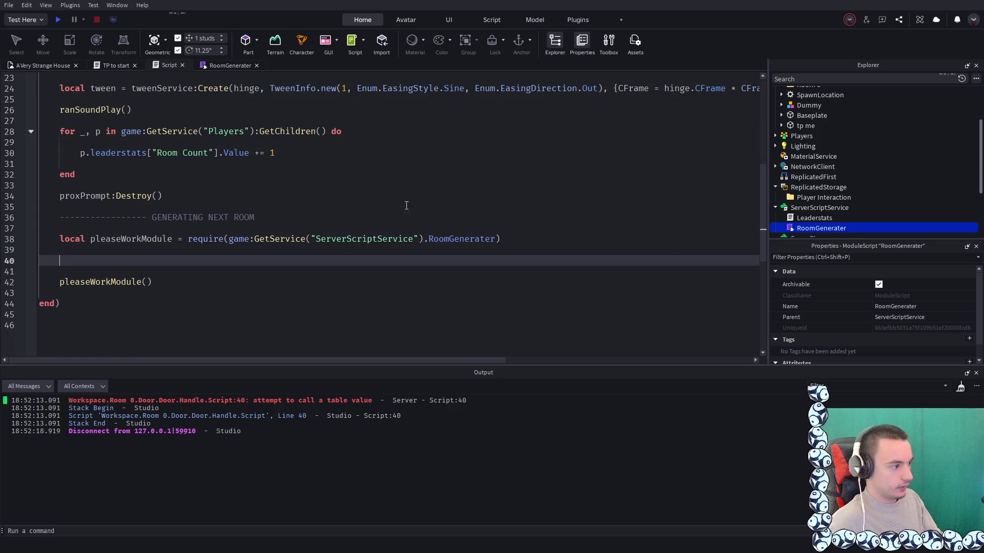
scroll(815, 147, "up", 3)
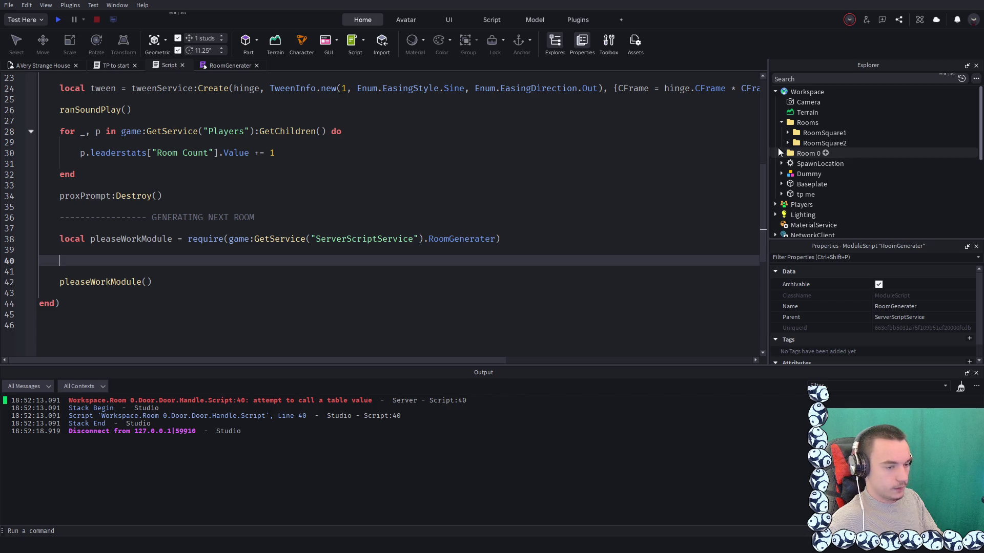
scroll(175, 253, "up", 8)
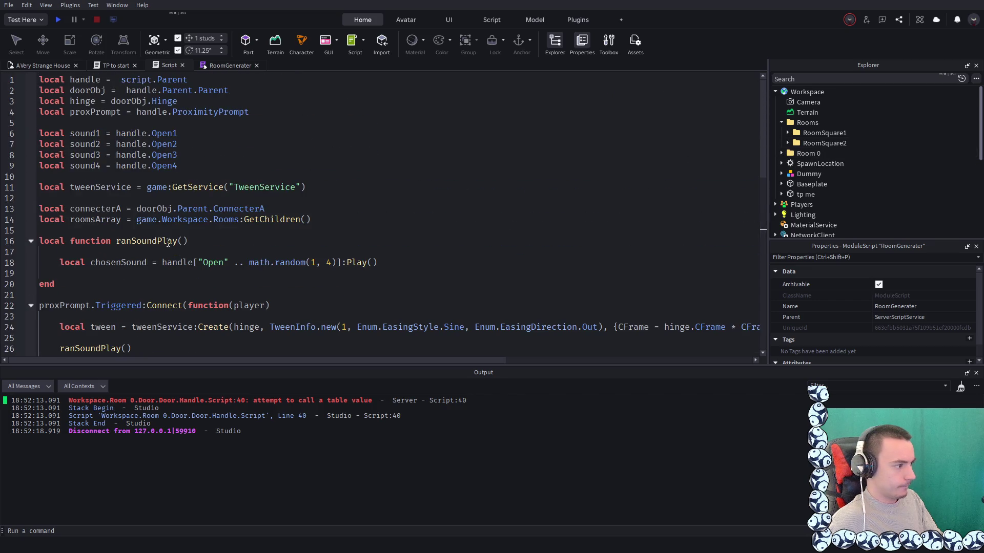
left_click_drag(309, 219, 5, 222)
key("ctrl+c")
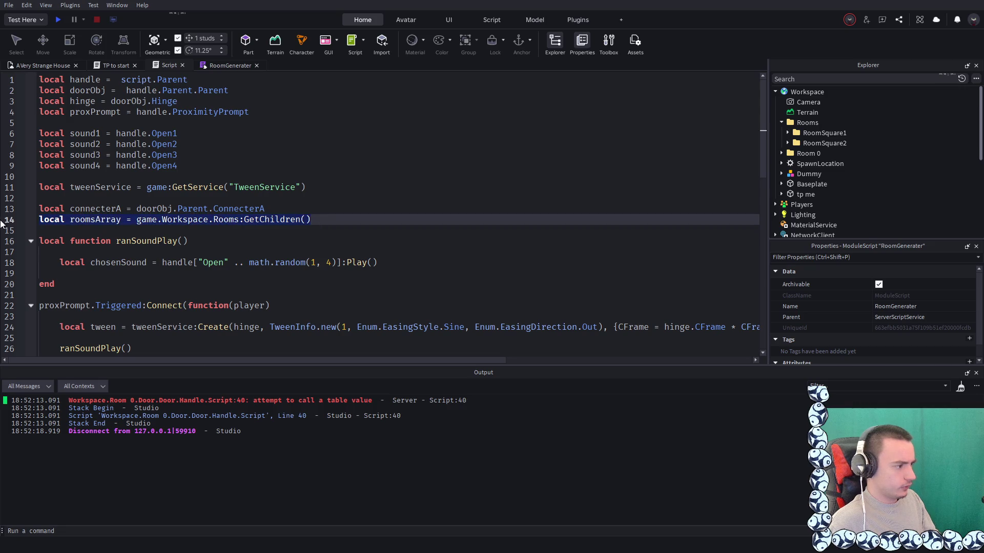
key("BackSpace")
key("BackSpace")
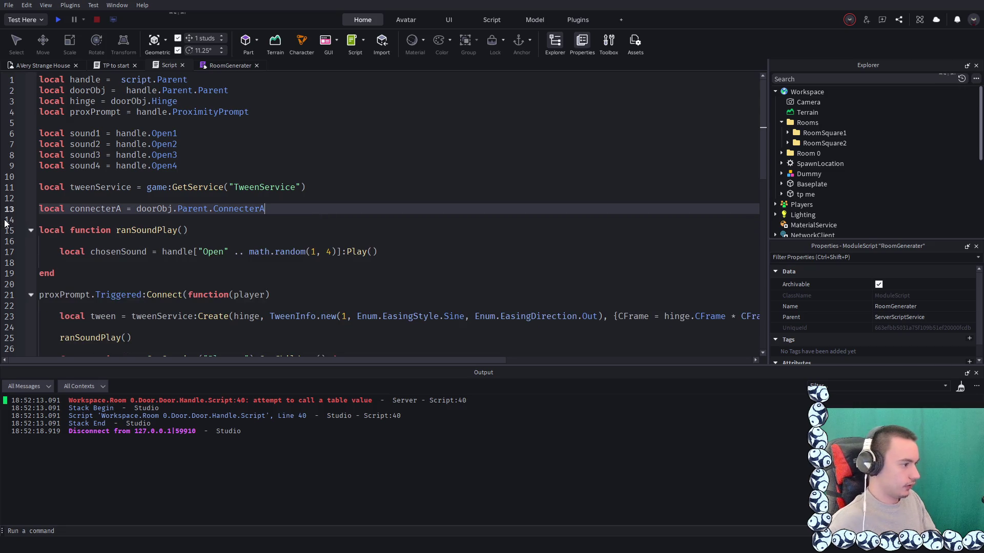
Paste the roomsArray line under the require line and begin 'local function(rooll' beneath it
scroll(5, 224, "down", 6)
left_click(173, 261)
key("Return")
key("ctrl+v")
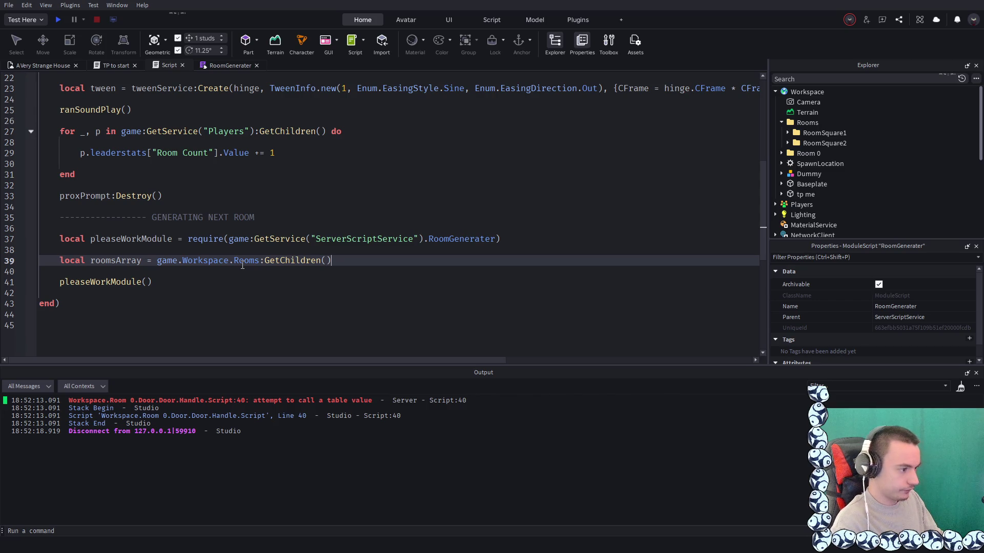
key("Return")
key("Return")
type("local function")
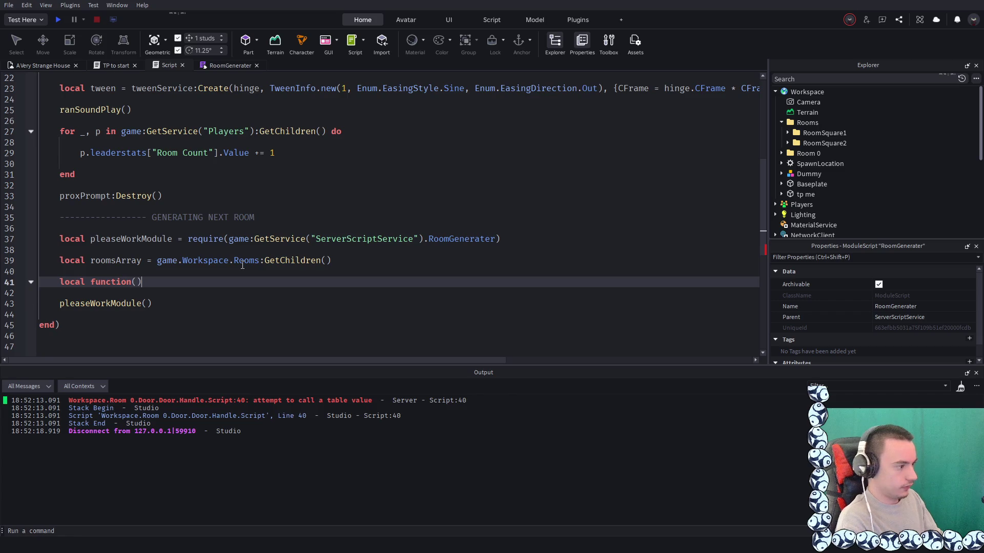
type("(rooll")
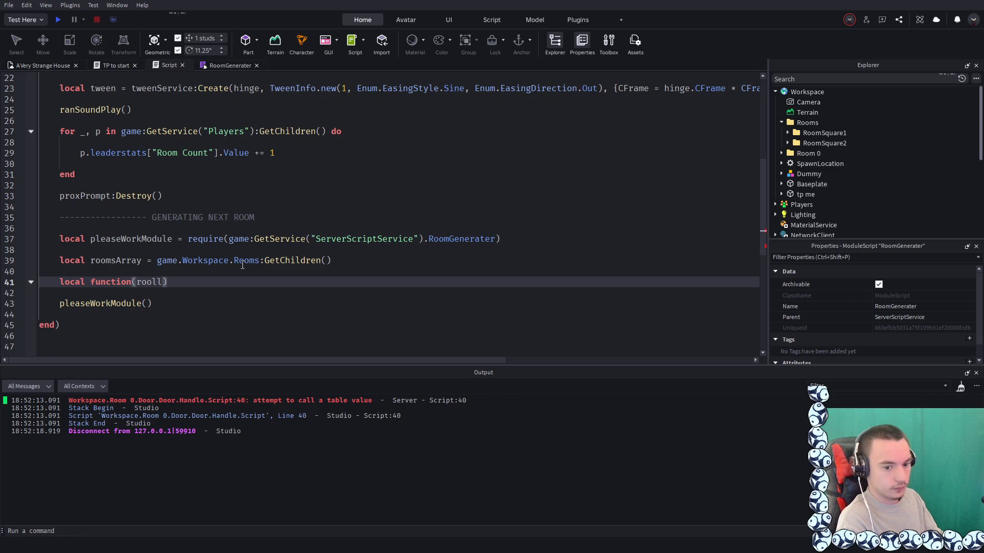
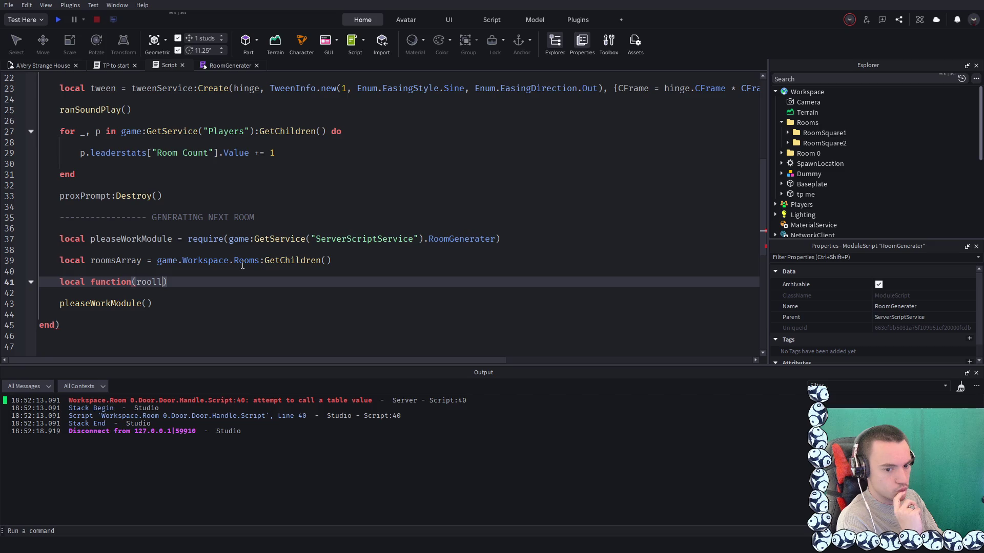
Comment out the pleaseWorkModule() call with -- on line 43
left_click(59, 306)
type("--")
left_click(272, 262)
left_click(337, 260)
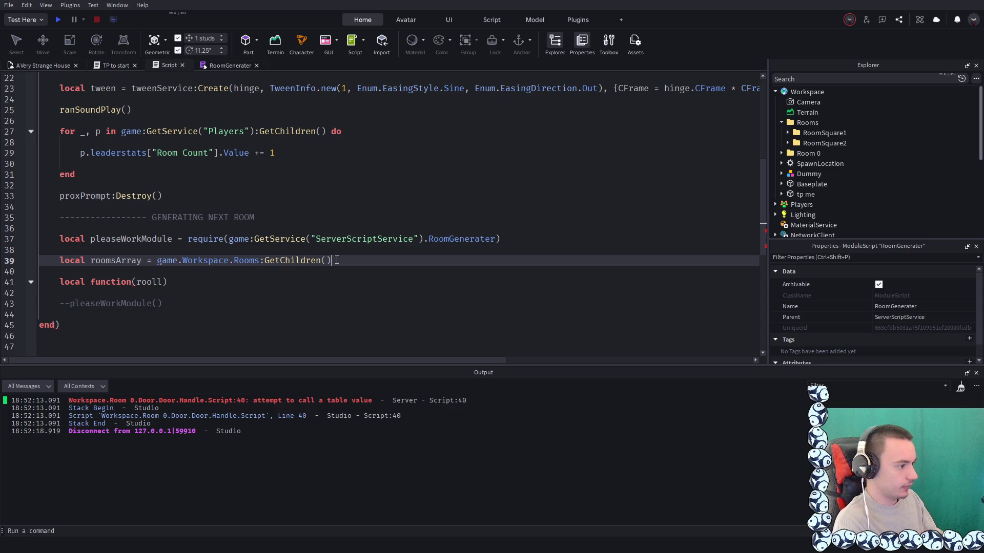
Rename the half-written function to rollRanRoom, then delete the whole function block
left_click(145, 282)
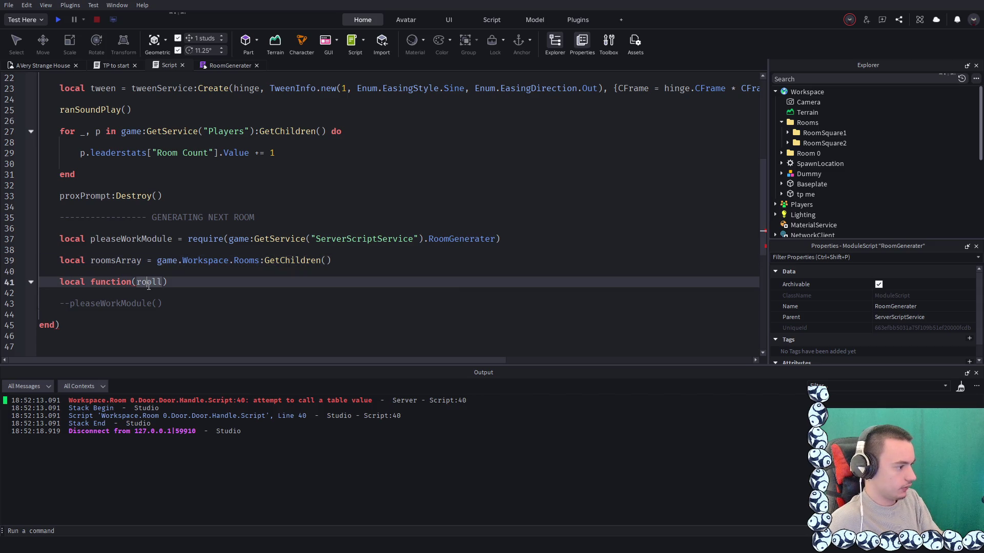
key("End")
type("Ra")
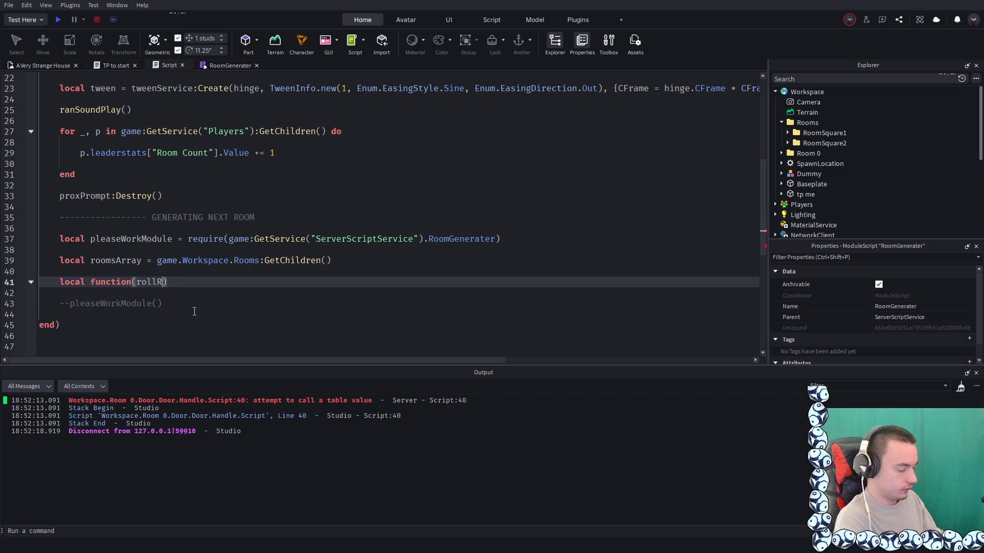
type("nRoom")
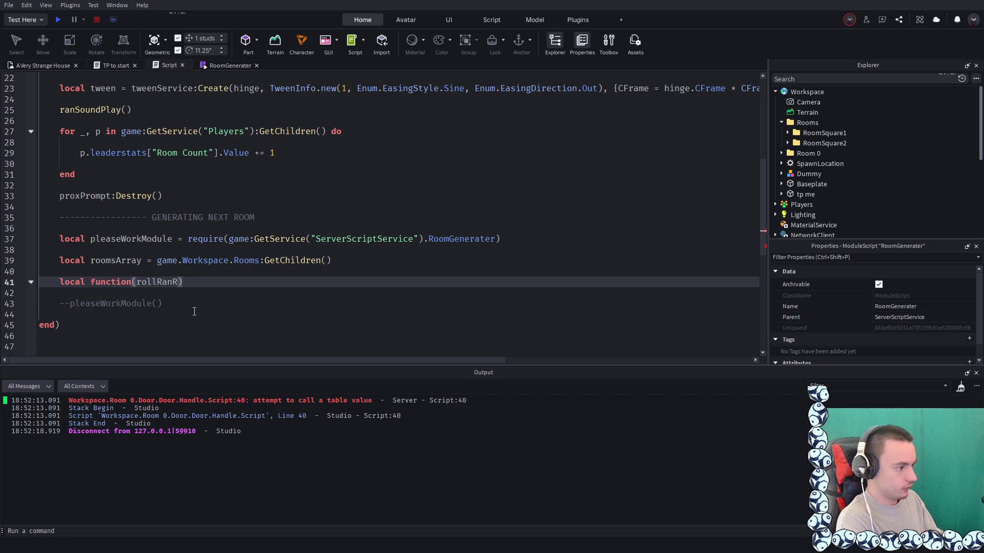
key("End")
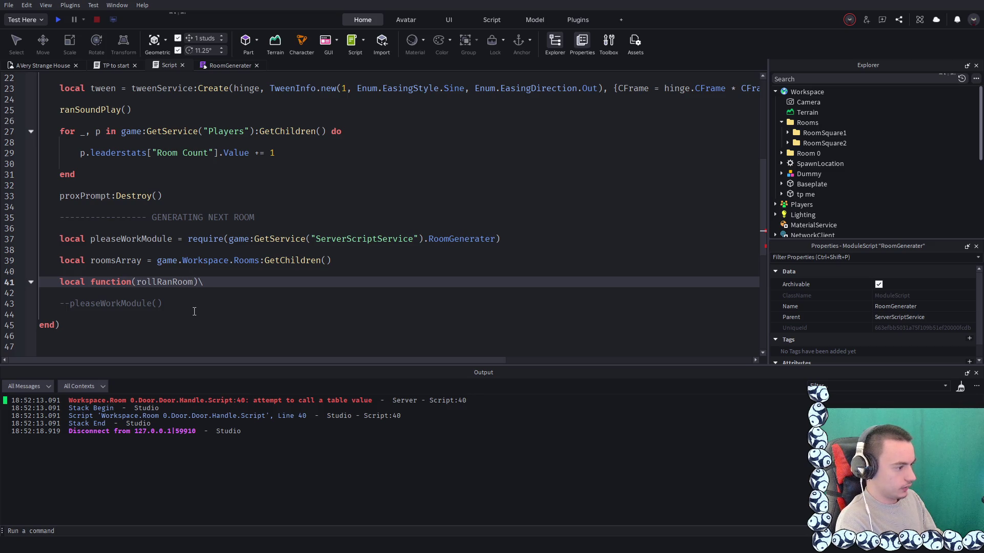
key("BackSpace")
key("Return")
key("Return")
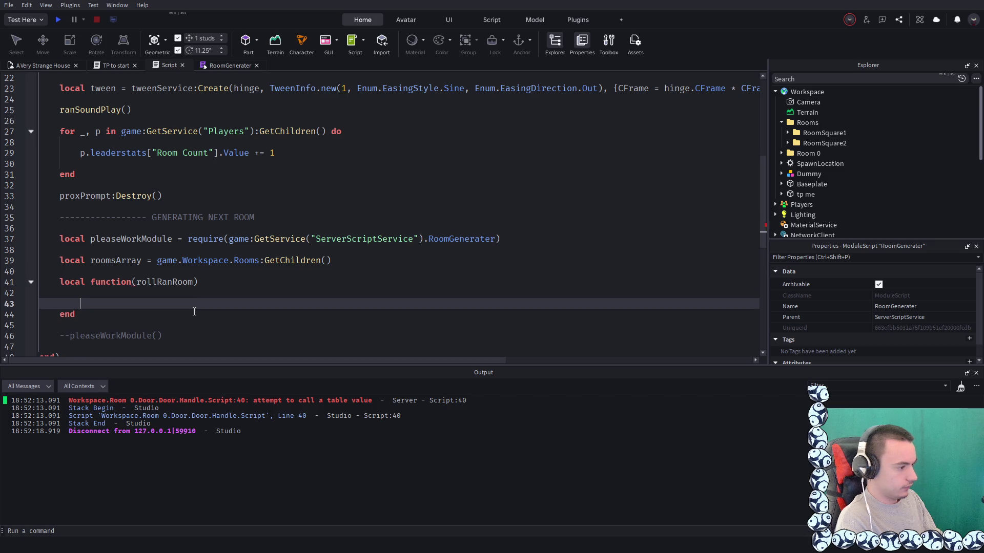
left_click(213, 285)
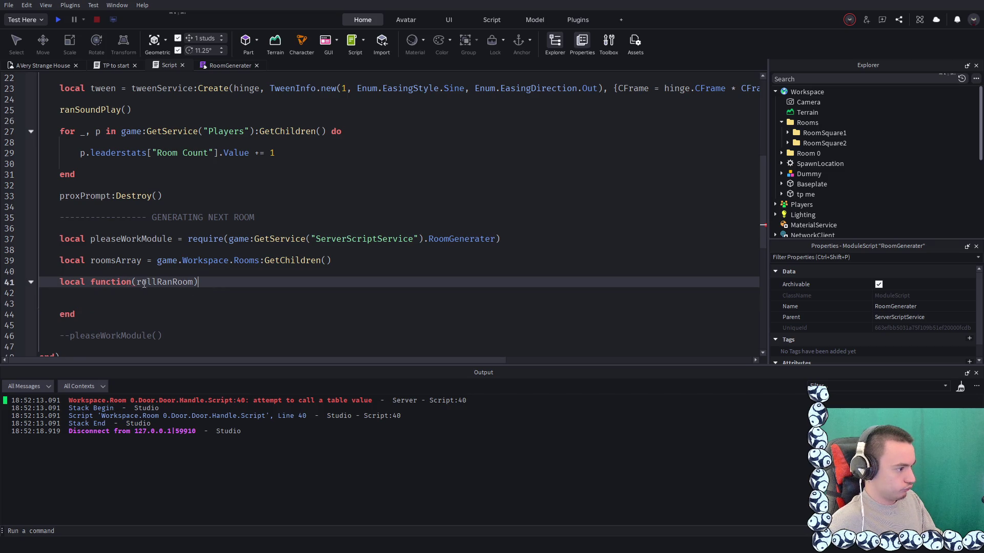
mouse_move(77, 314)
left_mouse_down()
mouse_move(60, 281)
mouse_move(46, 281)
left_mouse_up()
key("BackSpace")
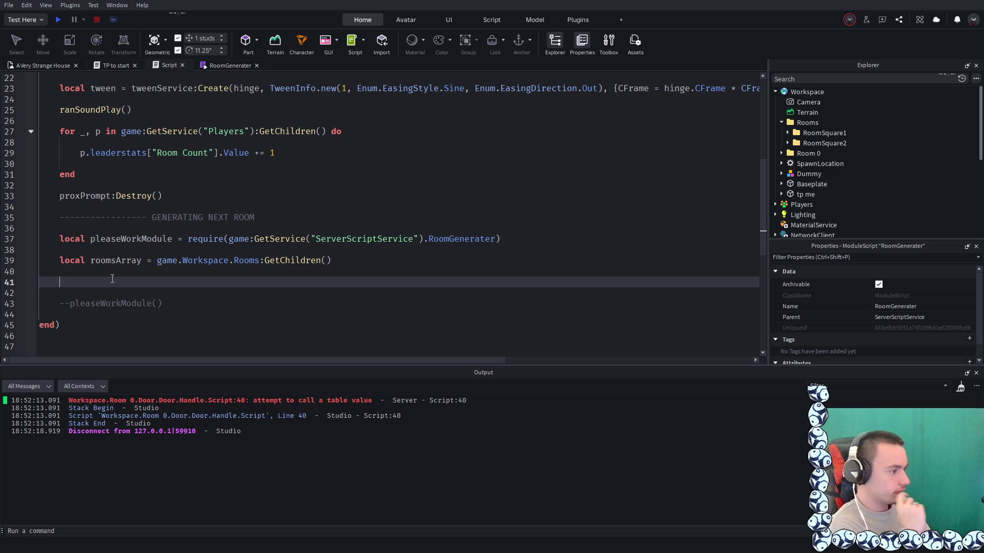
Declare local function rollRanRoom() with a math.random() body via autocomplete
scroll(182, 253, "up", 7)
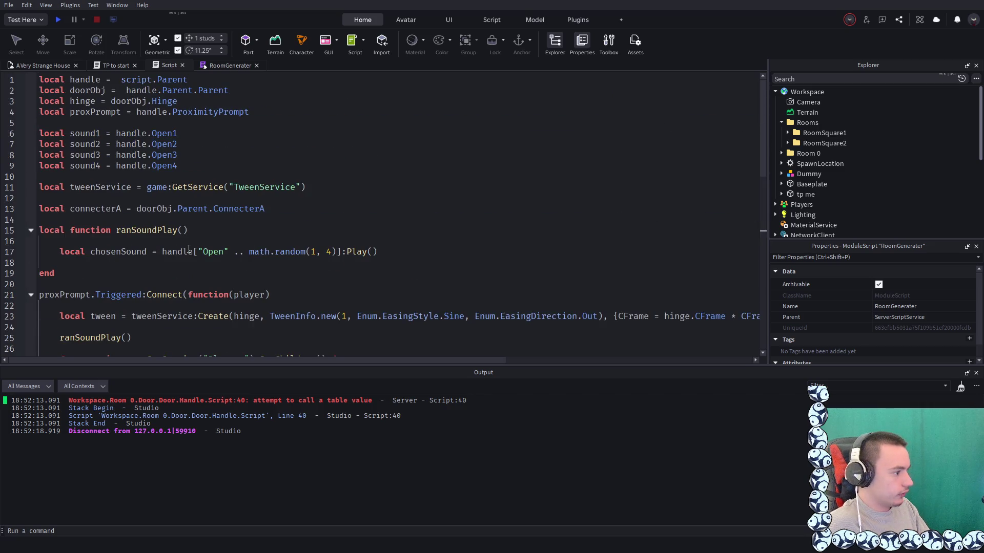
scroll(182, 254, "down", 8)
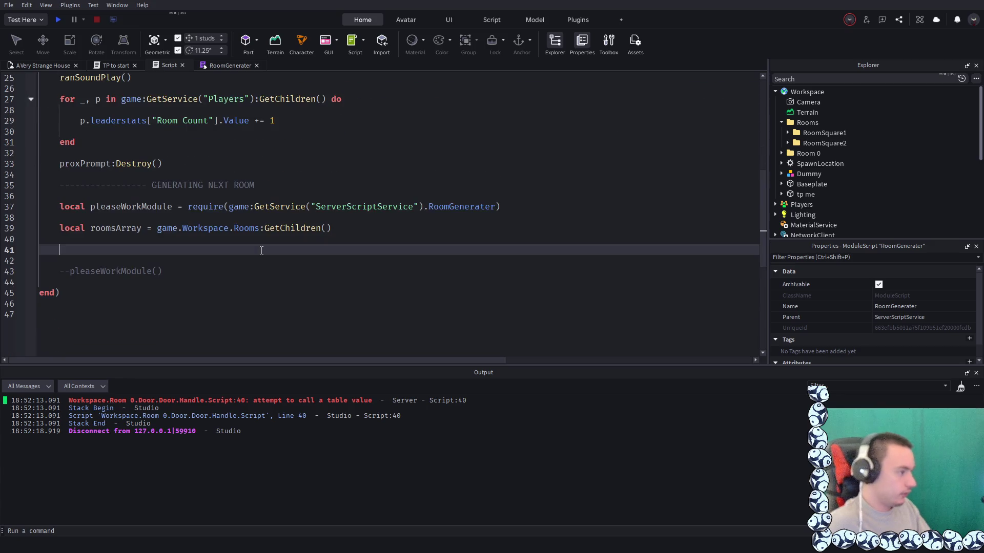
type("localunction Rool")
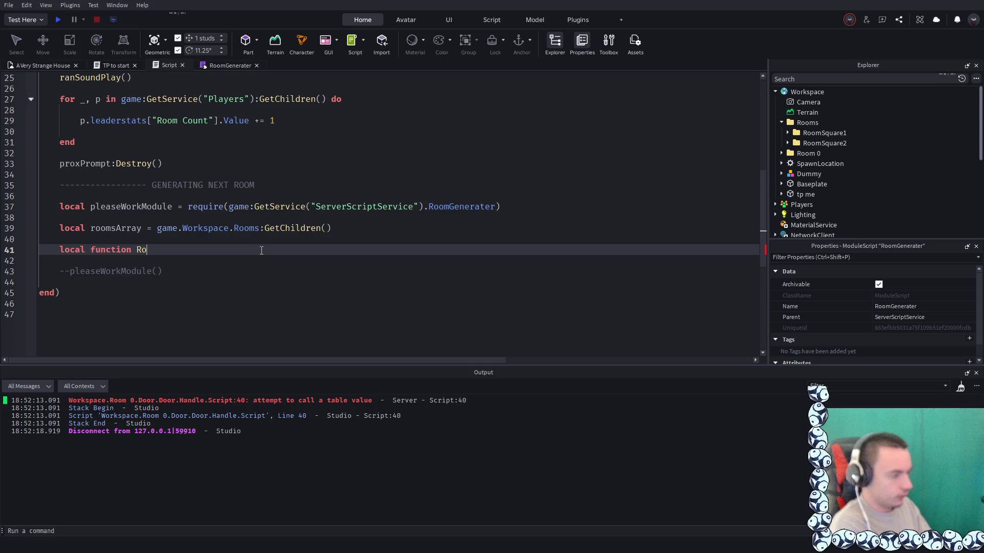
key("BackSpace")
key("BackSpace")
type("ll")
key("BackSpace")
type("Ran")
key("BackSpace")
key("BackSpace")
key("BackSpace")
type("Ran")
key("Tab")
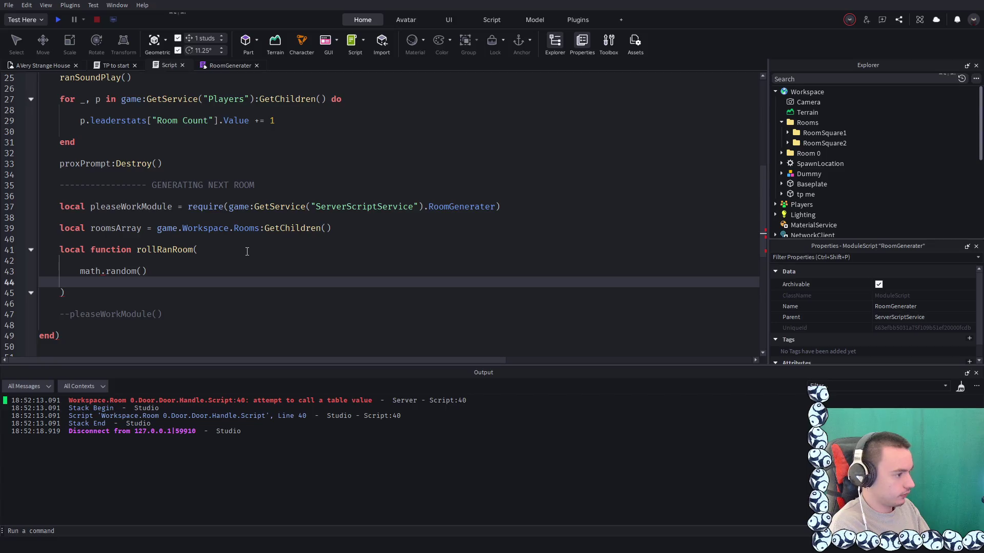
left_click(247, 252)
type(")")
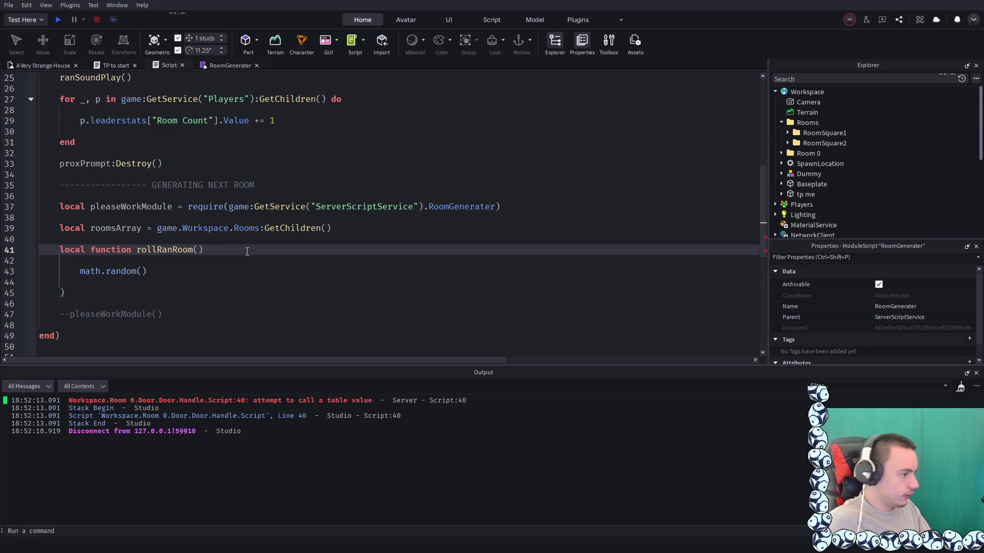
Replace the stray closing parenthesis under the function with end
scroll(247, 252, "up", 8)
scroll(187, 240, "down", 10)
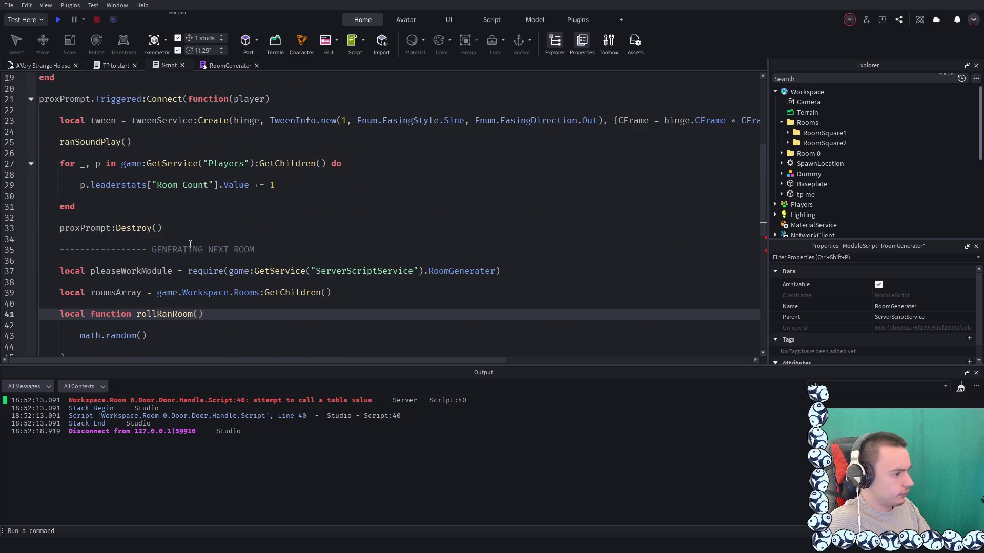
left_click(89, 229)
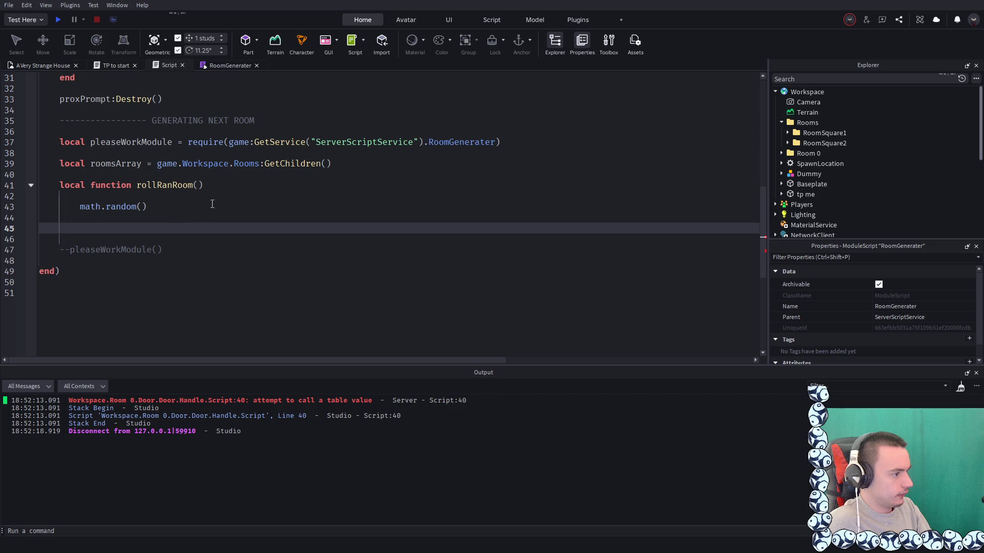
key("BackSpace")
type("end")
scroll(167, 221, "up", 10)
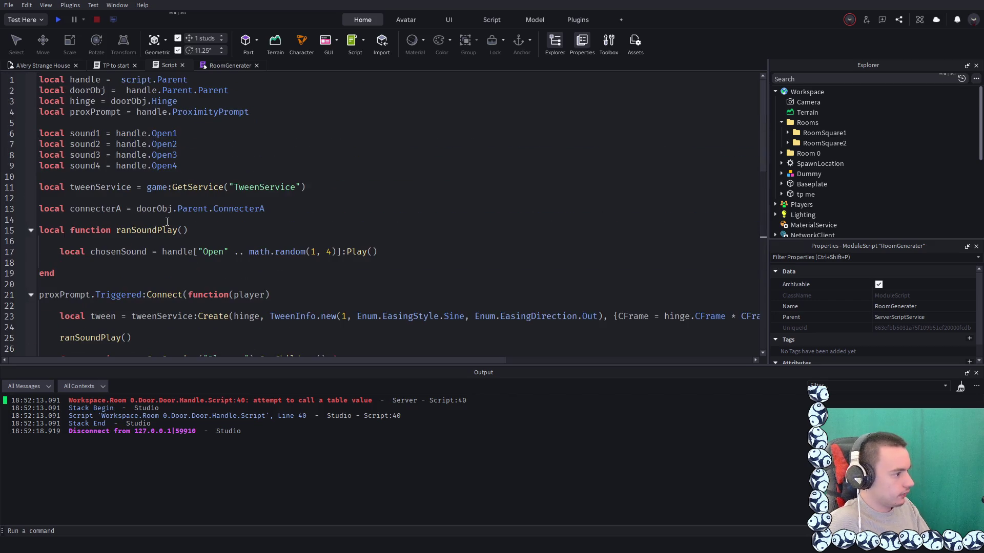
scroll(167, 221, "down", 9)
left_click(173, 238)
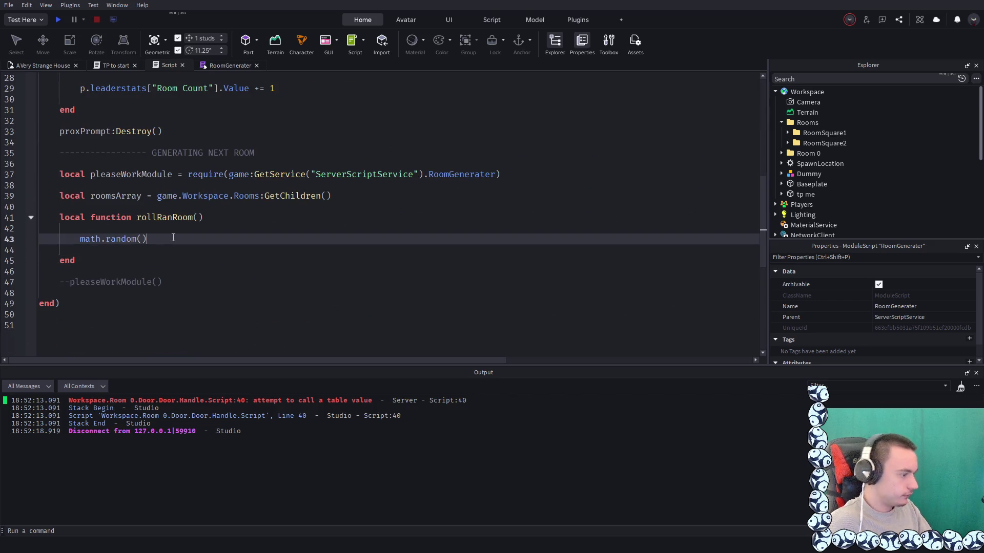
scroll(367, 266, "up", 1)
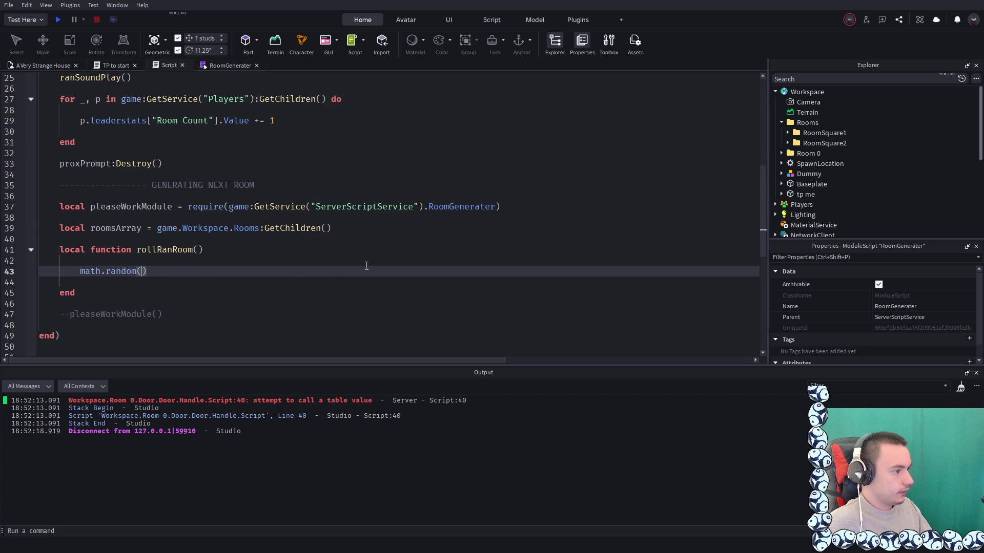
Fill in the arguments as math.random(1, #roomsArray)
type("0")
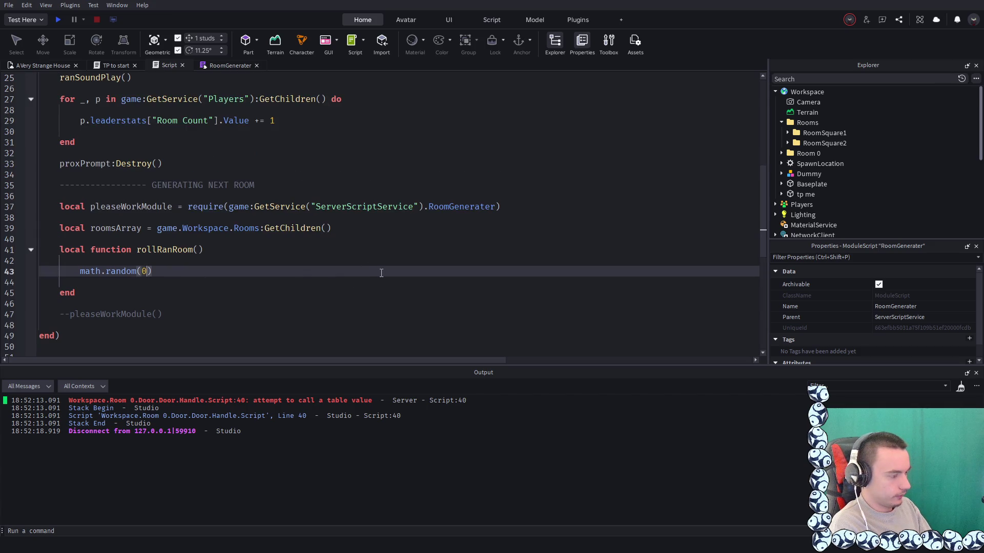
key("BackSpace")
type("1, r")
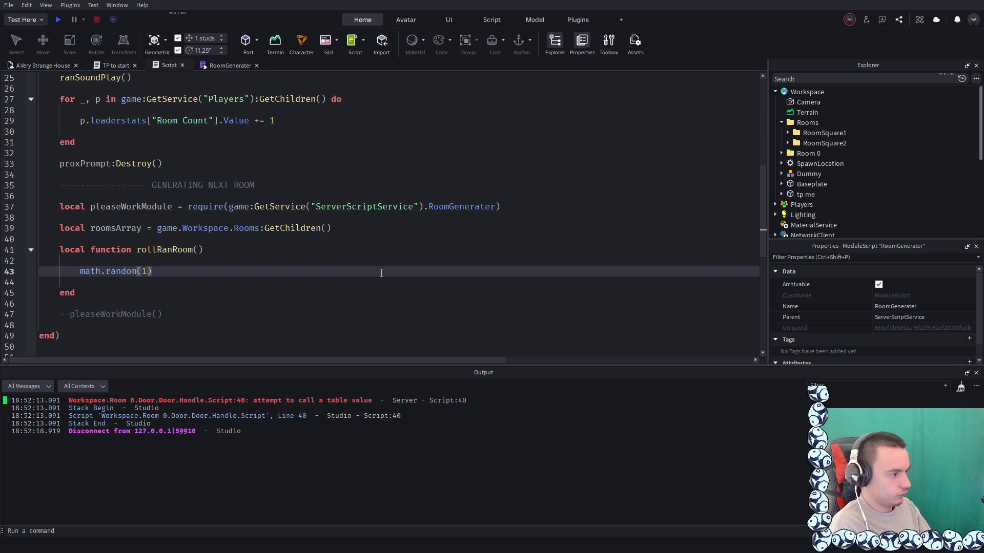
type("oo")
key("Tab")
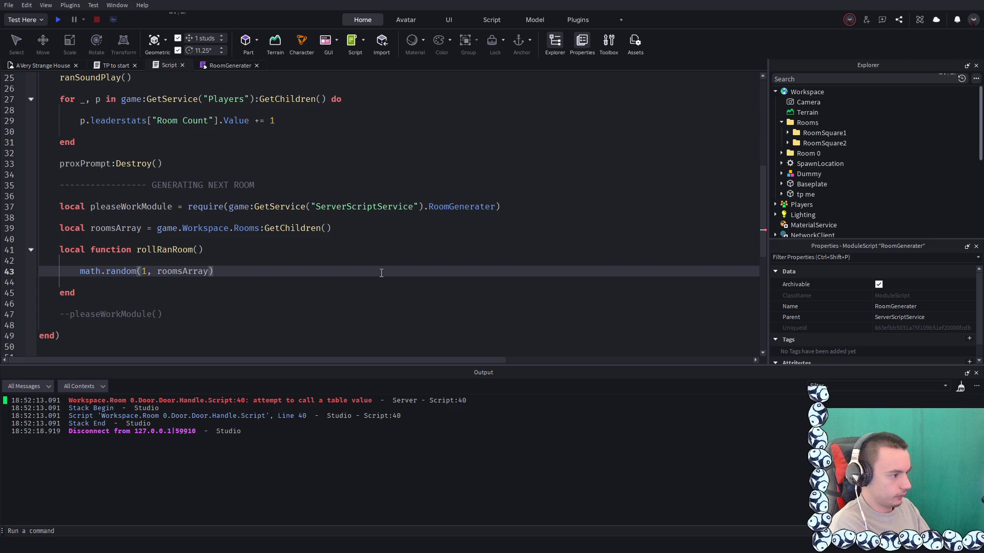
type("[")
key("BackSpace")
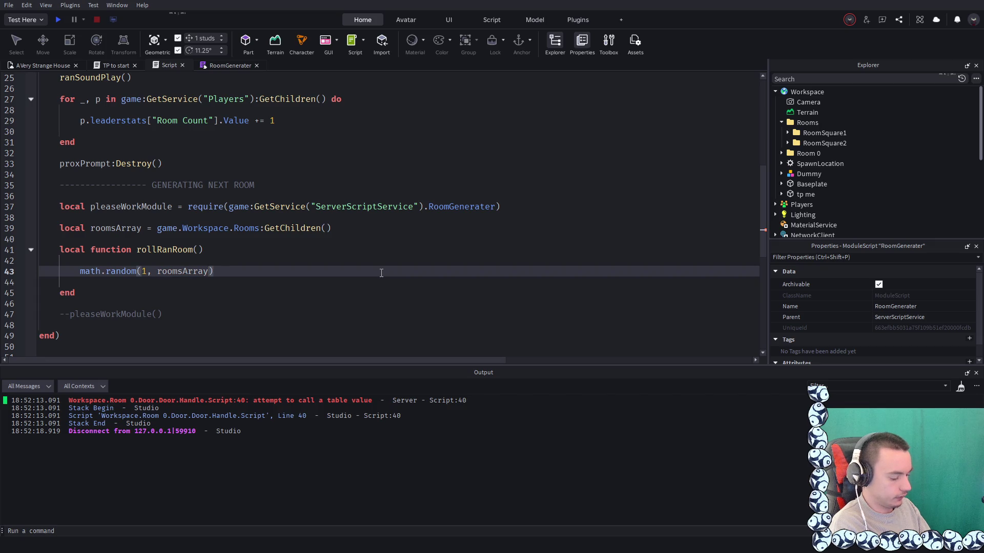
type("#")
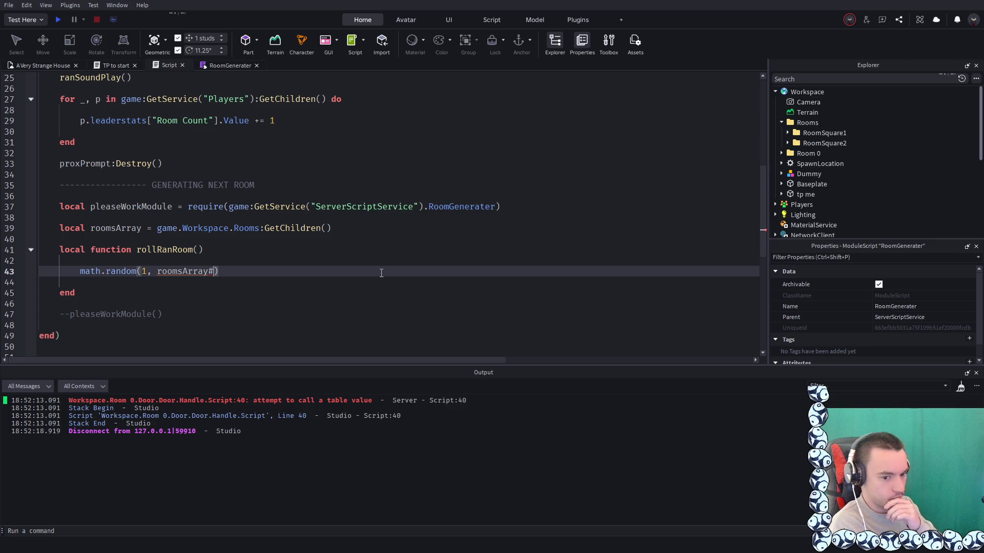
key("BackSpace")
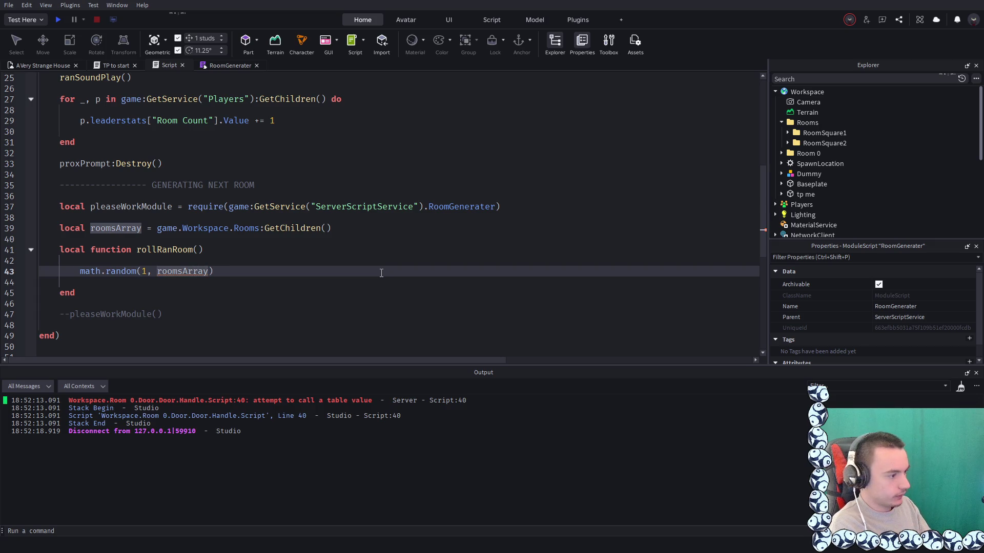
type("#")
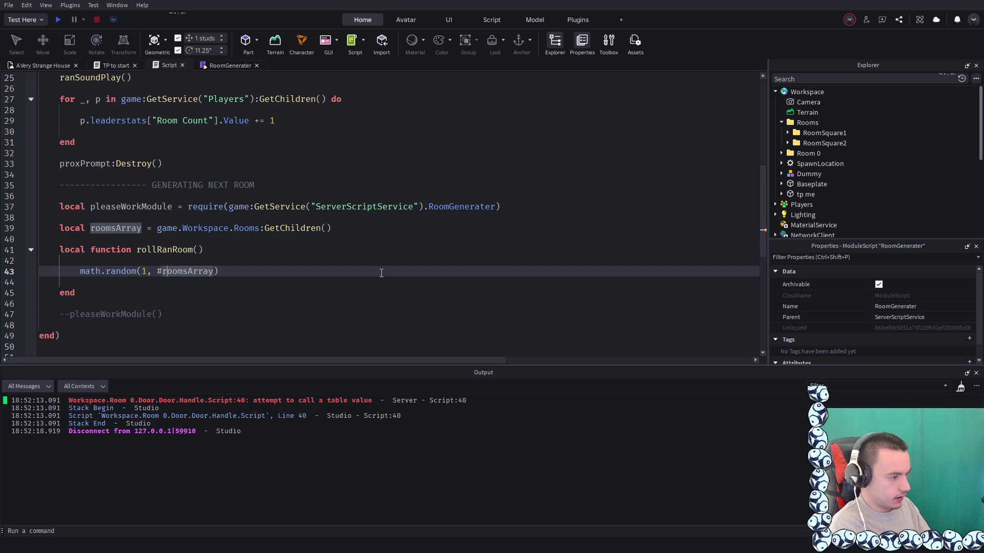
key("ctrl+Right")
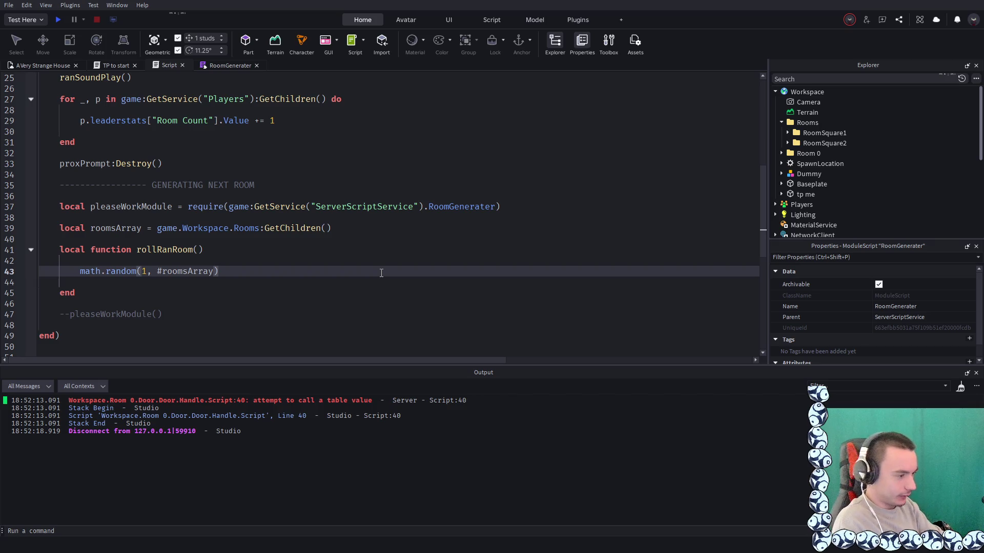
Add a new line below the math.random call and remove extra blank lines
left_click(193, 198)
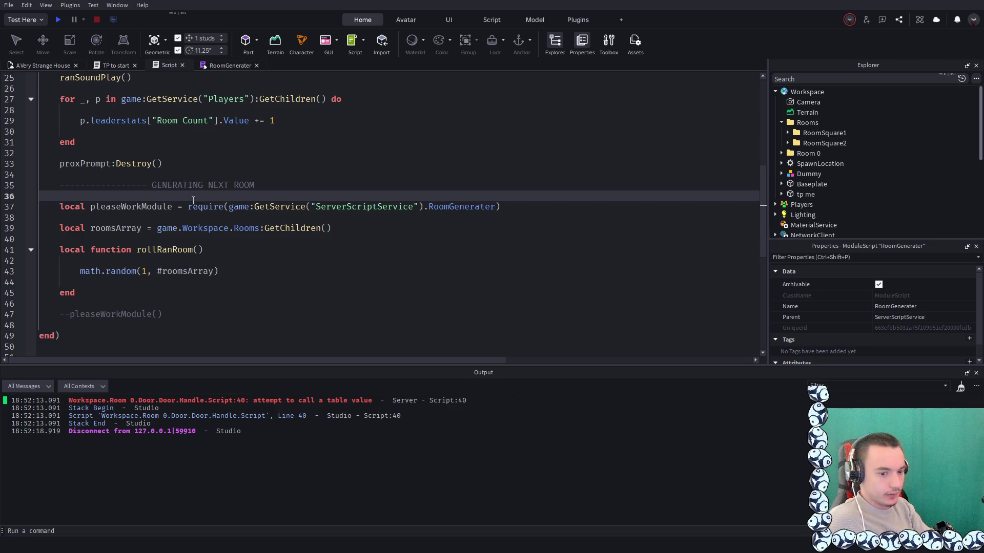
left_click(220, 266)
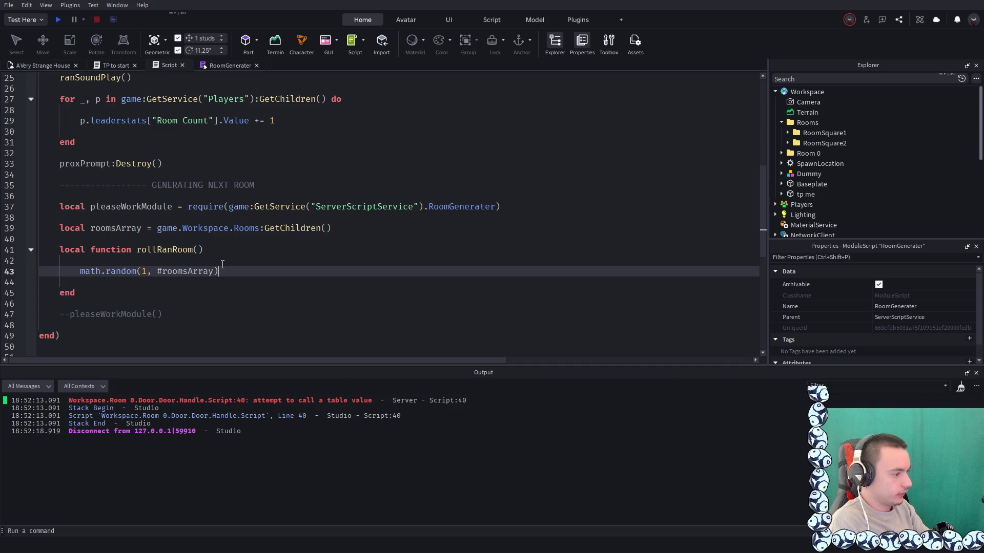
left_click(222, 264)
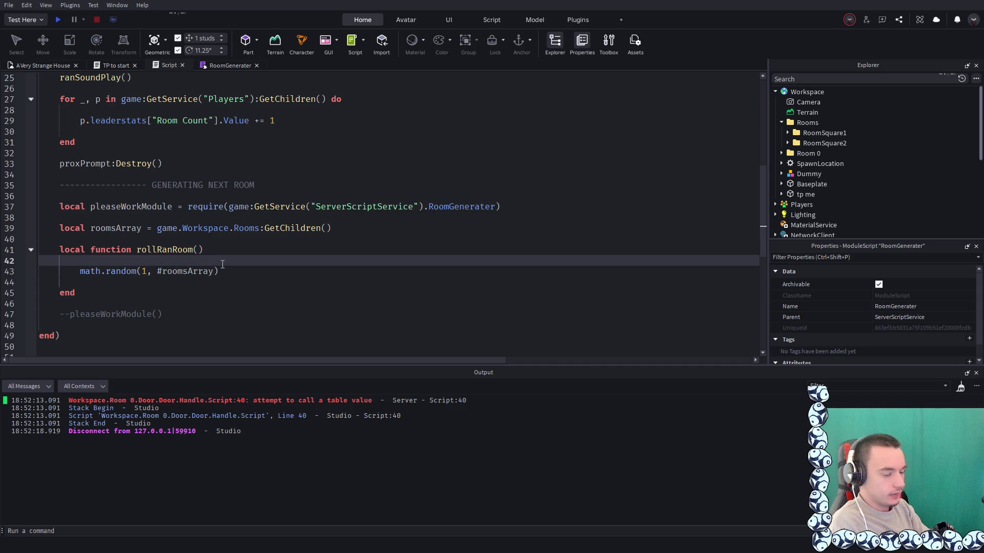
left_click(223, 265)
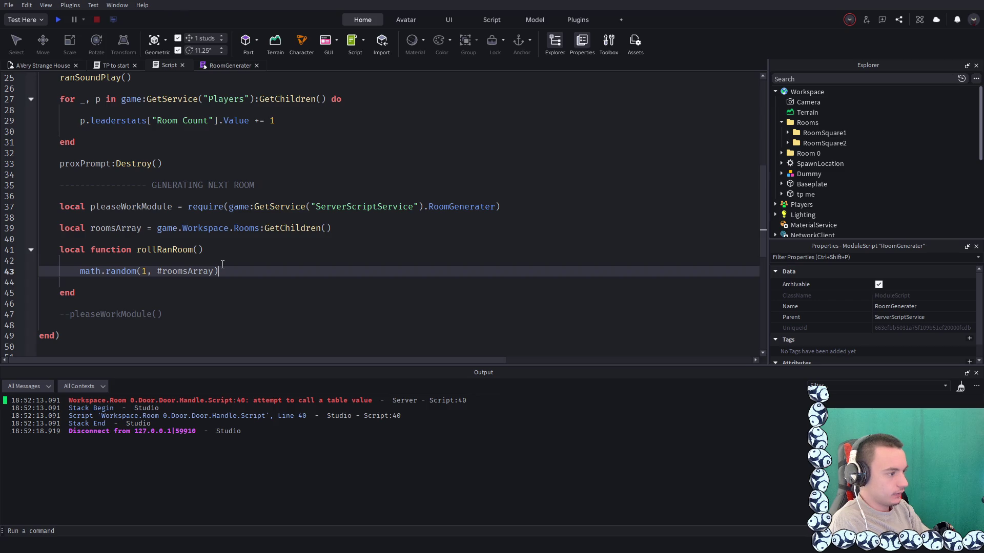
key("Return")
scroll(473, 238, "up", 6)
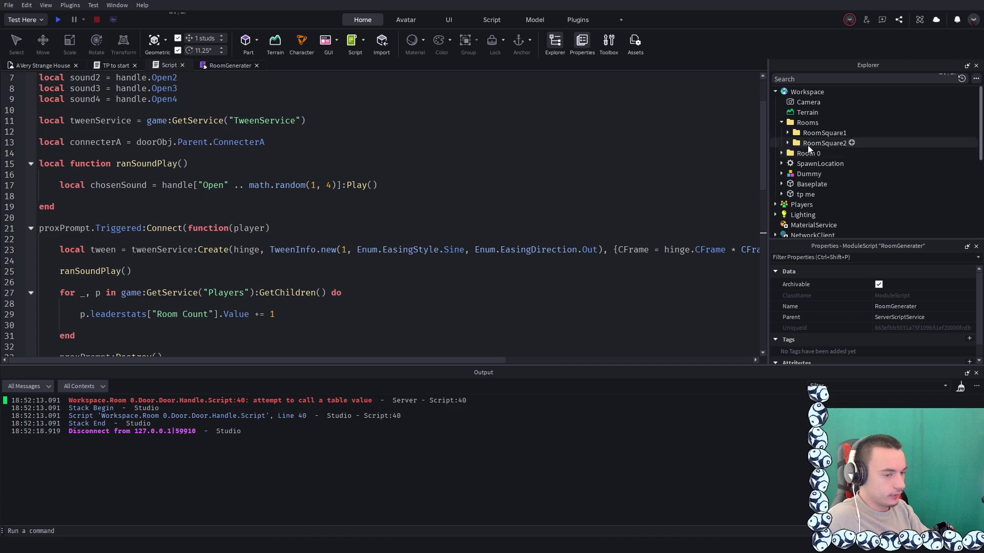
scroll(359, 266, "down", 3)
scroll(358, 266, "down", 6)
scroll(217, 252, "up", 2)
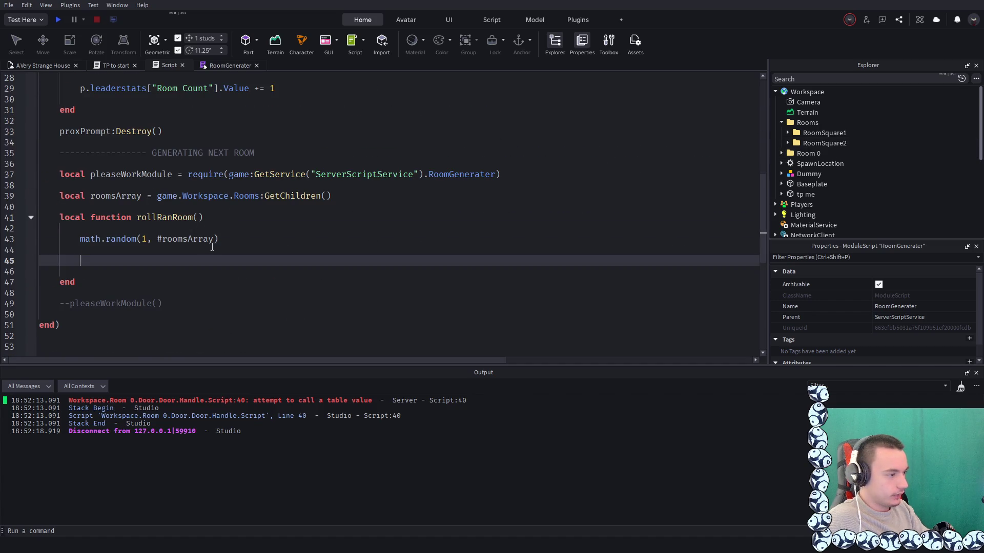
key("BackSpace")
key("BackSpace")
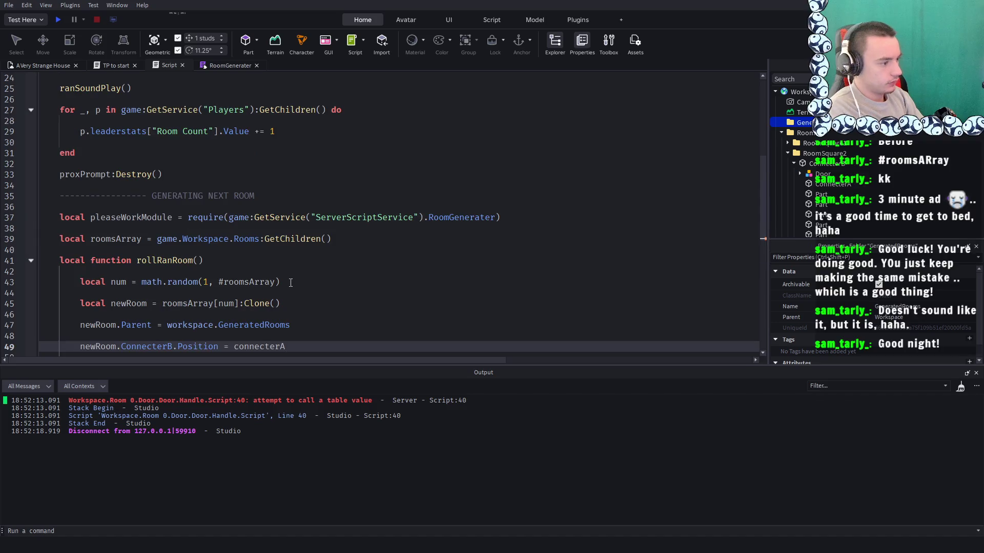
Complete ConnecterB.Position = connecterA.Position and start a playtest
type(".po")
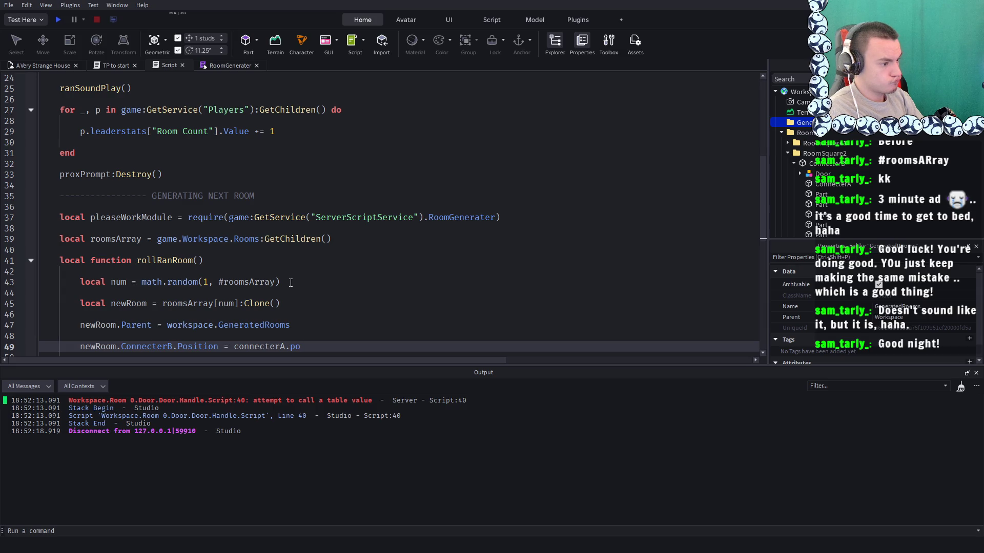
key("Tab")
left_click(58, 15)
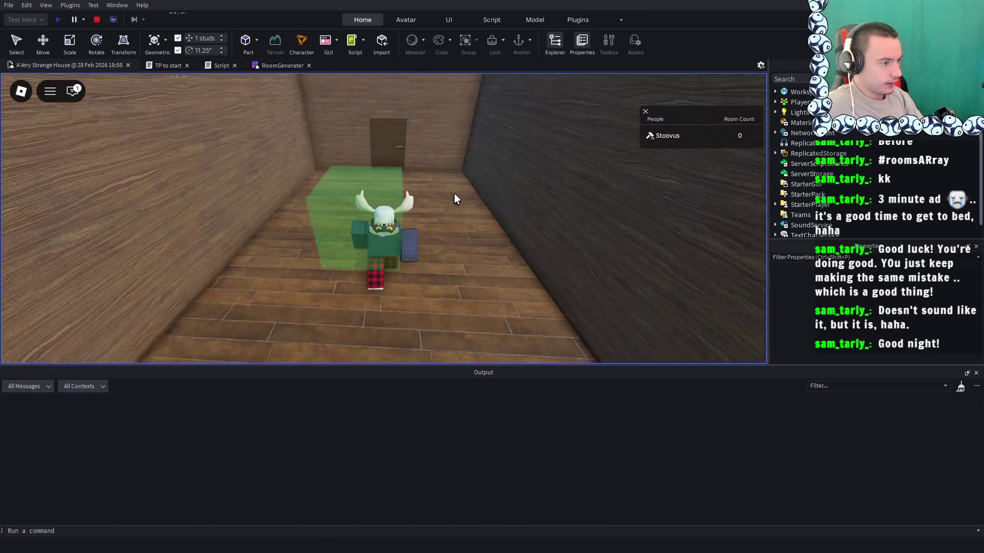
Walk through the door, look around the generated room, then stop and return to the door script
key("w")
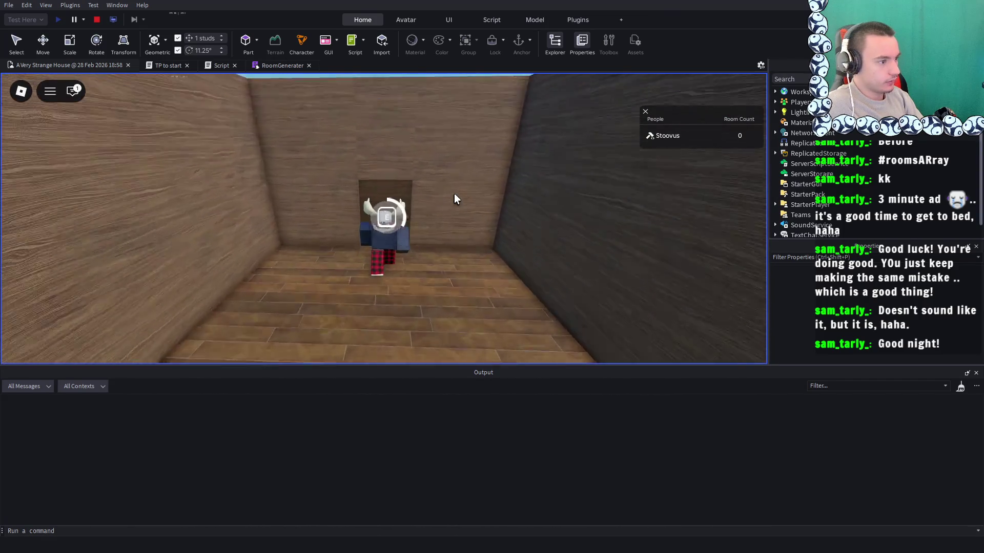
scroll(454, 192, "down", 5)
key("Right")
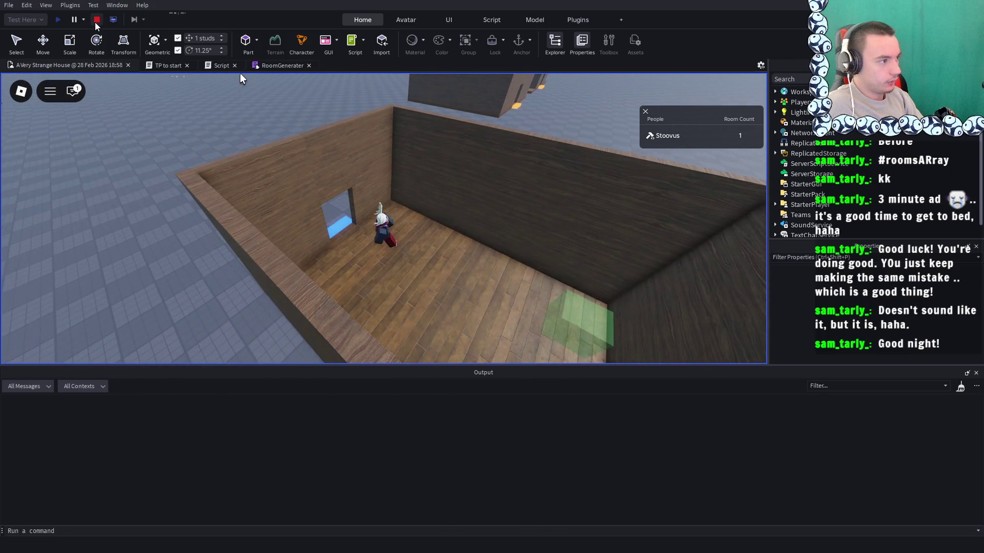
key("shift+F5")
left_click(167, 65)
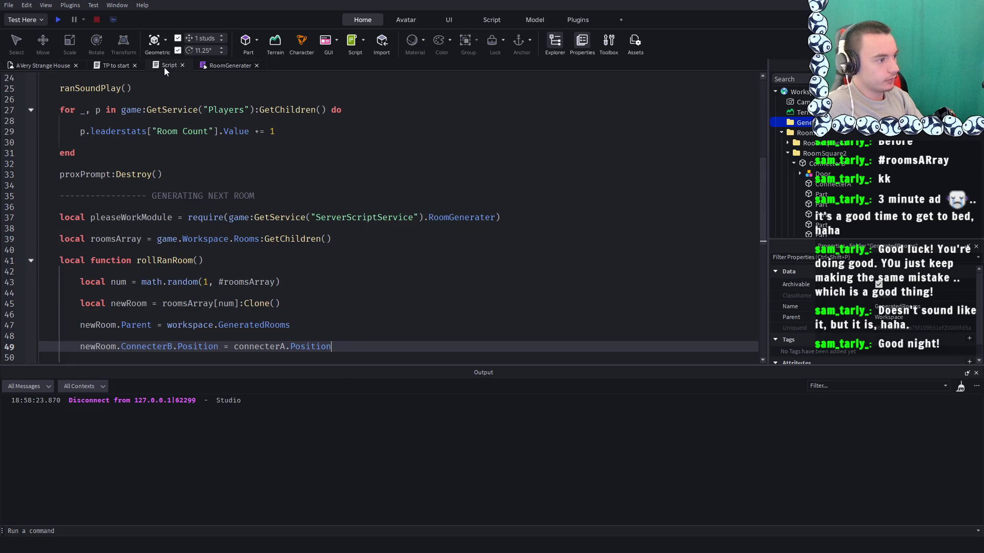
Rename the rollRanRoom function to genRanRoom
scroll(191, 218, "down", 1)
scroll(191, 217, "up", 1)
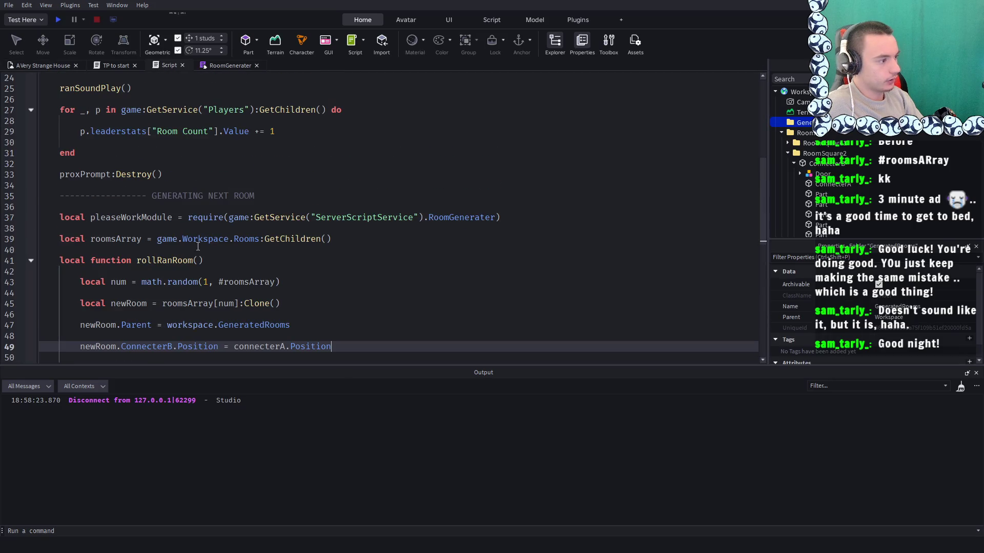
scroll(207, 259, "down", 2)
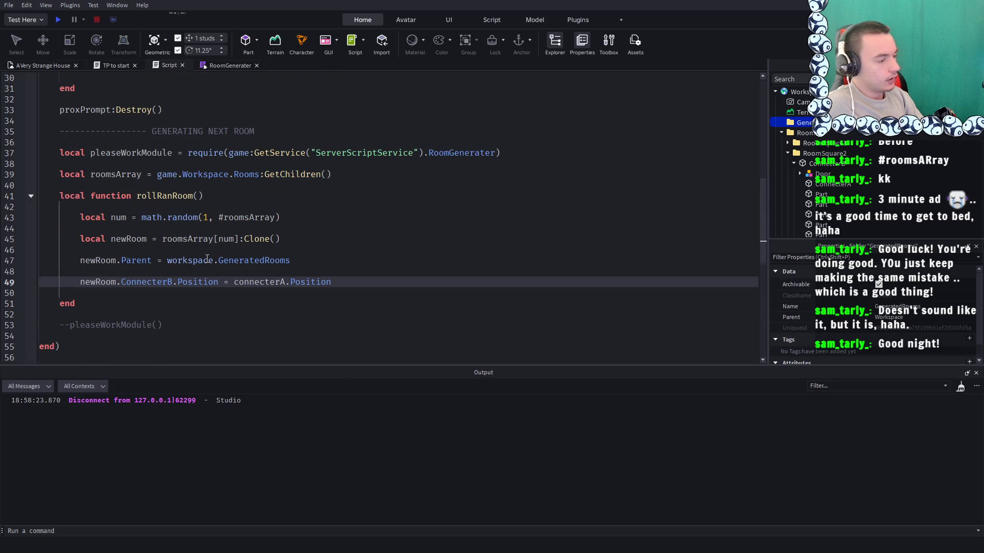
double_click(147, 195)
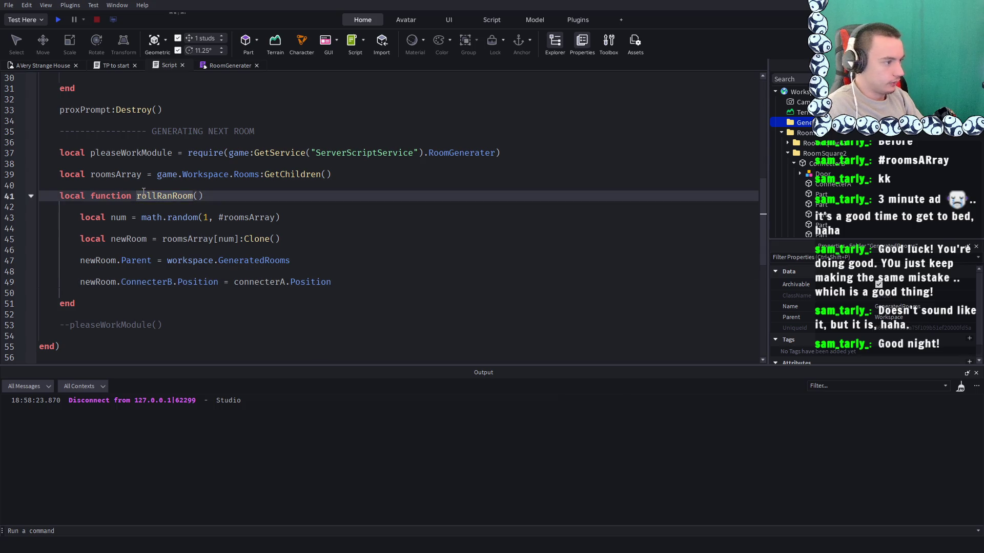
key("BackSpace")
type("gen")
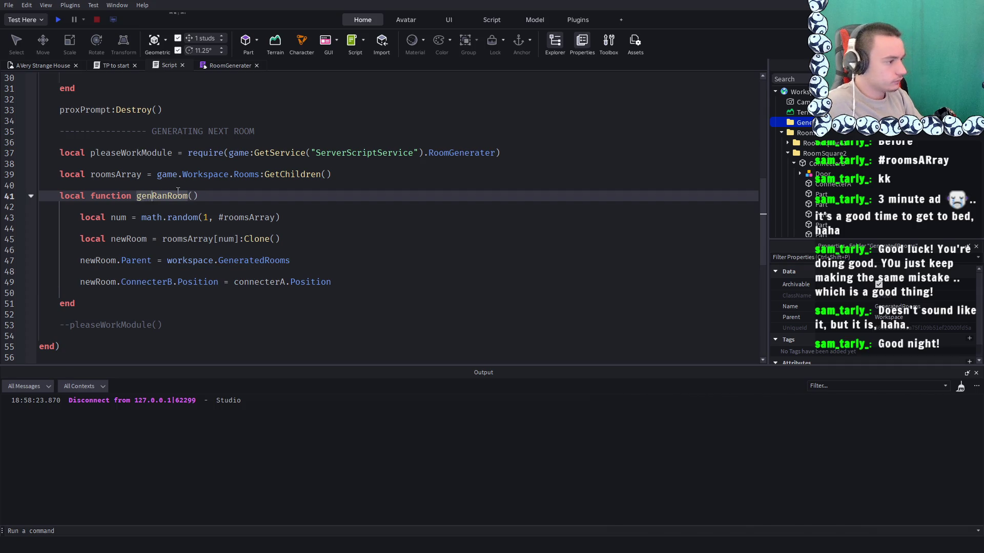
Add a genRanRoom() call on a new line after ranSoundPlay()
left_click_drag(218, 195, 136, 195)
scroll(136, 195, "up", 10)
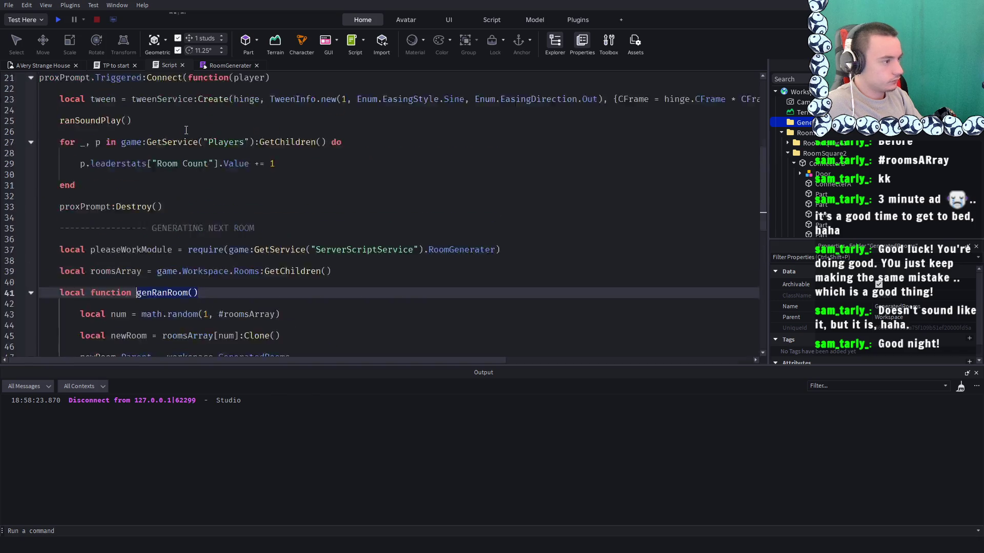
scroll(213, 221, "down", 3)
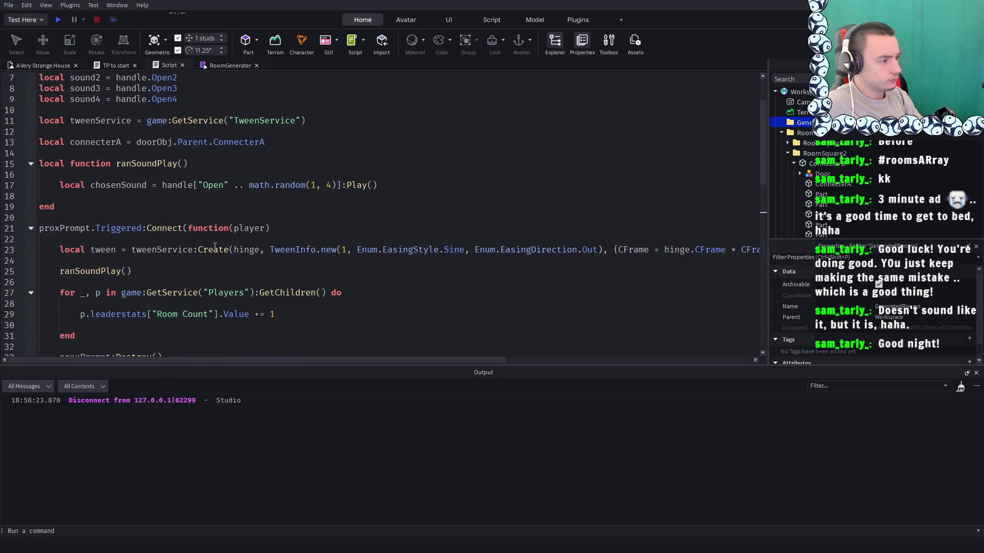
scroll(141, 247, "down", 1)
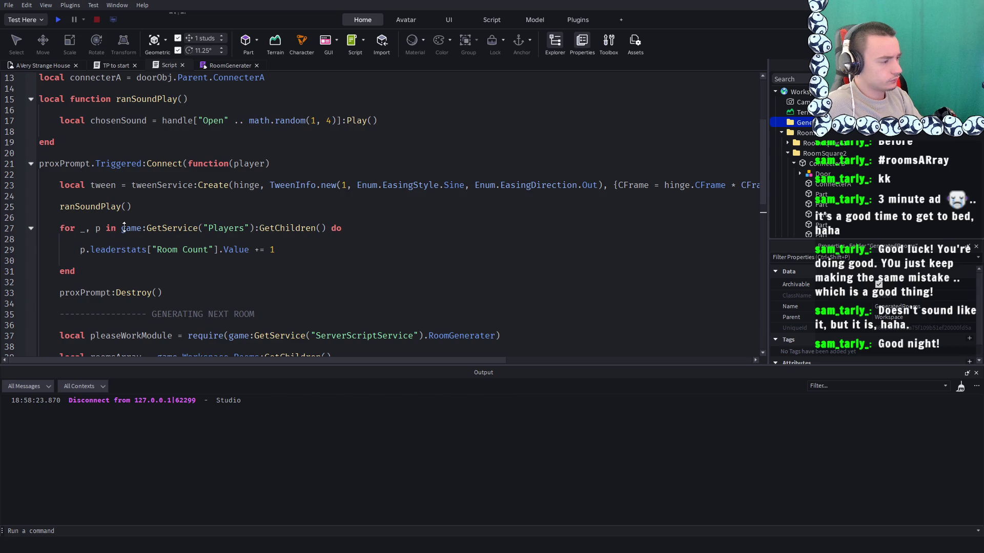
left_click(130, 209)
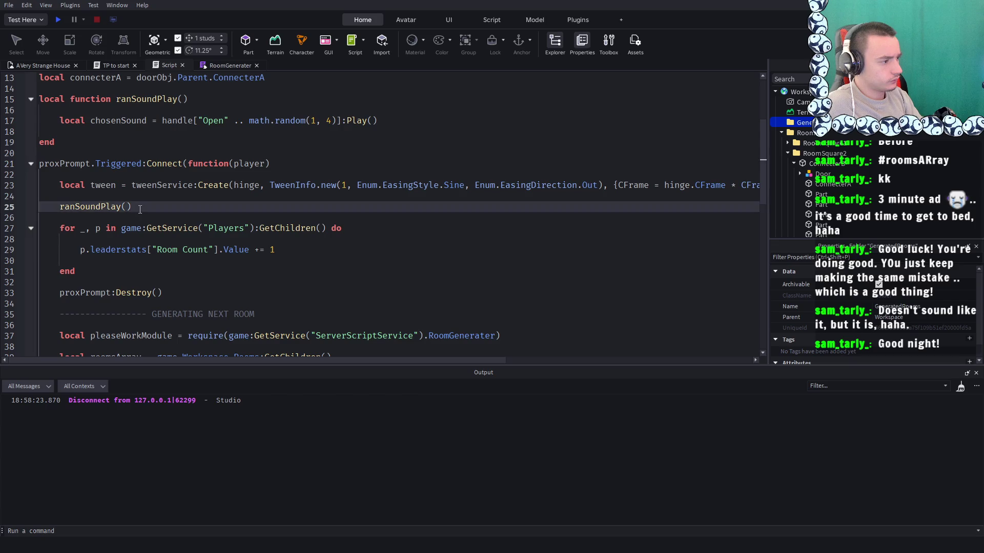
key("Return")
key("Return")
type("genRanRoom()")
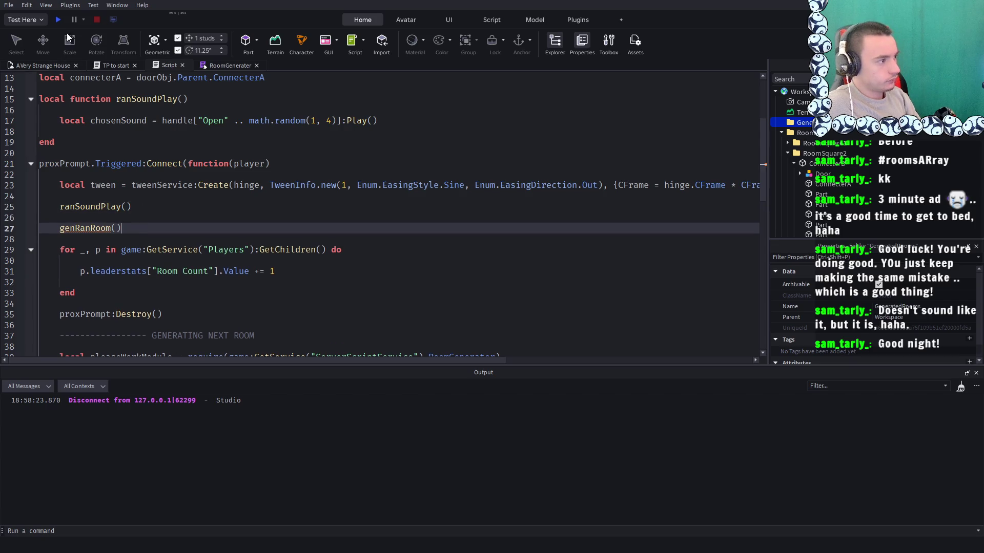
Run a quick playtest, stop it, and review the script
left_click(58, 19)
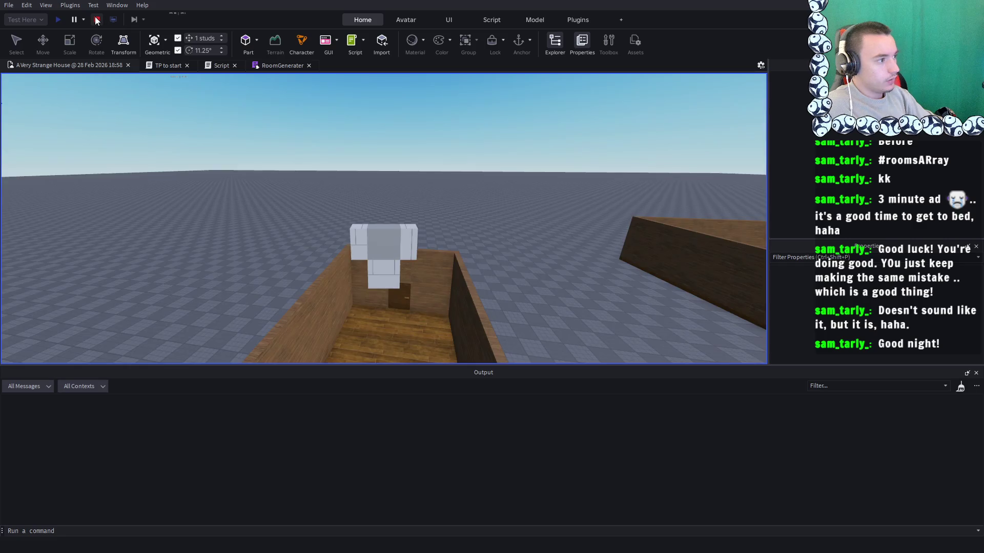
left_click(96, 20)
scroll(228, 172, "down", 9)
scroll(228, 173, "up", 4)
scroll(221, 177, "up", 1)
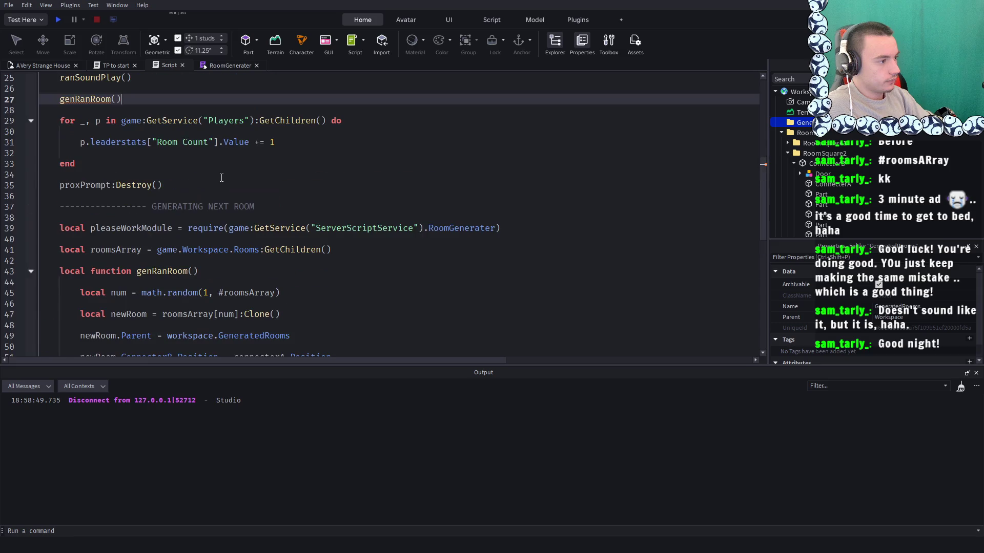
scroll(221, 178, "down", 2)
Cut the room-generation block from the handler and delete the commented pleaseWorkModule line
mouse_move(82, 314)
left_mouse_down()
mouse_move(57, 155)
mouse_move(40, 139)
left_mouse_up()
key("ctrl+c")
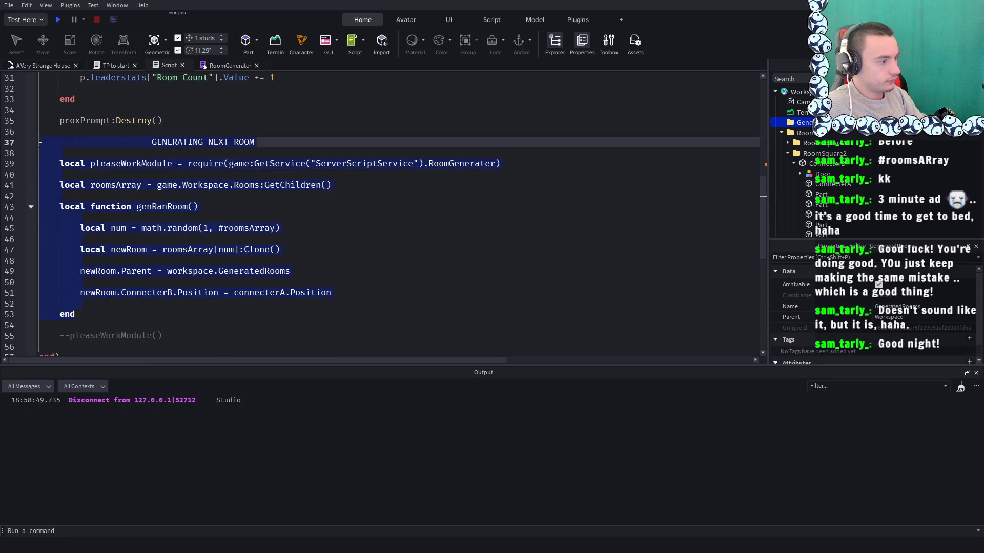
key("BackSpace")
key("BackSpace")
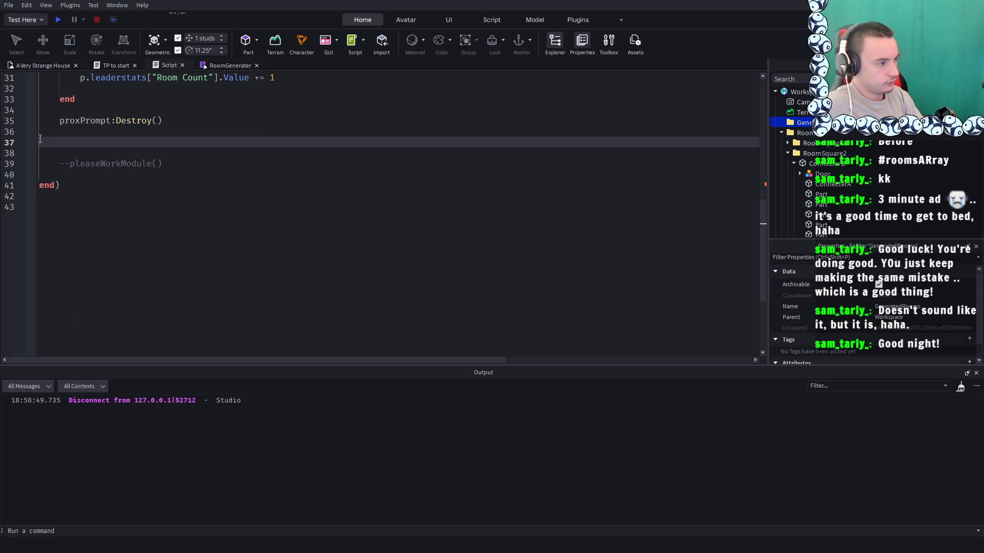
key("BackSpace")
scroll(820, 153, "down", 10)
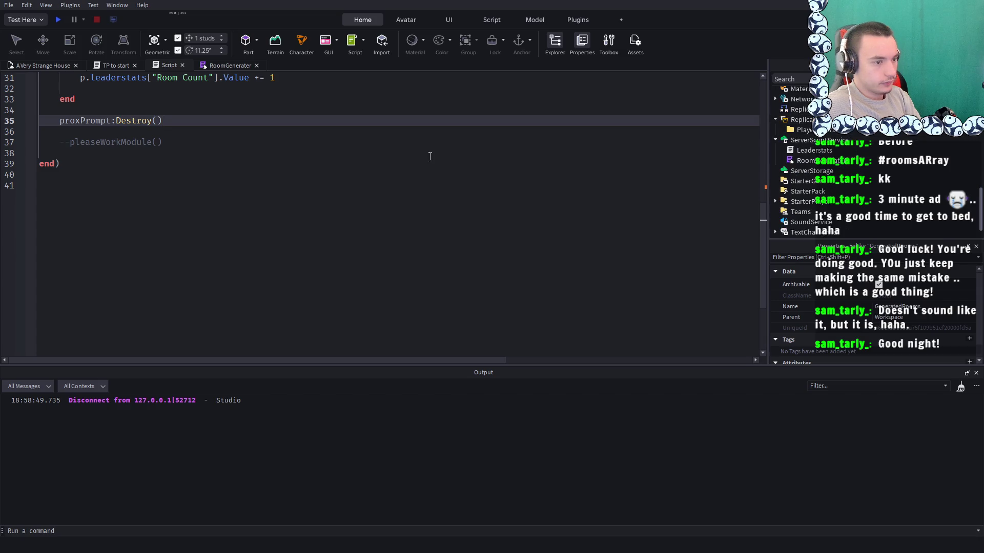
left_click_drag(192, 146, 5, 141)
key("BackSpace")
key("BackSpace")
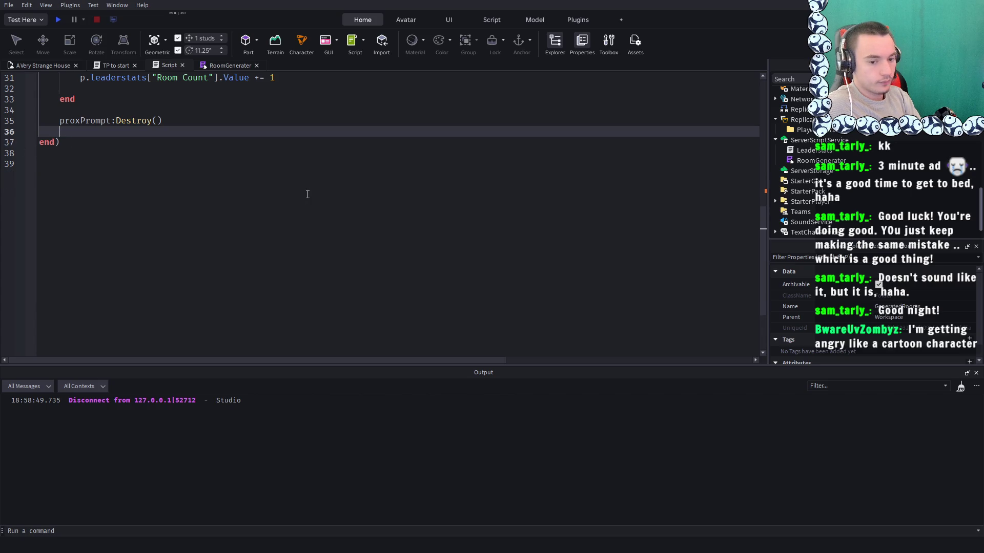
Paste the room-generation block below the connecterA definition near the script's top
scroll(307, 195, "up", 10)
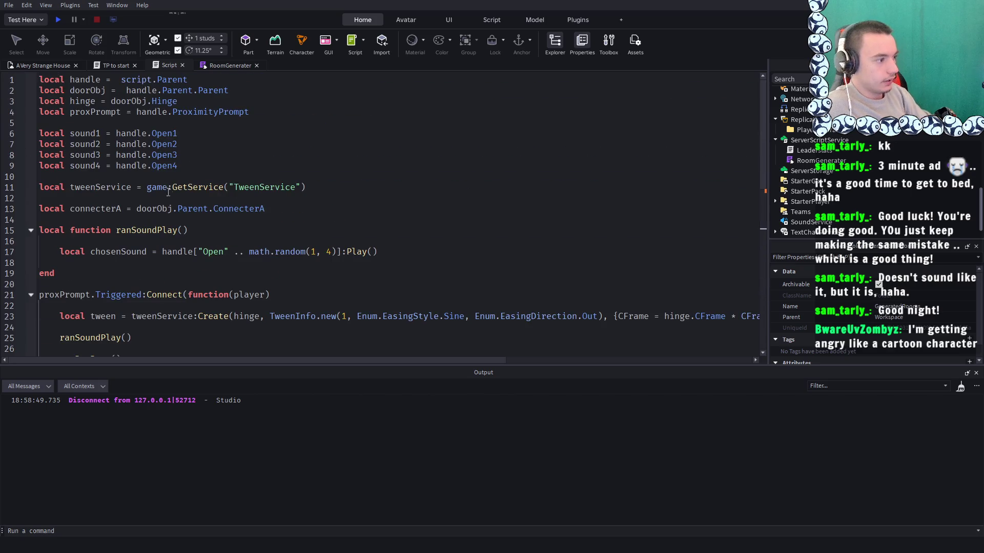
left_click(288, 207)
key("Return")
key("Return")
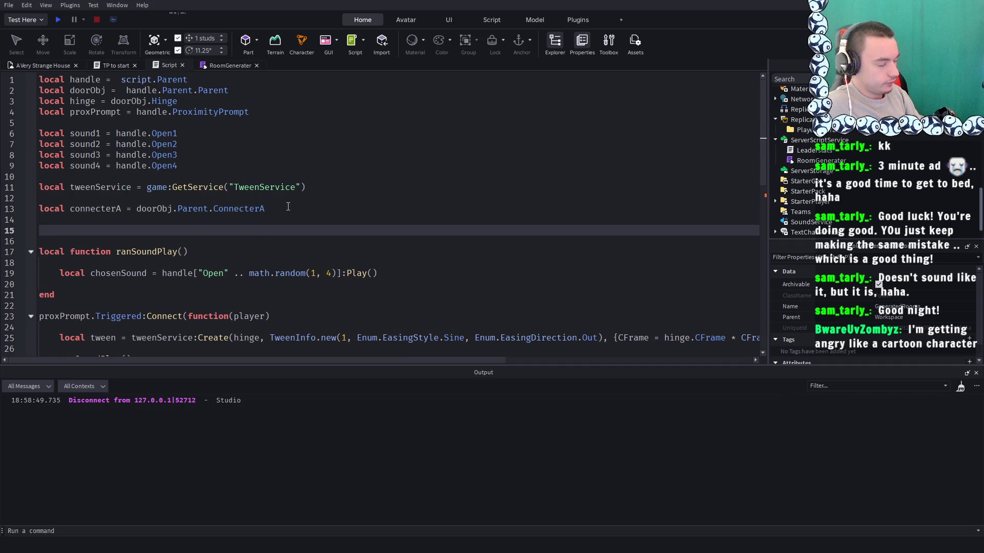
key("ctrl+v")
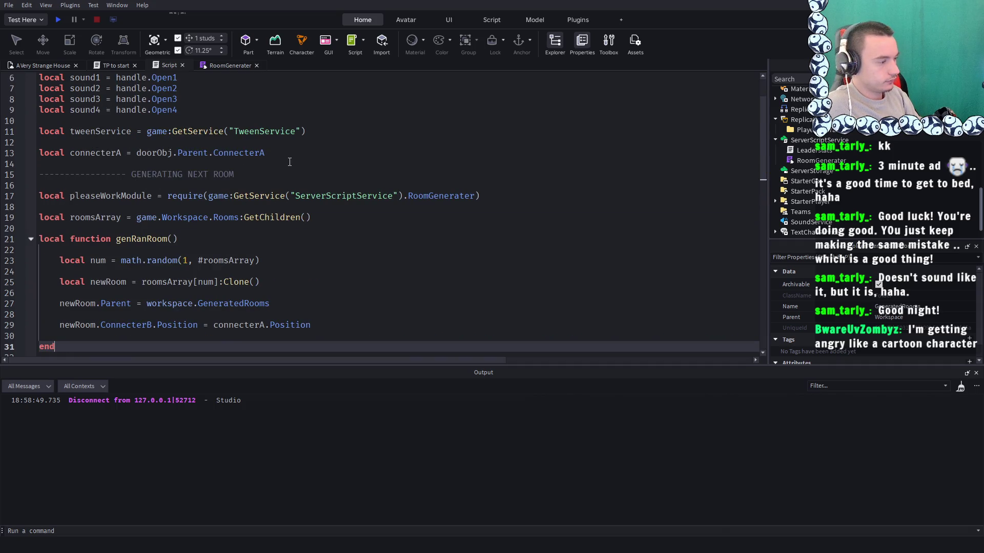
Add a ----- comment divider after the genRanRoom function
scroll(291, 162, "down", 3)
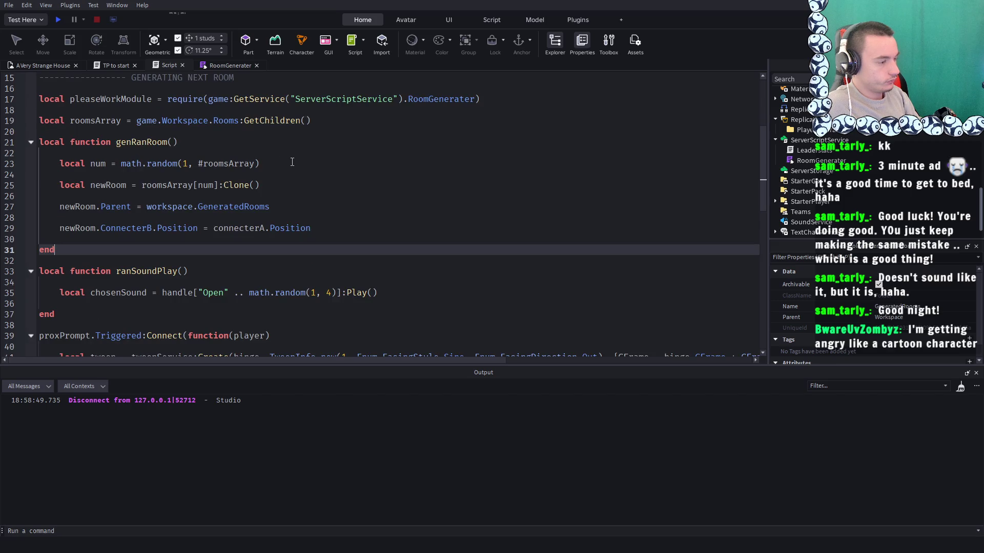
scroll(292, 162, "down", 3)
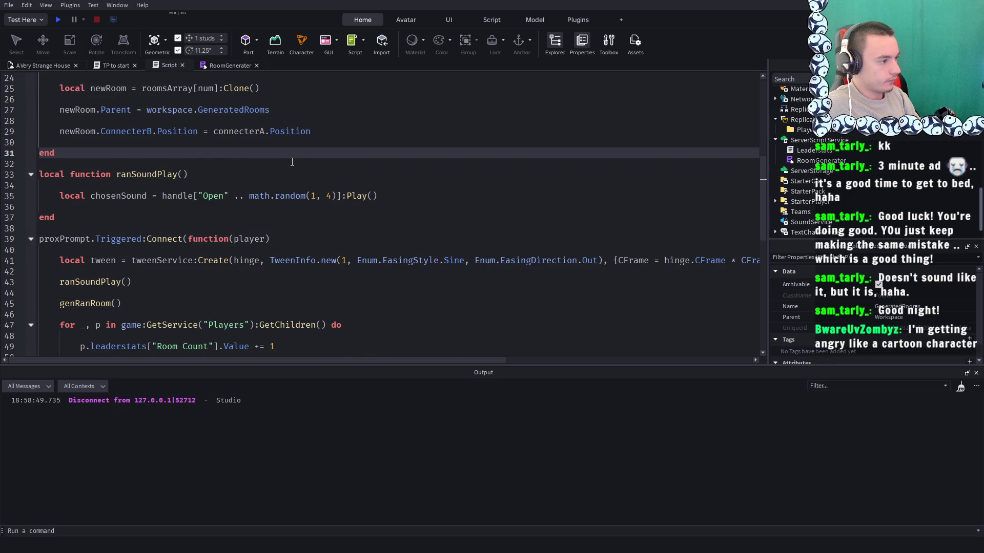
scroll(292, 161, "up", 4)
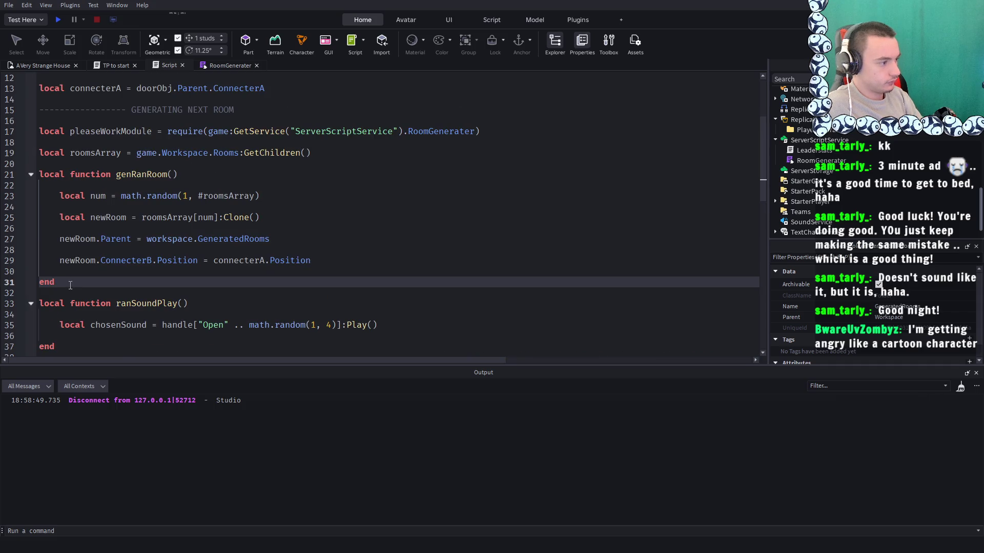
key("Return")
key("Return")
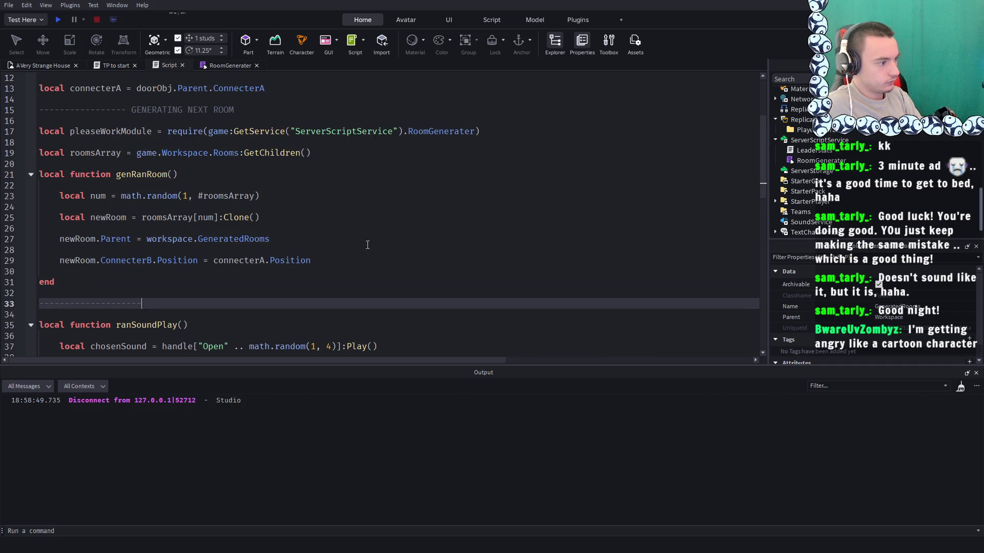
type("-----")
left_click(368, 246)
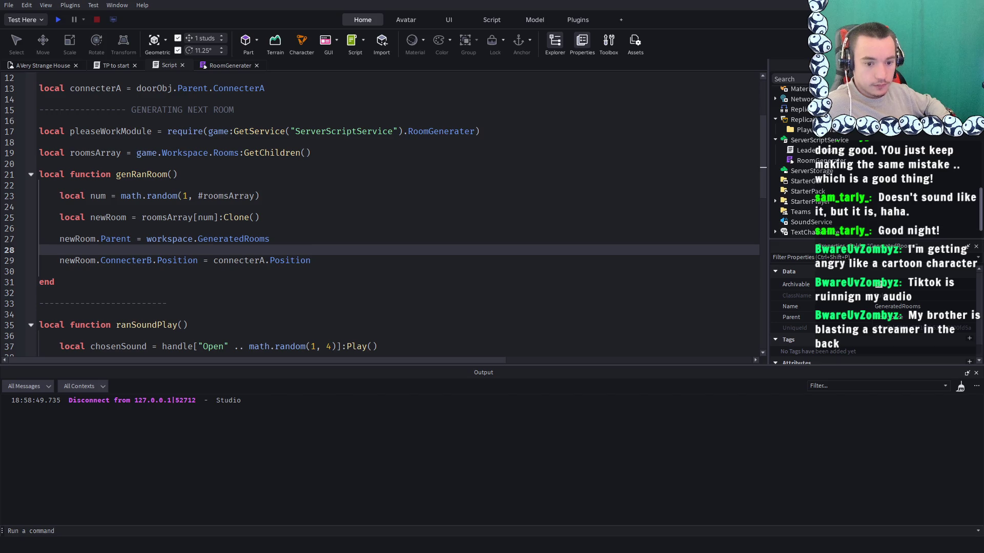
scroll(384, 215, "down", 1)
scroll(384, 216, "up", 1)
scroll(384, 215, "down", 2)
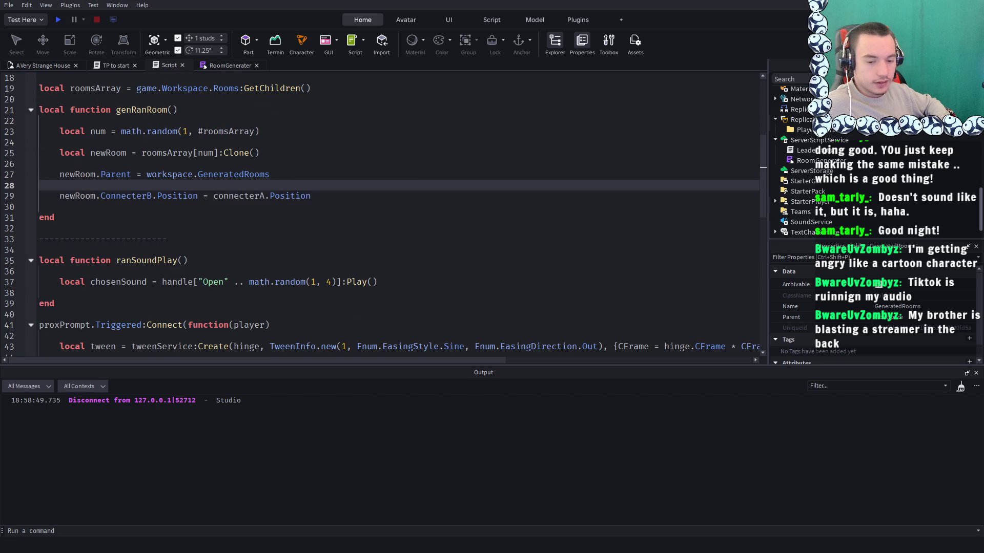
scroll(385, 216, "up", 2)
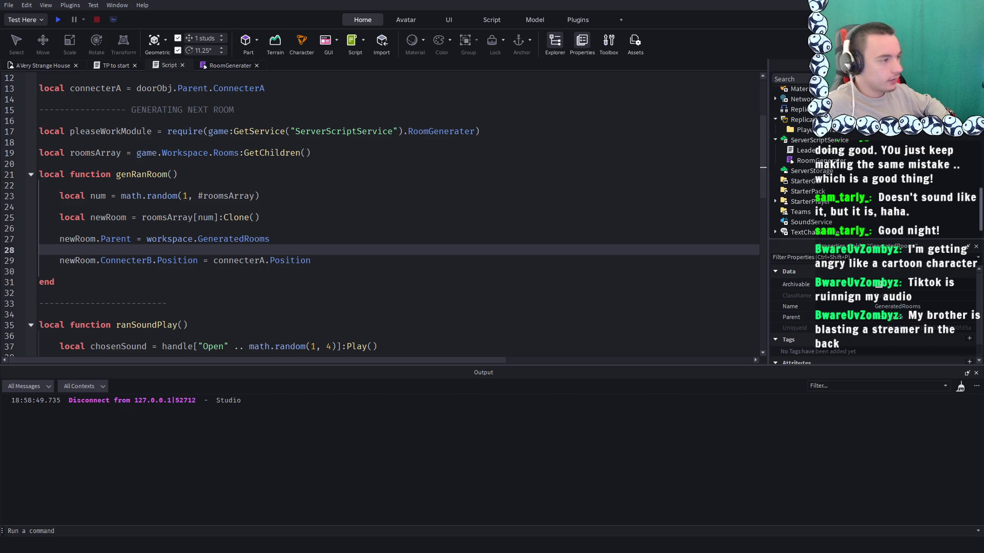
scroll(384, 215, "down", 1)
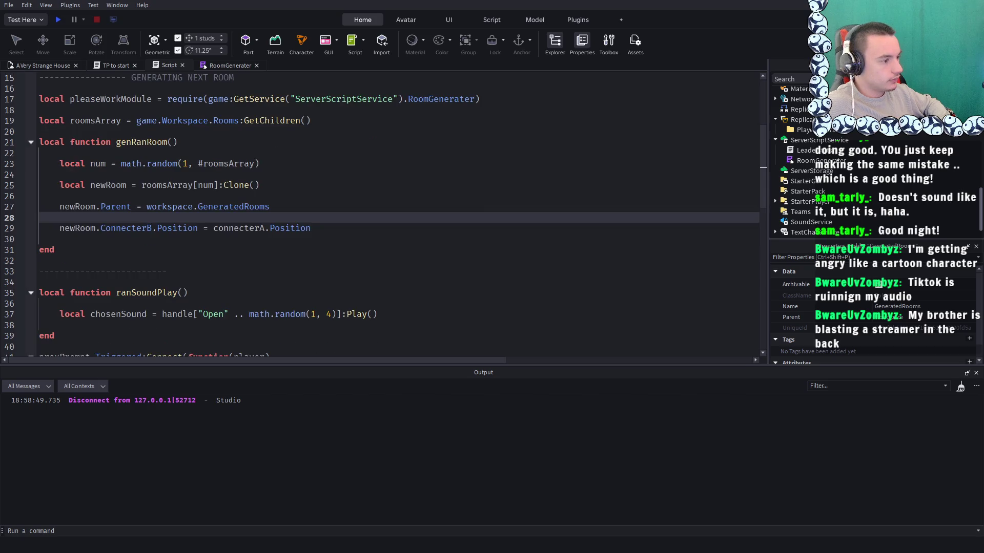
scroll(384, 216, "up", 1)
Start a playtest and press E at the door to generate the next room
left_click(58, 19)
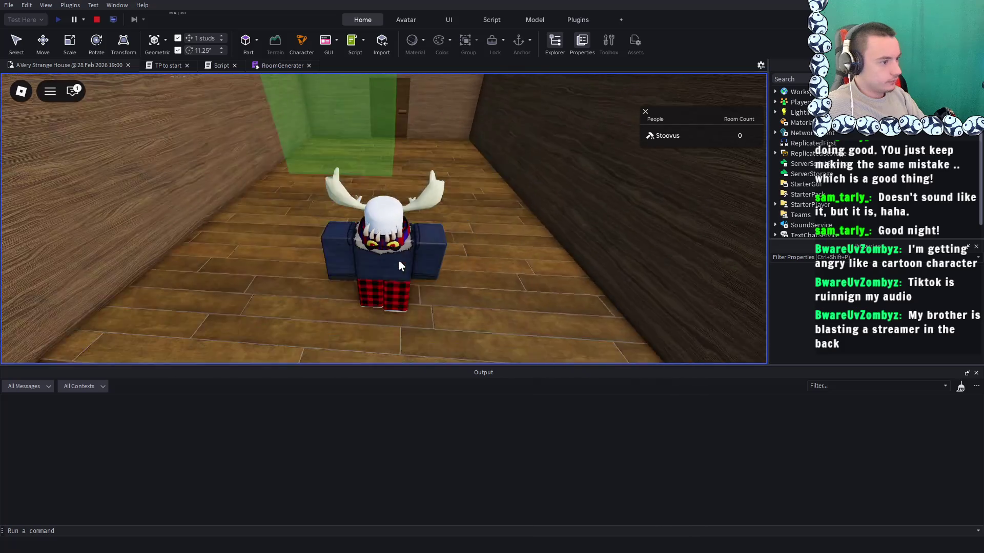
scroll(399, 260, "down", 10)
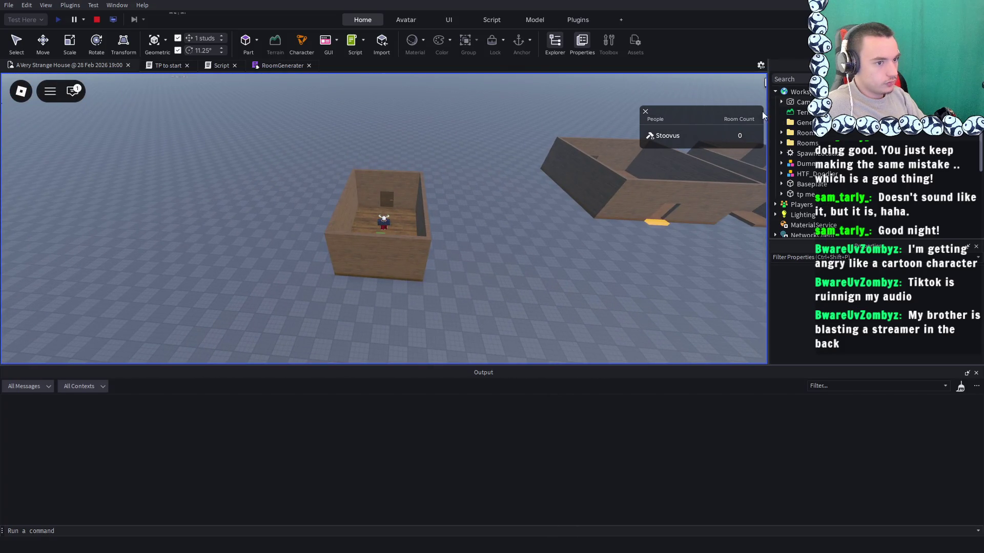
scroll(411, 149, "up", 5)
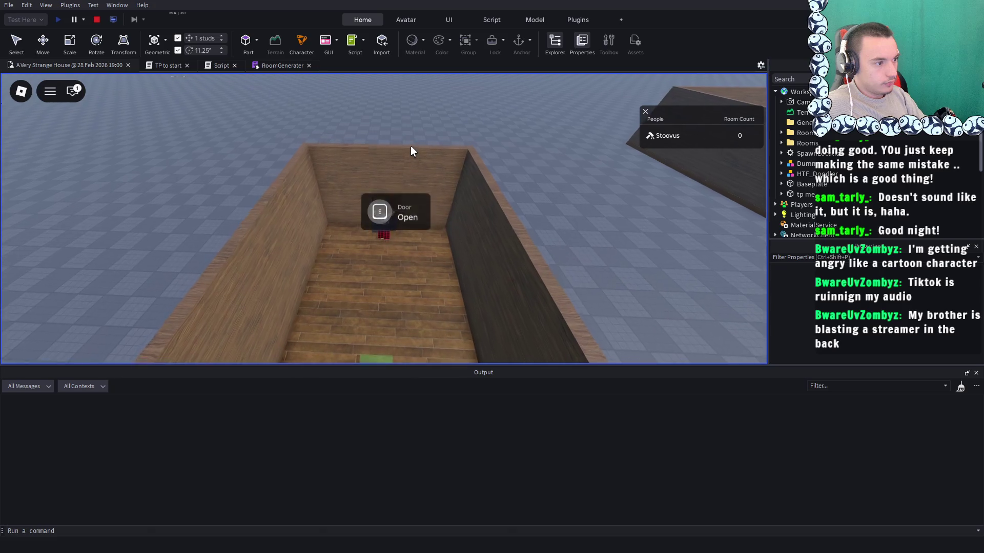
key("e")
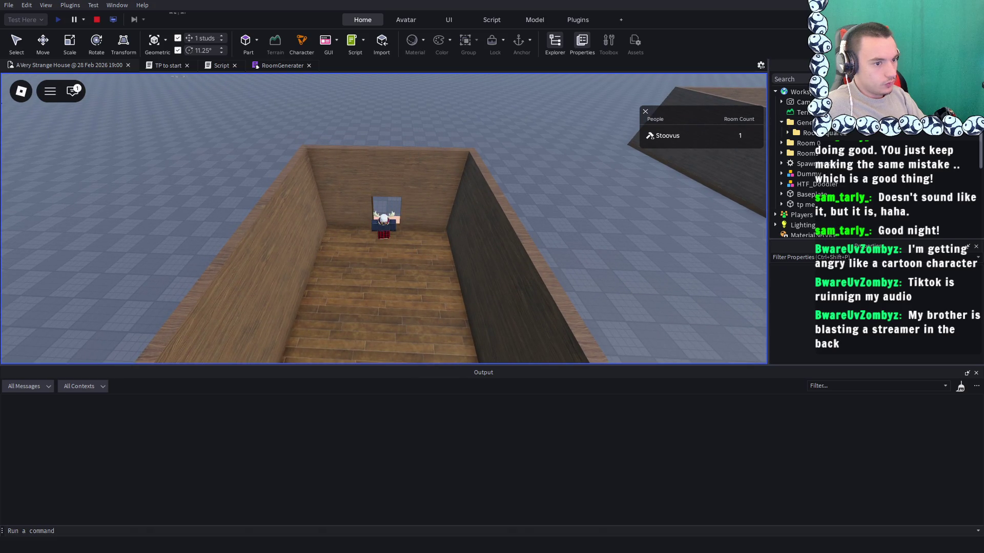
key("Right")
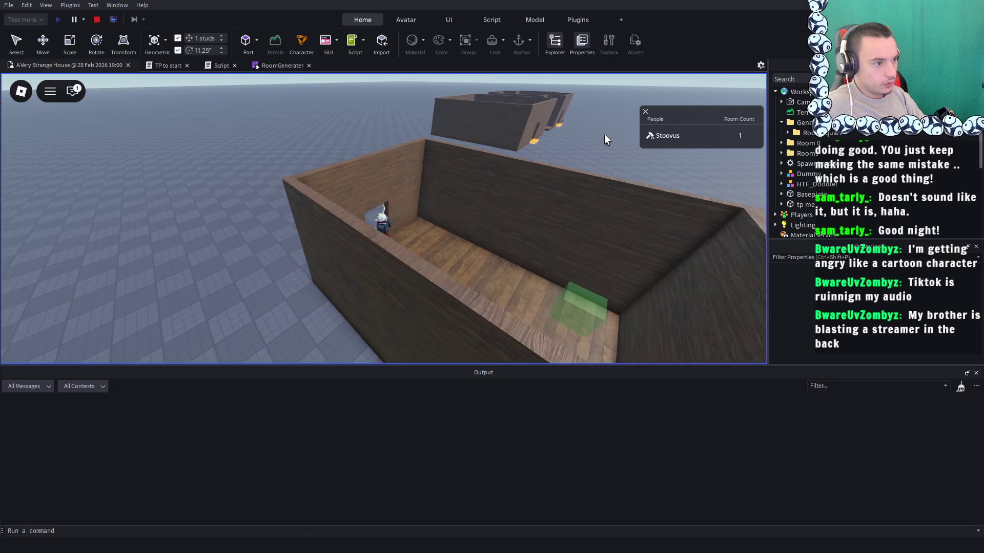
Inspect Room 0 in Explorer, select RoomSquare1, and switch to the Move tool
left_click(780, 144)
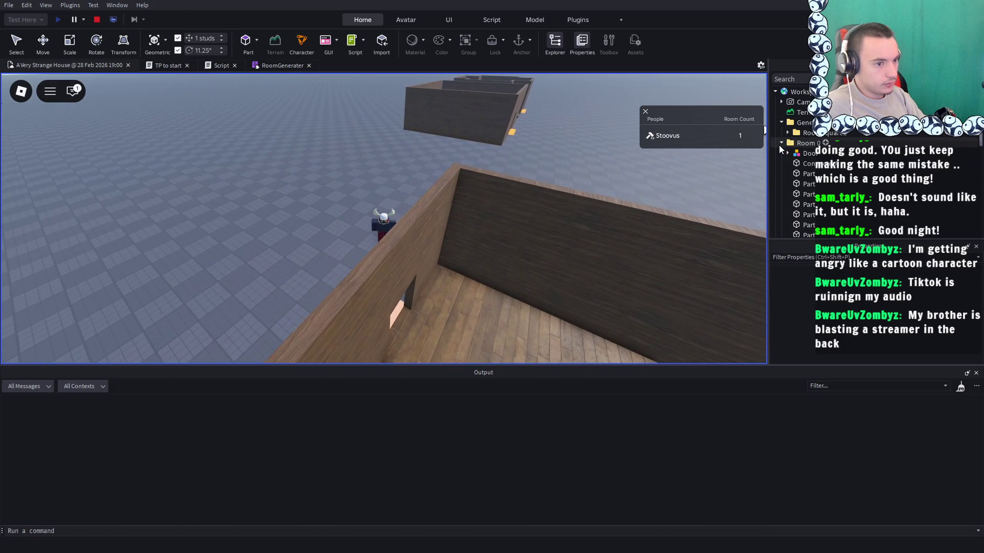
left_click(780, 143)
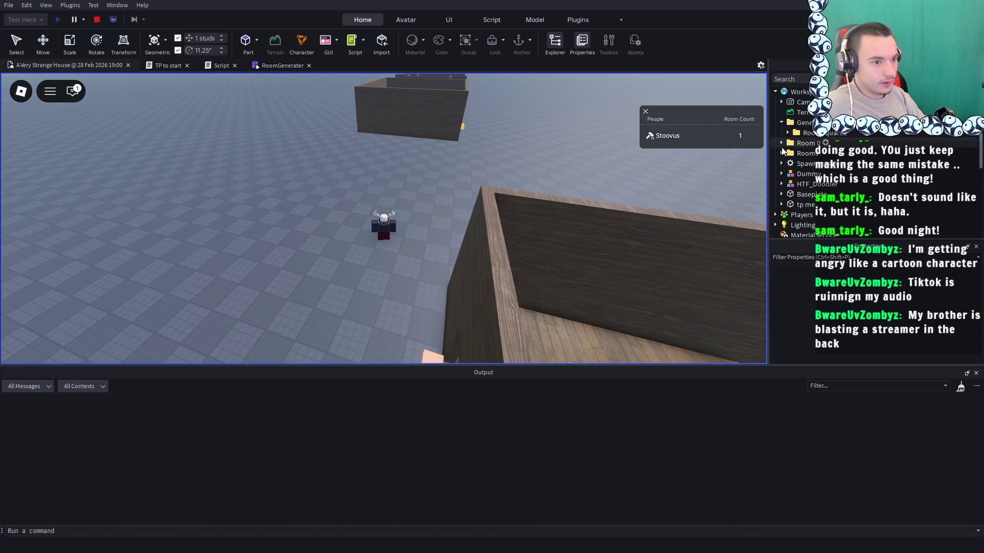
left_click(807, 133)
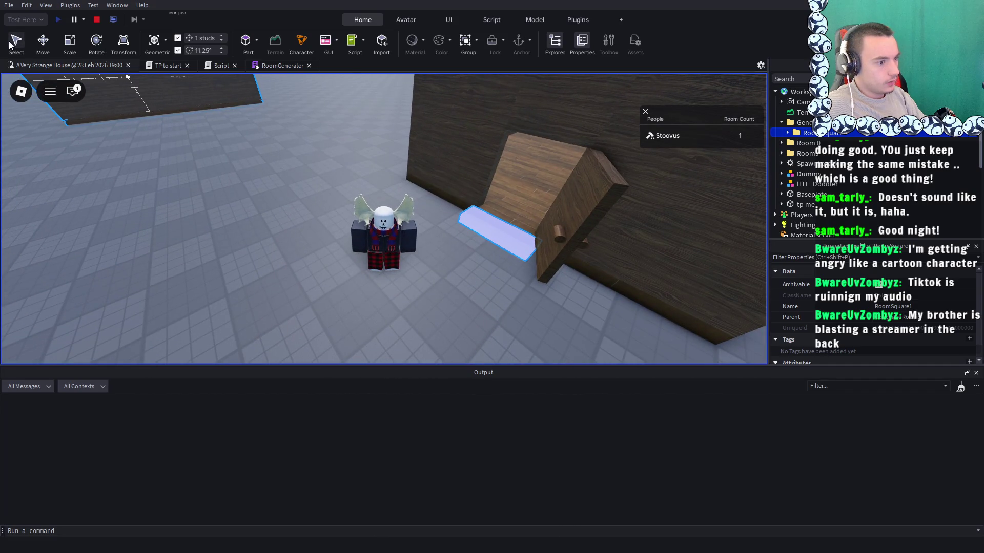
left_click(43, 43)
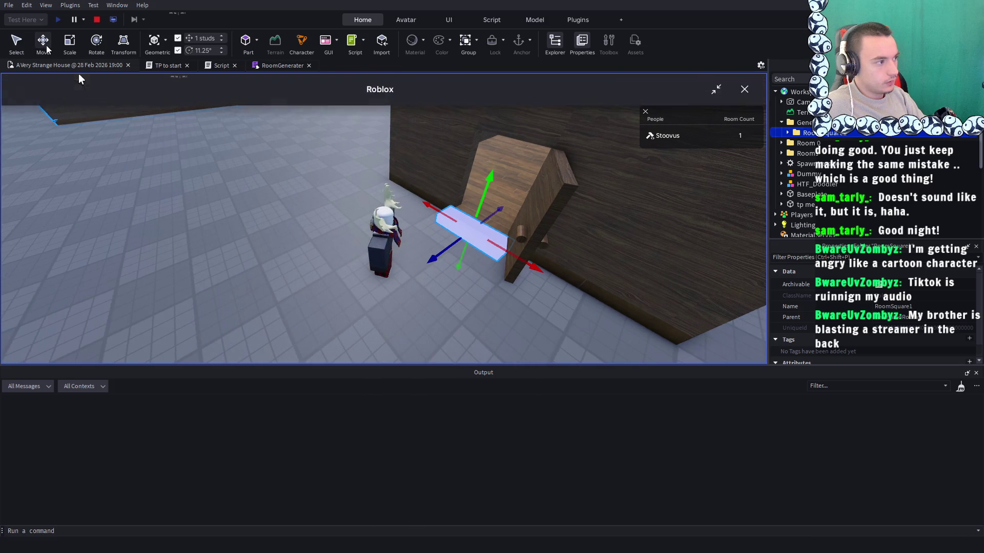
left_click(473, 276)
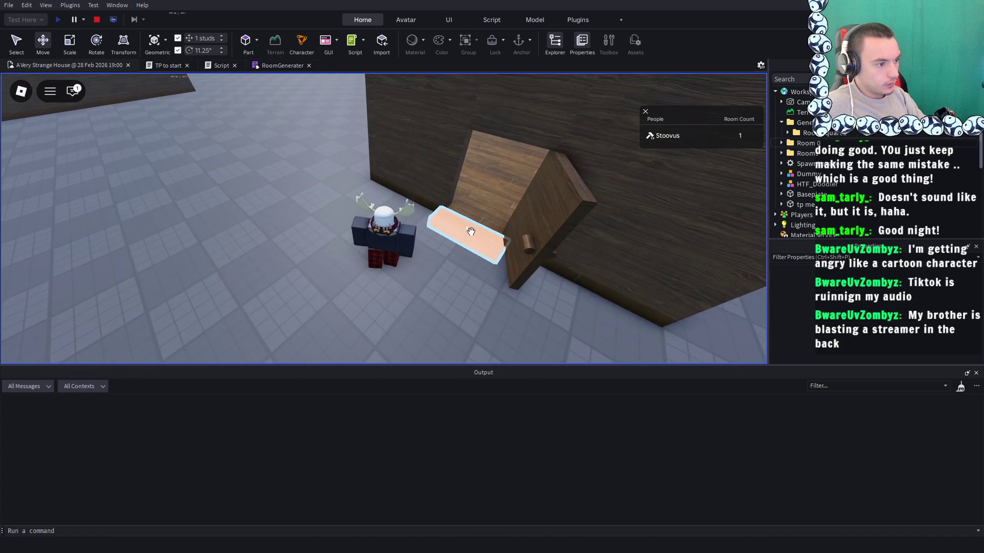
Drag the ramp part out from the doorway, then stop the playtest
left_click(470, 232)
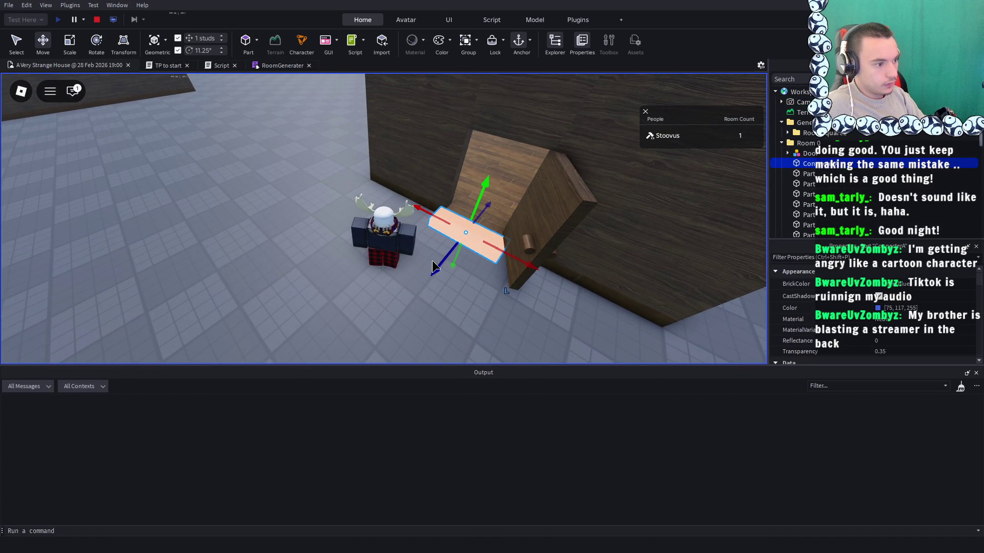
left_click(348, 279)
left_click(451, 272)
left_click_drag(452, 272, 359, 303)
left_click(400, 216)
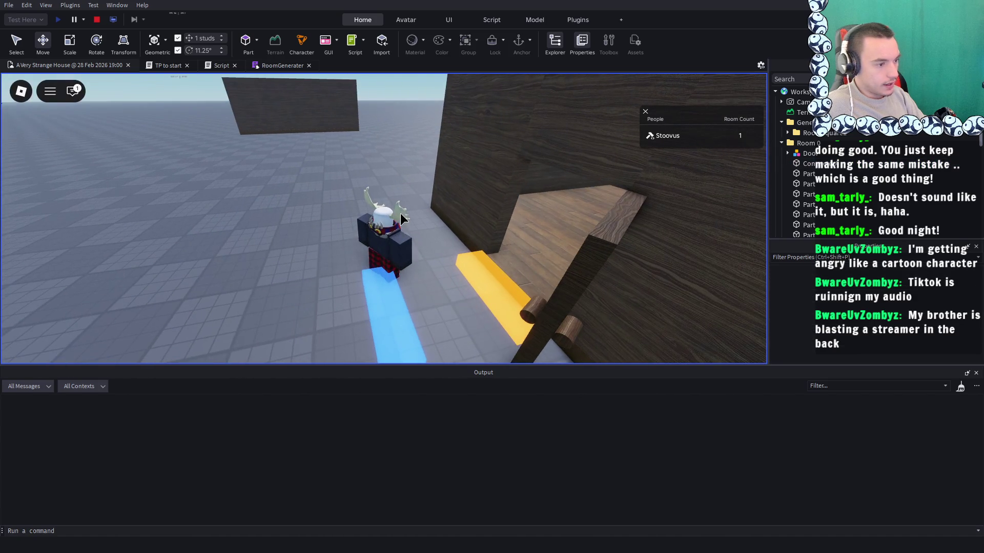
left_click(96, 20)
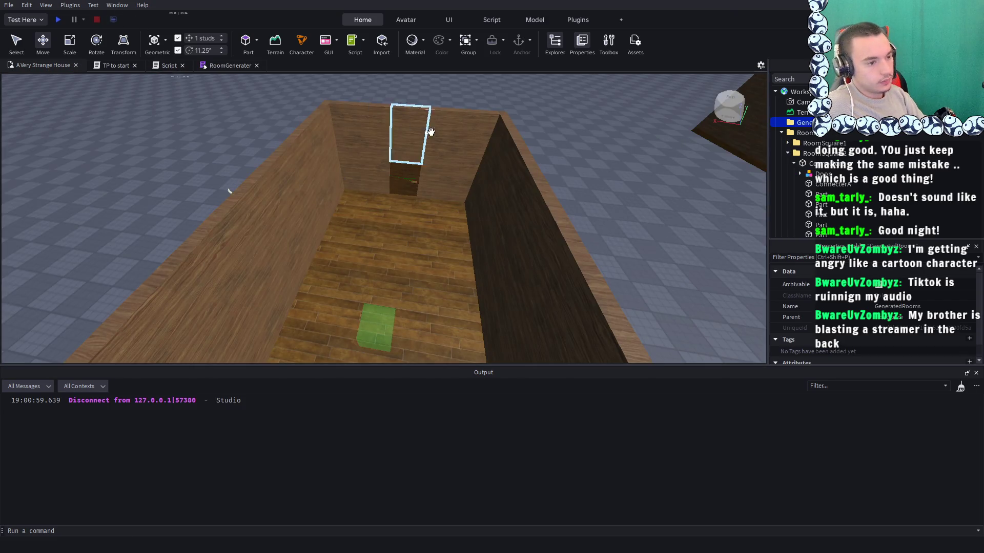
scroll(430, 132, "down", 10)
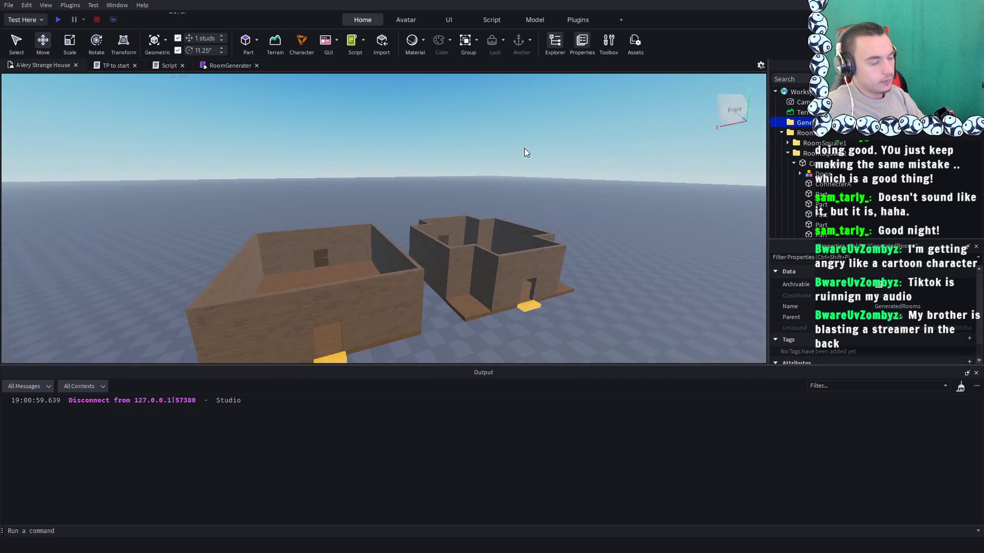
scroll(524, 152, "up", 5)
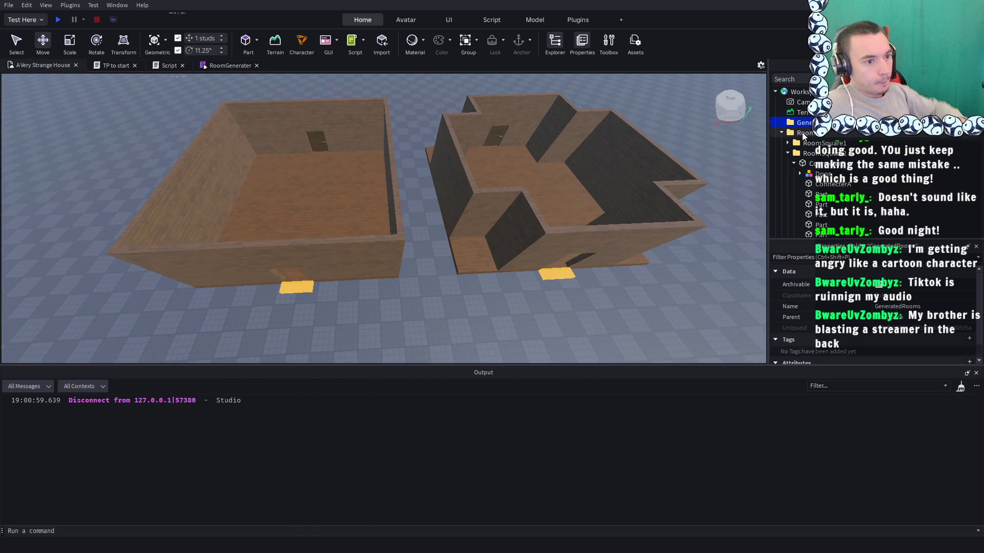
left_click(790, 145)
left_click(788, 144)
left_click(787, 155)
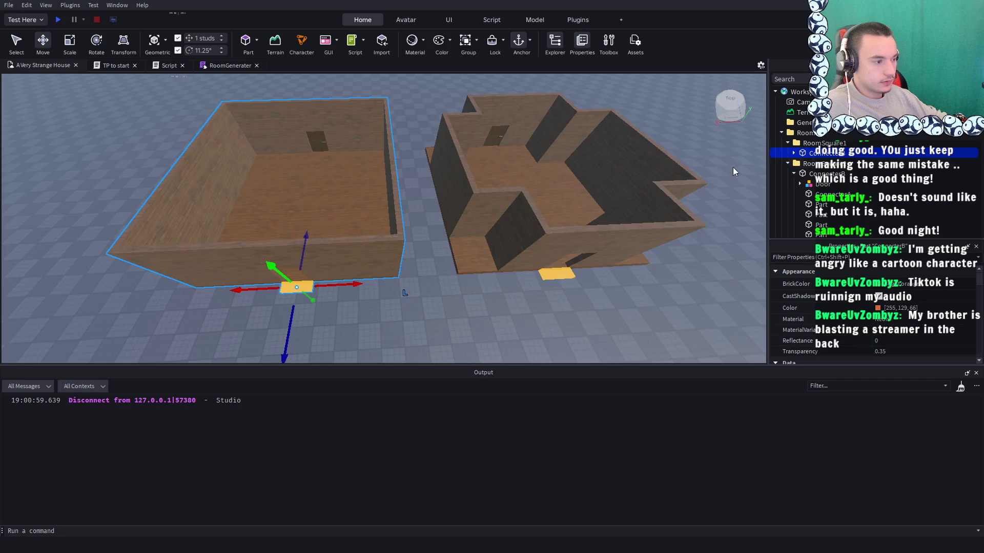
scroll(598, 161, "up", 3)
scroll(598, 161, "down", 2)
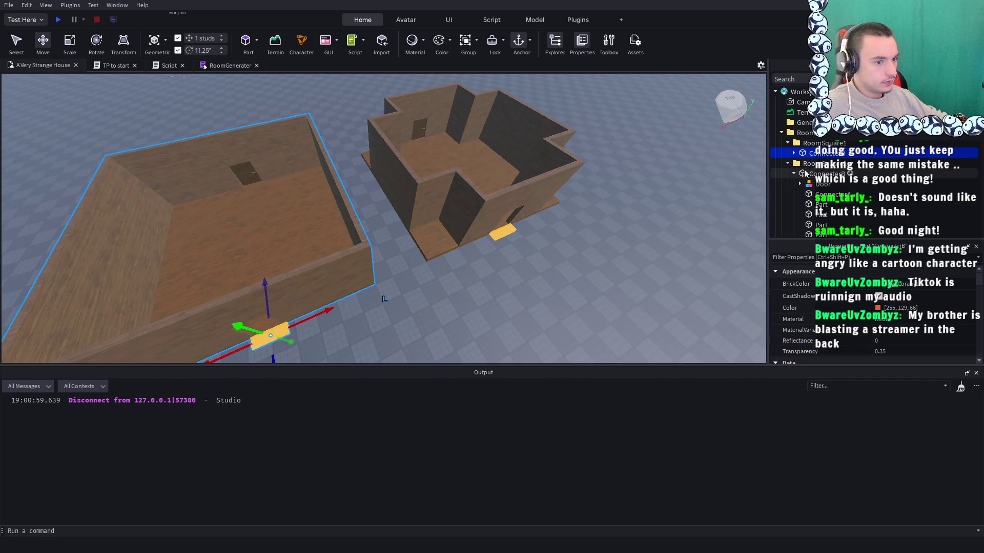
left_click(501, 231)
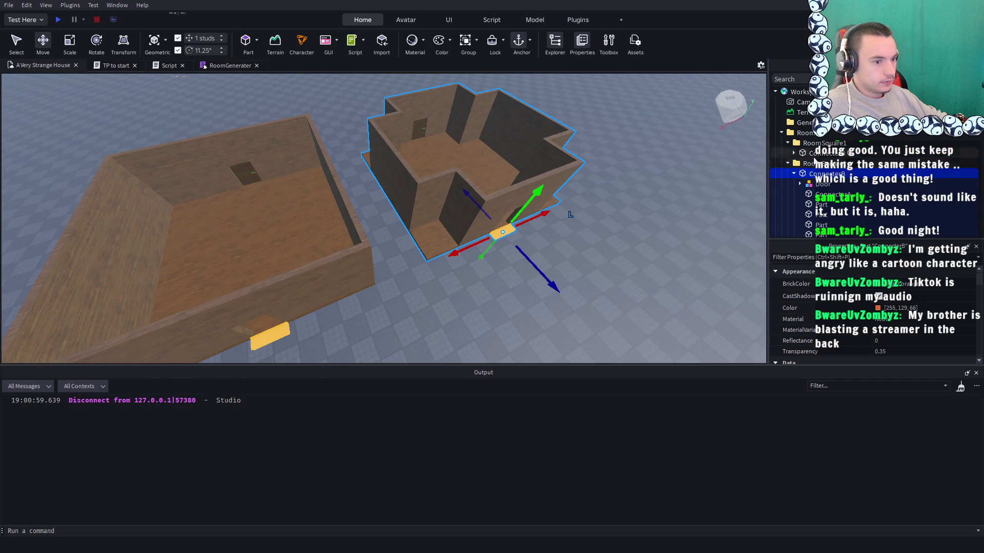
left_click(791, 155)
left_click(792, 153)
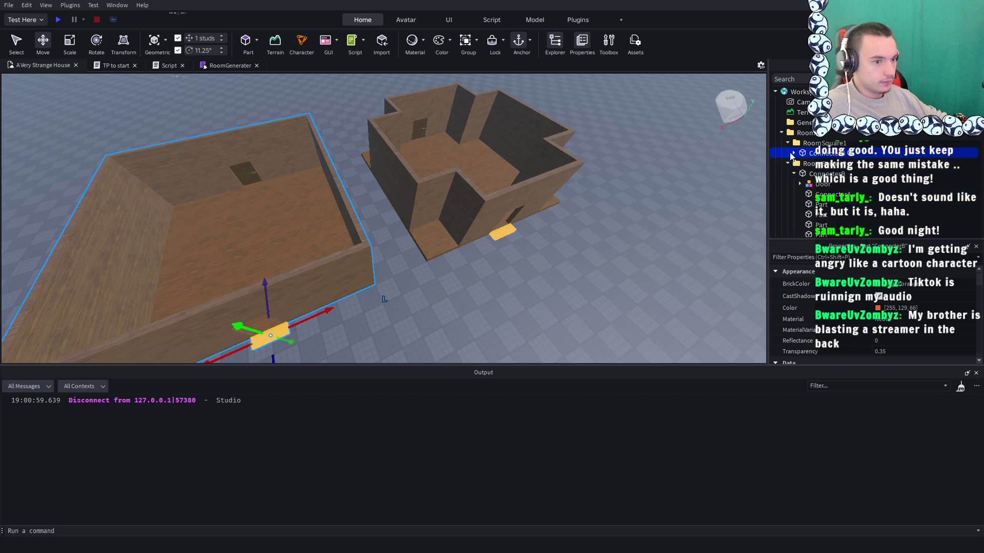
key("f")
scroll(840, 311, "down", 2)
scroll(841, 311, "up", 3)
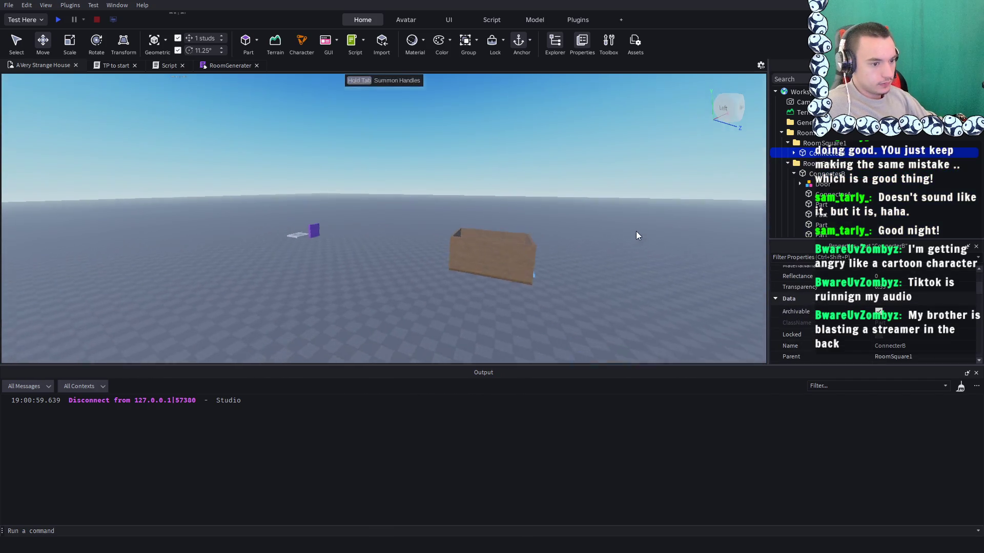
scroll(687, 247, "up", 5)
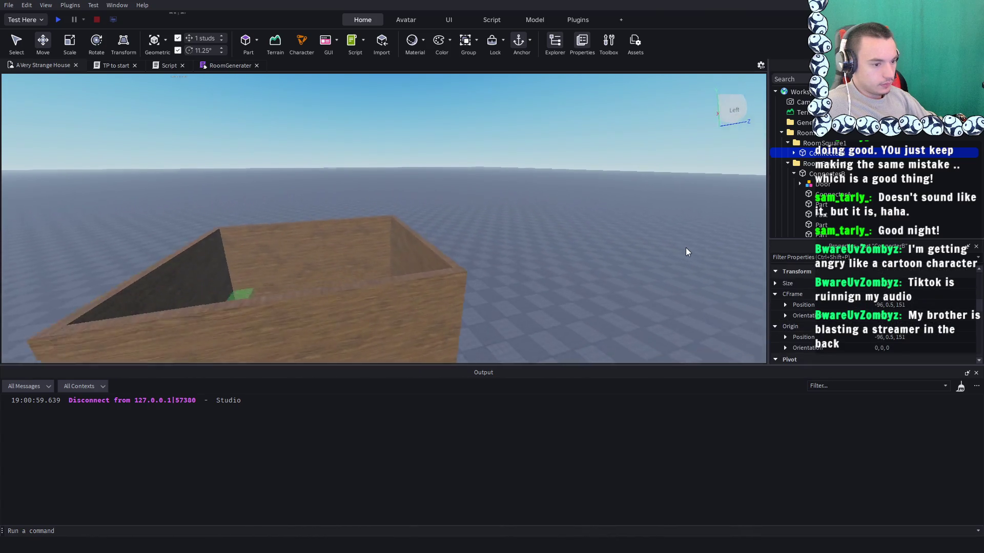
scroll(393, 127, "down", 5)
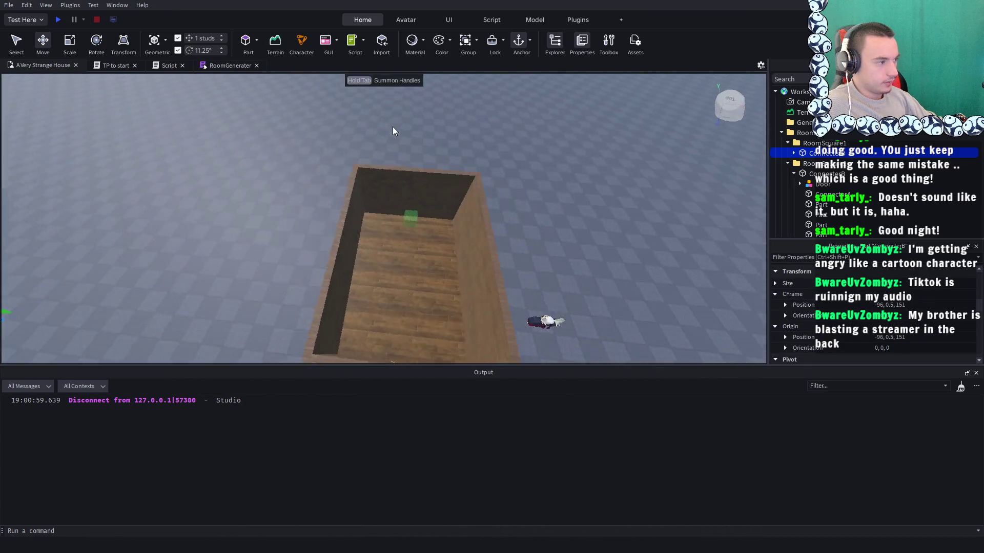
scroll(393, 127, "up", 5)
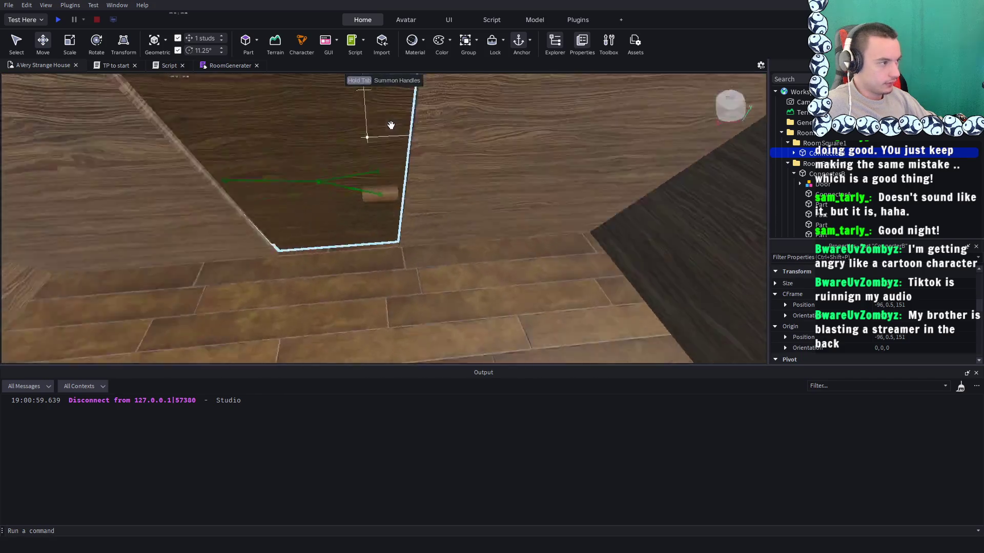
left_click(58, 19)
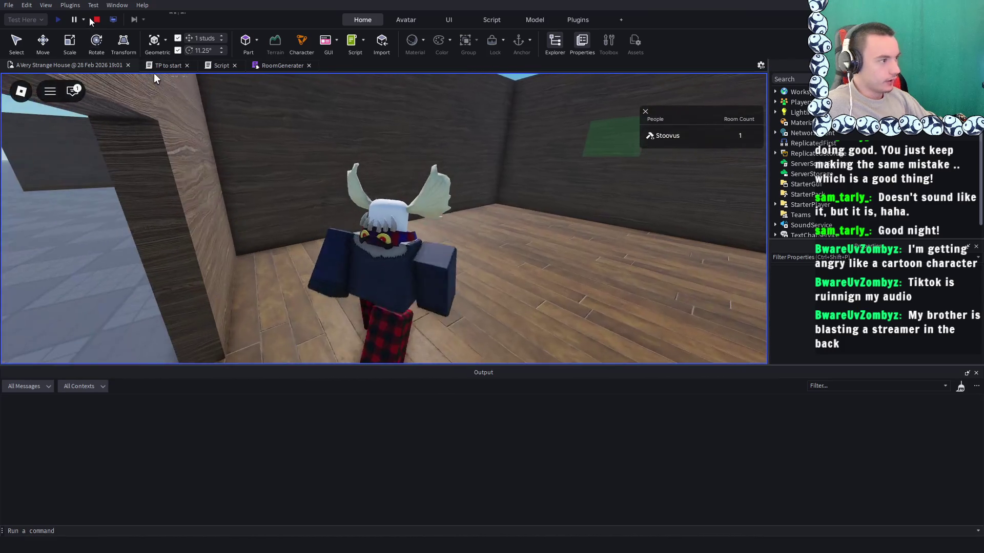
Stop the running playtest from the toolbar
left_click(93, 20)
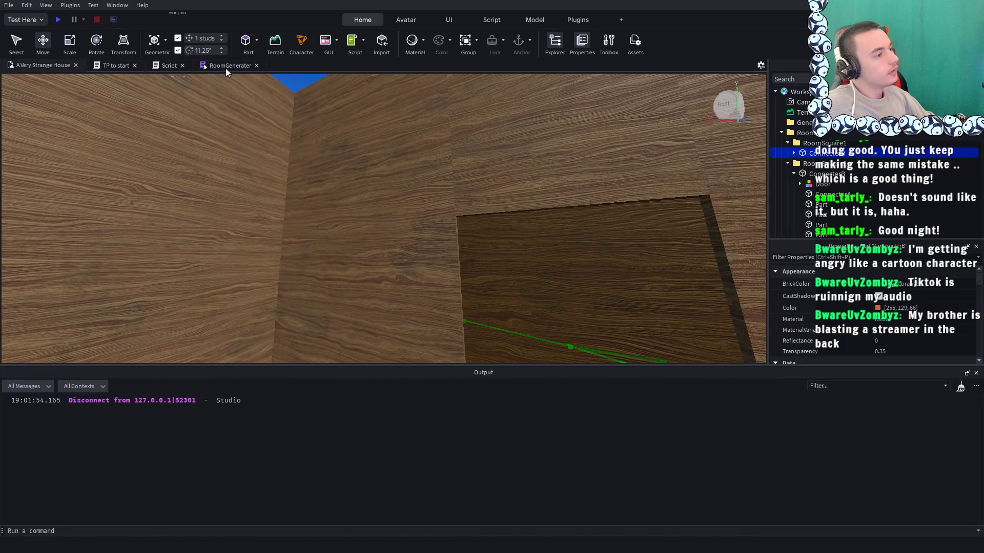
Insert task.wait() after the GeneratedRooms parenting line in the door script and start a playtest
left_click(228, 68)
left_click(120, 64)
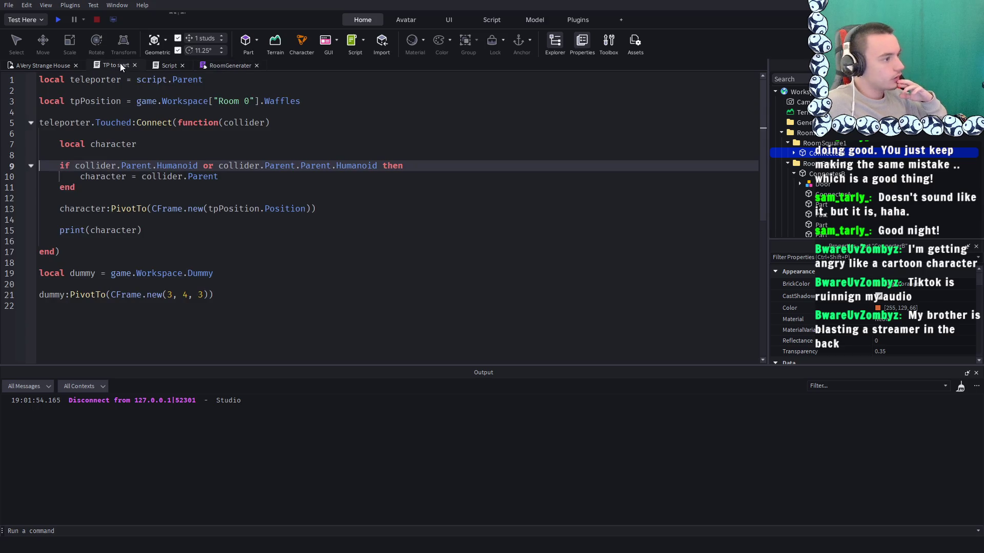
left_click(41, 65)
left_click(163, 66)
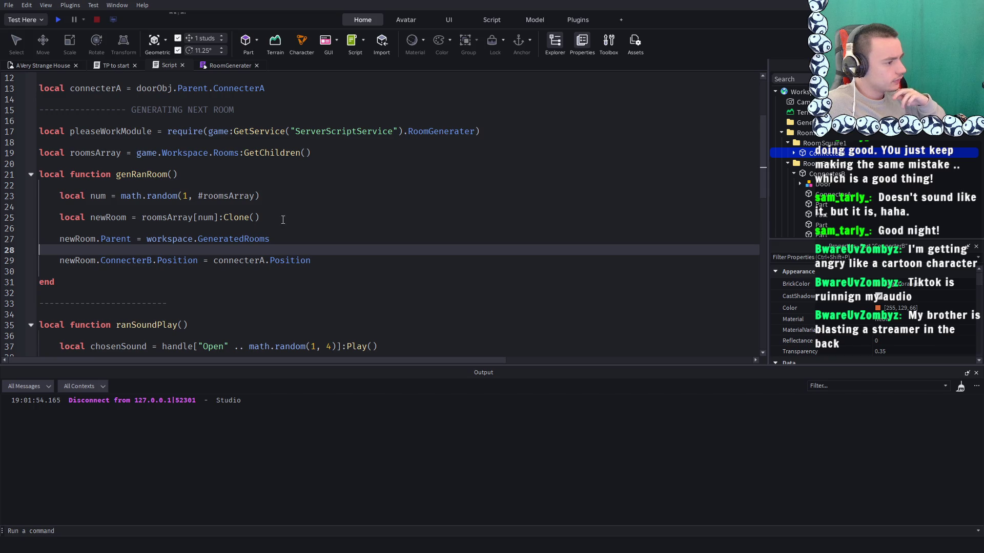
left_click(286, 242)
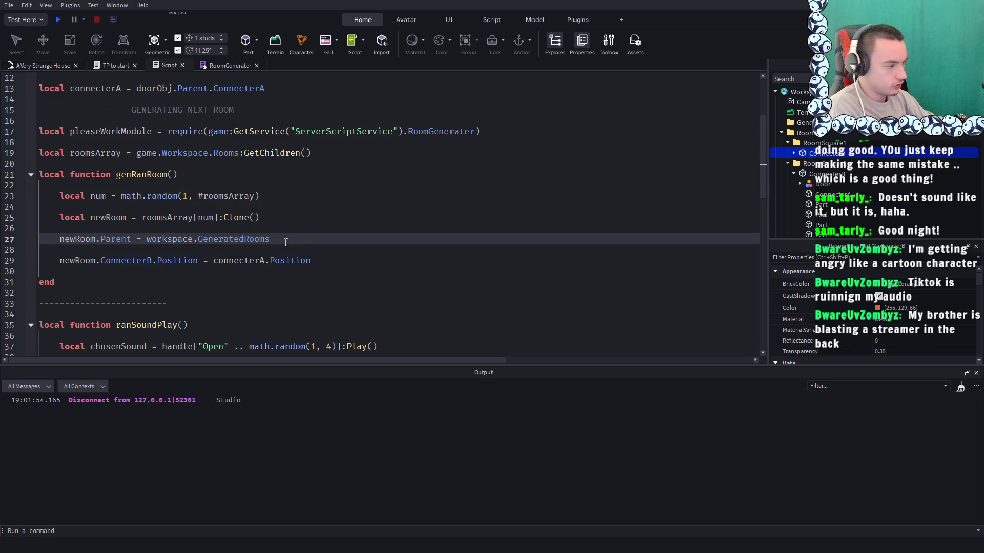
key("Return")
key("Return")
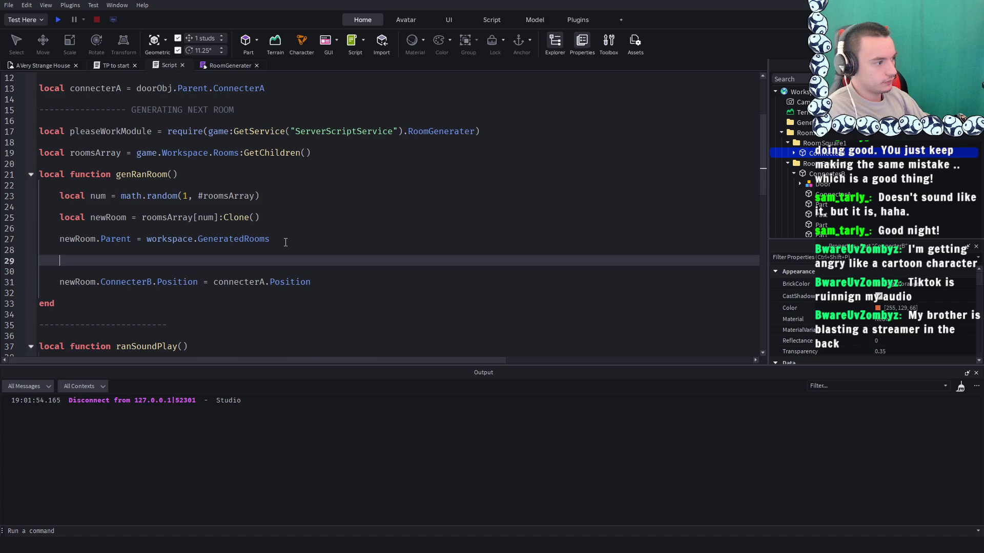
type("task.wait(1")
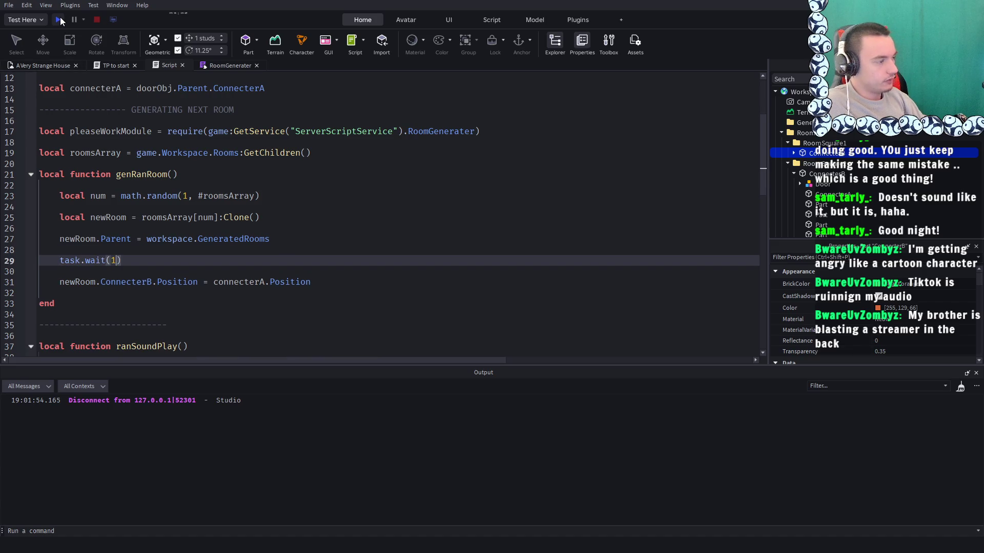
left_click(58, 20)
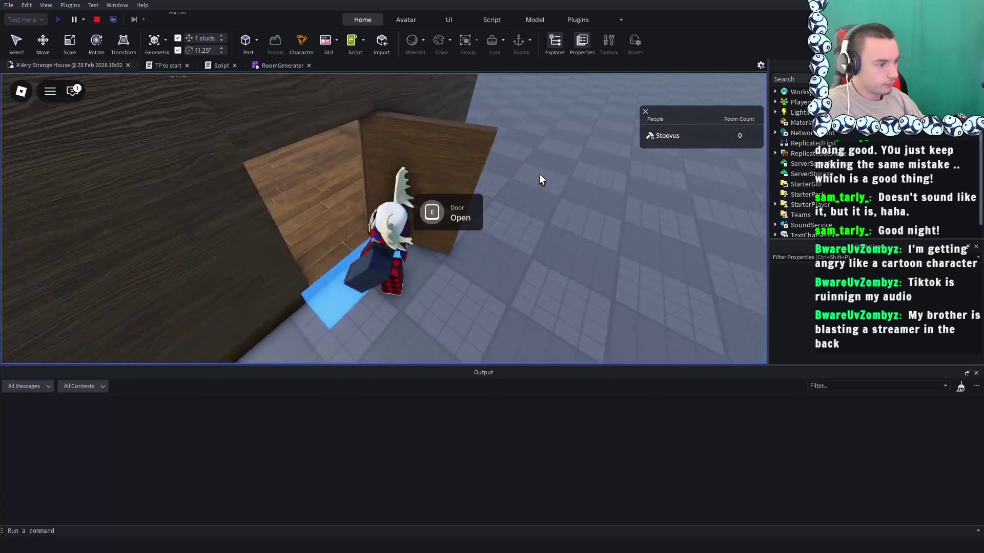
Walk through the door in a playtest so a room generates, stop, then view the TP to start script
key("e")
left_click(96, 20)
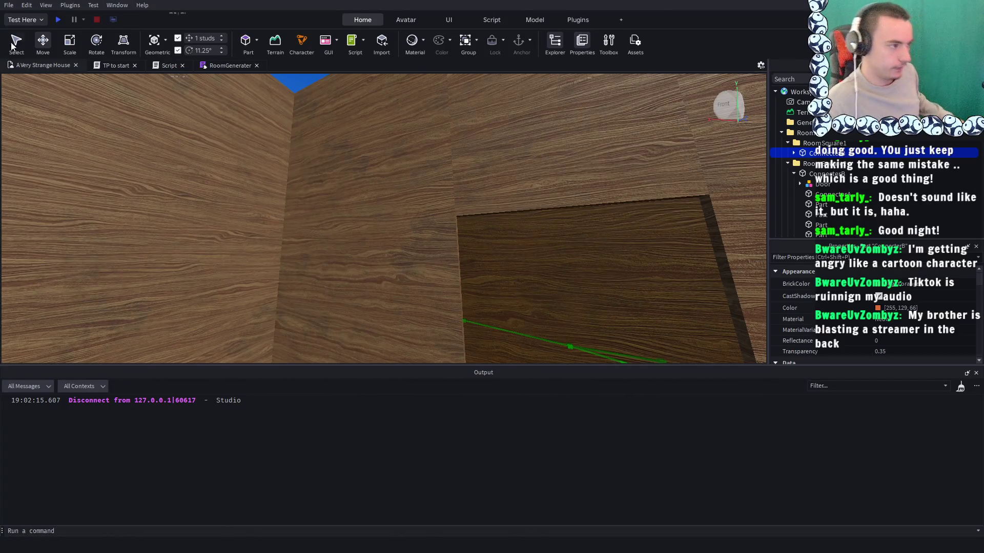
left_click(222, 69)
left_click(106, 65)
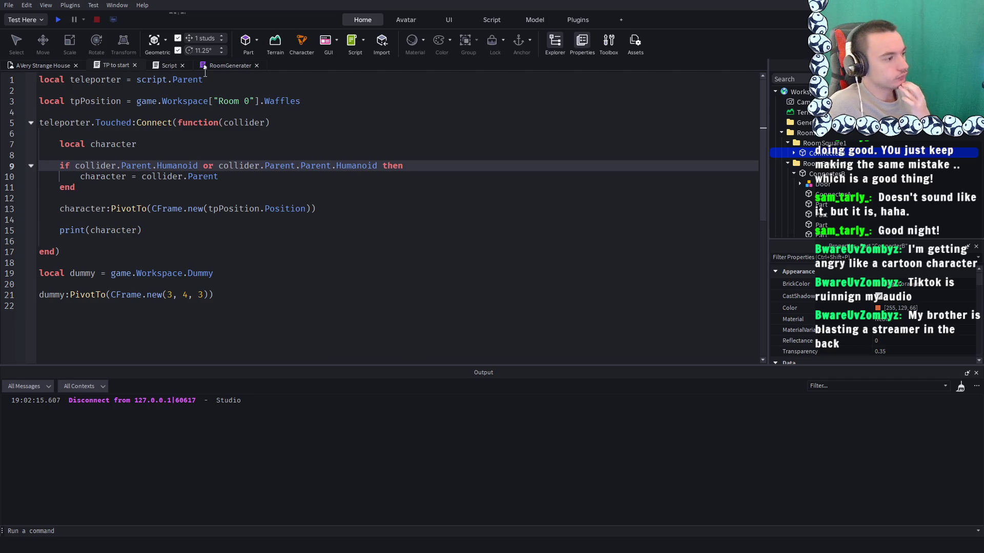
left_click(164, 64)
Cut the dummy:PivotTo test line out of the TP to start script
left_click(106, 62)
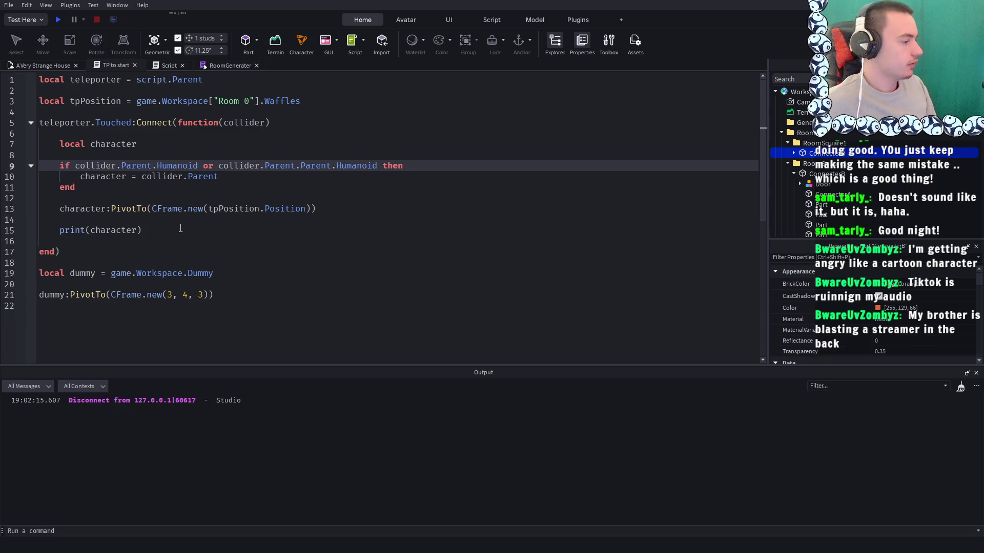
scroll(241, 264, "down", 1)
left_click_drag(230, 263, 18, 257)
key("ctrl+c")
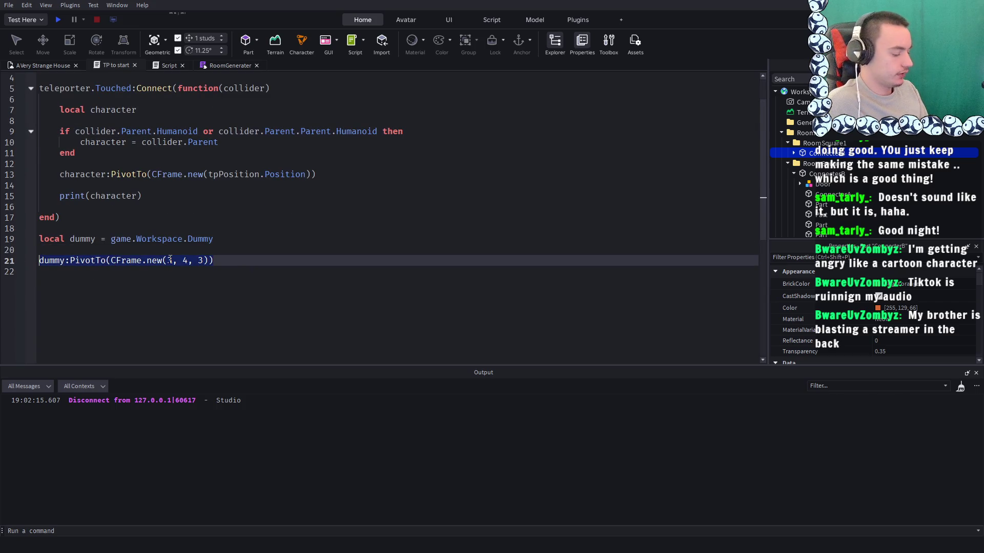
key("BackSpace")
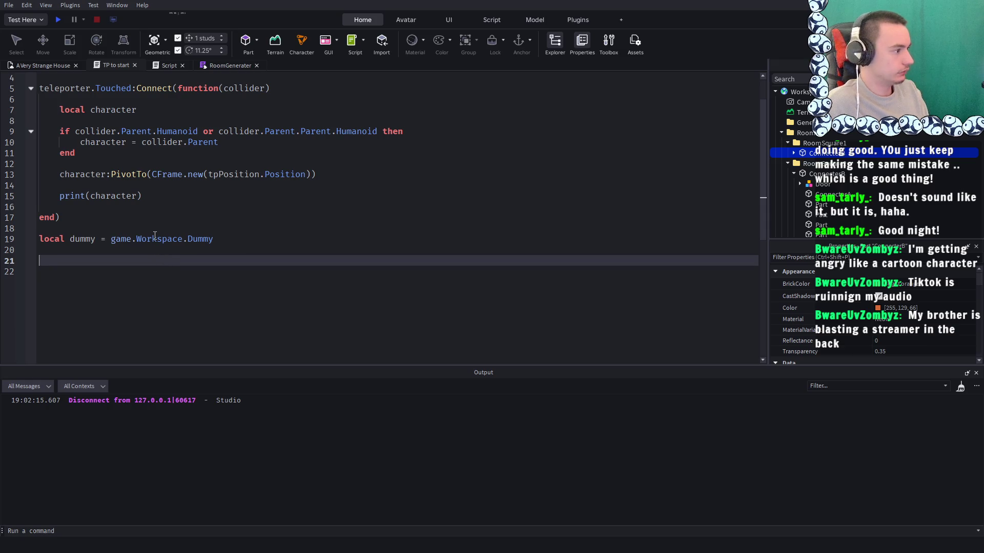
key("BackSpace")
scroll(173, 118, "up", 1)
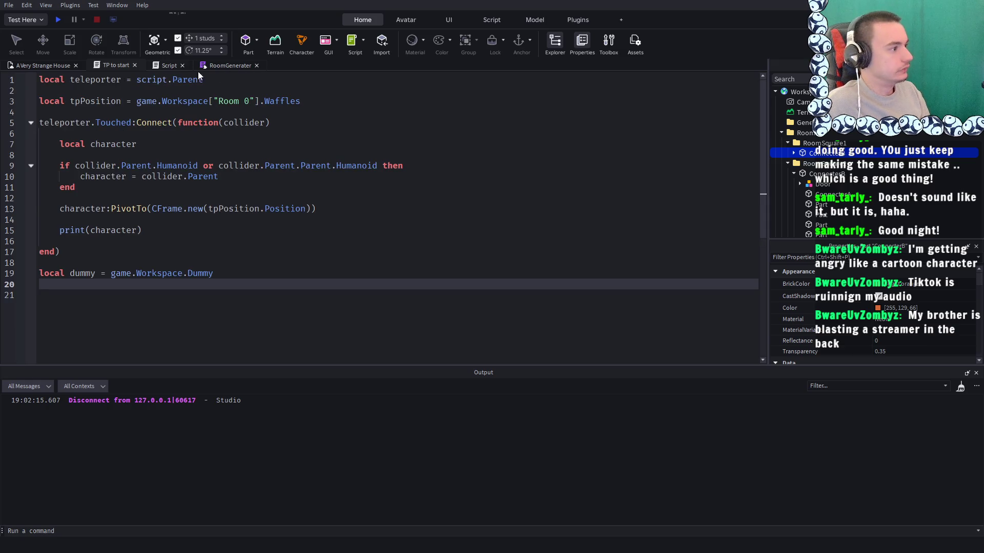
Paste the dummy PivotTo line into the door script on line 32
left_click(210, 64)
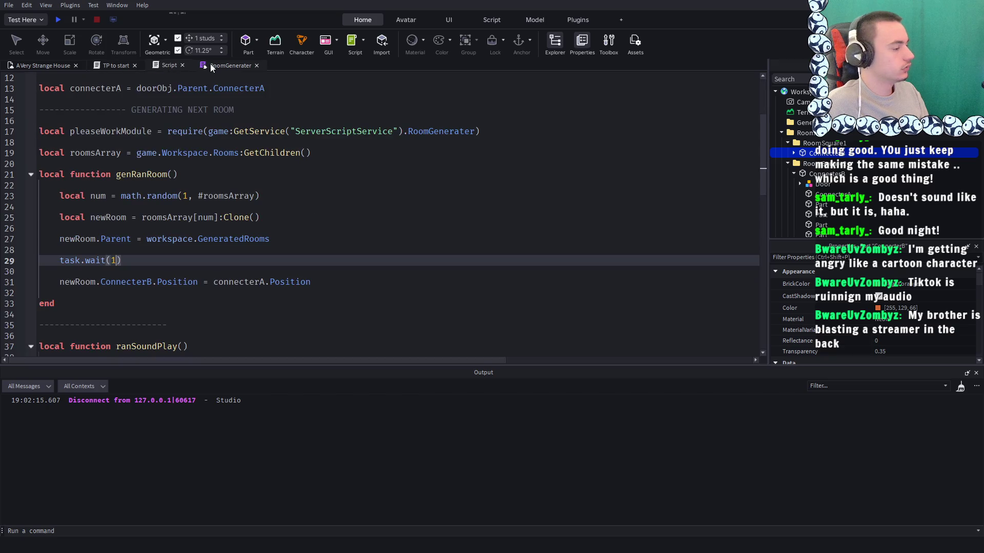
left_click(161, 64)
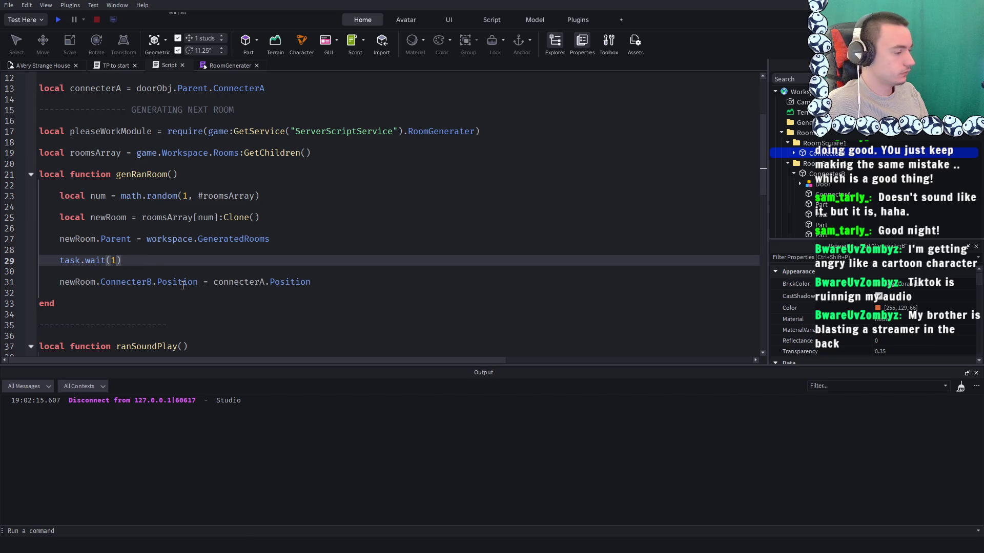
left_click(159, 285)
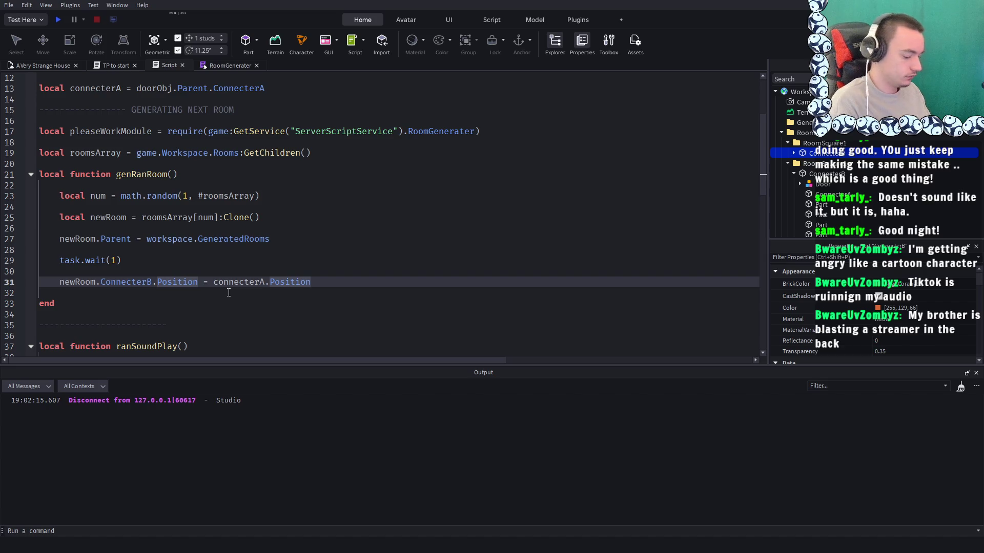
key("ctrl+v")
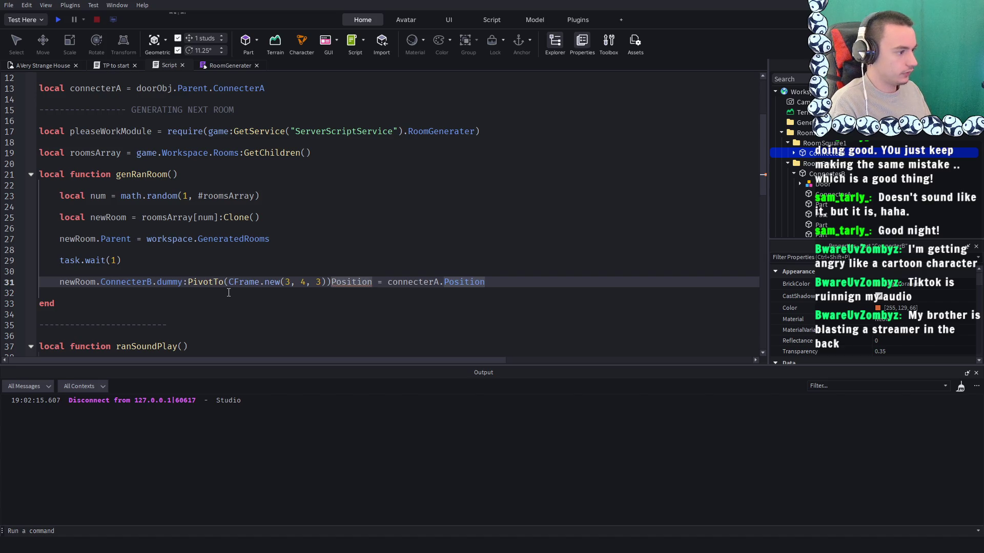
key("ctrl+z")
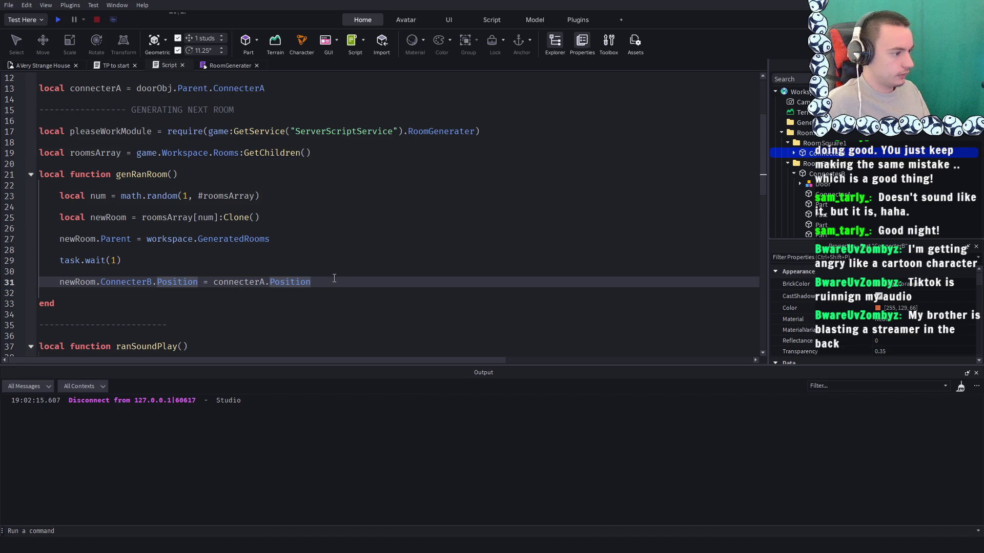
left_click(132, 303)
key("ctrl+v")
key("Down")
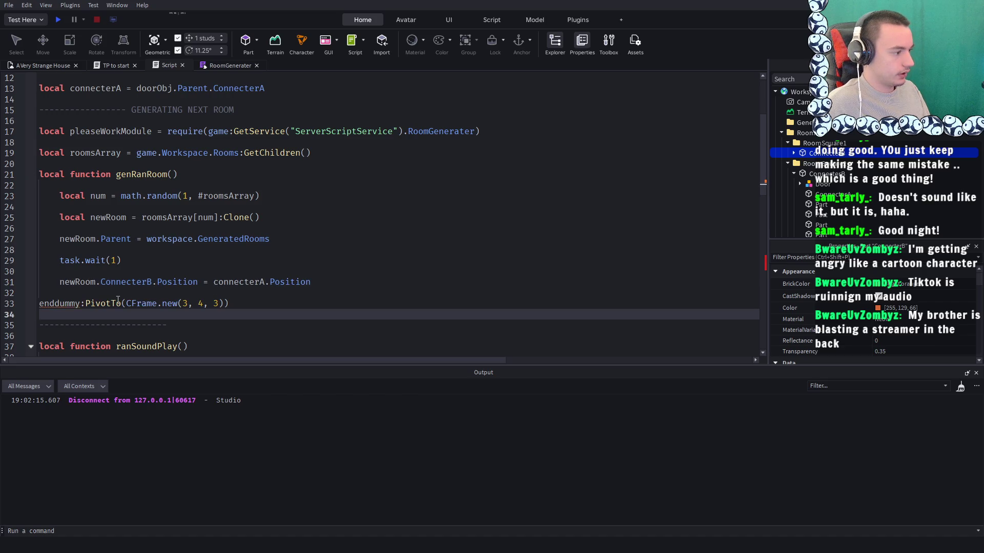
key("ctrl+z")
key("Up")
key("ctrl+v")
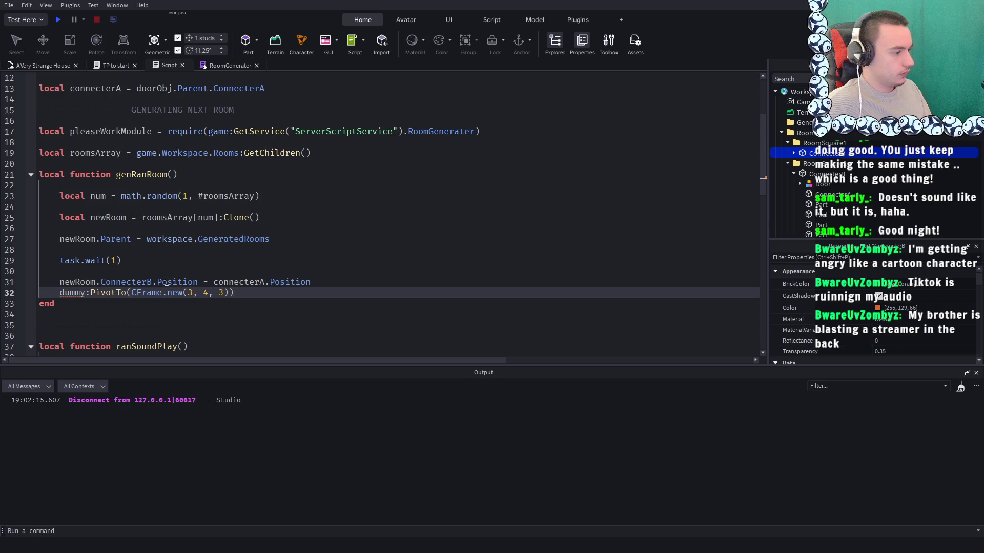
Rewrite line 31 as ConnecterB:PivotTo(CFrame.new()) using autocomplete
left_click(159, 284)
key("ctrl+Right")
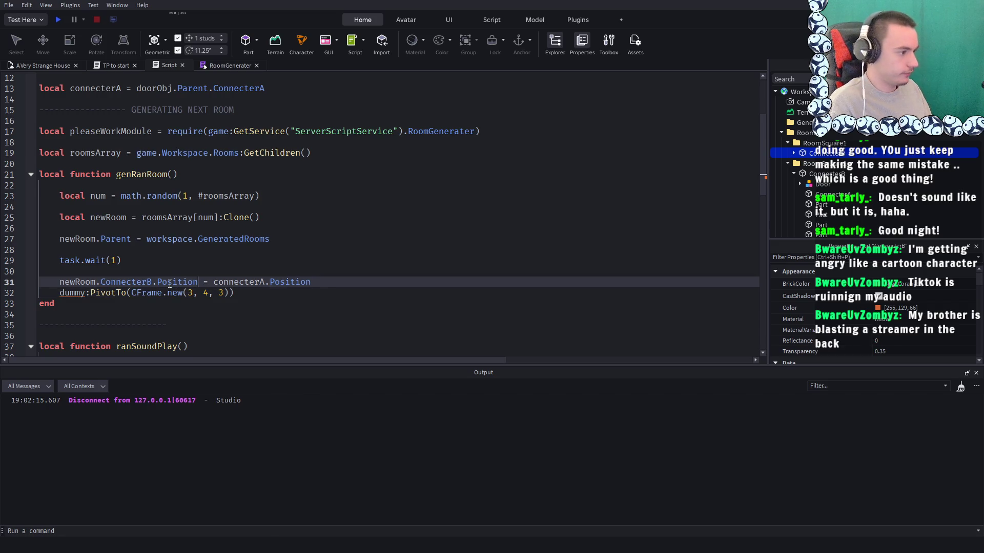
key("BackSpace")
key("BackSpace")
key("BackSpace")
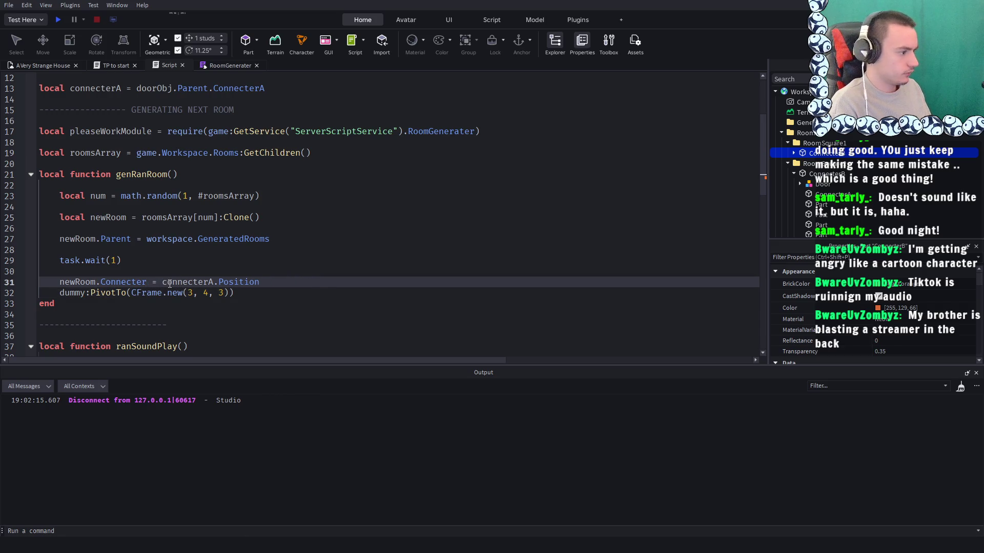
type("B")
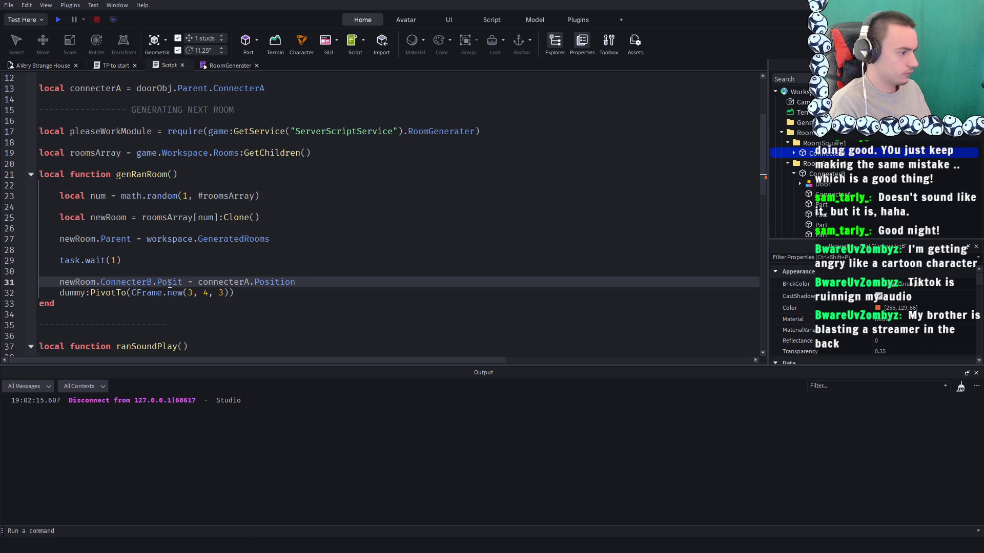
type(":p")
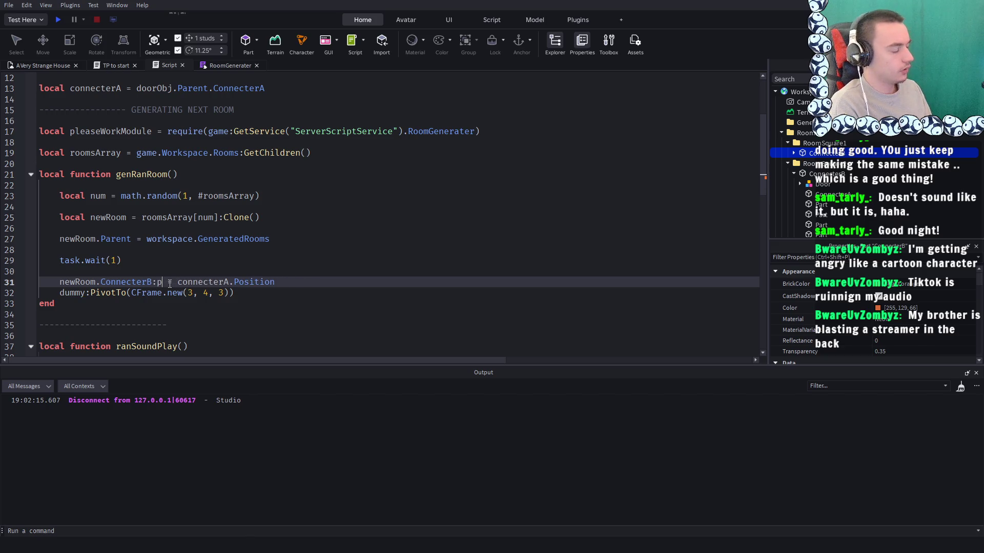
key("BackSpace")
type("PivotTo")
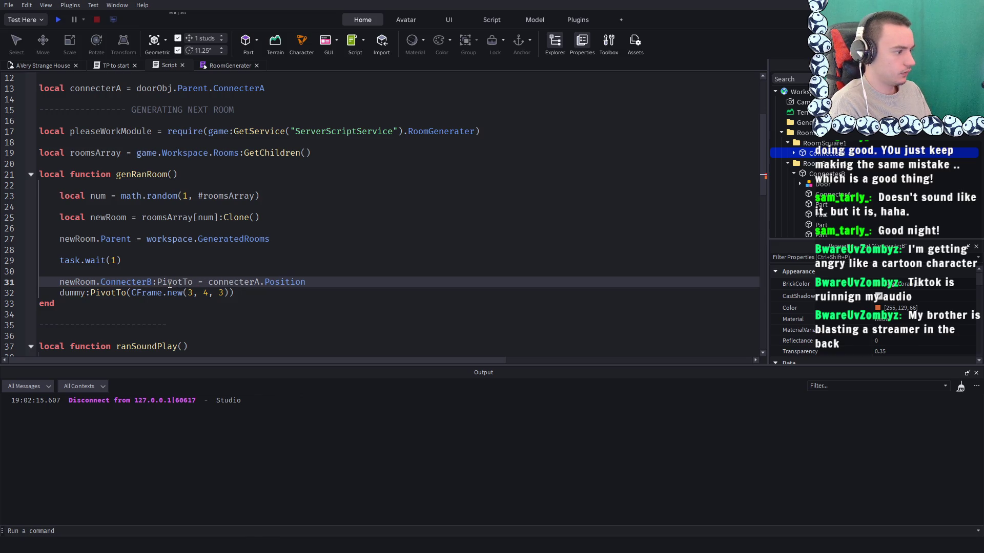
type("(")
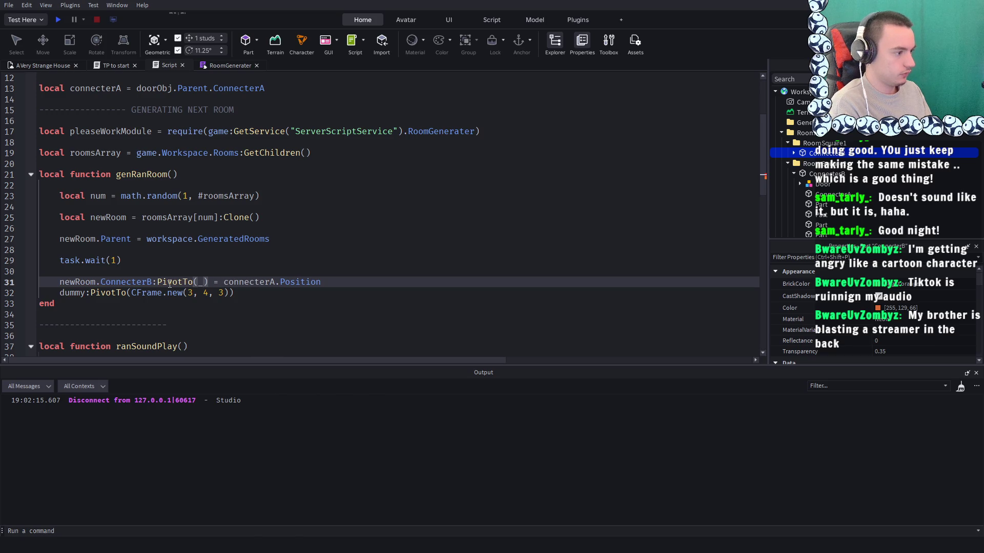
key("BackSpace")
type("f")
key("BackSpace")
type("CFrame")
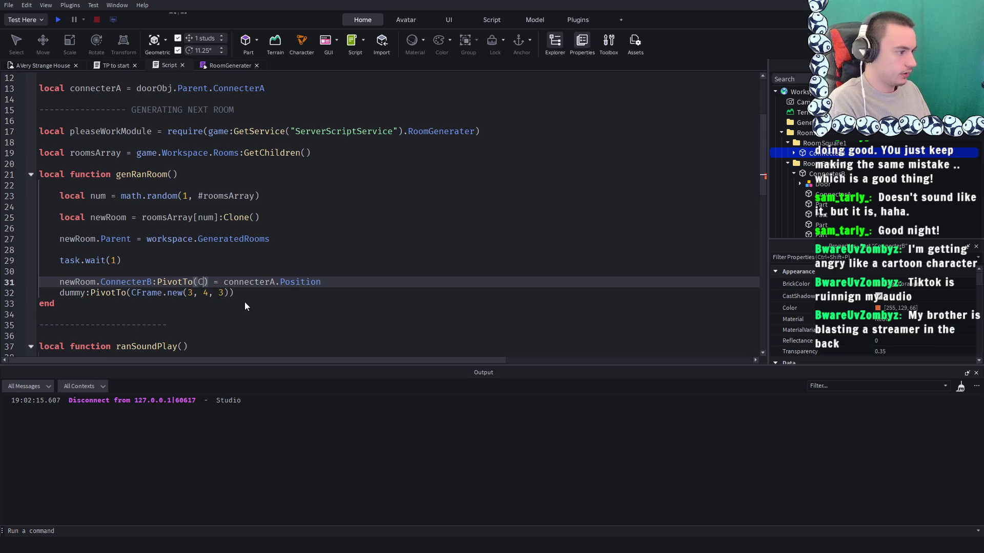
type(".")
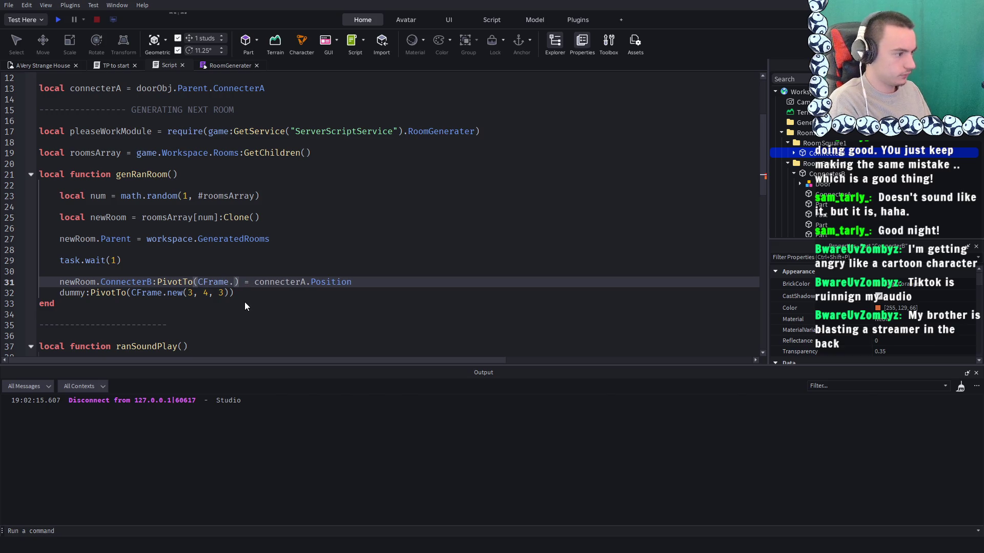
type("new(")
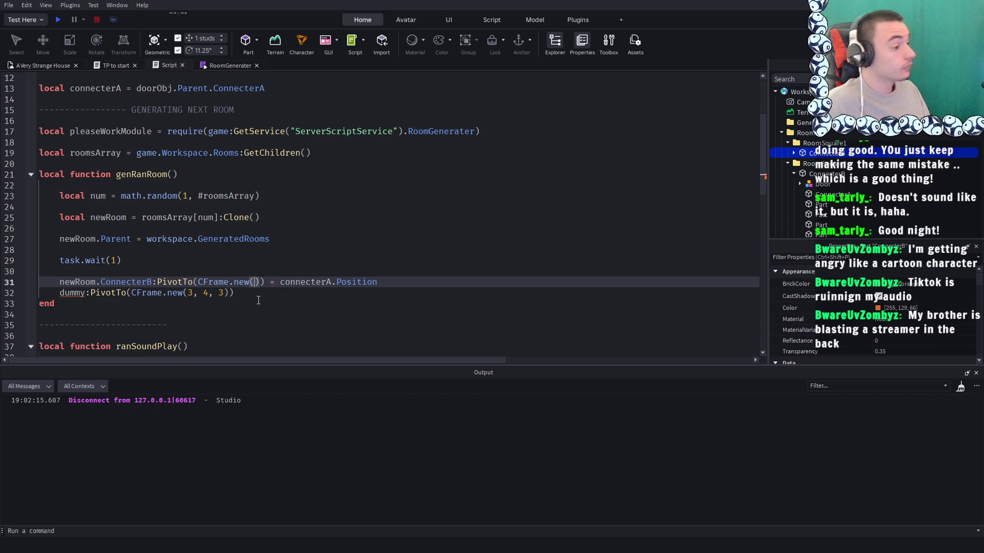
Move connecterA.Position into CFrame.new(), delete the leftover assignment and dummy line, and playtest
left_click_drag(377, 283, 280, 283)
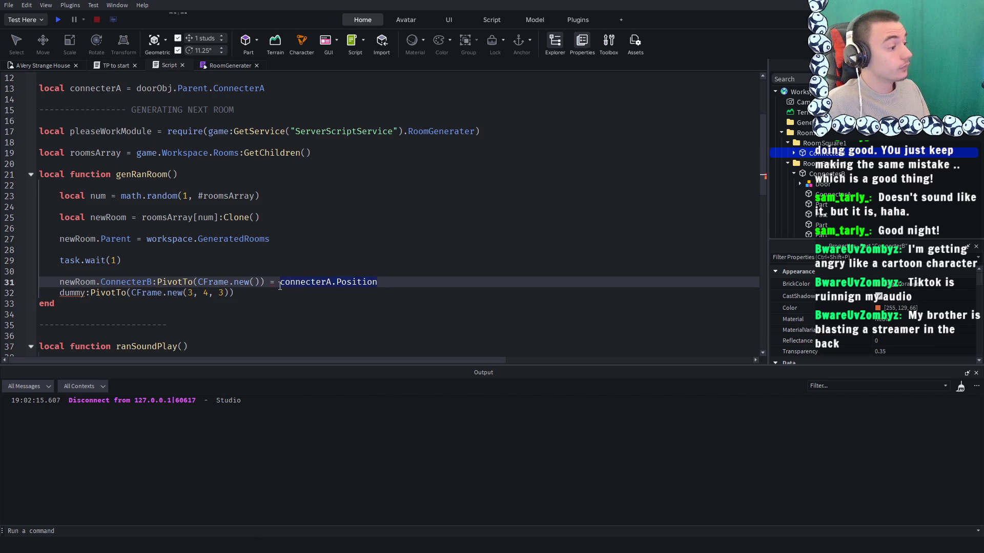
key("ctrl+c")
left_click(252, 282)
key("ctrl+v")
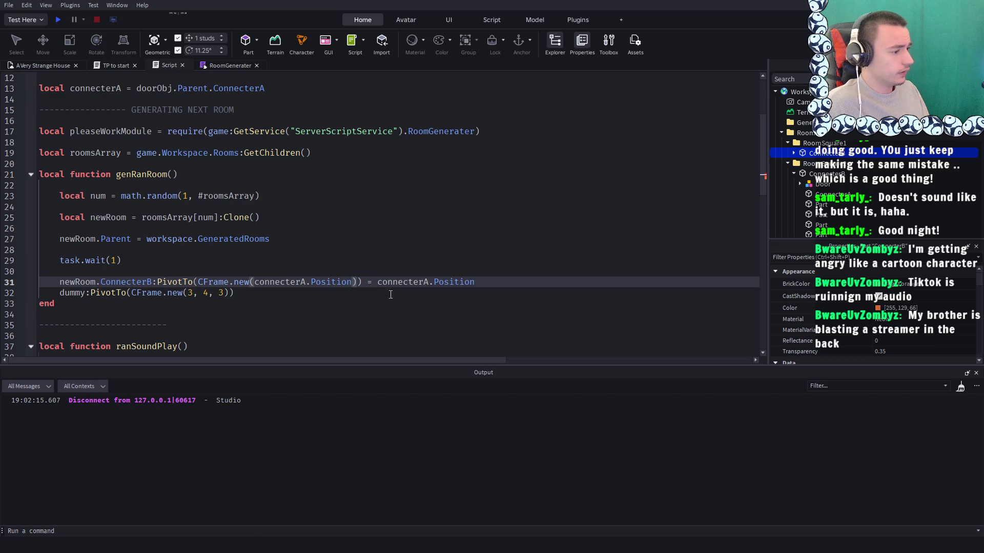
left_click_drag(497, 283, 362, 282)
key("BackSpace")
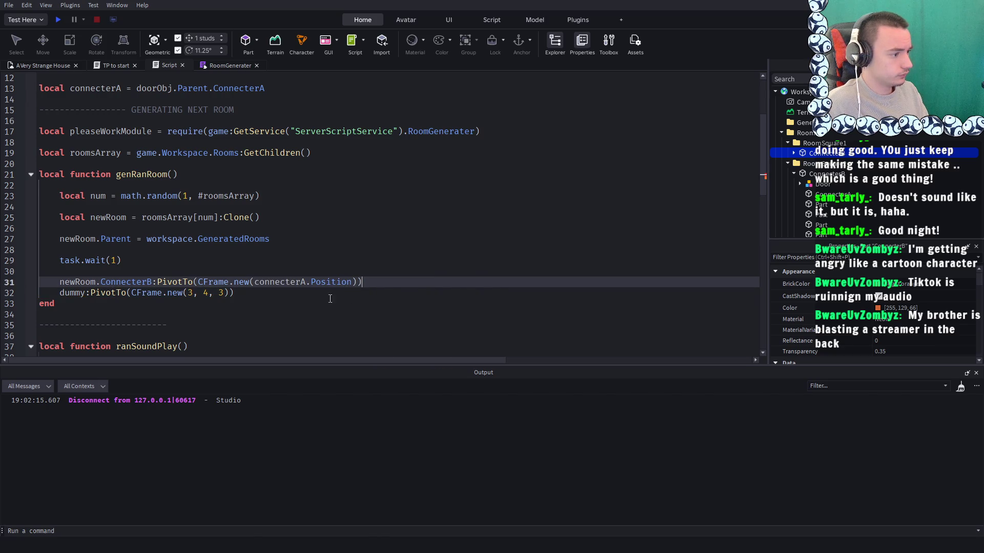
left_click_drag(243, 294, 60, 293)
key("BackSpace")
left_click(58, 20)
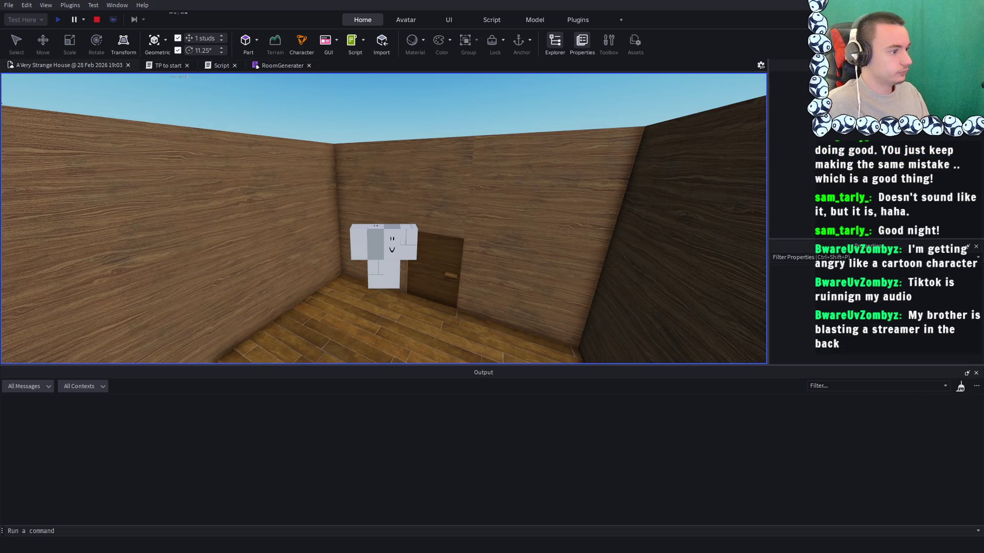
Open the door so a new room generates, and turn the camera to inspect its placement
key("w")
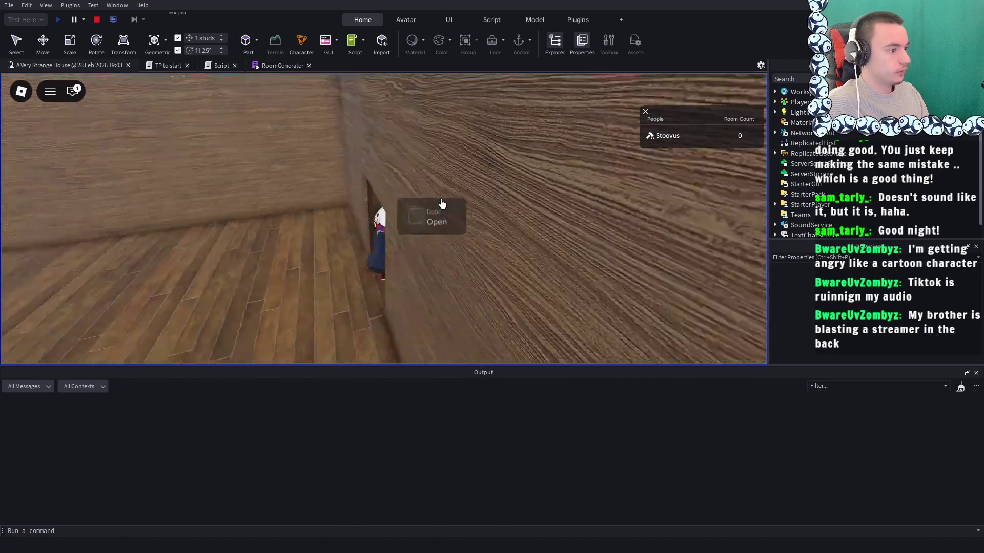
left_click(441, 204)
scroll(441, 204, "down", 5)
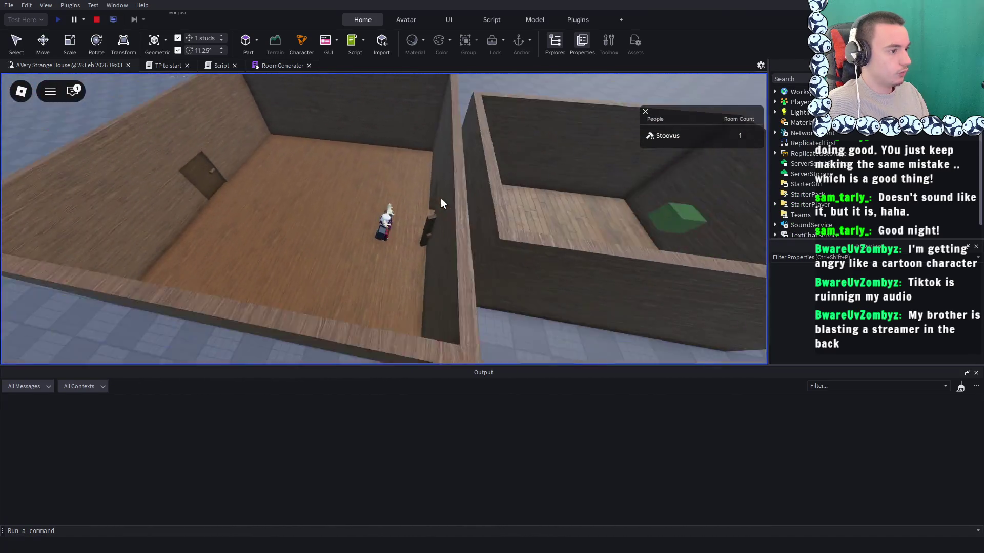
key("Right")
scroll(441, 204, "up", 5)
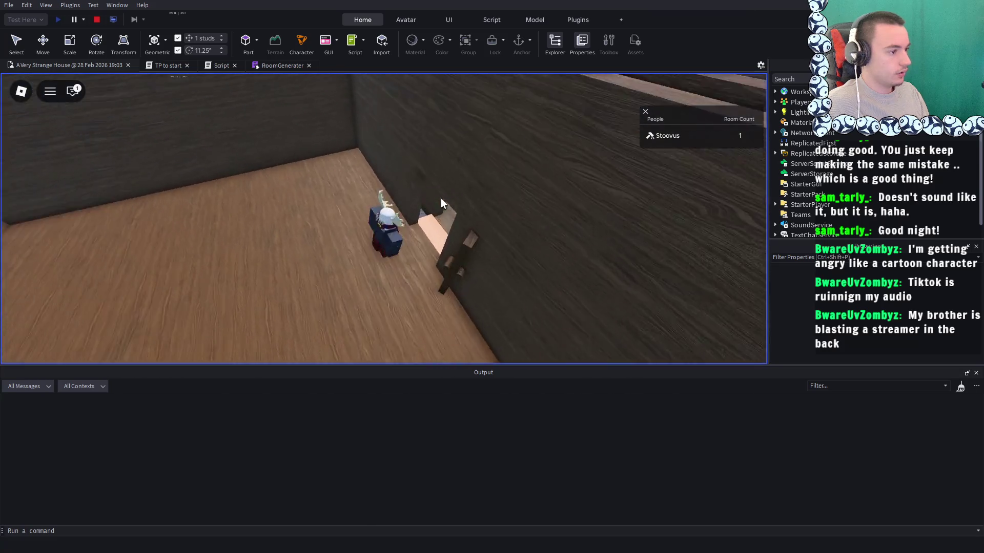
key("Right")
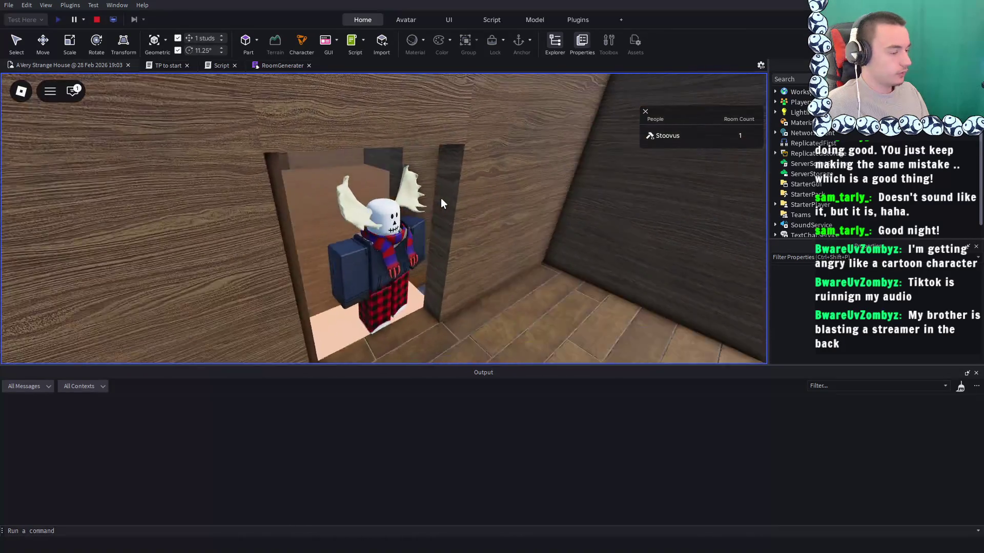
key("Page_Down")
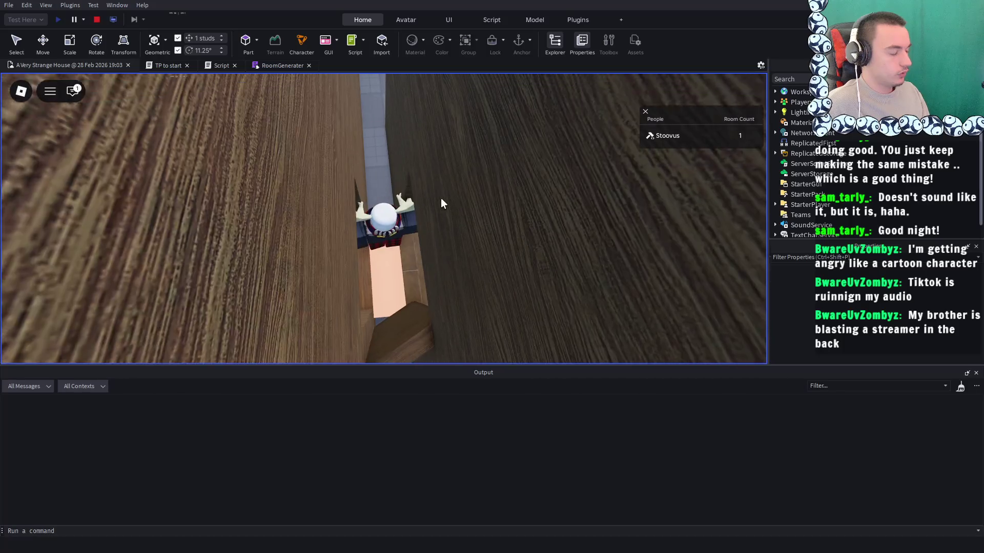
scroll(442, 204, "down", 4)
key("Right")
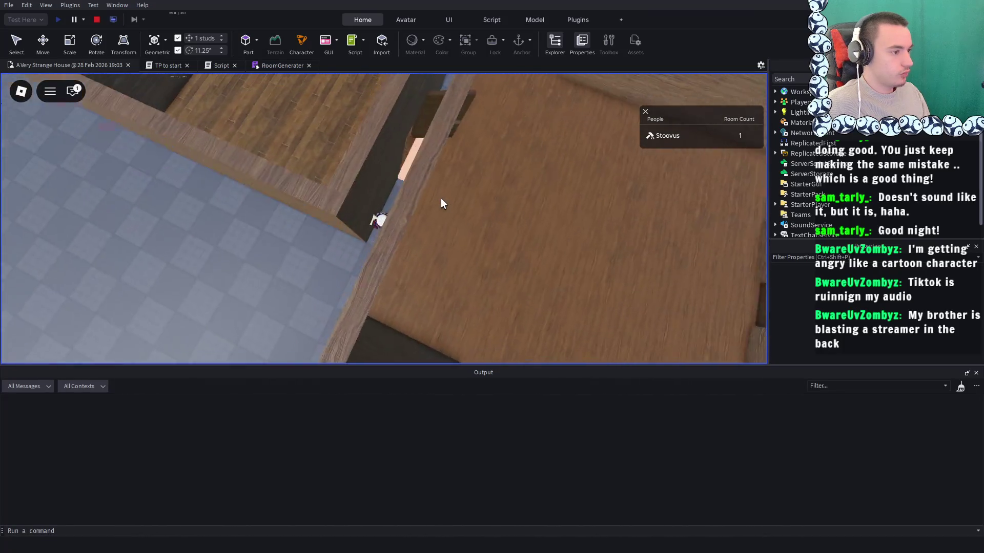
key("Left")
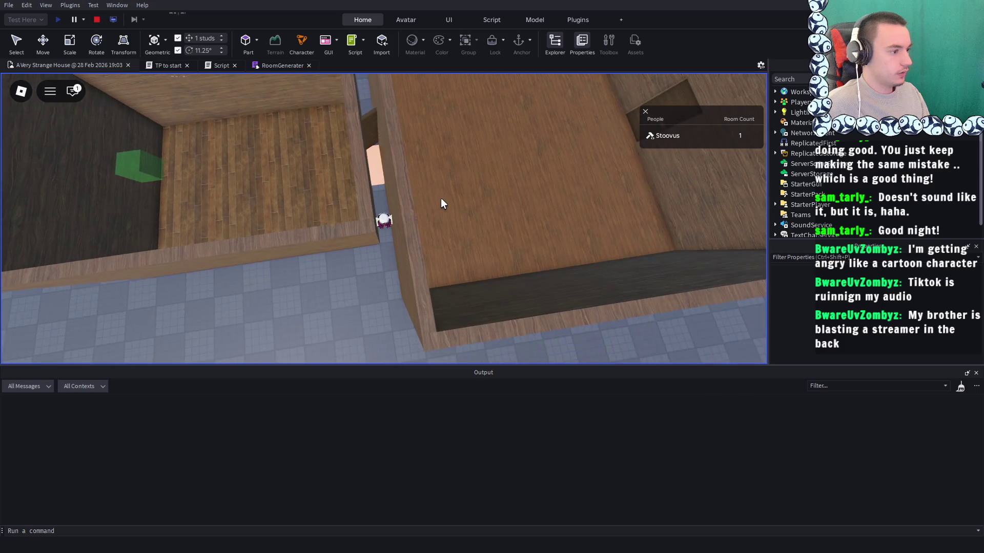
scroll(440, 203, "up", 5)
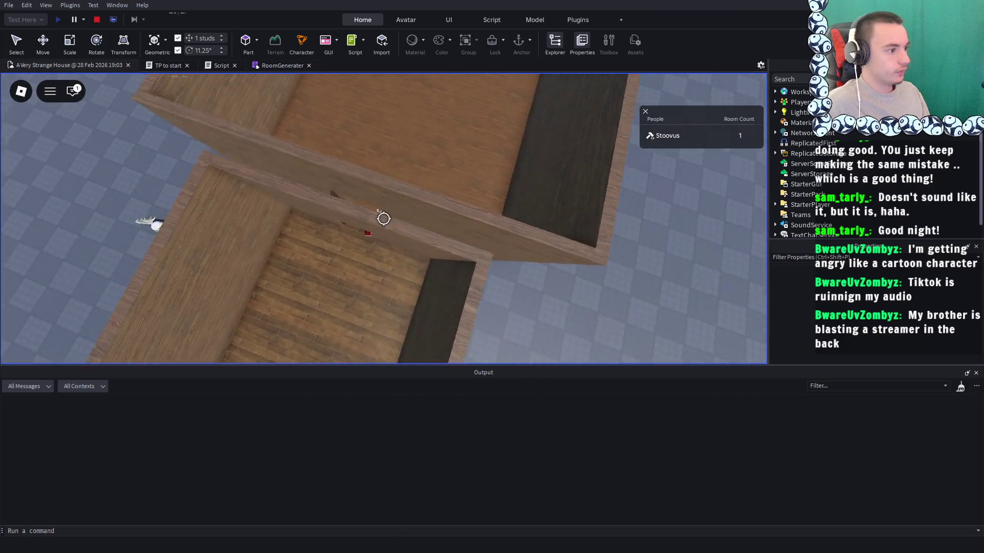
scroll(383, 219, "down", 4)
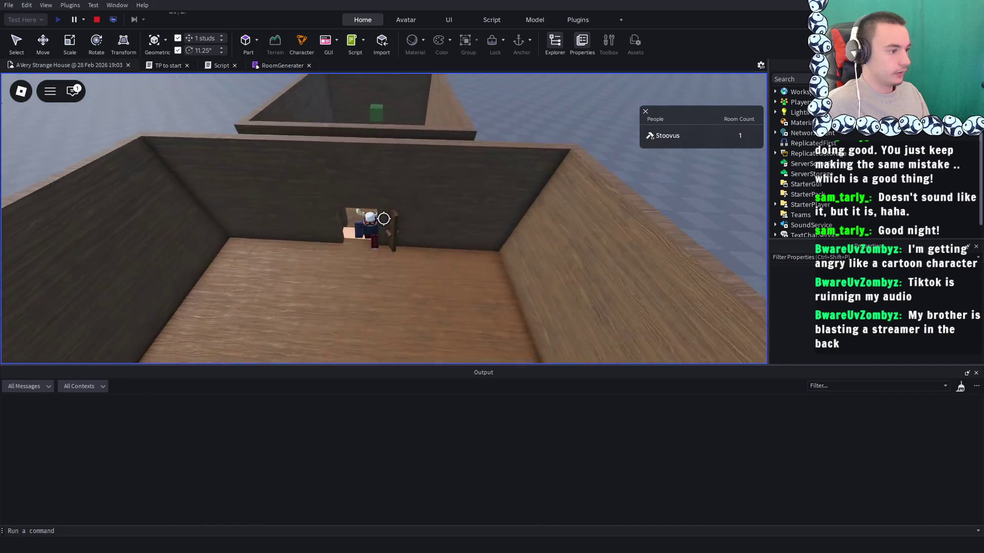
scroll(383, 218, "up", 4)
Walk the character through the doorway into the generated rooms, then stop the playtest
key("w")
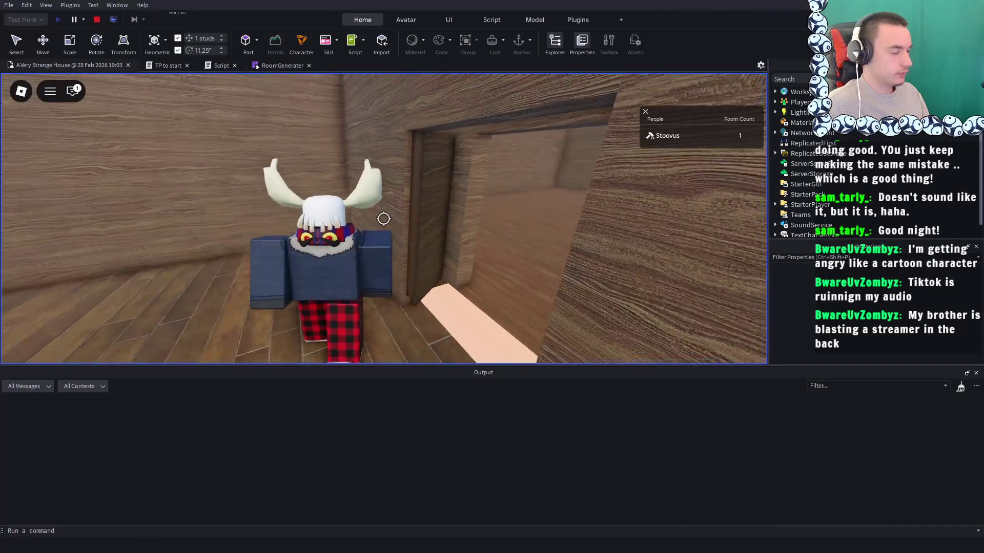
key("w")
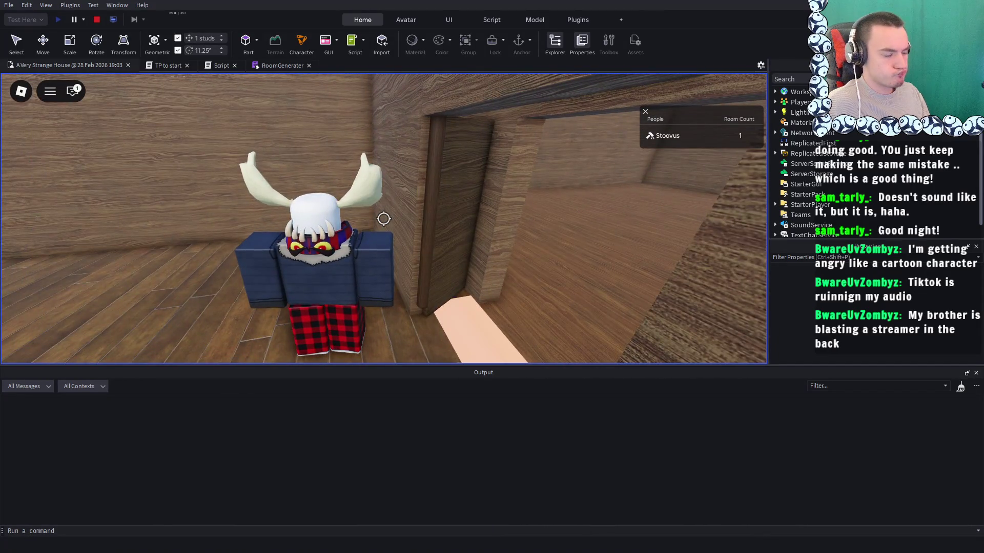
key("w")
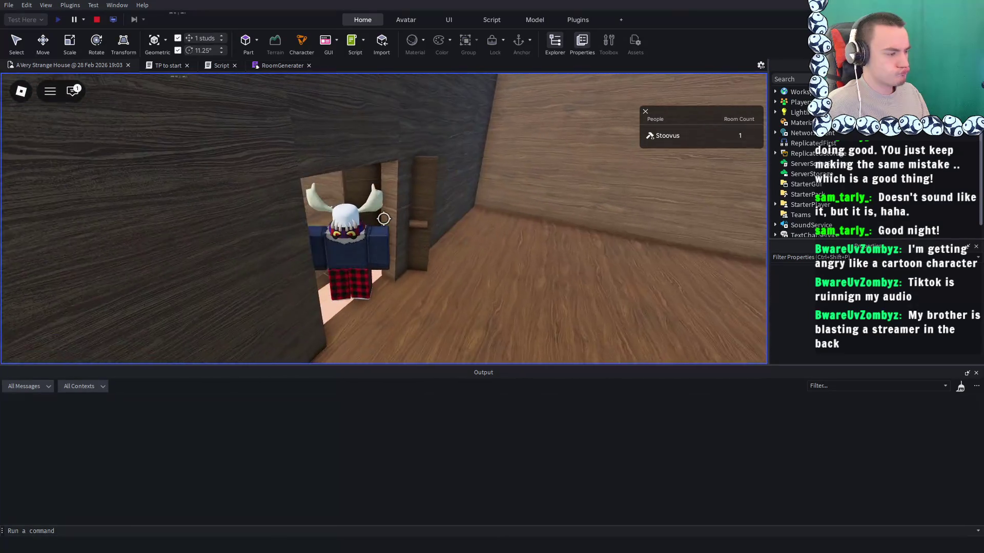
key("w")
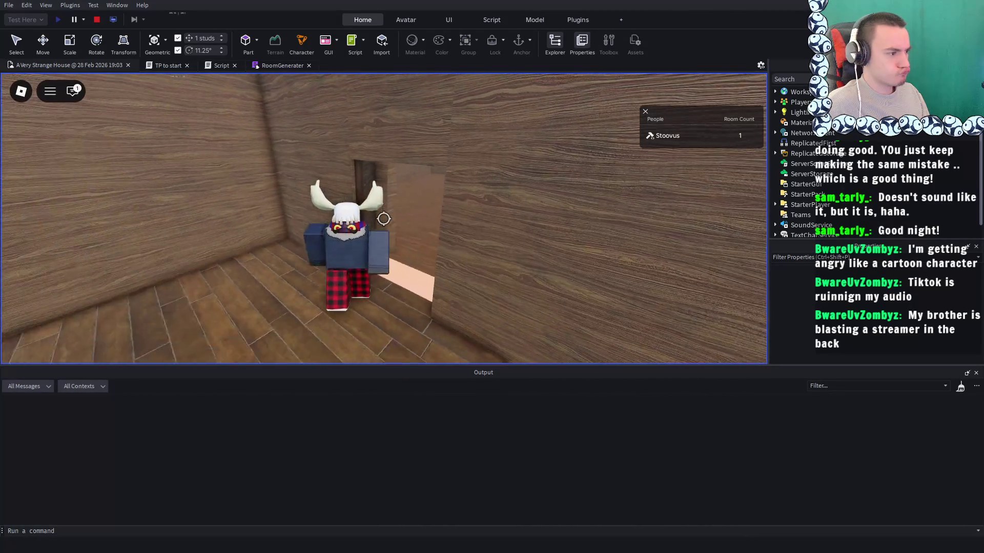
key("w")
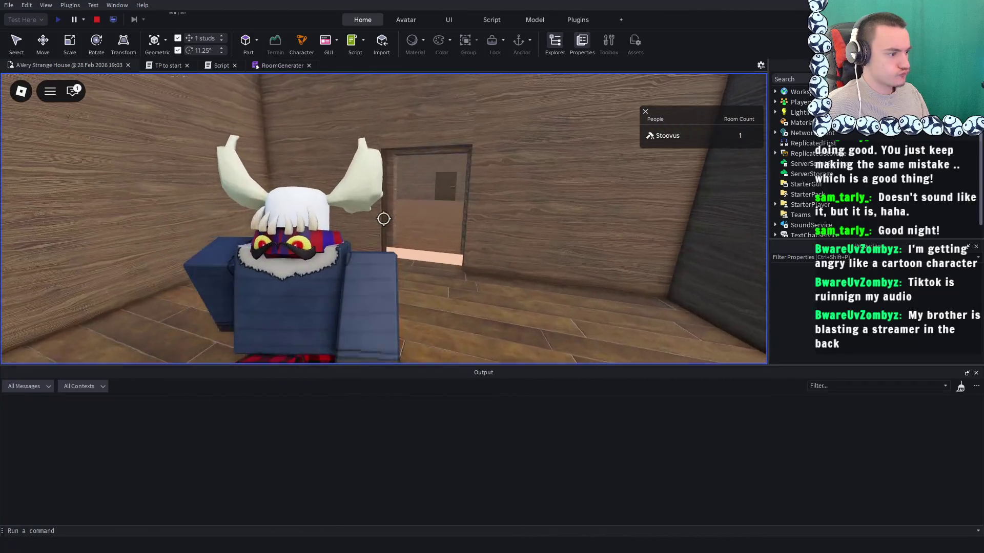
key("w")
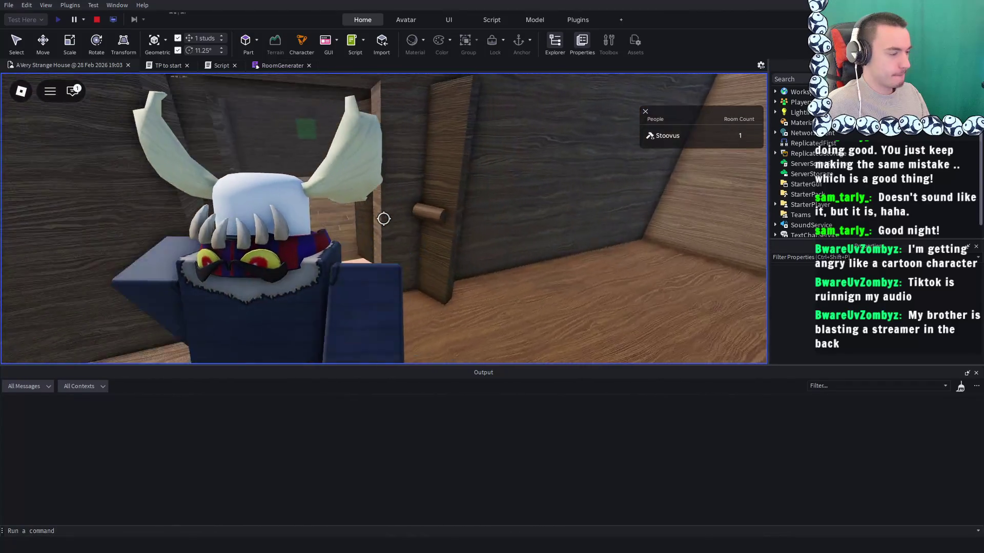
scroll(383, 219, "down", 6)
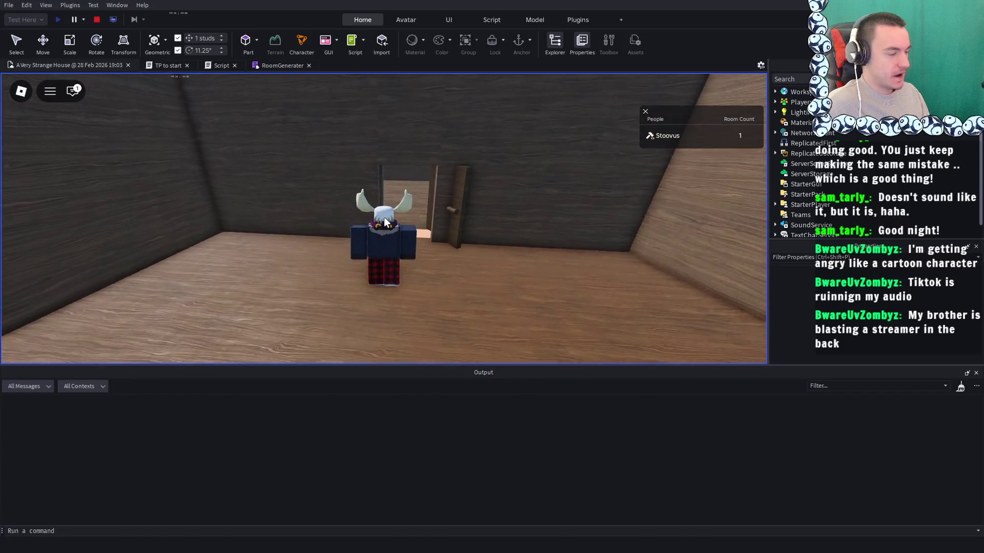
key("w")
left_click(96, 19)
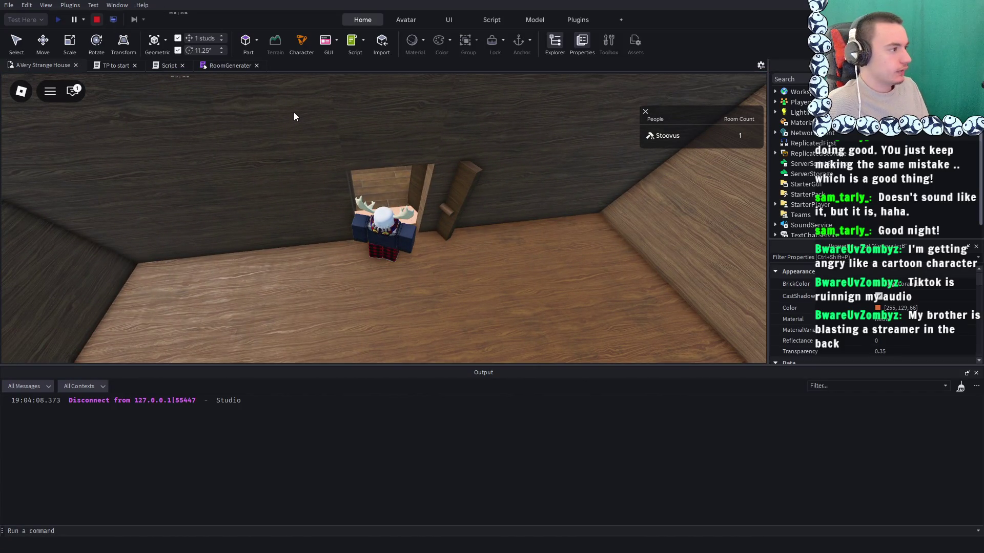
Select the orange connector part, focus on it, and move it 10 studs along its axis
scroll(413, 149, "down", 8)
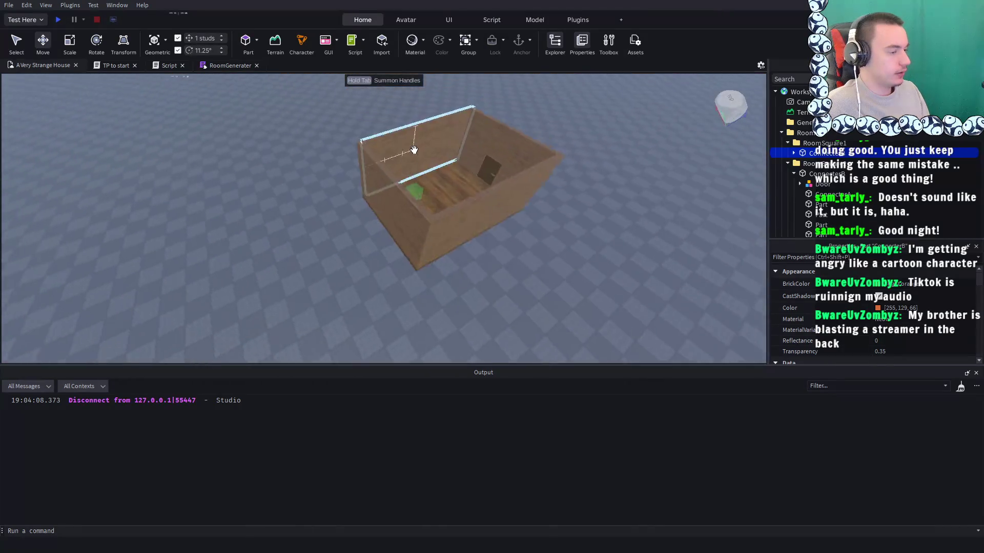
left_click_drag(414, 149, 414, 149)
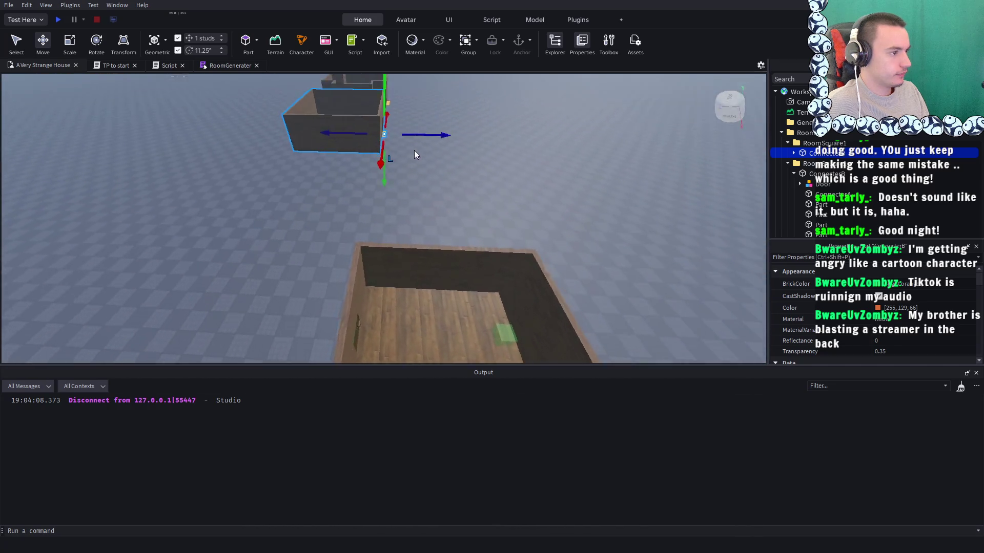
left_click(465, 165)
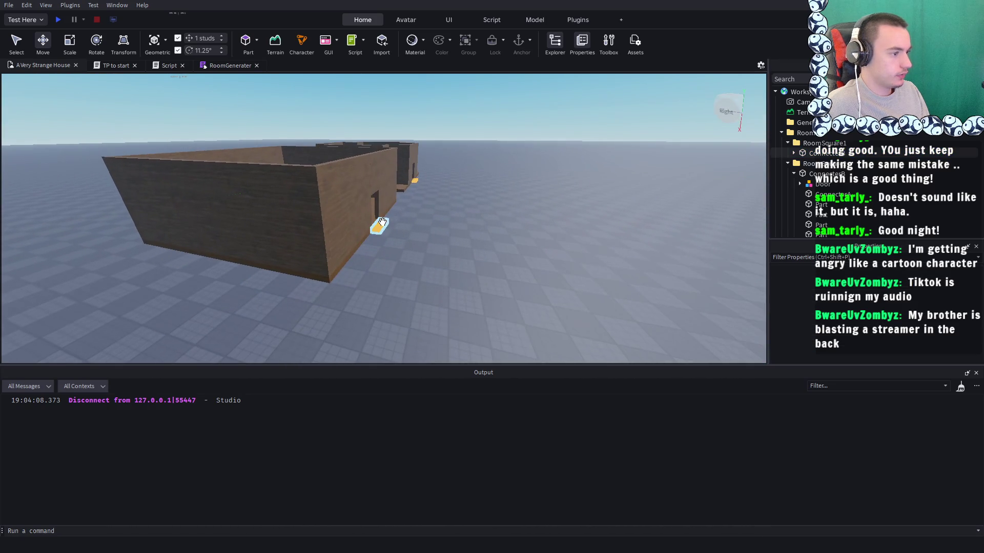
left_click(382, 222)
key("f")
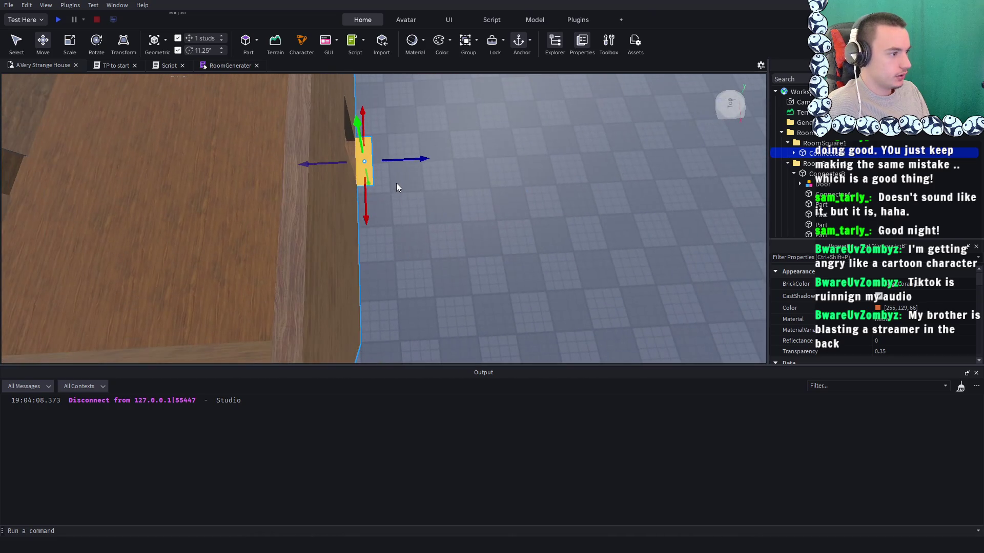
left_click_drag(404, 160, 389, 175)
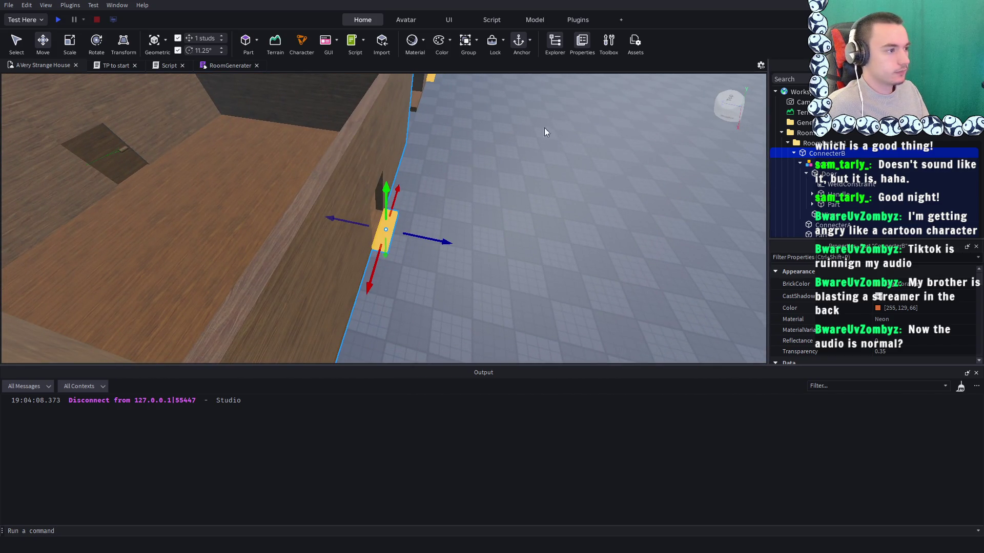
left_click_drag(465, 210, 372, 207)
key("f")
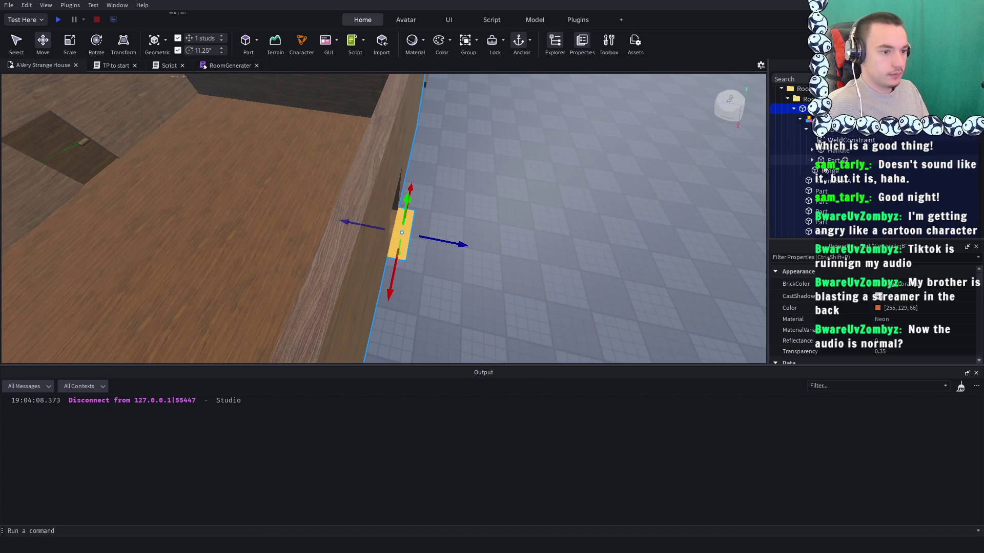
scroll(824, 169, "down", 2)
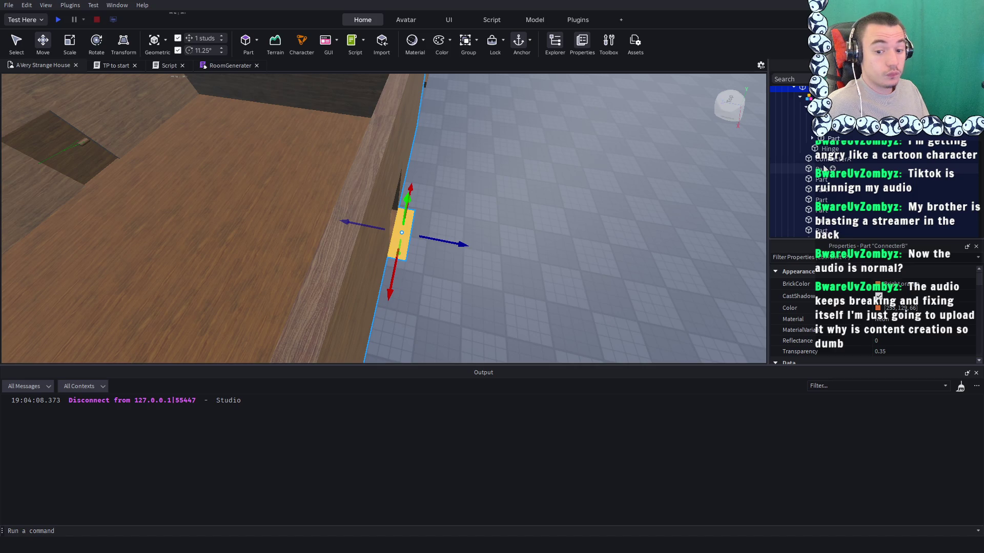
scroll(870, 319, "down", 5)
Select the Door model through the last Part under ConnecterB, collapsing the nested model
left_click(881, 292)
scroll(802, 153, "up", 2)
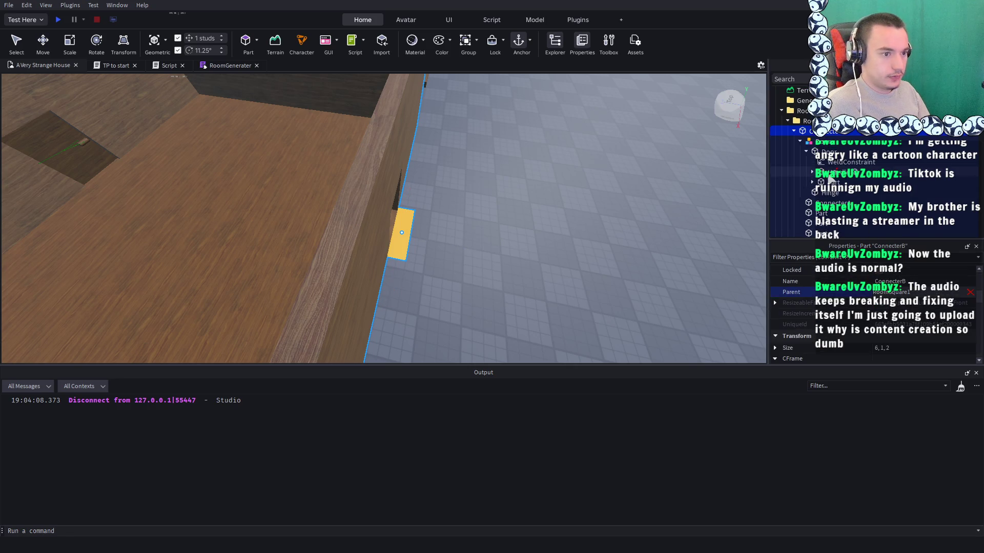
left_click(805, 121)
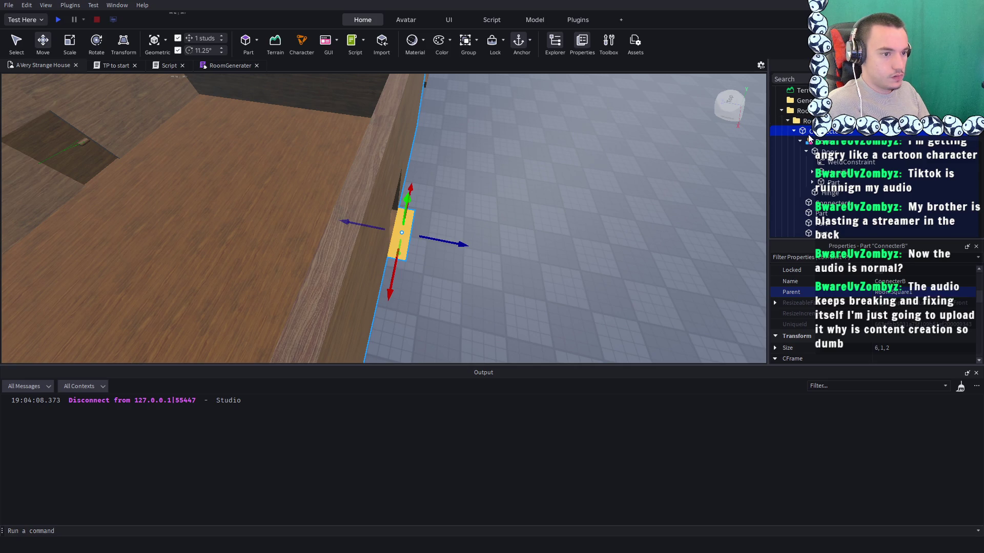
left_click(809, 141)
scroll(818, 150, "down", 2)
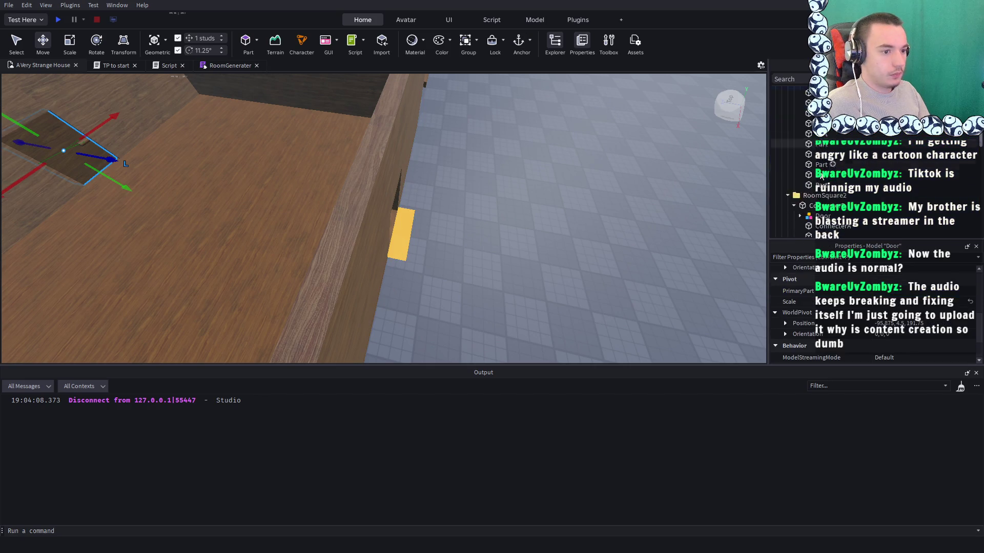
left_click(823, 169, "shift")
scroll(822, 169, "up", 5)
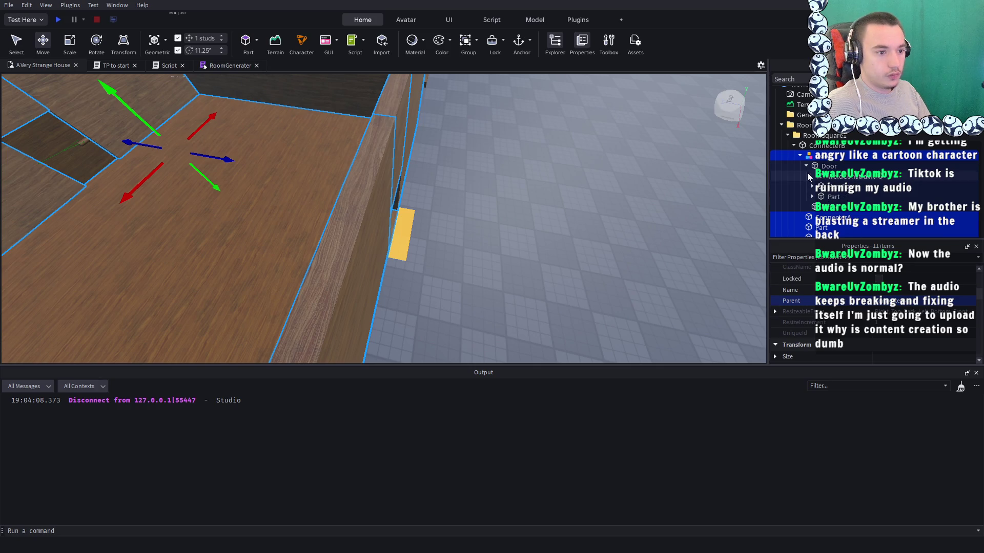
left_click(800, 156)
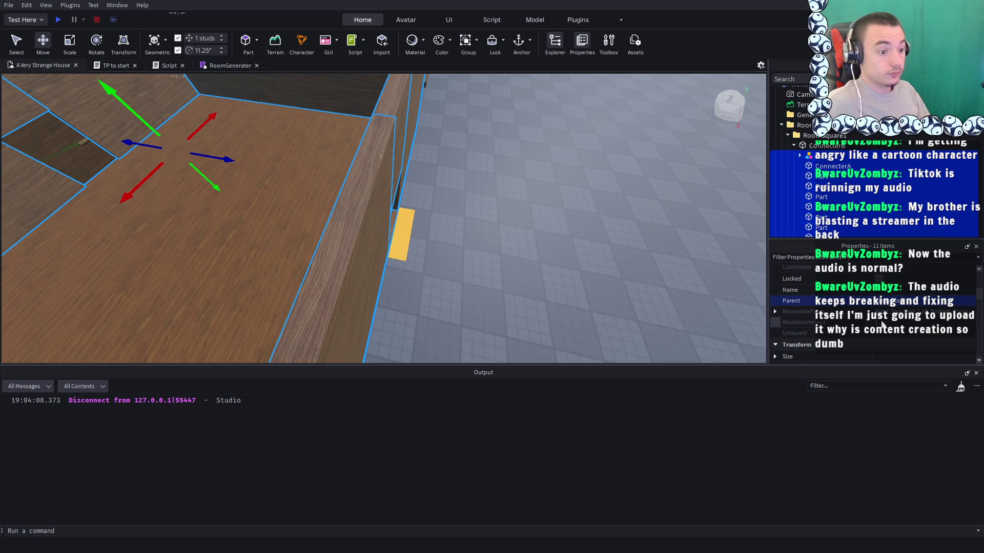
Move Door, ConnecterA and the parts under RoomSquare1, and push ConnecterB 2 studs into the wall
left_click(817, 136)
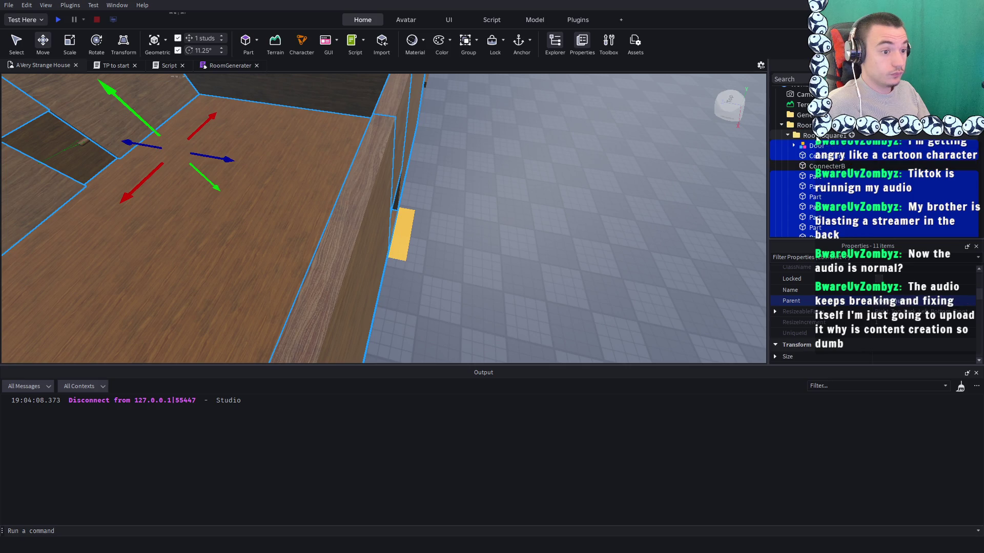
left_click(826, 166)
left_click_drag(451, 240, 435, 226)
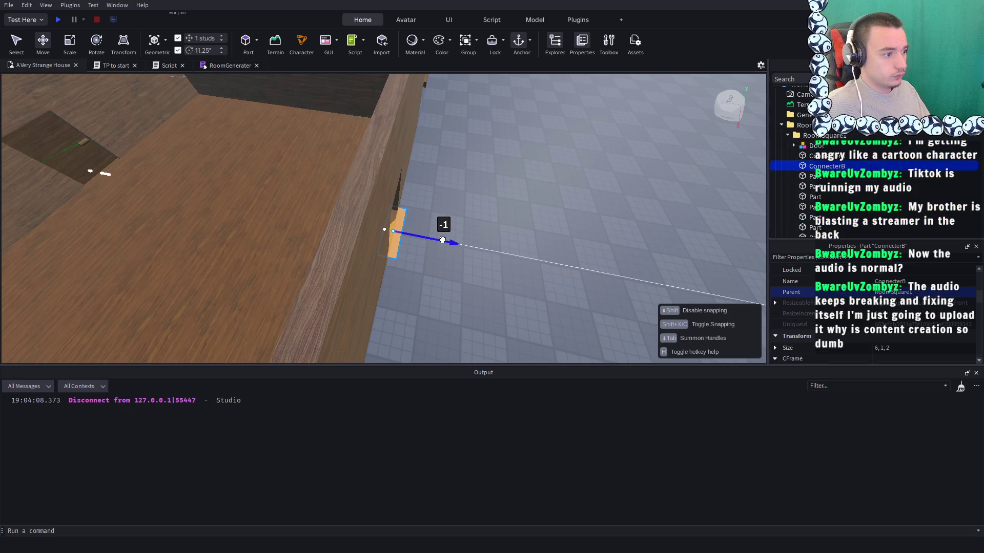
scroll(504, 221, "up", 3)
key("f")
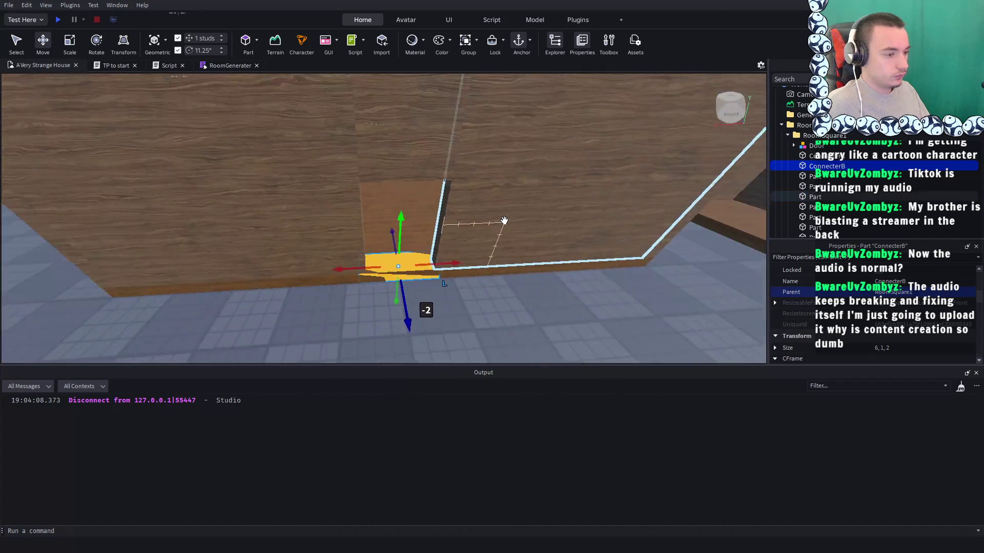
scroll(880, 323, "up", 5)
Set ConnecterB's Transparency to 1, undo it, and reselect the yellow ConnecterB part
left_click(915, 353)
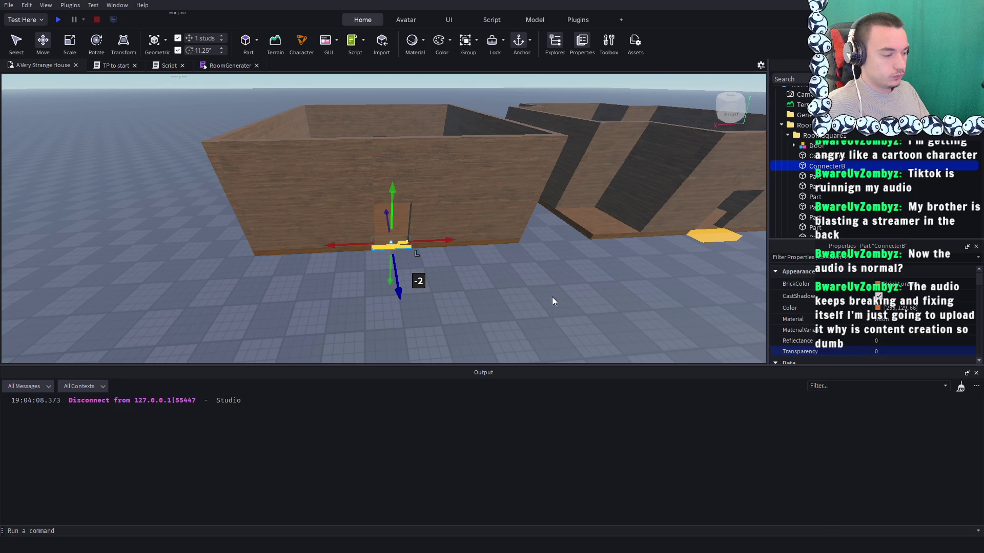
scroll(552, 297, "up", 3)
left_click(916, 354)
type("1")
key("Return")
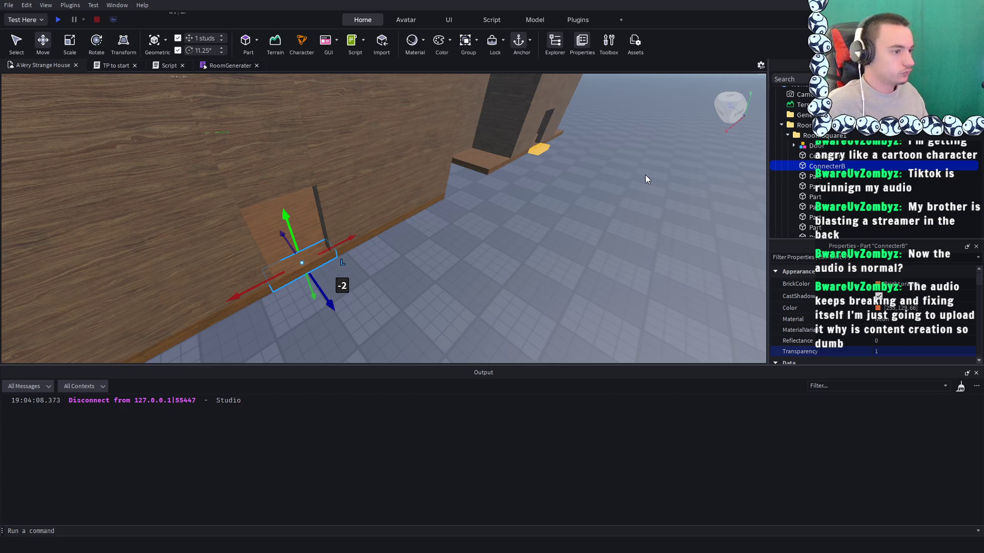
right_click(583, 197)
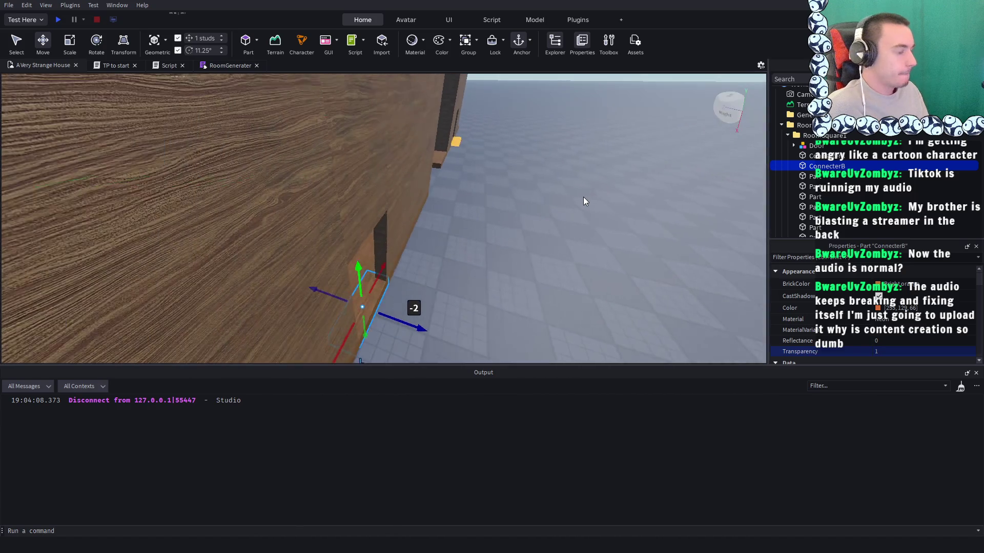
key("ctrl+z")
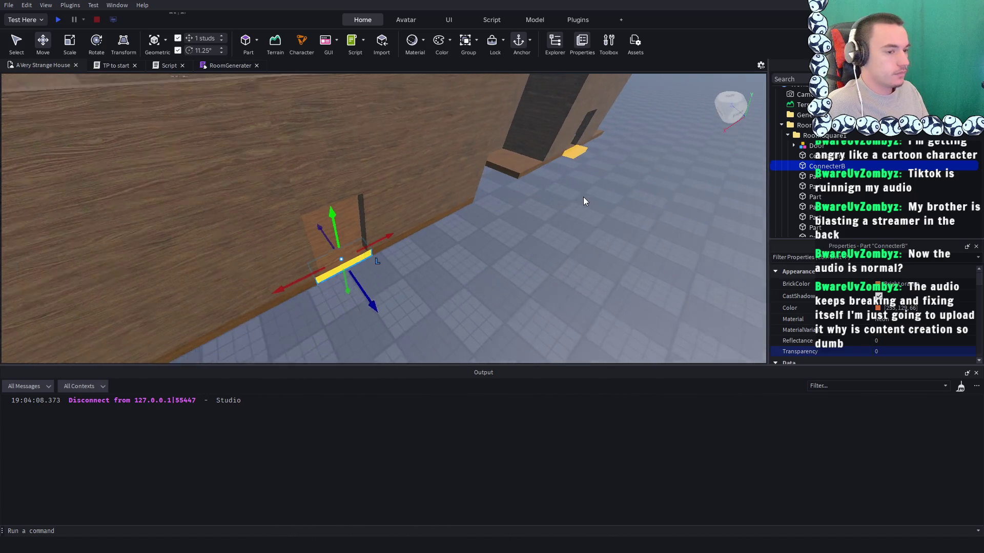
right_click(583, 197)
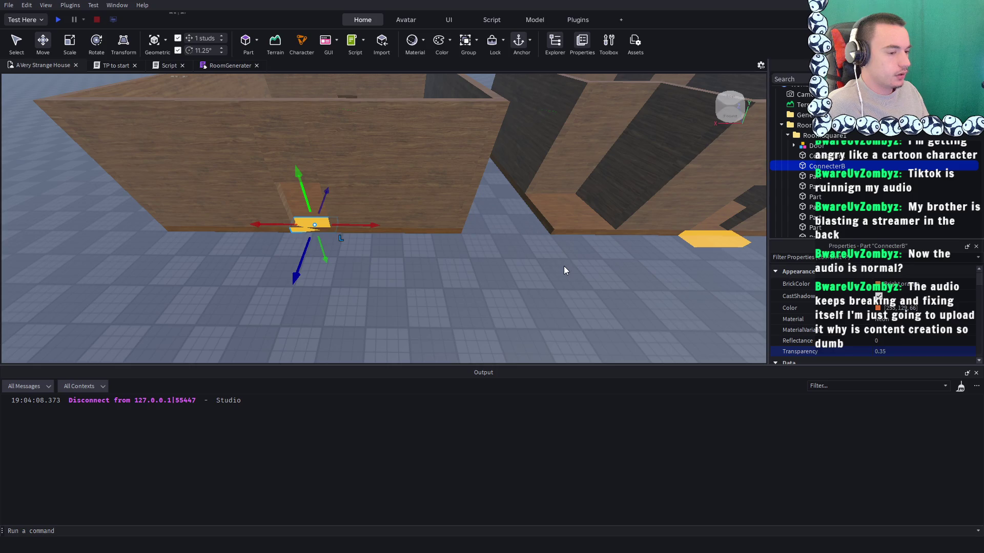
left_click(565, 270)
scroll(564, 270, "down", 10)
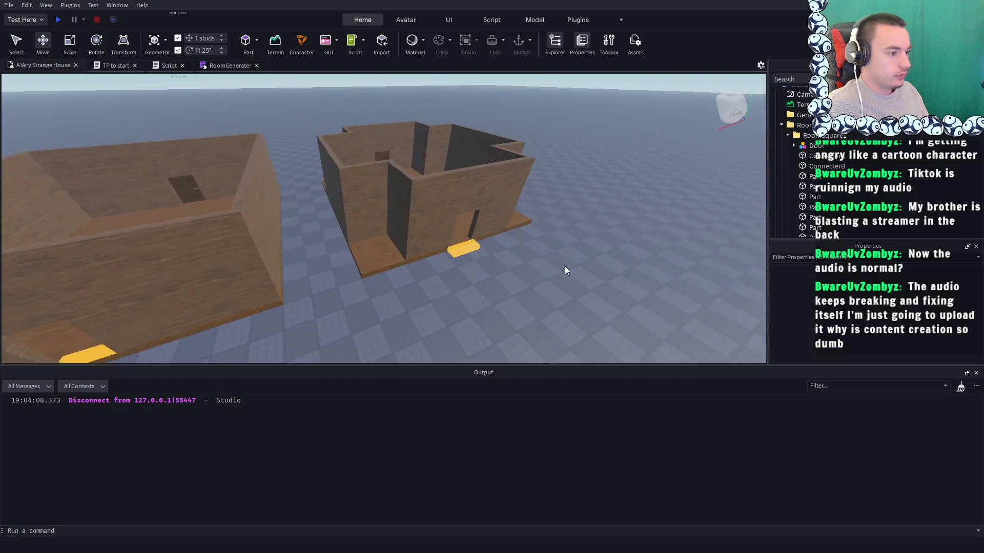
left_click(461, 250)
Select ConnecterB, ConnecterA, wall parts and then every item in the room
key("f")
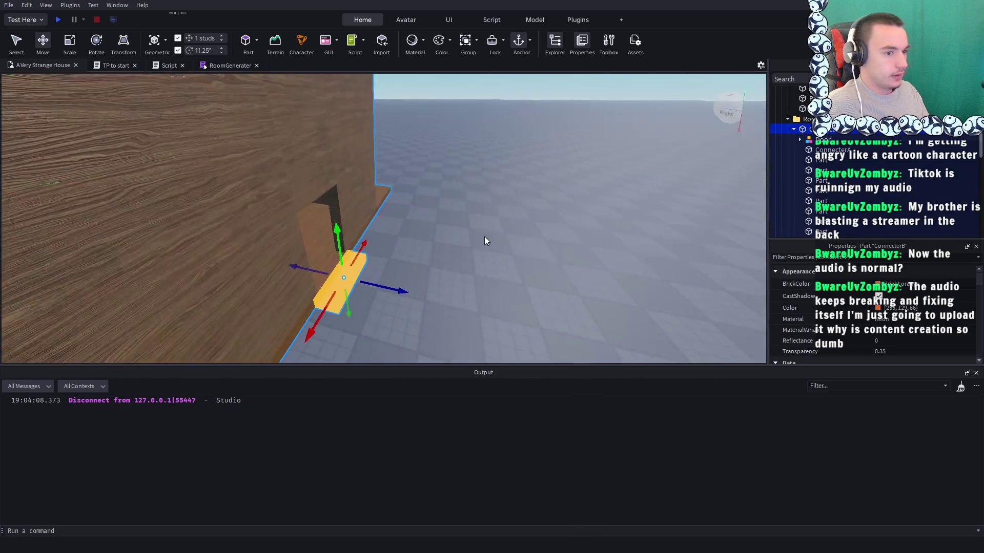
scroll(479, 231, "down", 5)
left_click(493, 183)
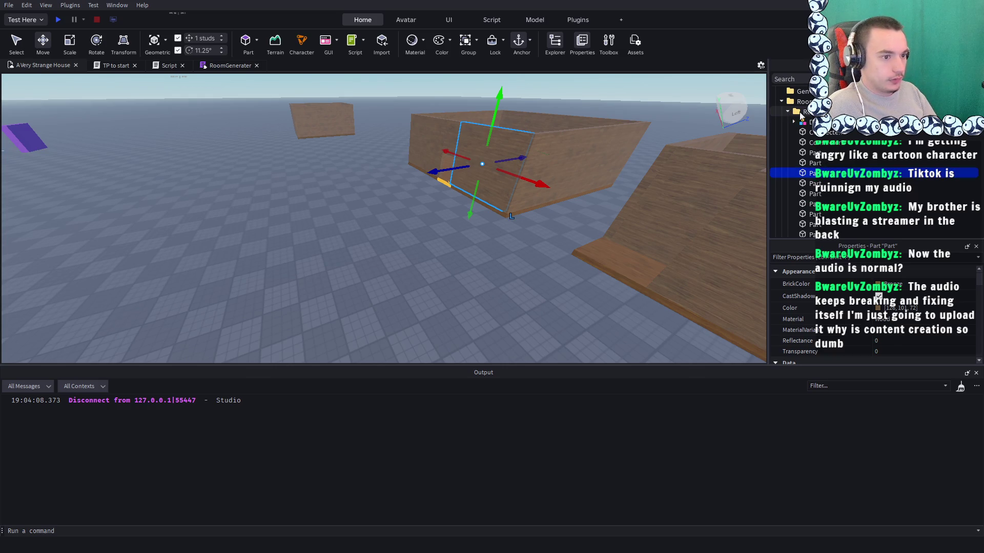
left_click(442, 183)
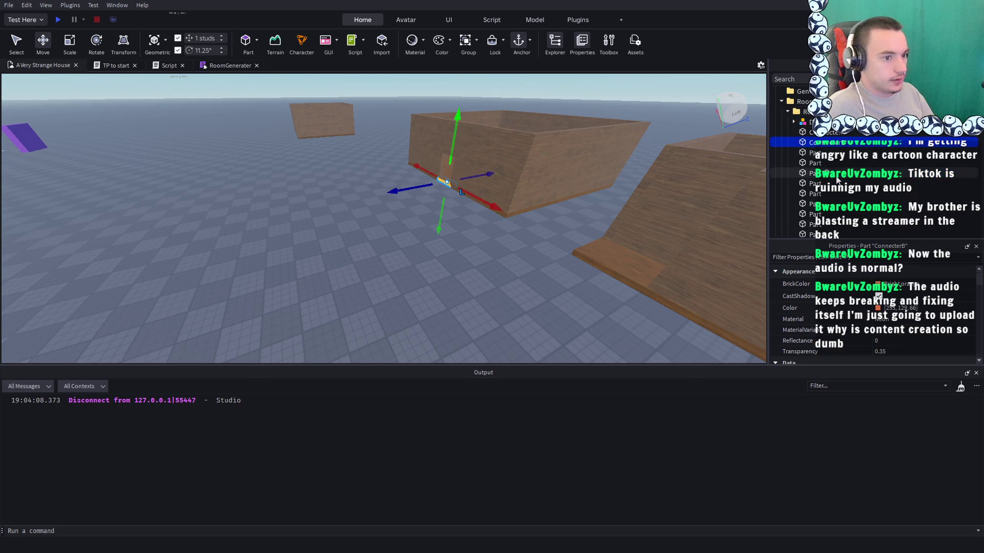
left_click(819, 132)
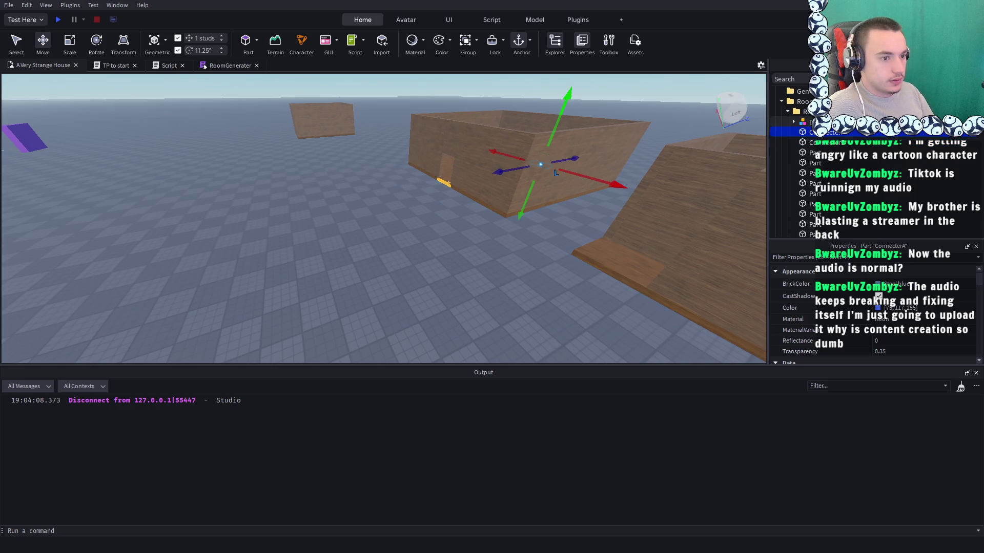
left_click(610, 185, "ctrl")
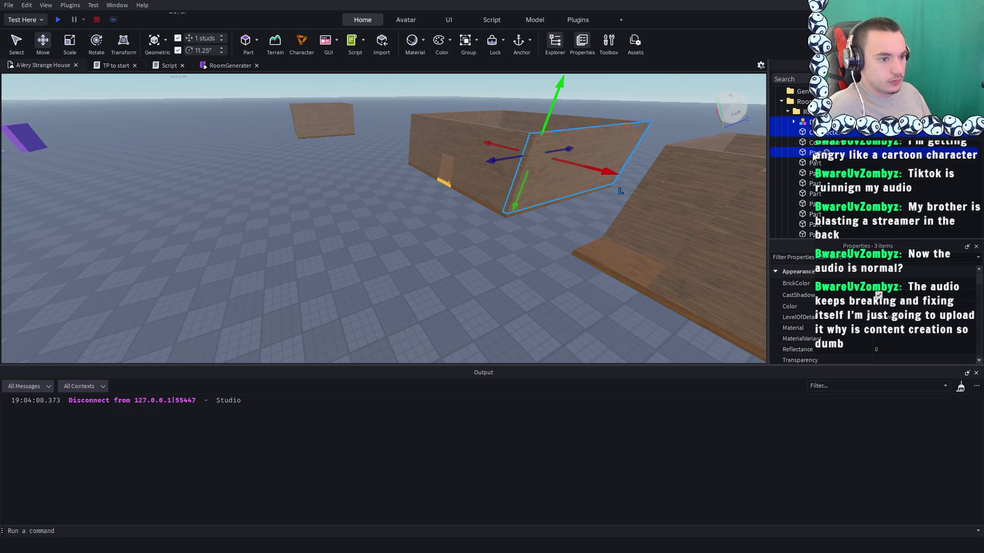
left_click(817, 168, "shift")
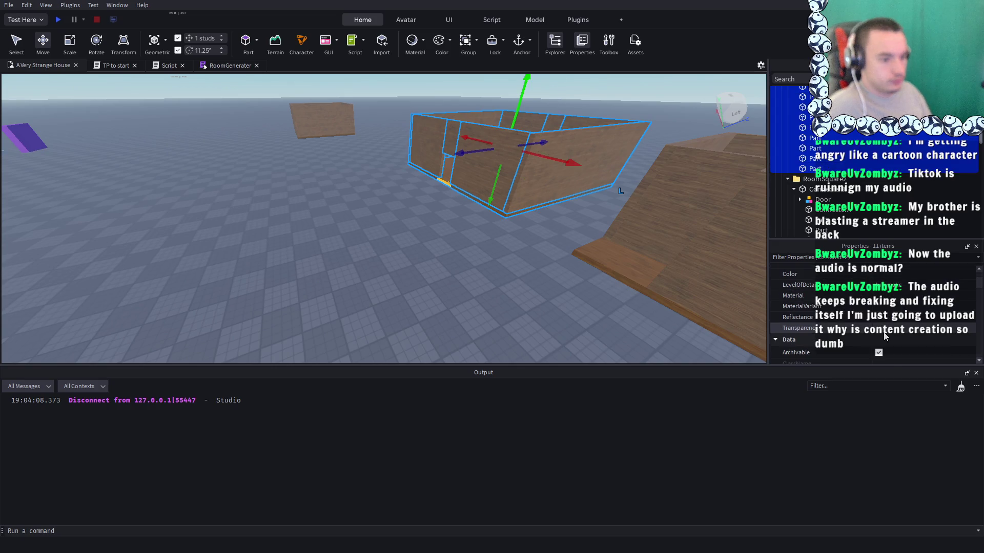
scroll(885, 336, "down", 1)
Choose ConnecterB itself as ConnecterB's Parent, triggering an Output error
left_click(871, 300)
scroll(820, 153, "up", 3)
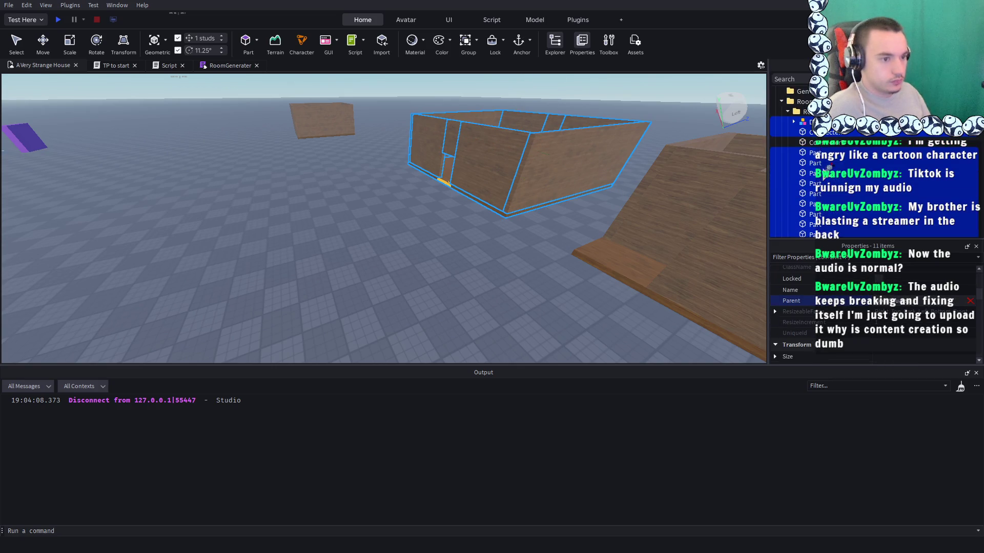
left_click(815, 149)
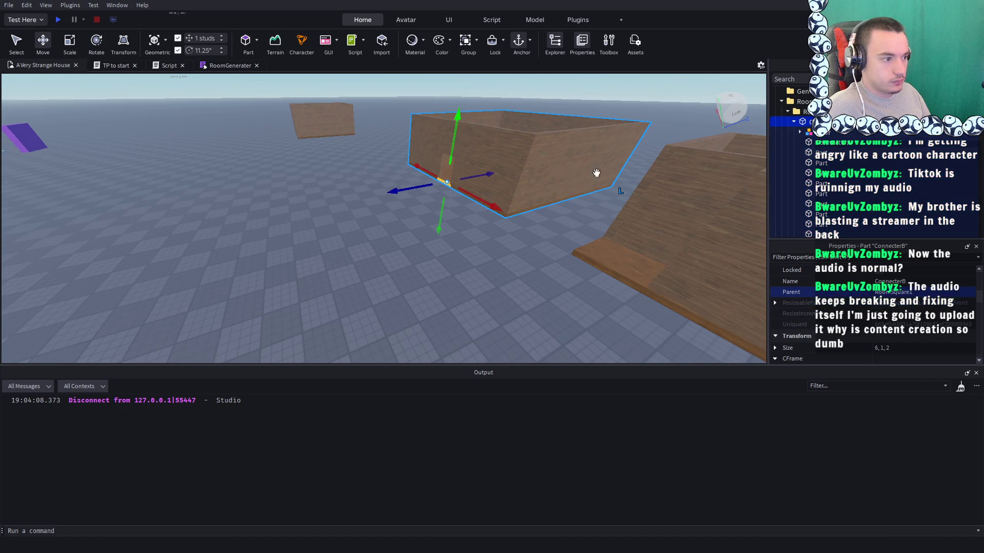
scroll(520, 257, "up", 3)
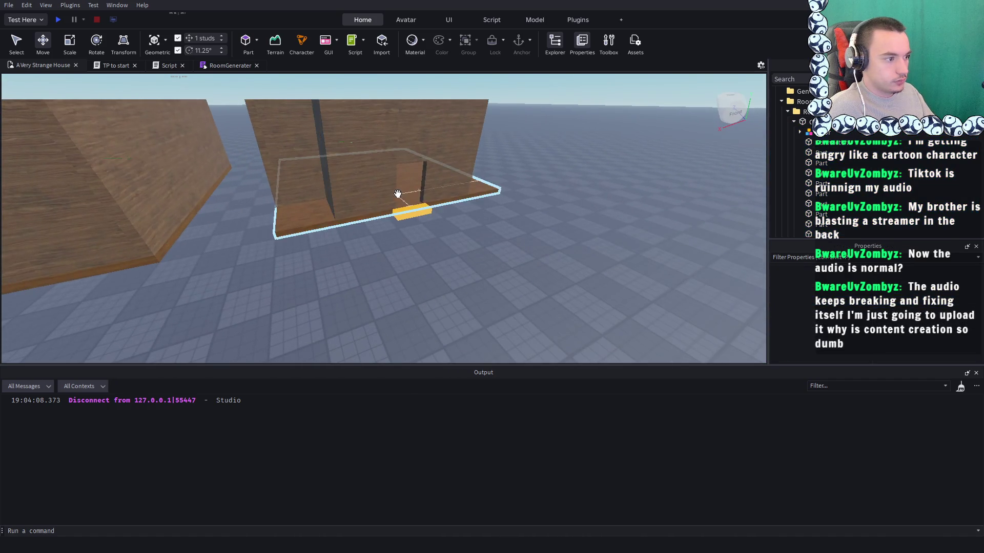
left_click(451, 215)
scroll(819, 169, "up", 2)
left_click(825, 132)
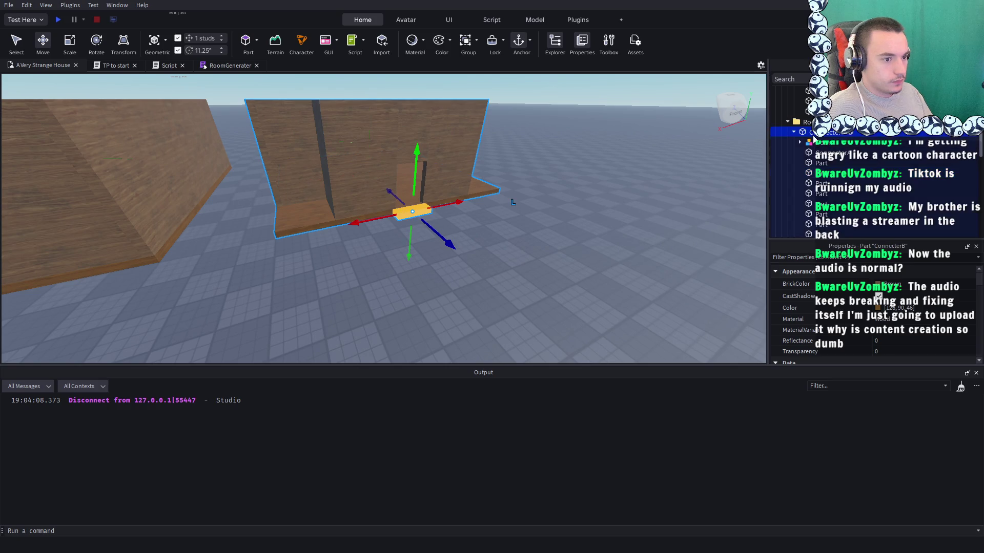
scroll(891, 307, "down", 3)
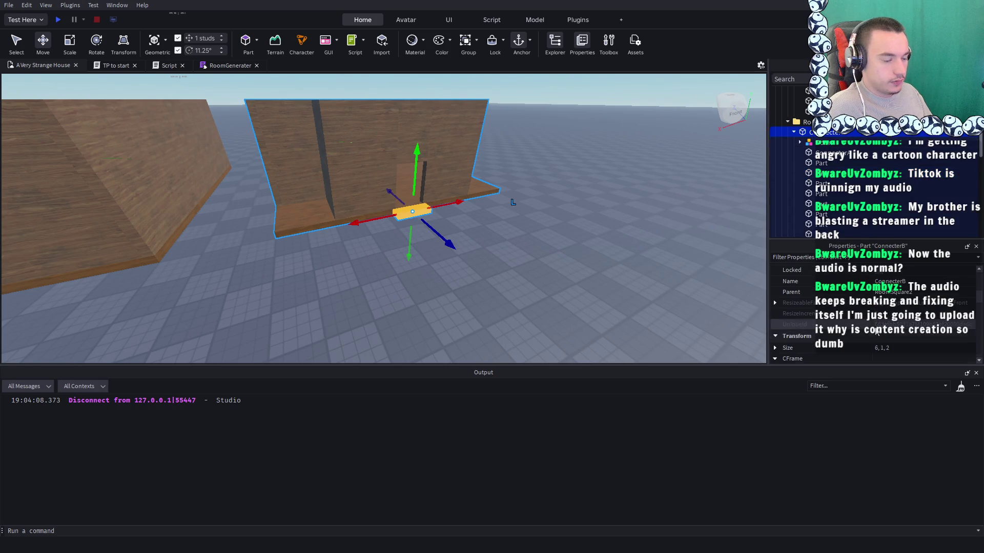
left_click(891, 292)
scroll(826, 180, "up", 4)
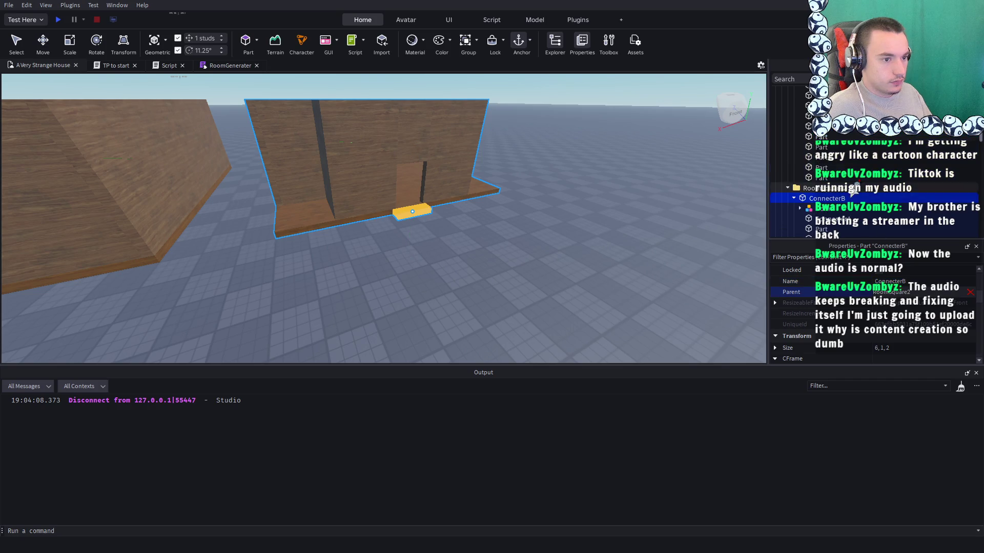
scroll(825, 184, "down", 2)
left_click(822, 215)
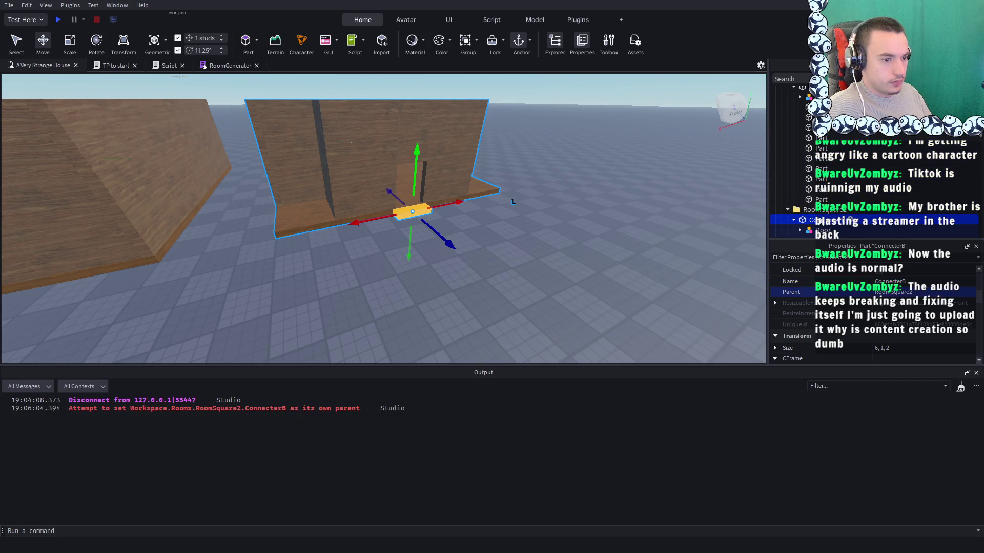
left_click(818, 215)
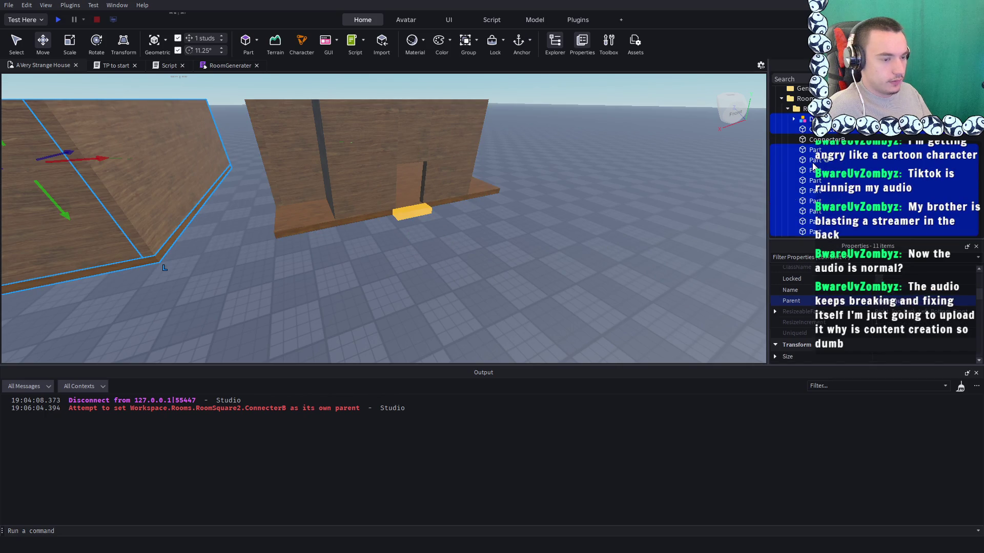
key("w")
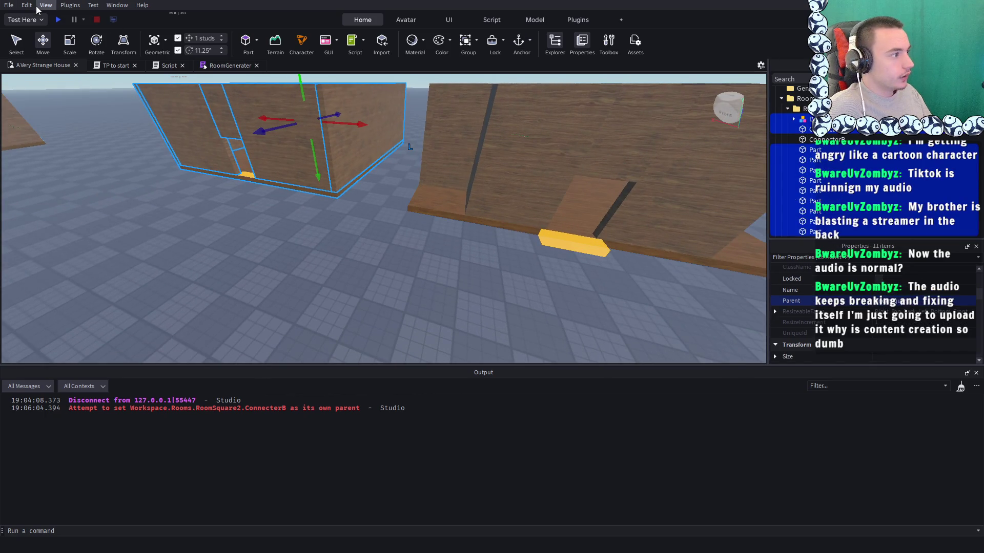
key("a")
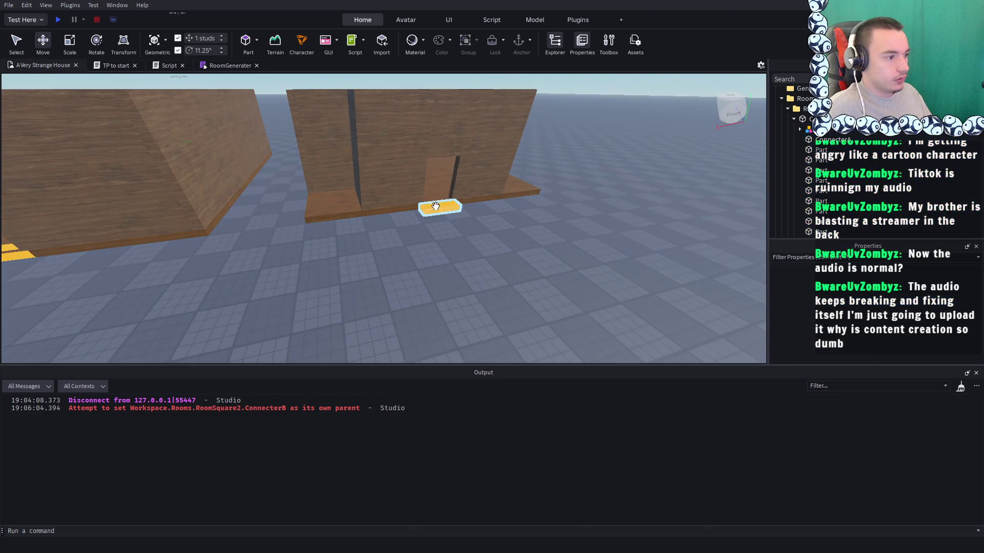
left_click(440, 208)
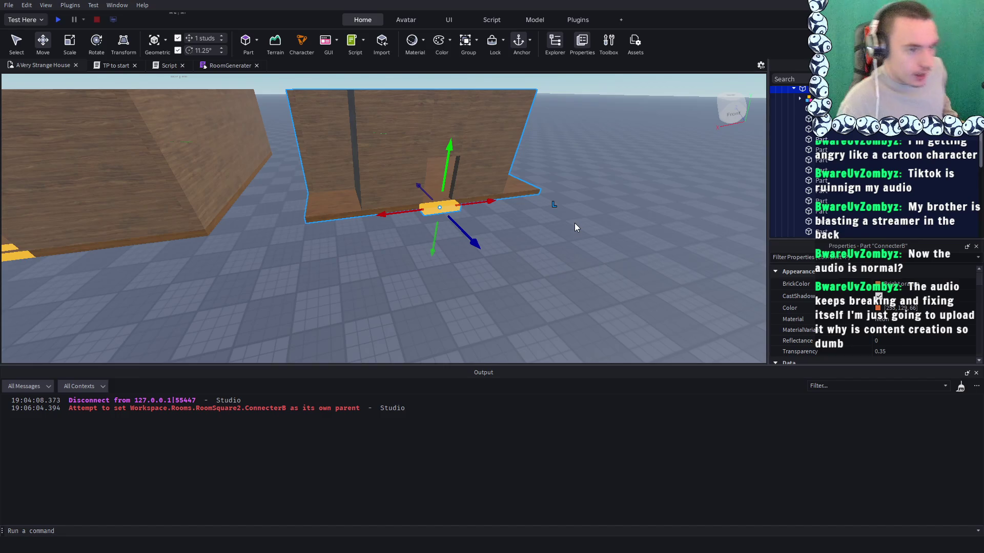
left_click(395, 149)
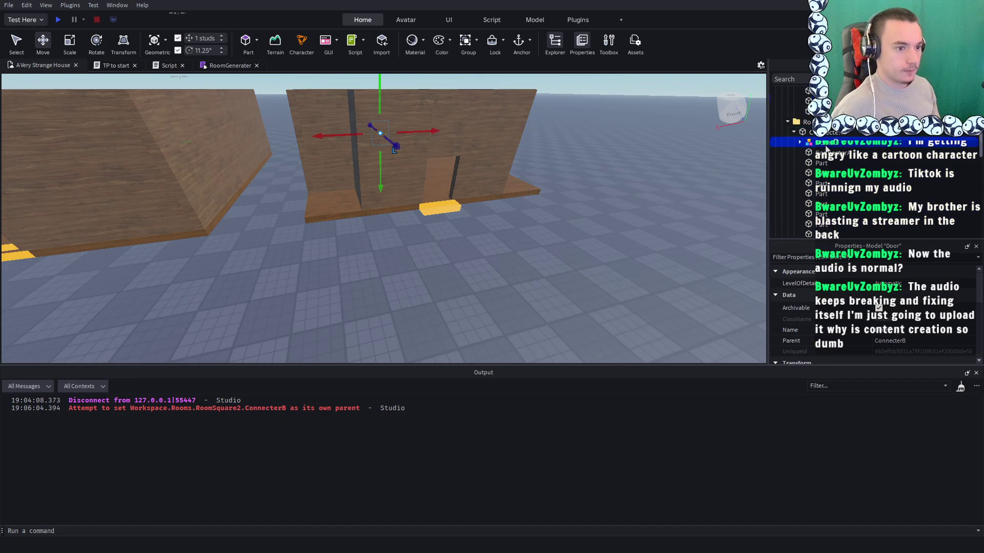
left_click(824, 183, "shift")
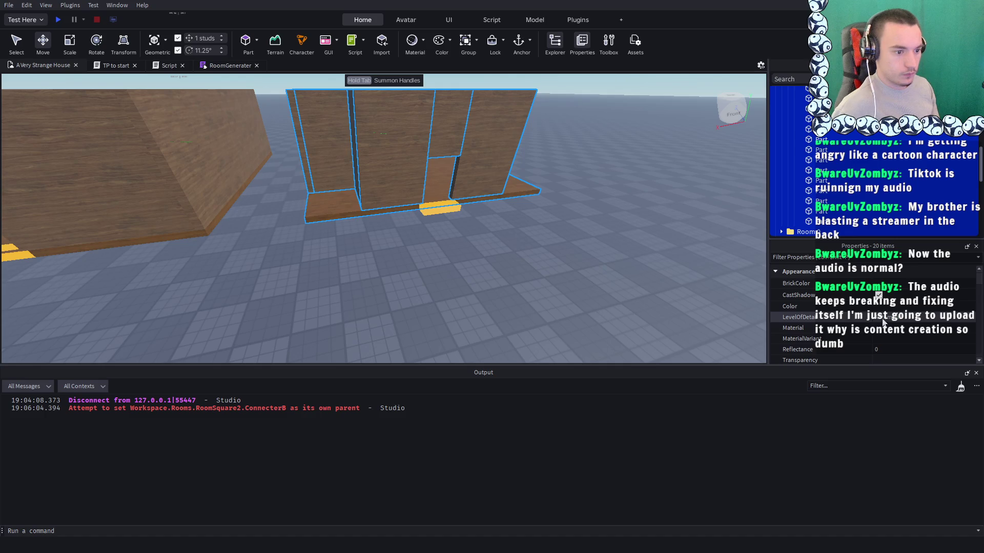
scroll(879, 320, "down", 2)
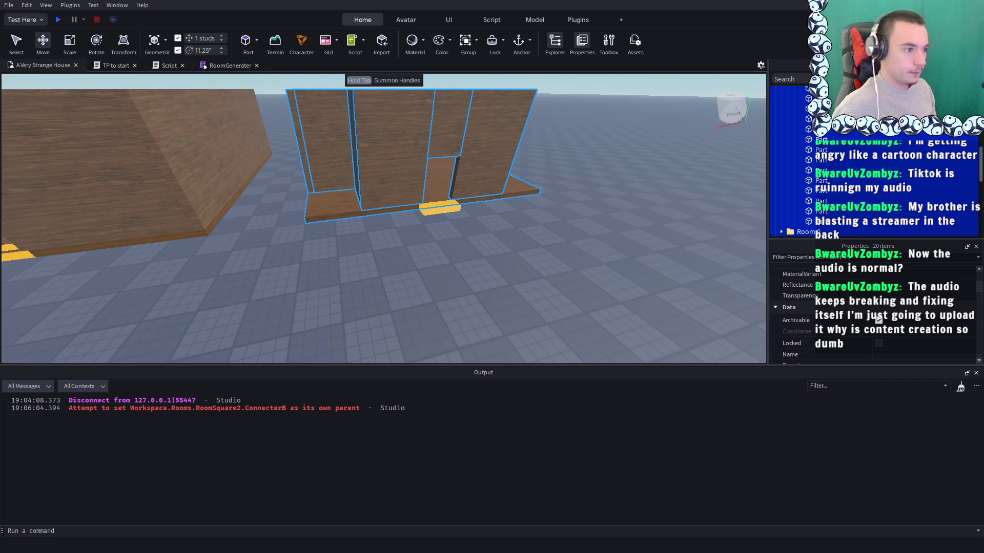
key("d")
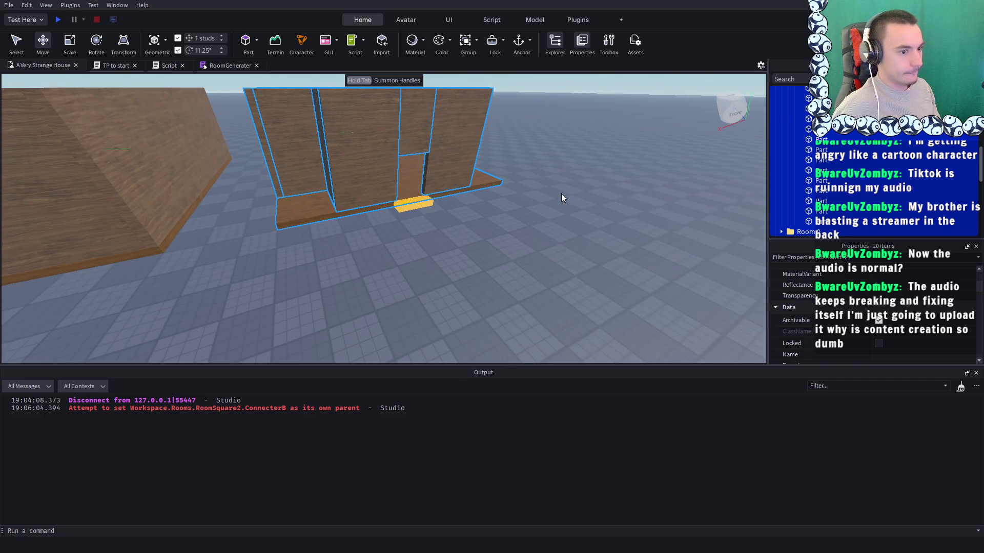
scroll(848, 163, "down", 2)
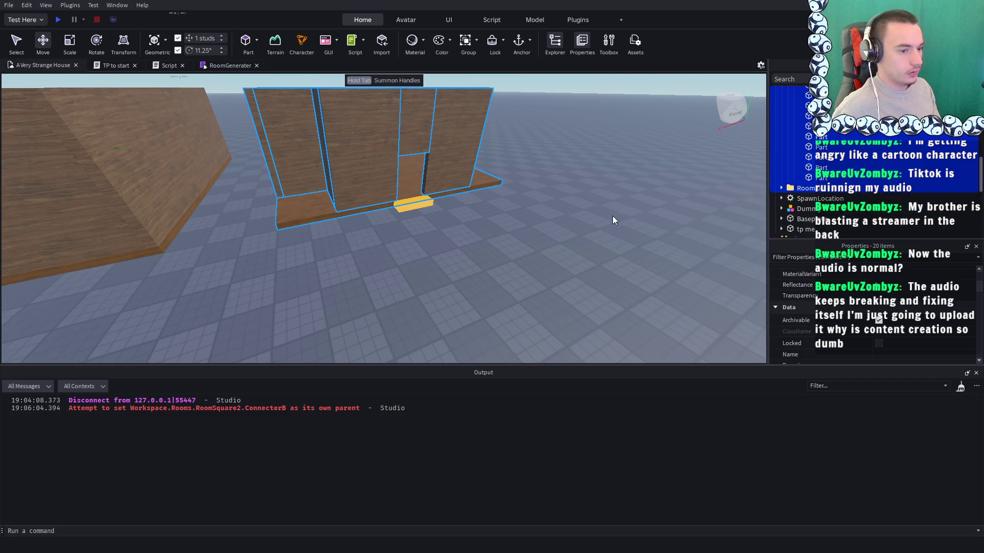
scroll(795, 173, "up", 3)
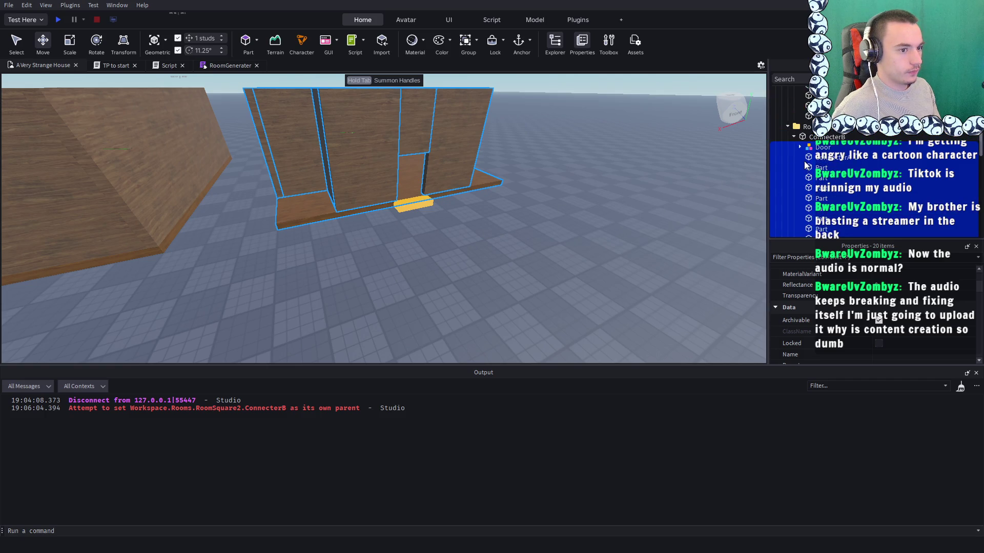
left_click(811, 156)
left_click(810, 149)
scroll(818, 164, "up", 1)
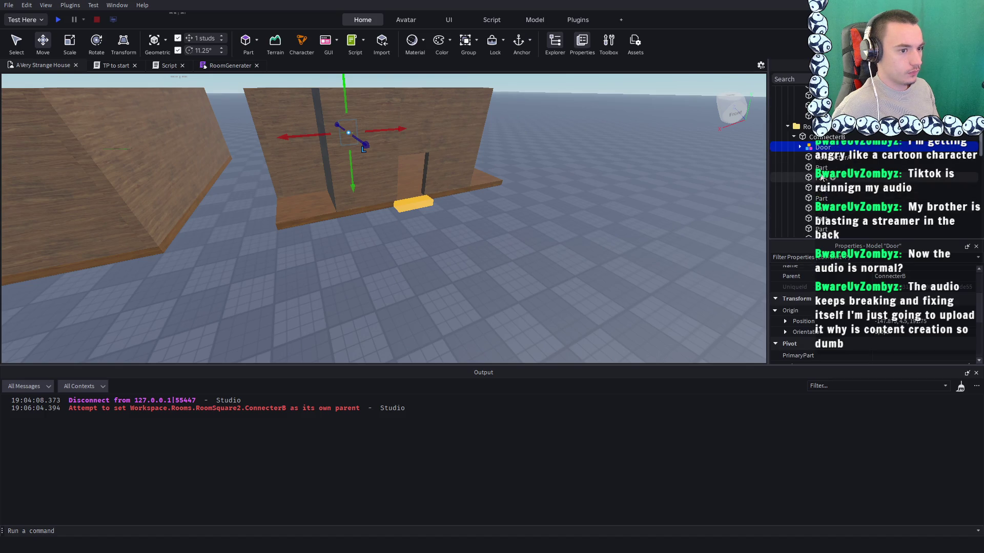
scroll(821, 178, "down", 2)
left_click(820, 221, "shift")
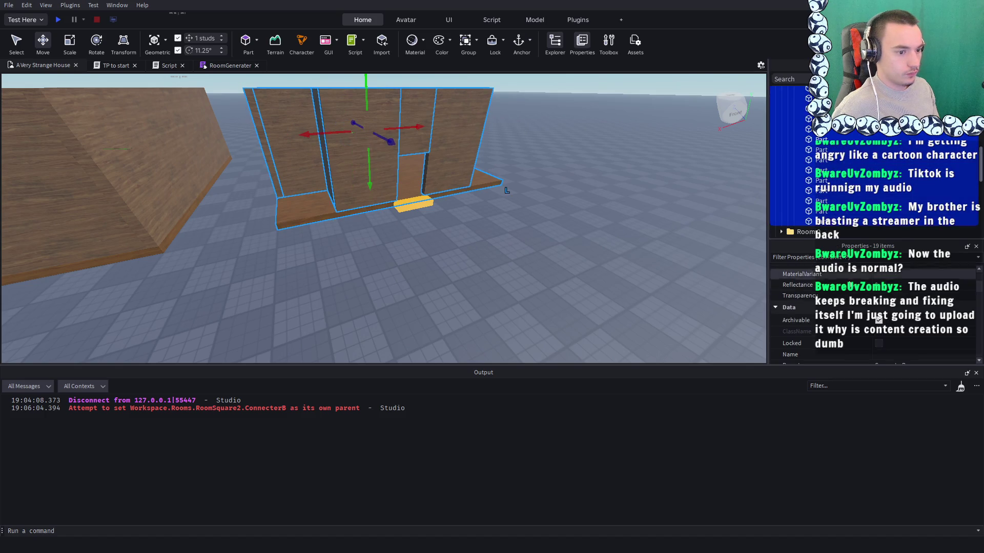
scroll(860, 315, "down", 6)
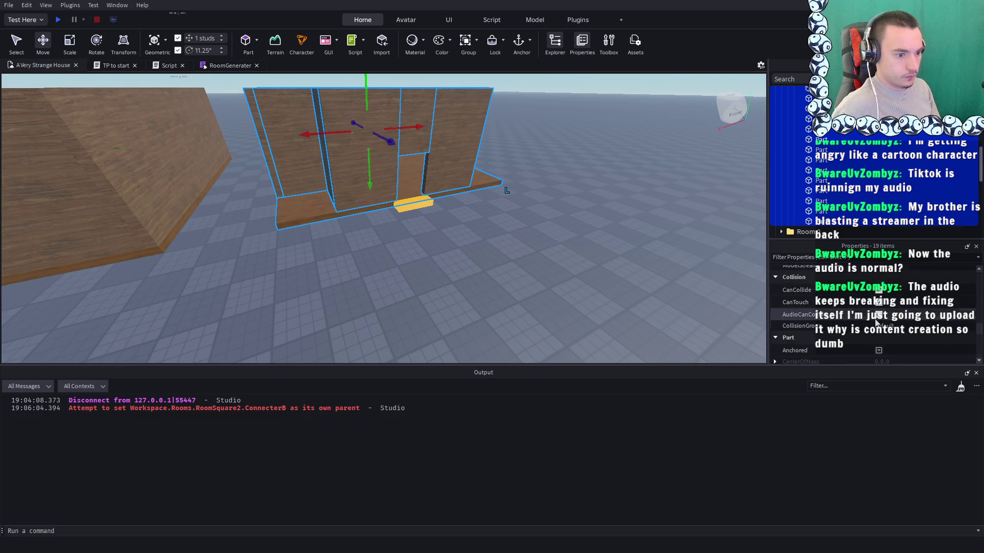
scroll(876, 322, "up", 1)
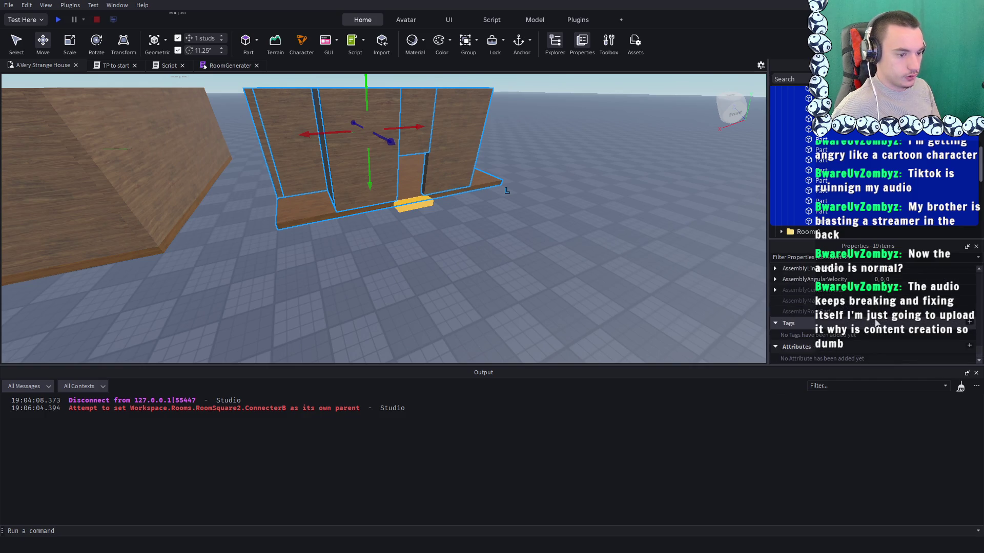
scroll(875, 322, "up", 7)
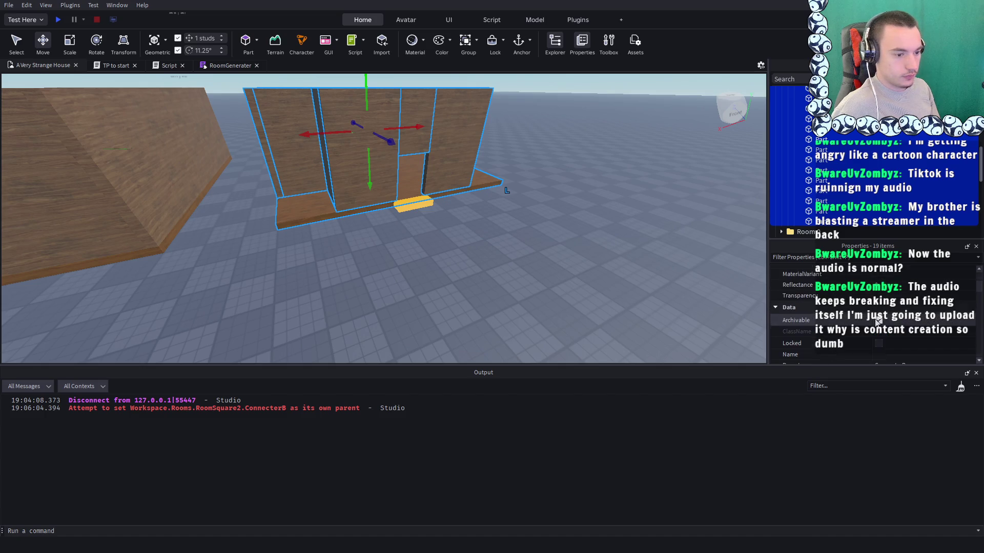
scroll(875, 326, "up", 3)
scroll(874, 328, "down", 4)
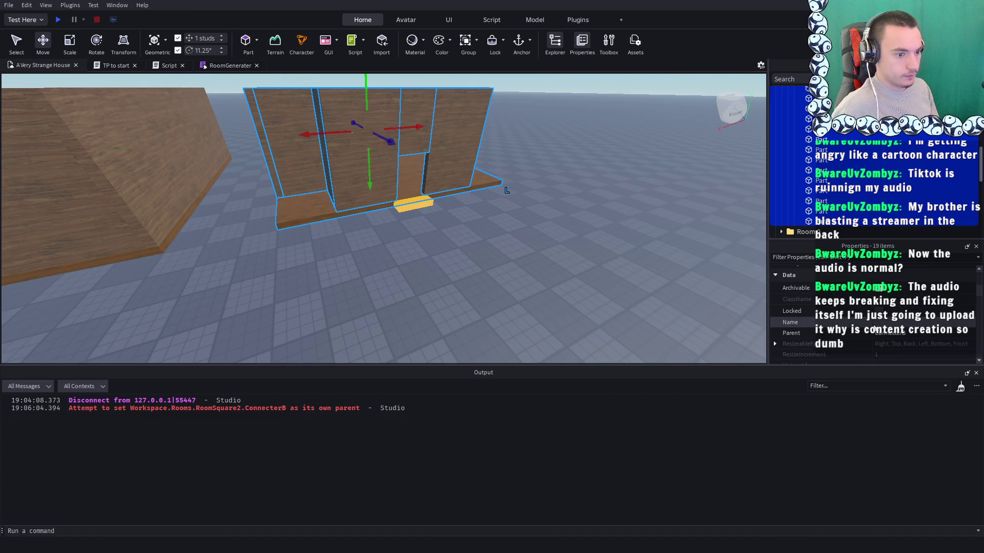
left_click(891, 333)
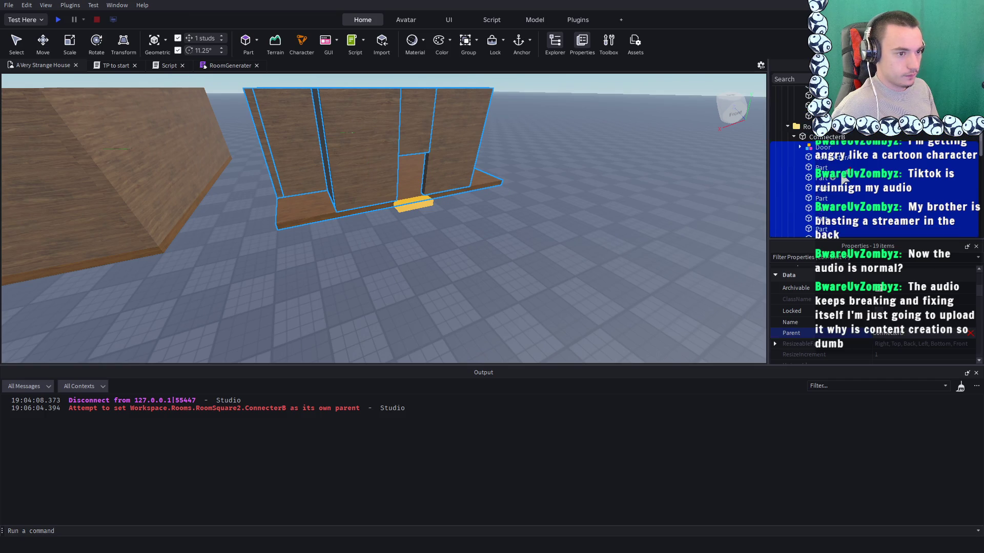
left_click(815, 159)
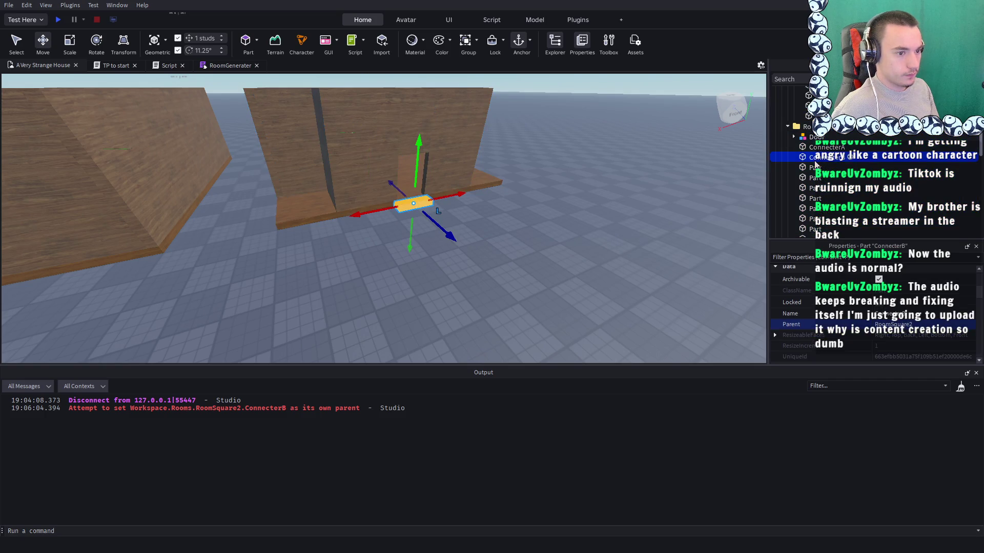
Push ConnecterB 2 studs out along the blue axis to the floor's front edge
left_click_drag(466, 218, 451, 221)
scroll(451, 220, "down", 5)
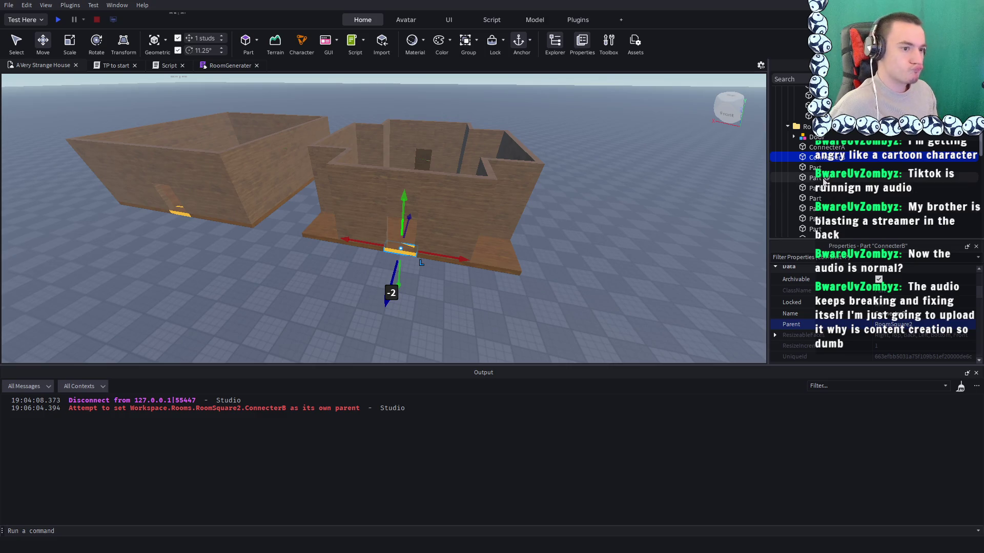
left_click(826, 147)
left_click(824, 159)
Select ConnecterA, the Door and all room parts to check the layout, then reselect ConnecterB
left_click(825, 148)
left_click(815, 136, "ctrl")
left_click(815, 168, "ctrl")
scroll(814, 195, "down", 3)
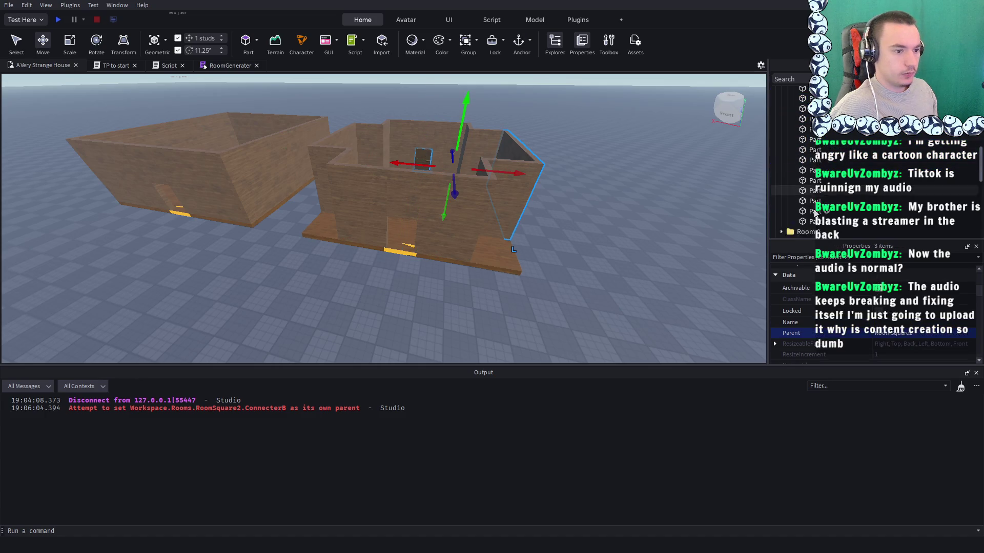
left_click(815, 226, "shift")
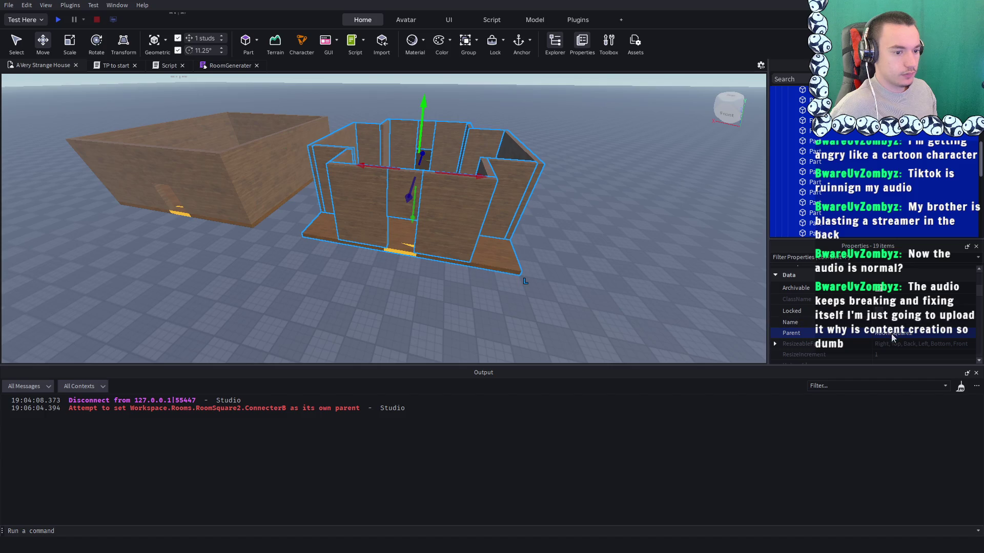
scroll(820, 164, "up", 3)
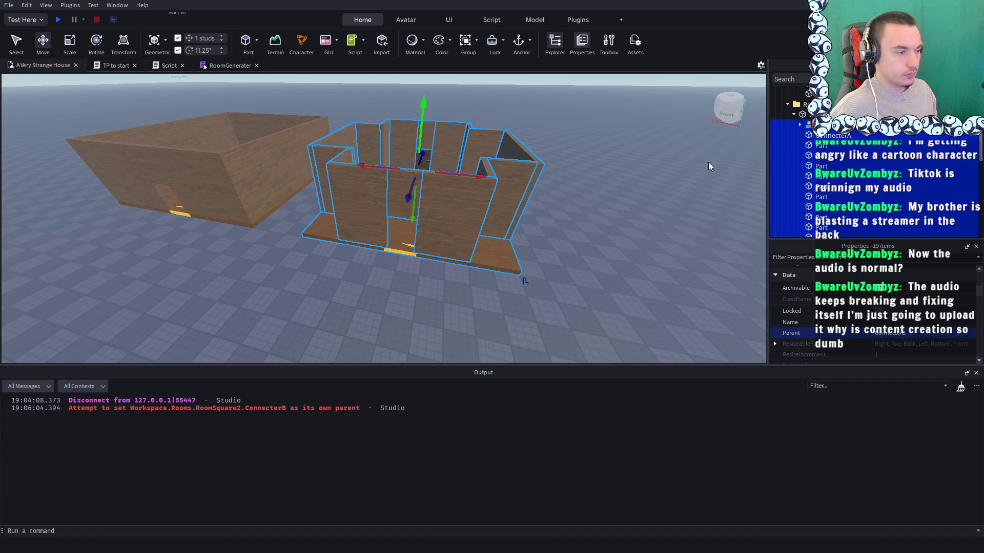
left_click(672, 164)
left_click(400, 251)
Select and frame ConnecterA and ConnecterB, then zoom to the room with the green cube
key("f")
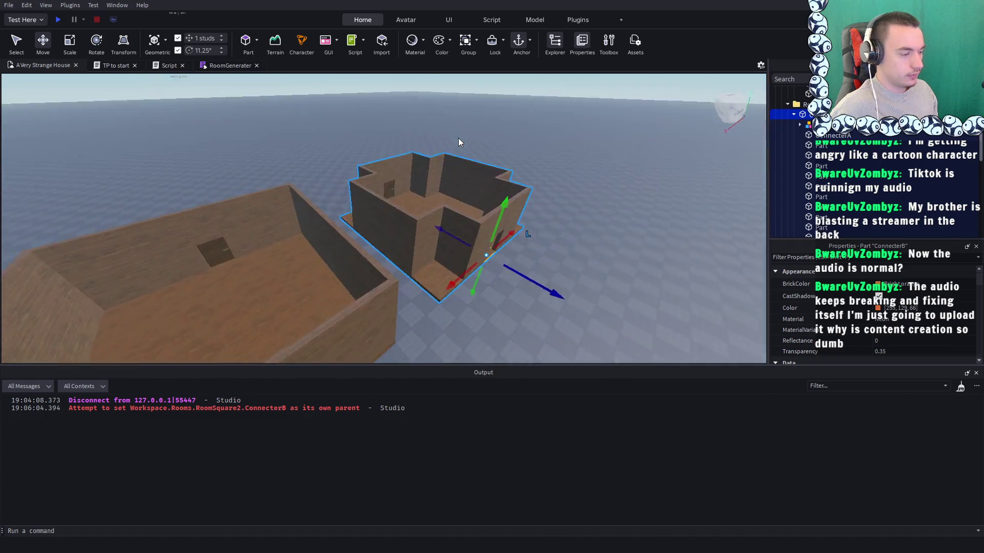
left_click(820, 136, "ctrl")
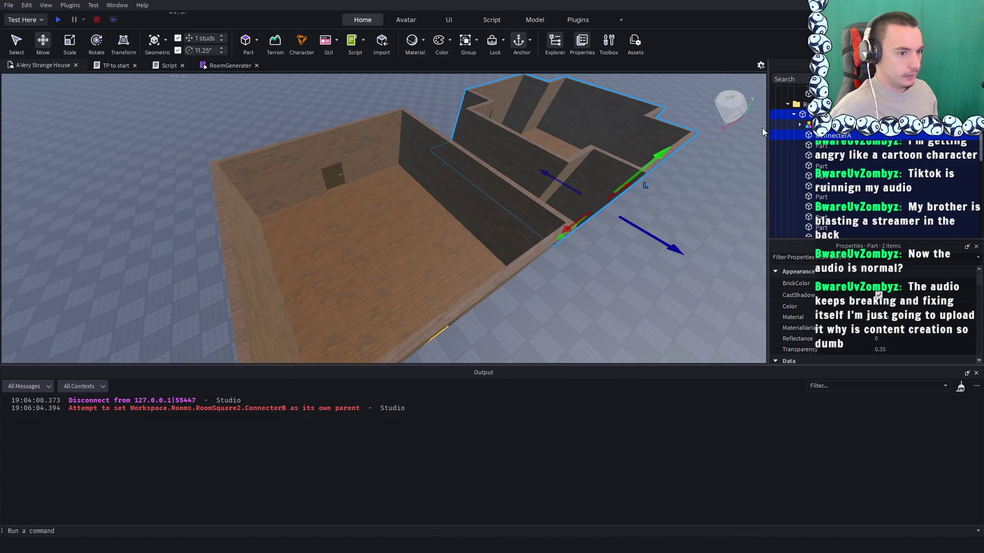
key("f")
scroll(826, 159, "up", 1)
left_click(826, 135, "ctrl")
scroll(894, 304, "down", 5)
scroll(894, 304, "down", 5)
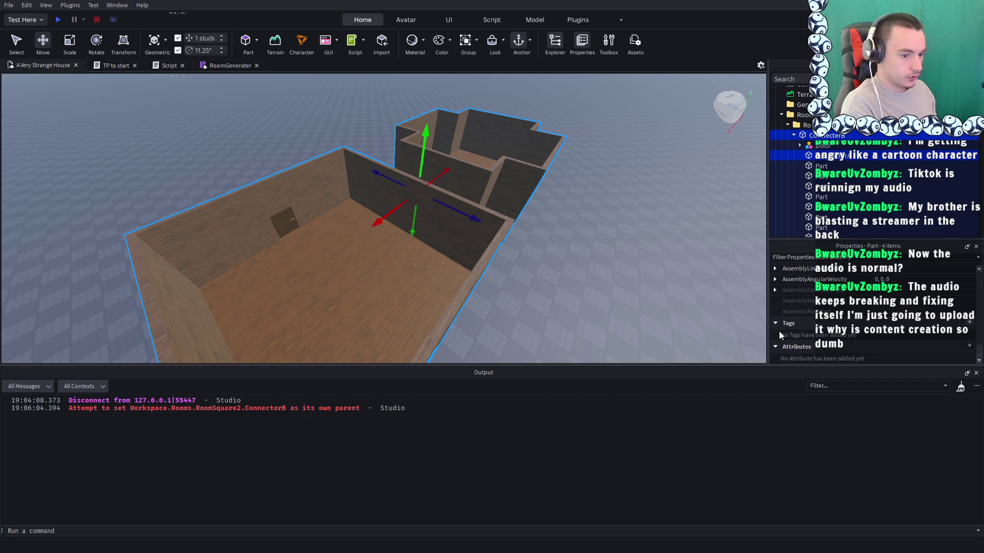
scroll(666, 297, "down", 5)
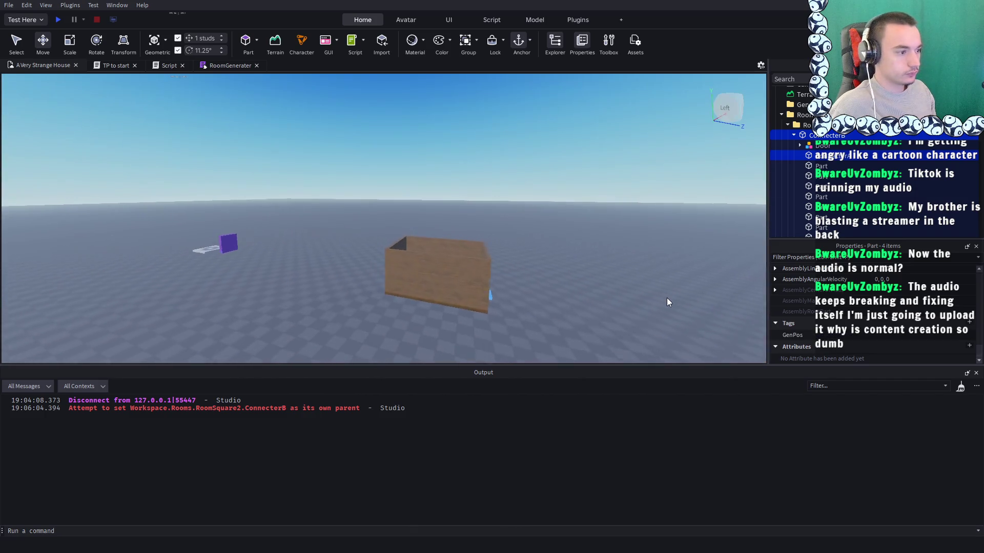
scroll(666, 302, "up", 8)
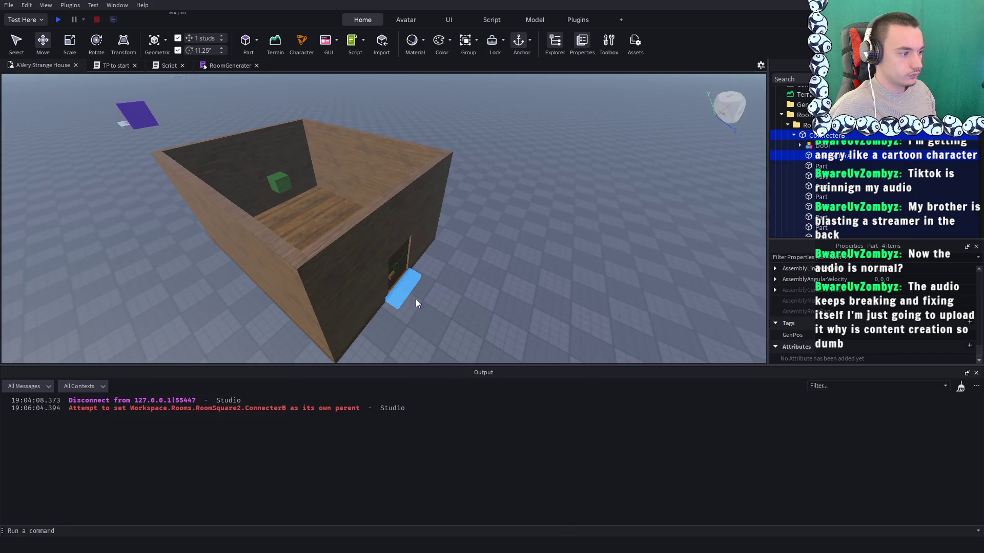
left_click(415, 299)
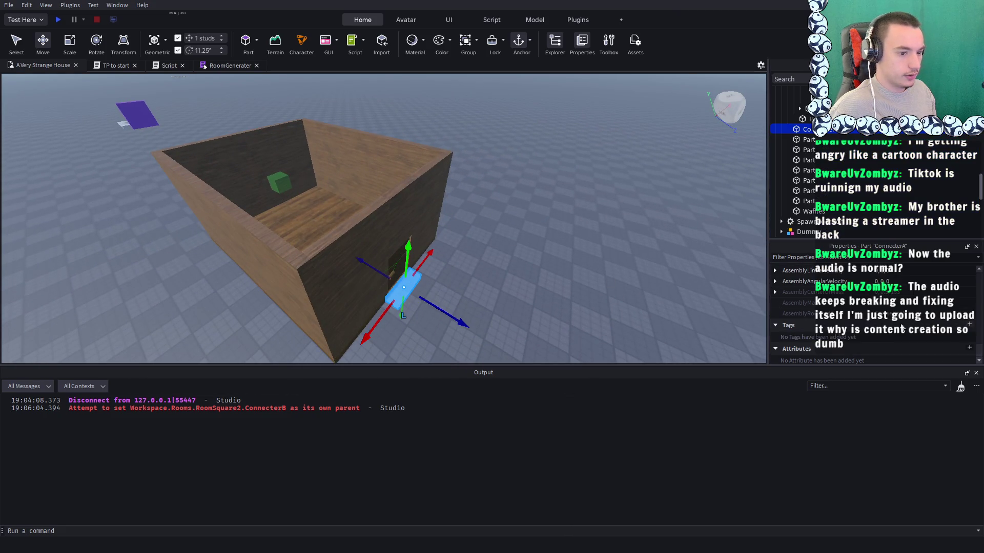
left_click(579, 290)
scroll(579, 291, "up", 5)
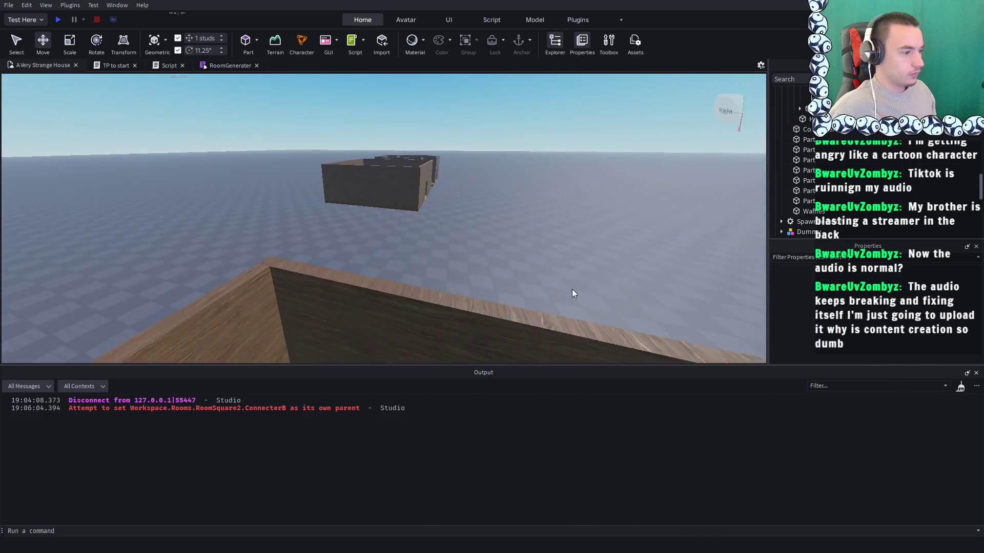
scroll(573, 288, "down", 5)
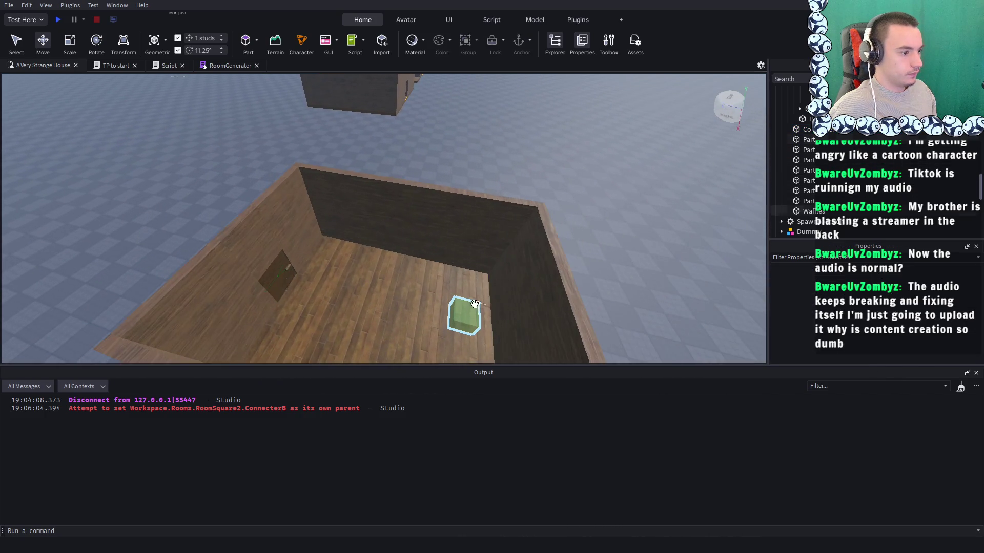
left_click(469, 316)
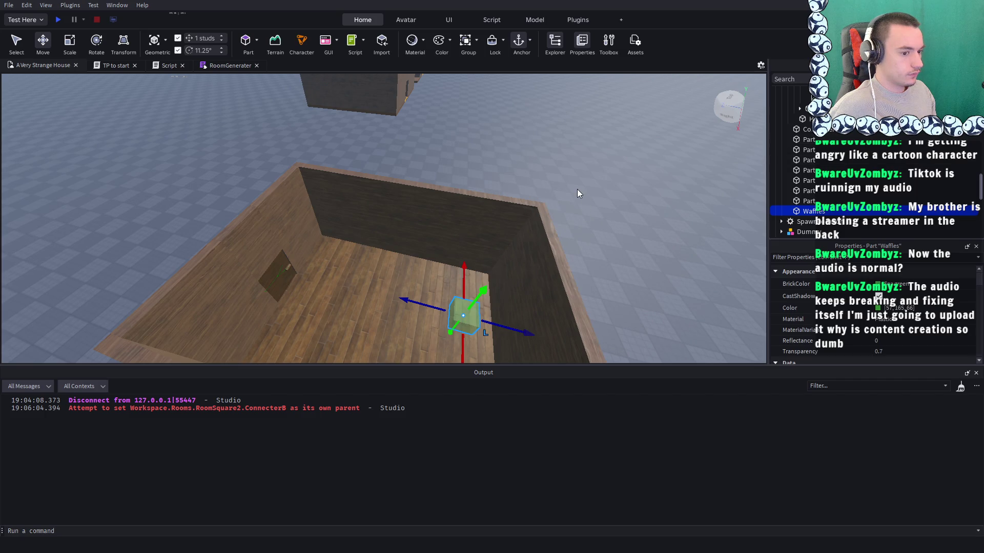
scroll(577, 189, "up", 8)
key("f")
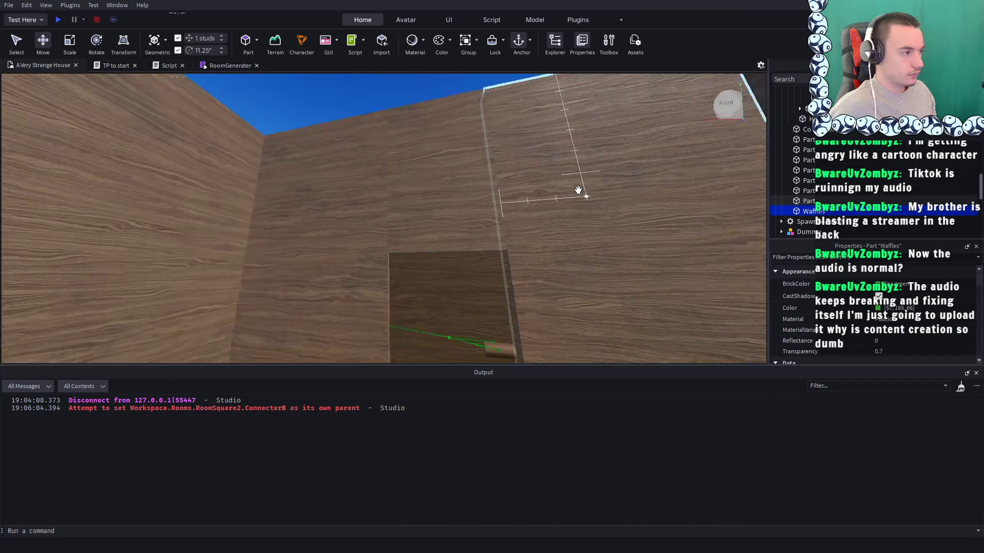
scroll(577, 192, "down", 3)
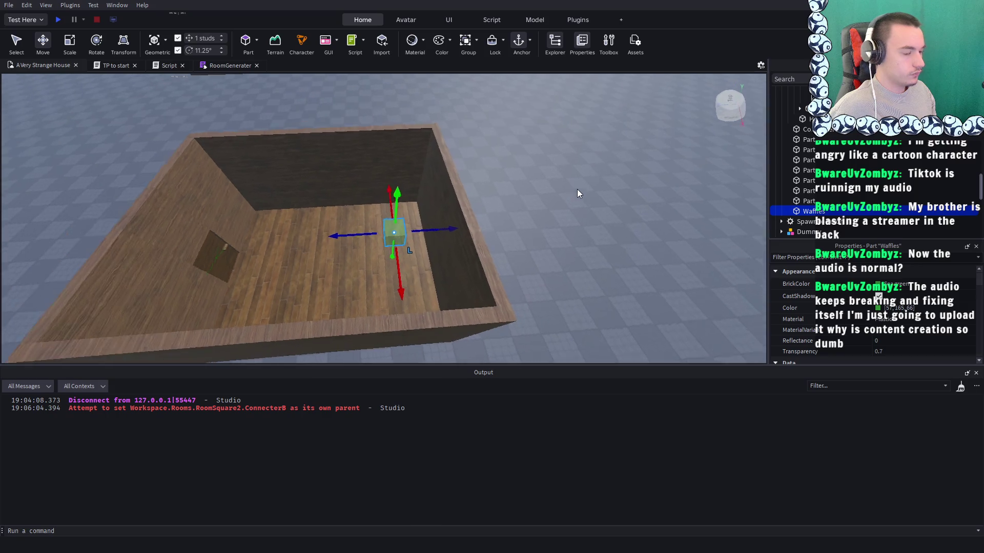
left_click(577, 193)
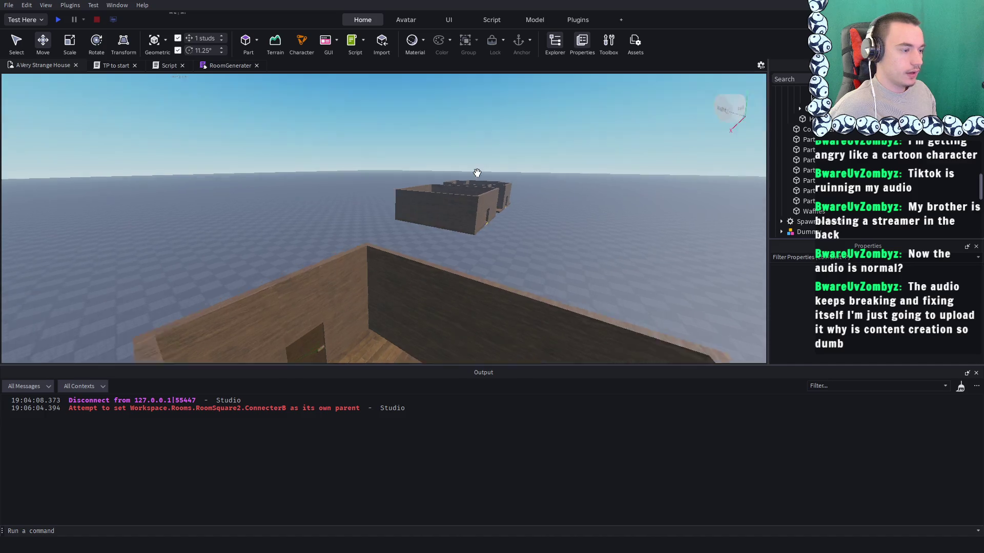
scroll(477, 174, "up", 5)
key("a")
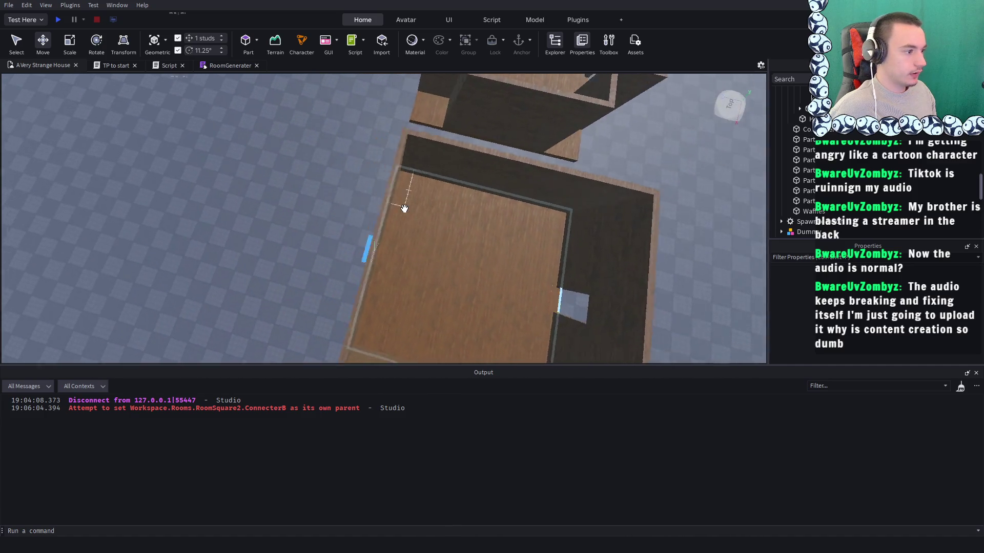
Inspect ConnecterA at the doorway, the small ConnecterB part, and the green part inside the house
left_click(430, 242)
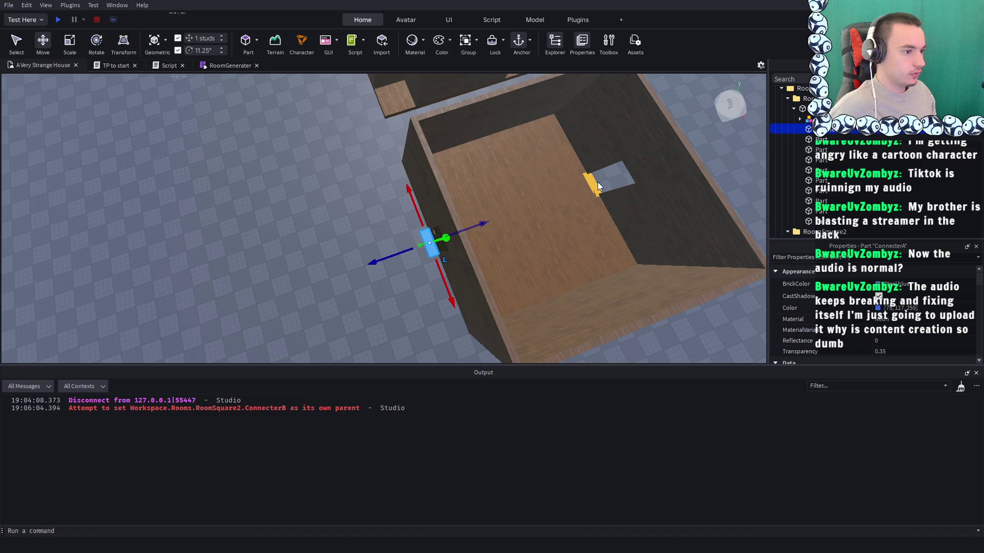
key("d")
scroll(823, 306, "down", 3)
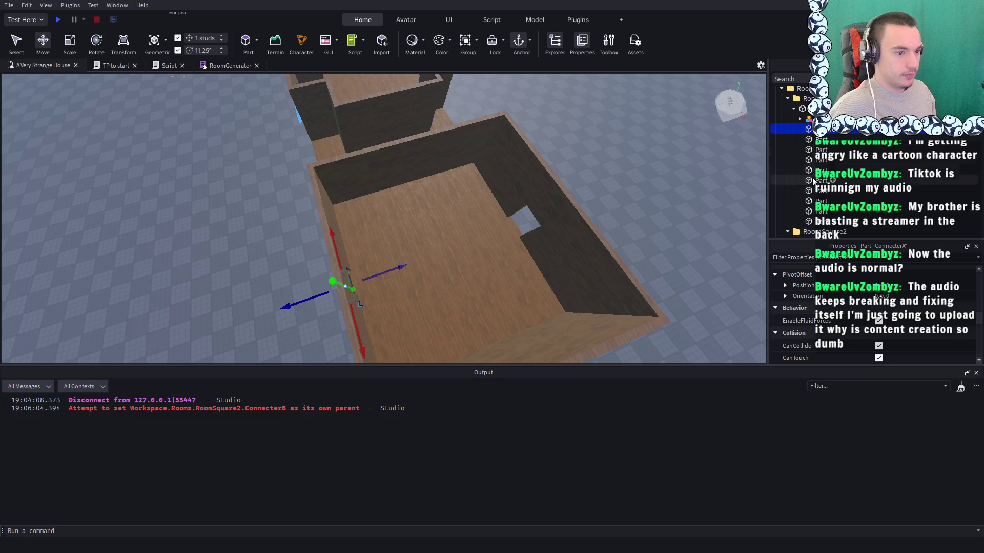
left_click(525, 220)
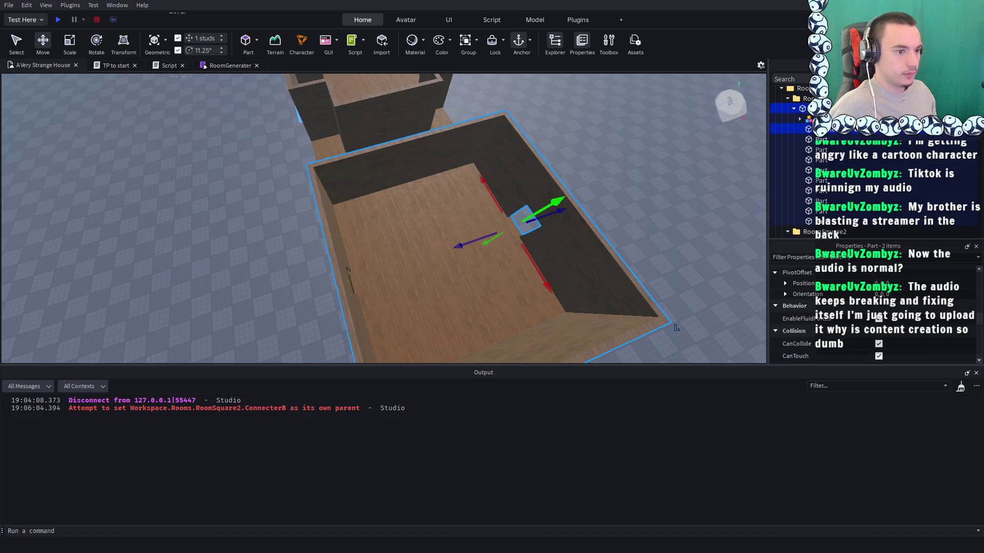
scroll(595, 129, "down", 5)
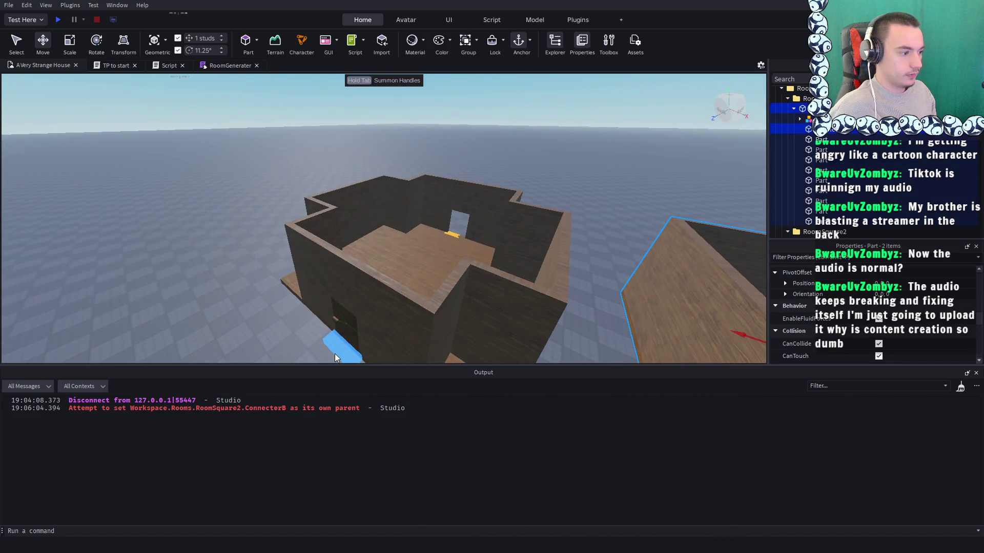
scroll(395, 232, "up", 10)
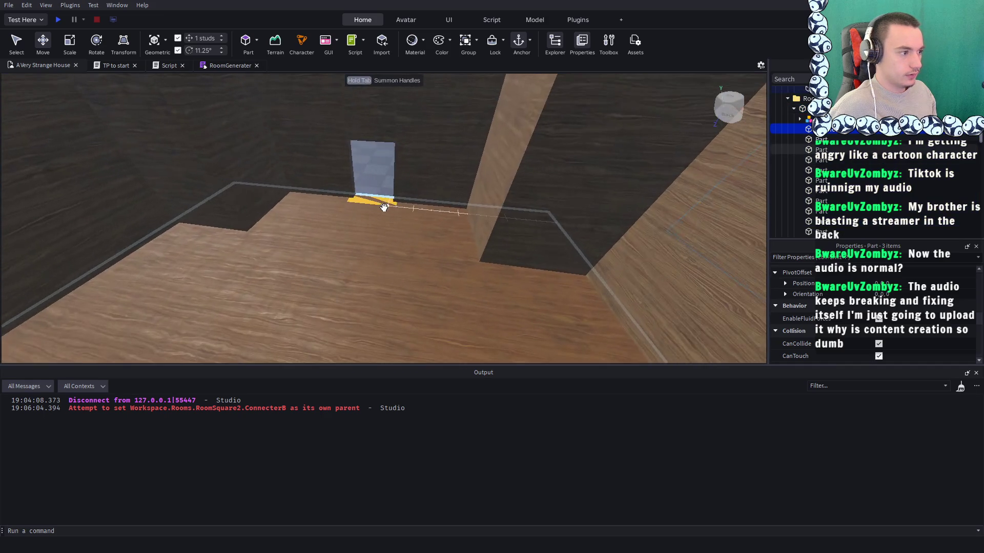
scroll(374, 194, "down", 2)
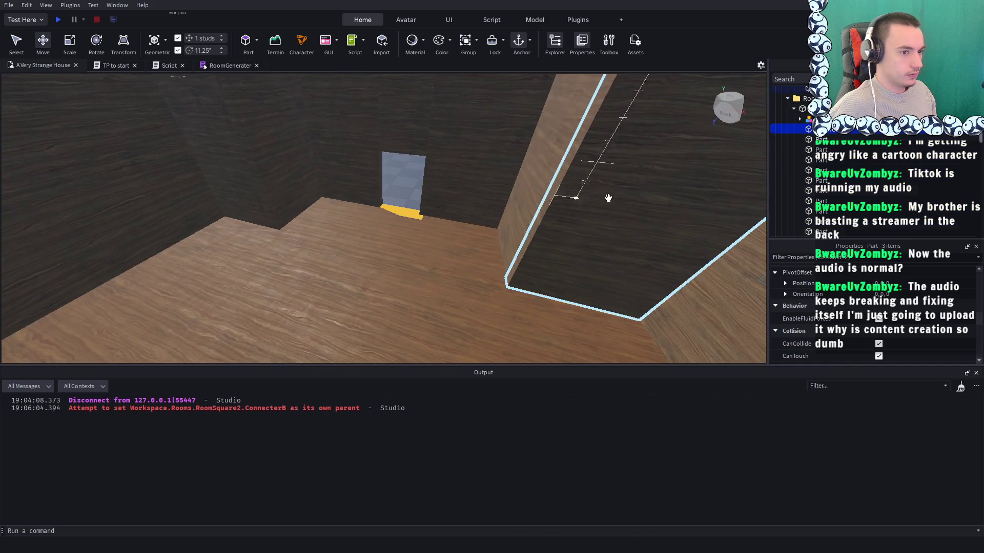
scroll(394, 204, "down", 10)
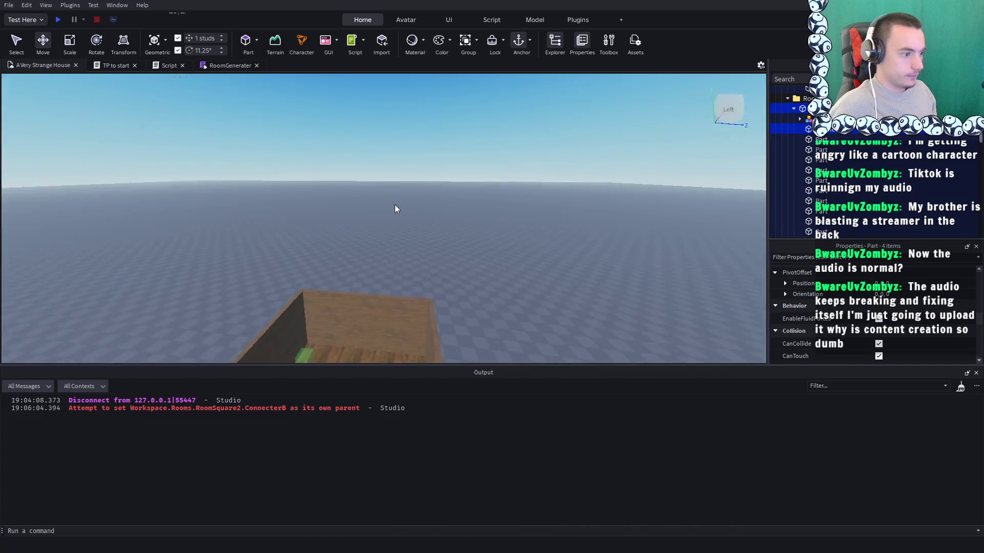
left_click(235, 190)
scroll(836, 290, "down", 5)
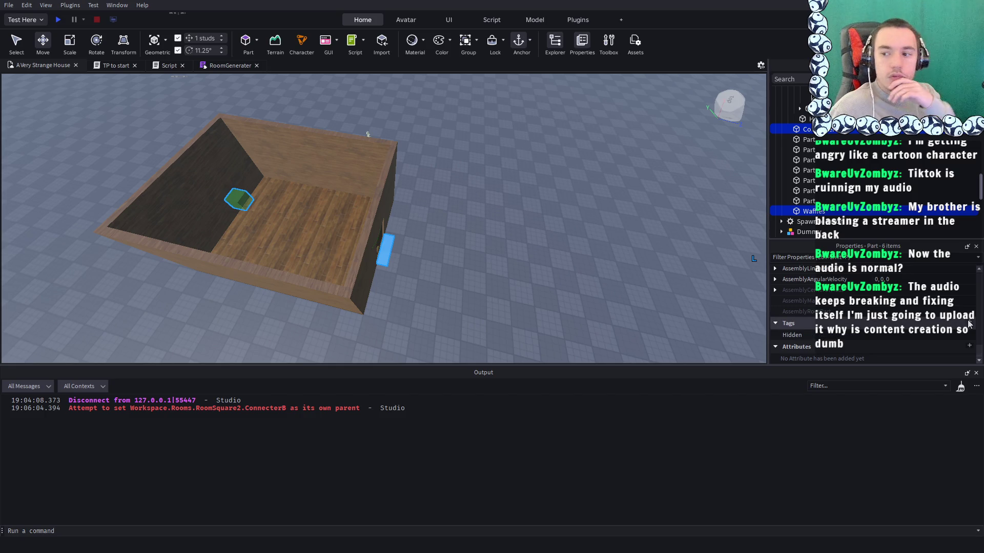
Clear the selection, fly the camera down into the room, and launch a playtest
left_click(610, 295)
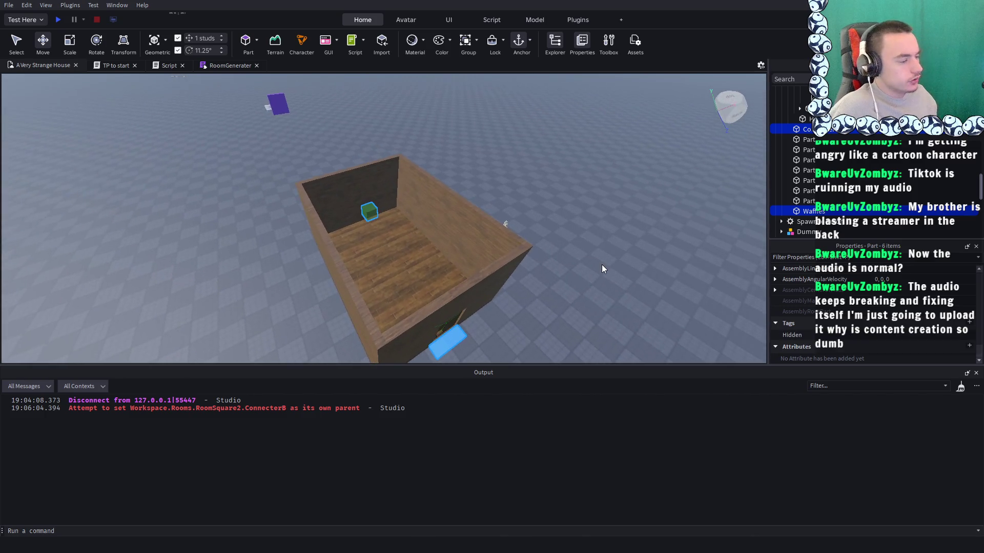
key("w")
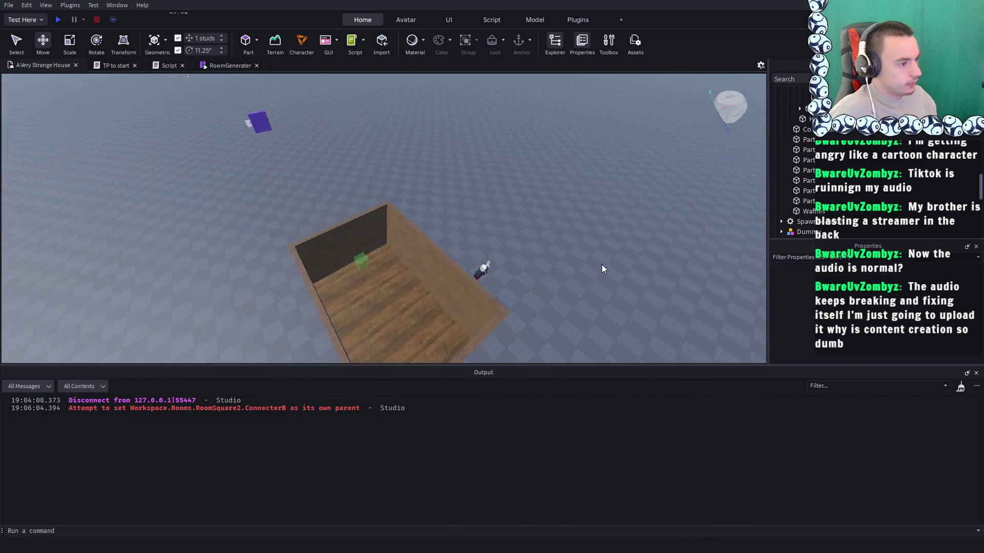
key("w")
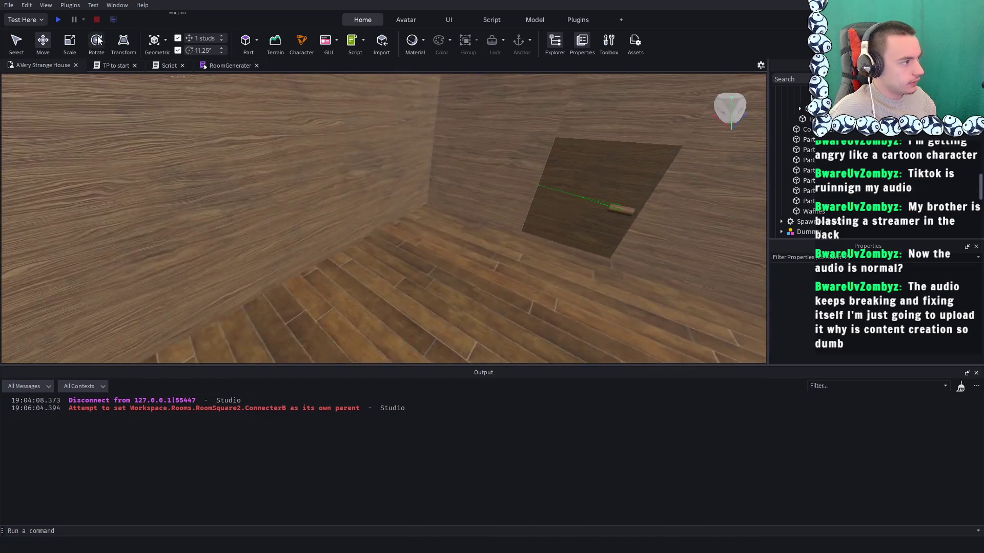
left_click(58, 19)
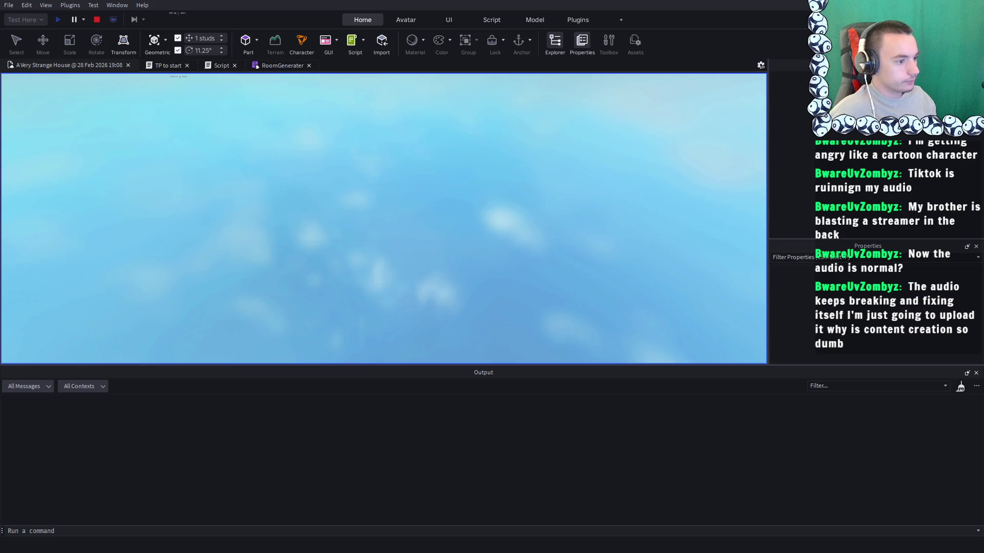
Walk to the door, open it with E, then move back and forth through the doorway
key("w")
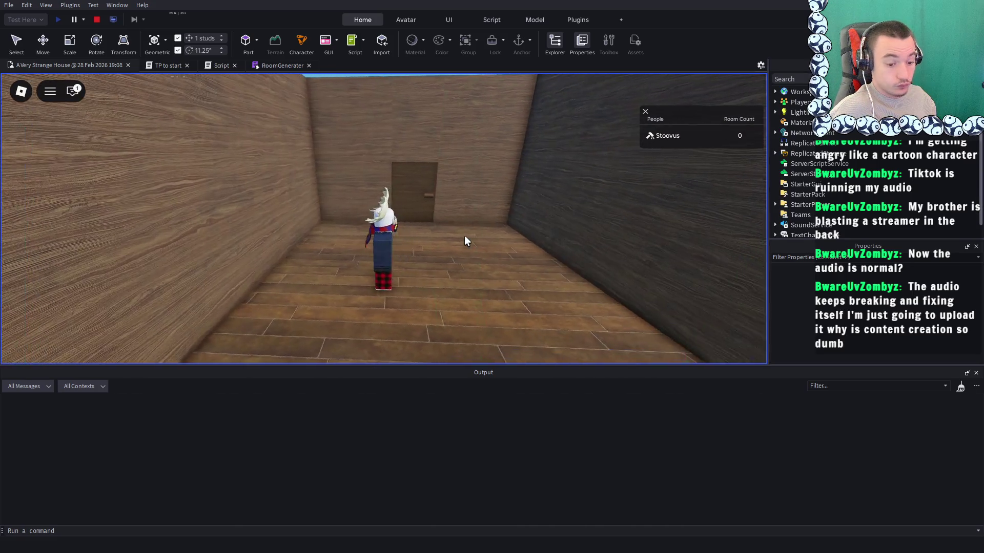
key("a")
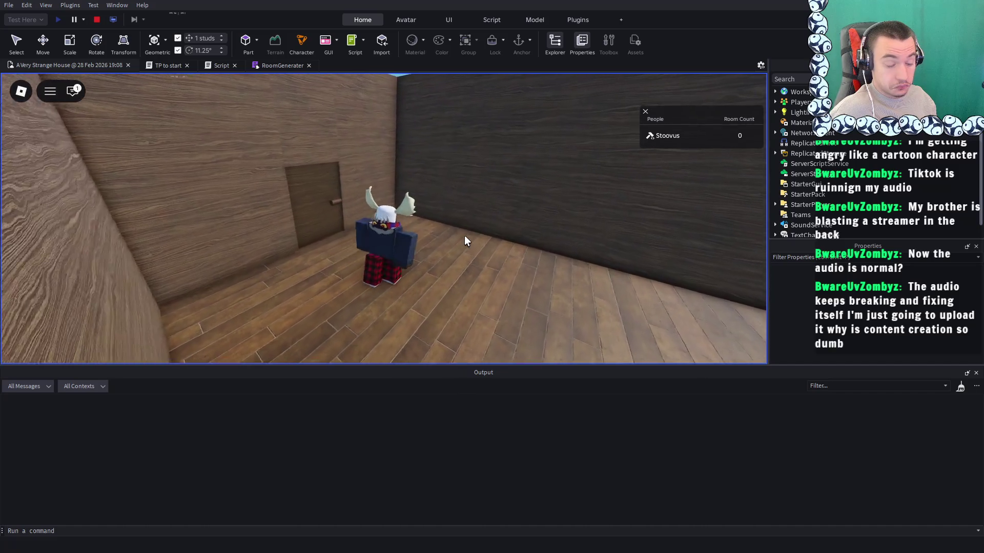
key("e")
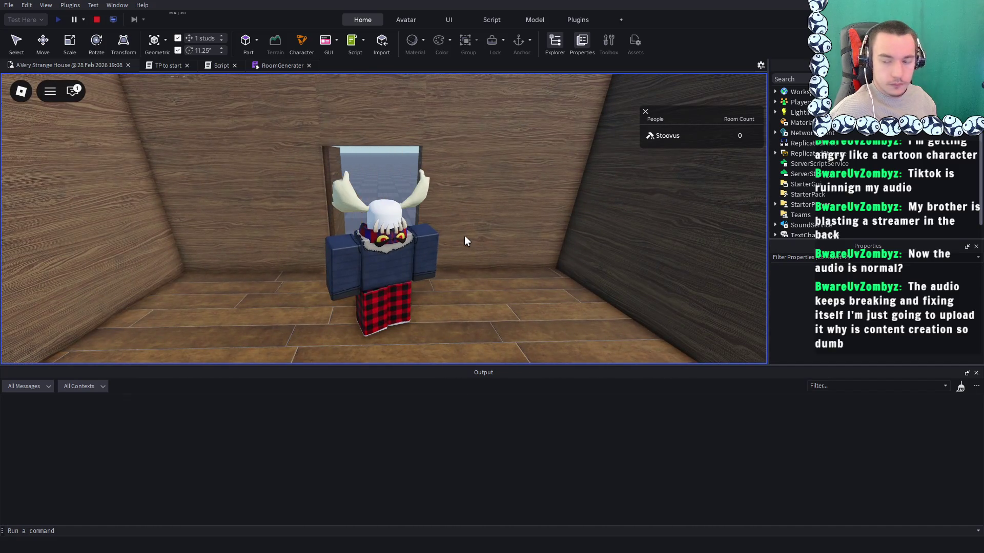
key("s")
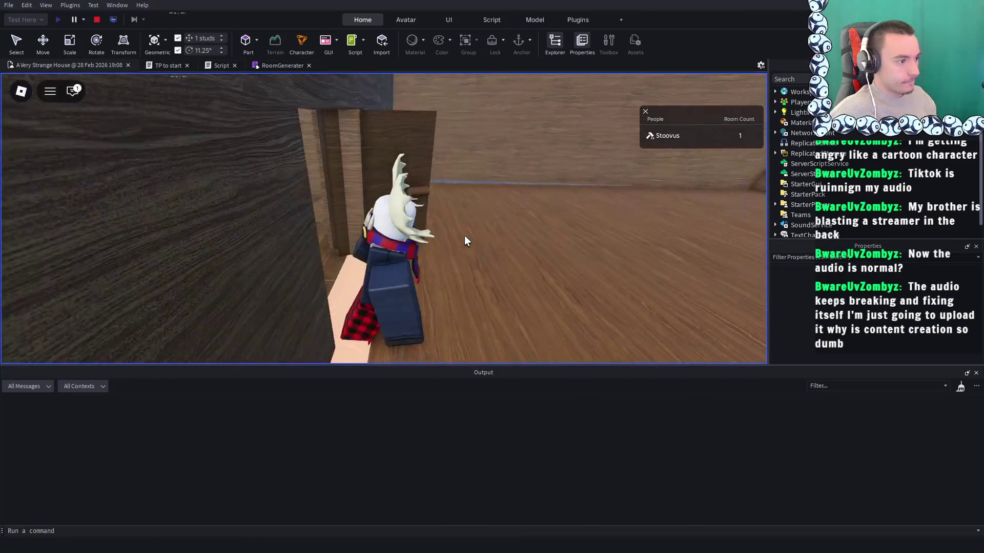
key("w")
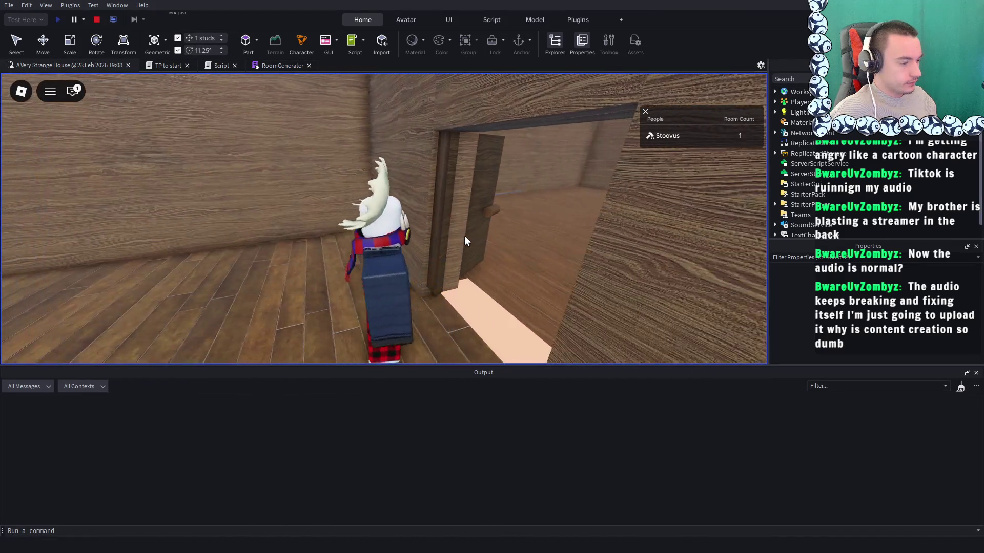
key("s")
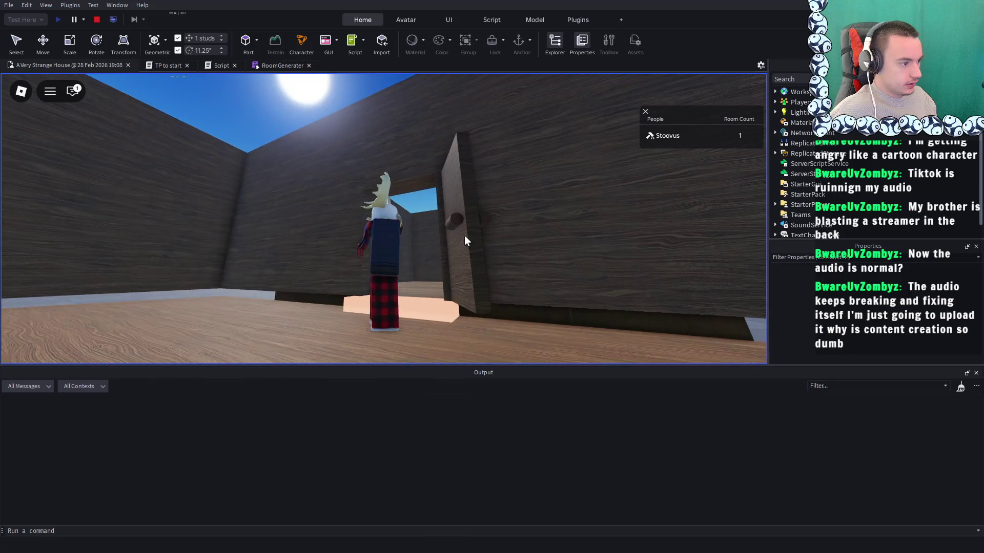
key("s")
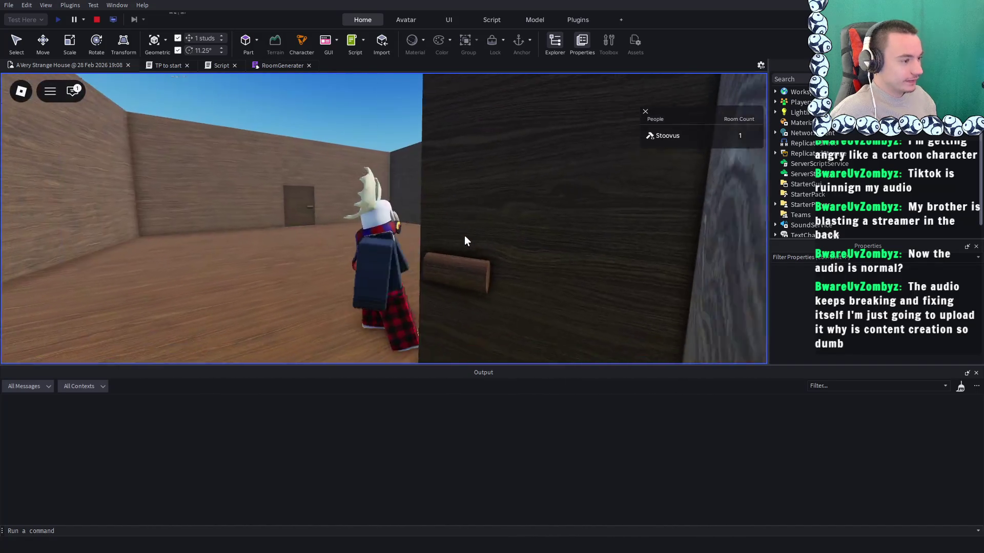
key("w")
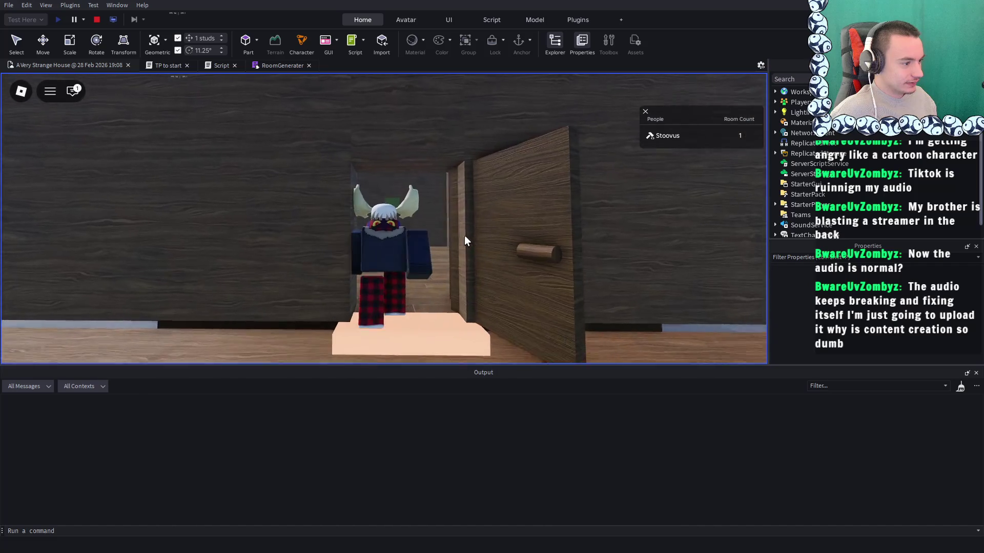
key("s")
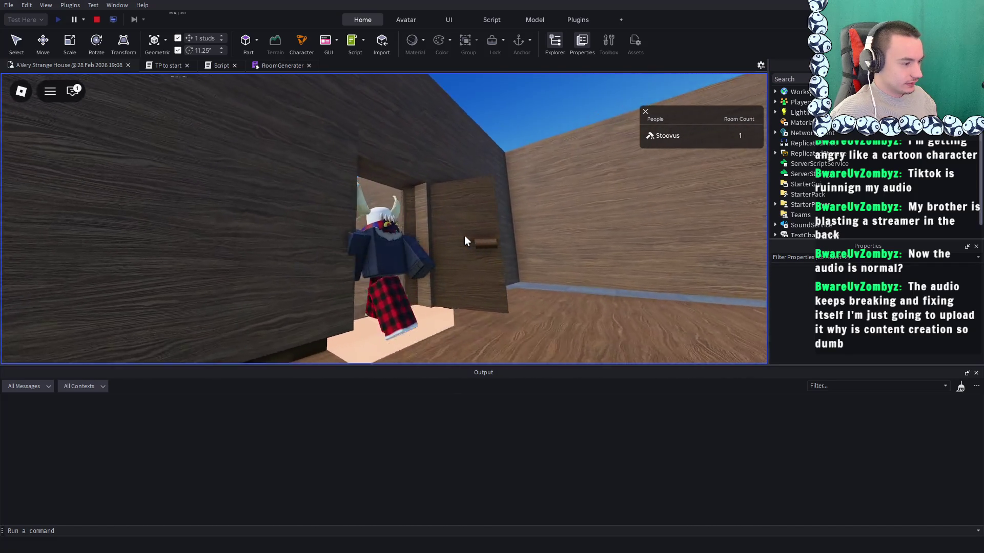
key("s")
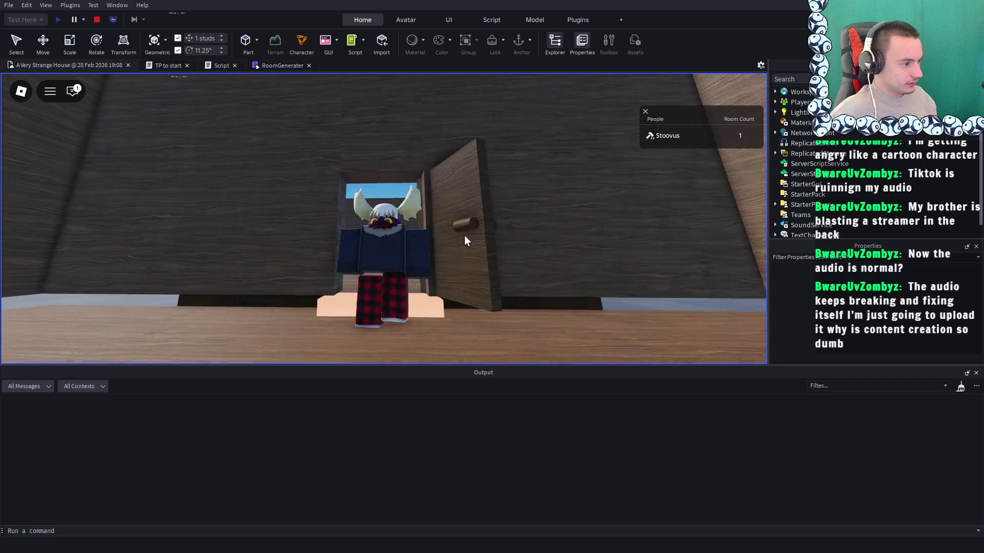
key("w")
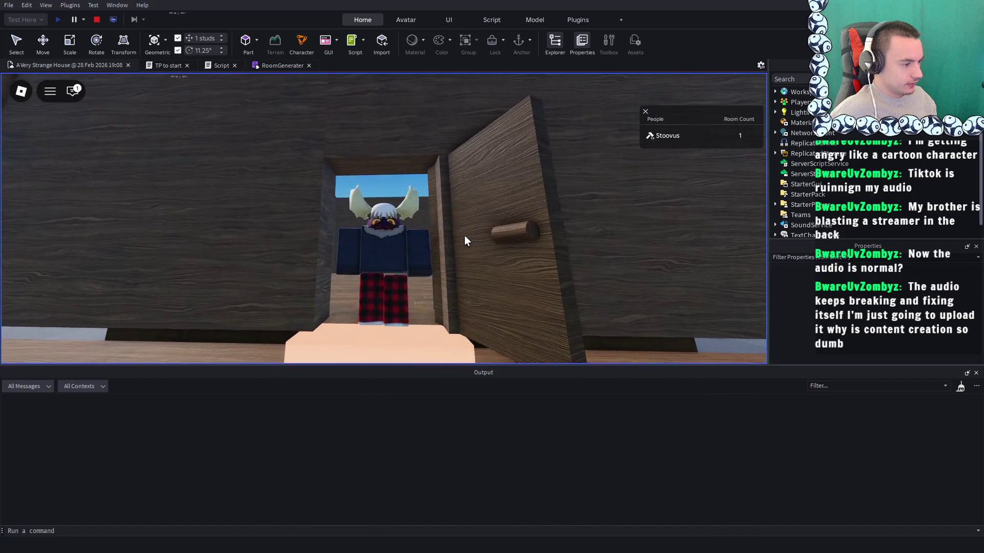
key("s")
key("w")
key("w")
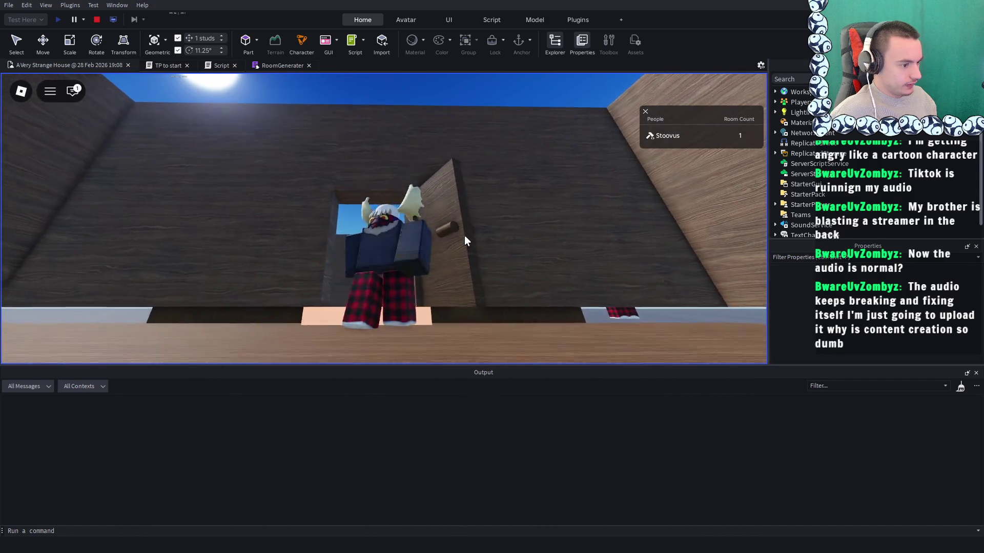
key("s")
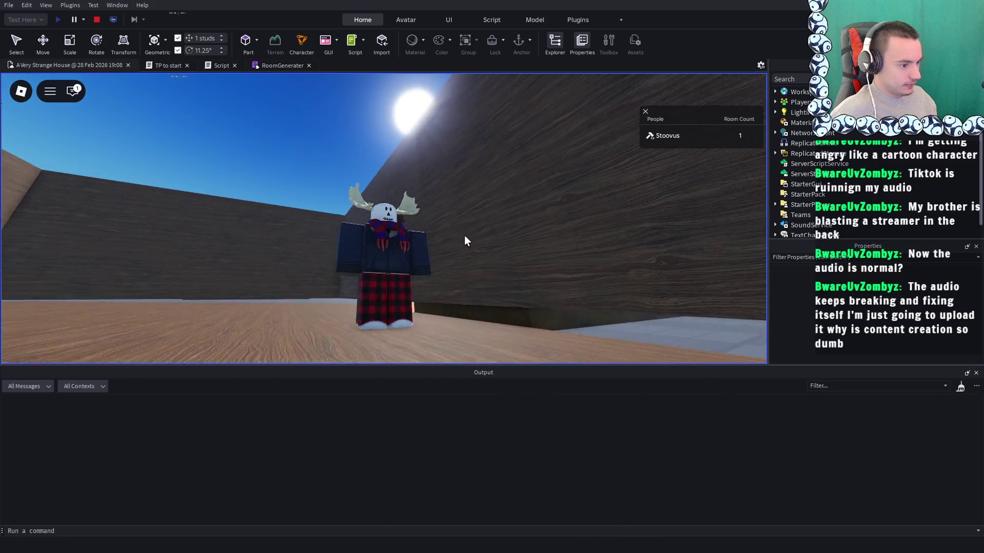
key("a")
key("a")
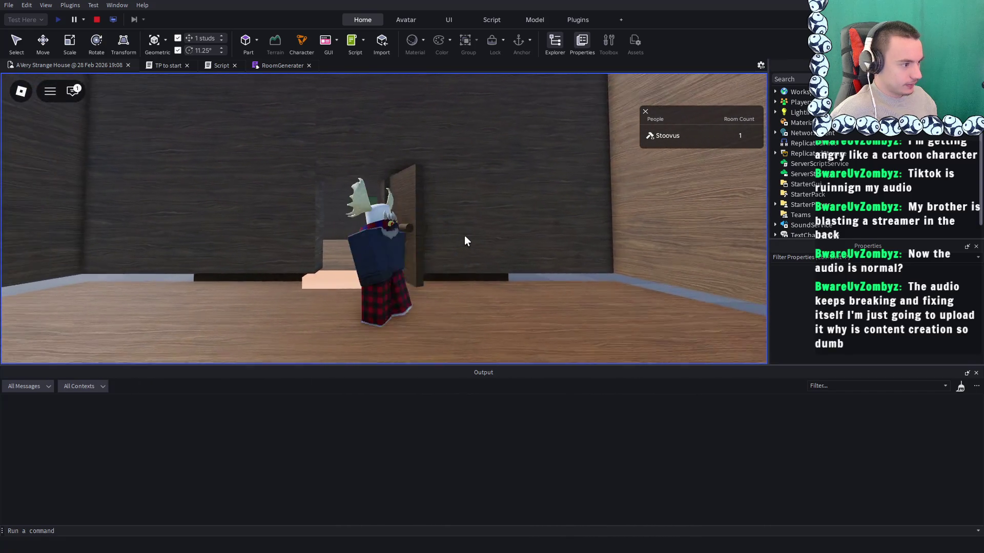
key("s")
key("s")
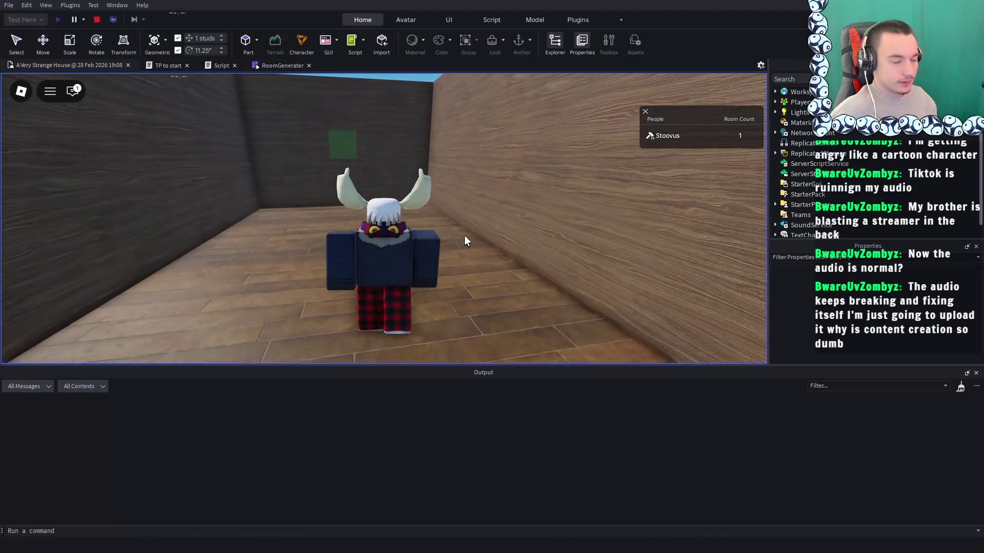
Zoom around the new room, face the doorway wall, and stop the playtest
scroll(464, 235, "down", 10)
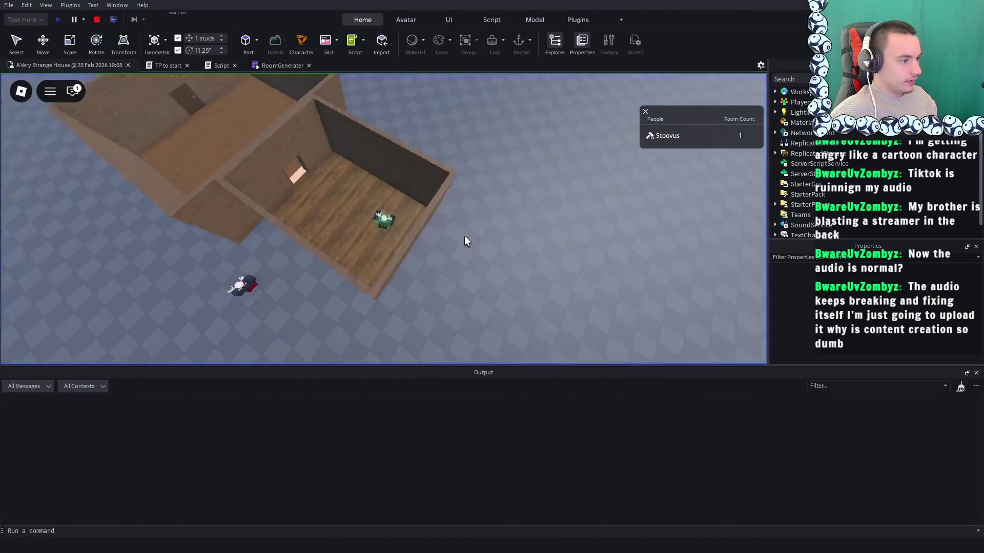
scroll(464, 235, "up", 10)
scroll(464, 235, "down", 10)
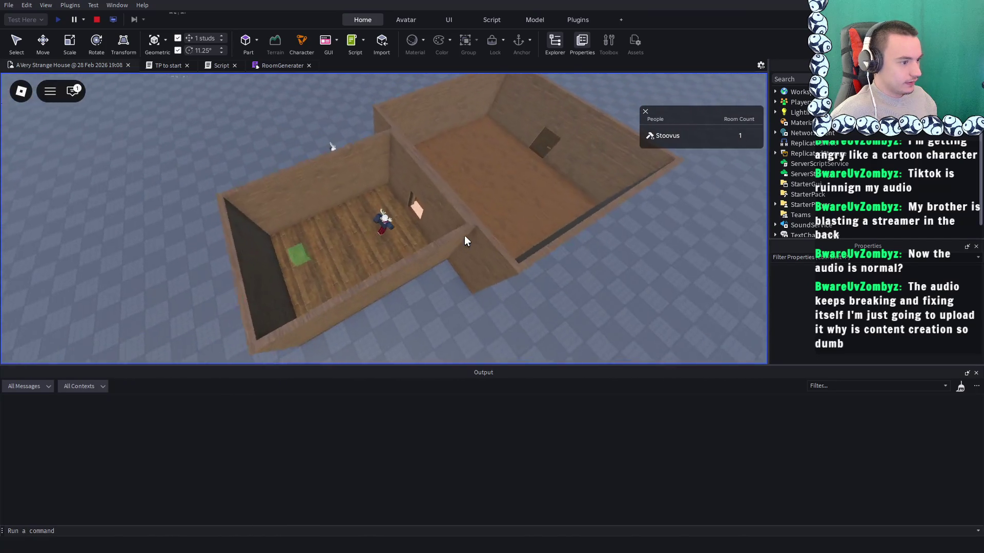
scroll(497, 228, "up", 15)
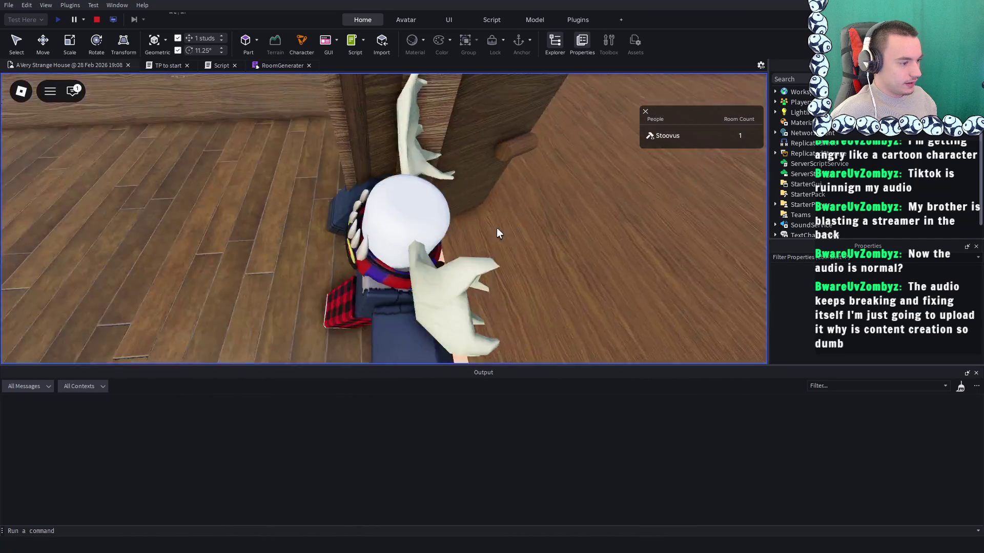
scroll(496, 233, "down", 8)
key("w")
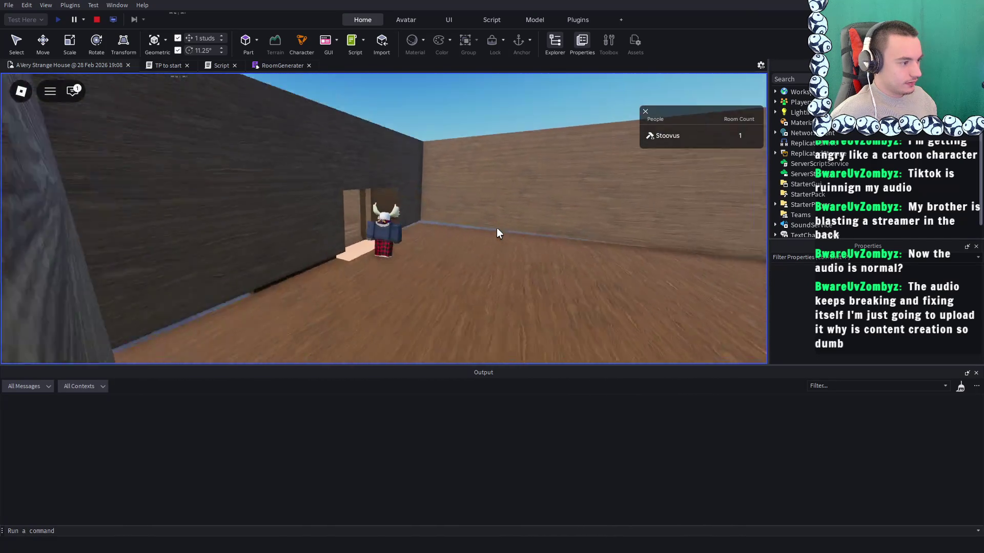
scroll(496, 227, "down", 8)
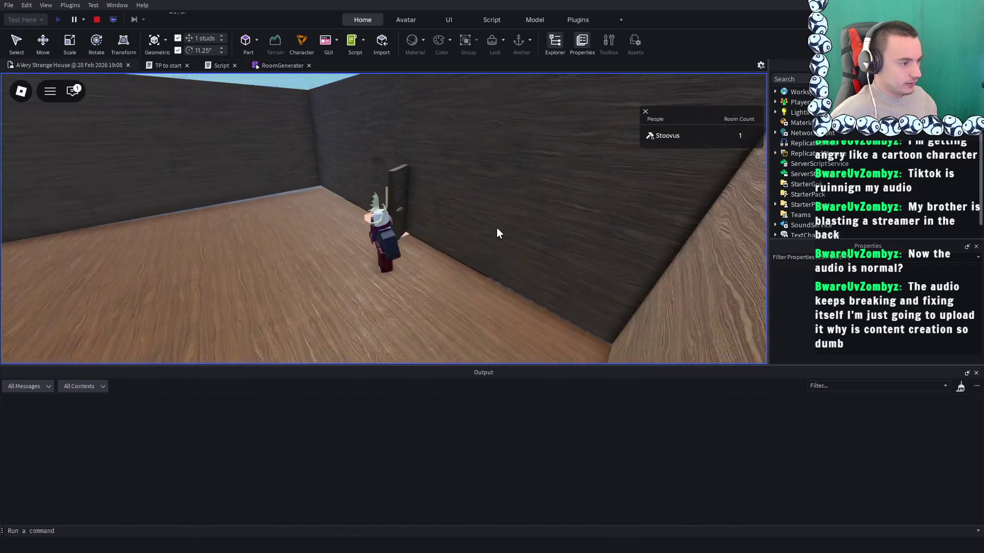
scroll(496, 228, "up", 4)
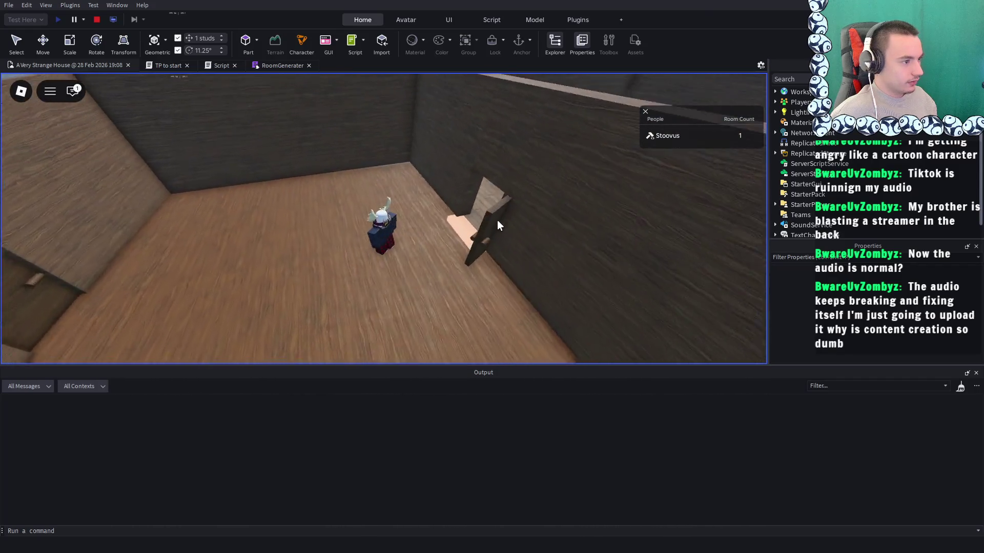
scroll(497, 225, "up", 5)
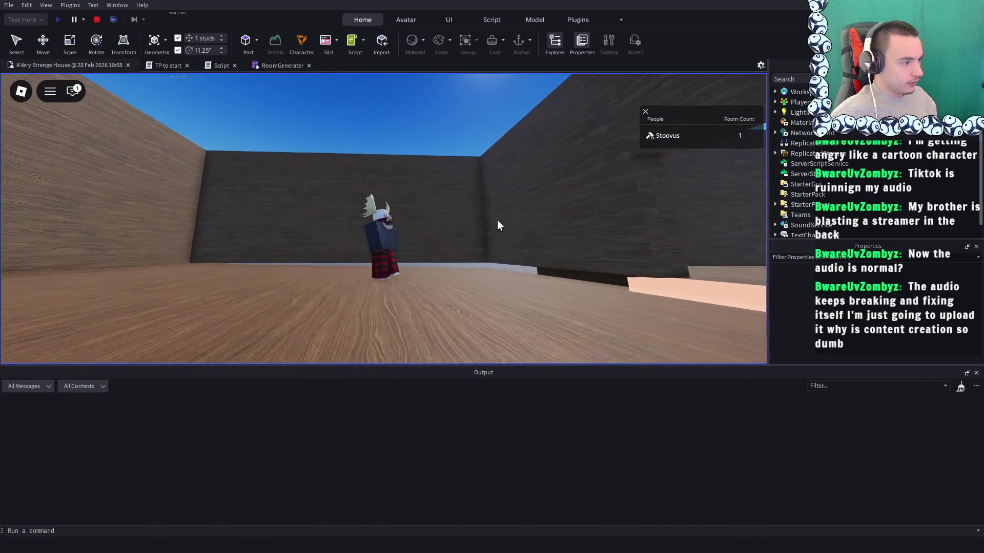
key("Left")
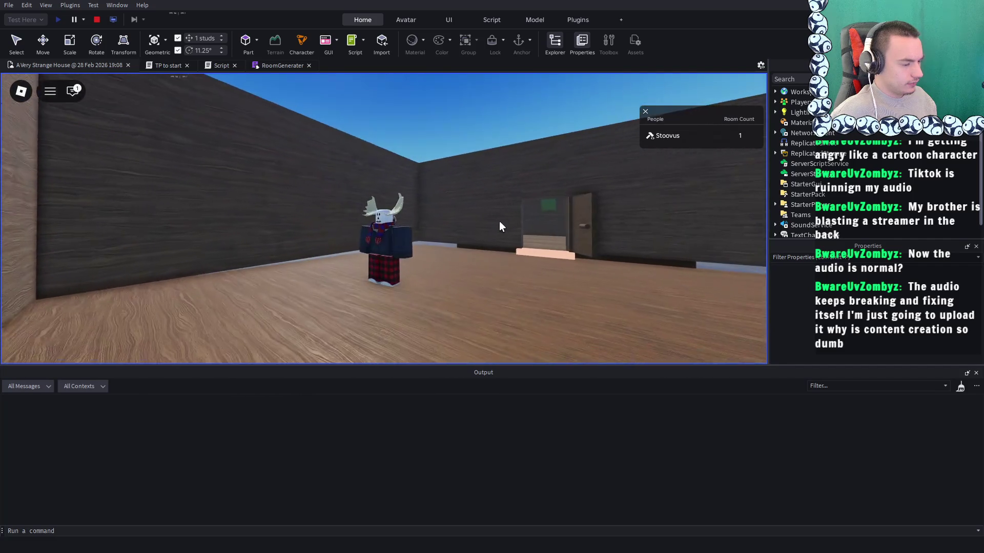
left_click(97, 20)
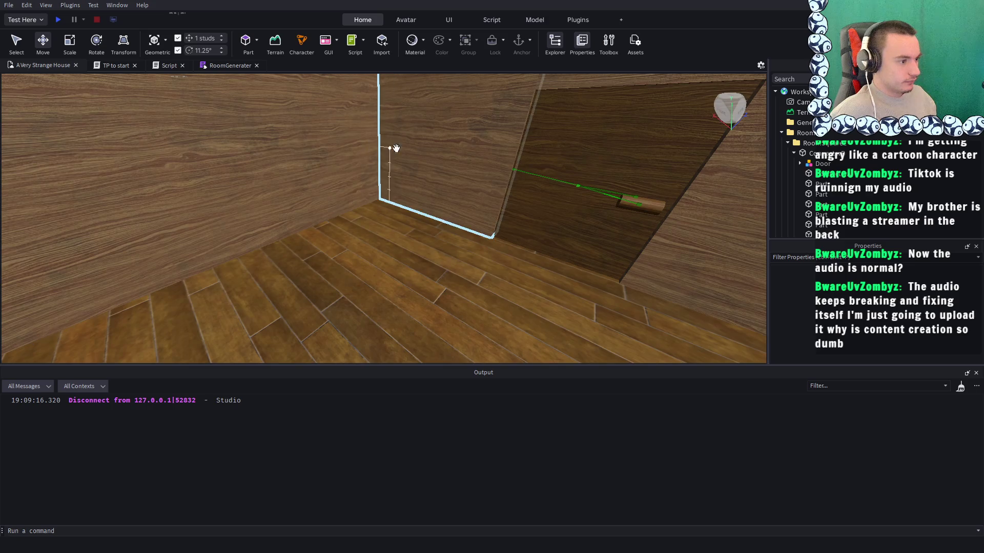
Inspect a room wall, the right-hand room's floor, and the door part
left_click(396, 148)
scroll(396, 148, "down", 10)
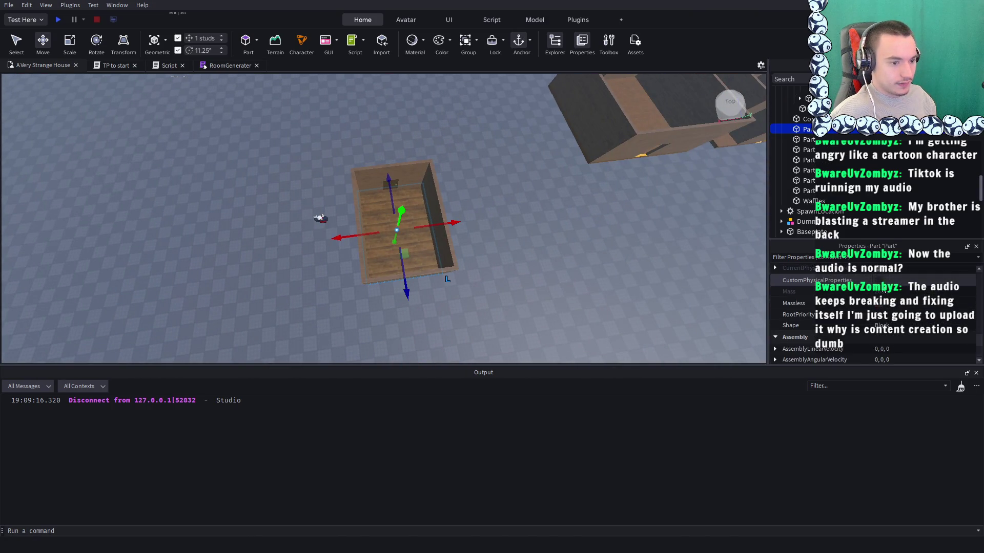
scroll(882, 290, "up", 3)
scroll(573, 225, "up", 10)
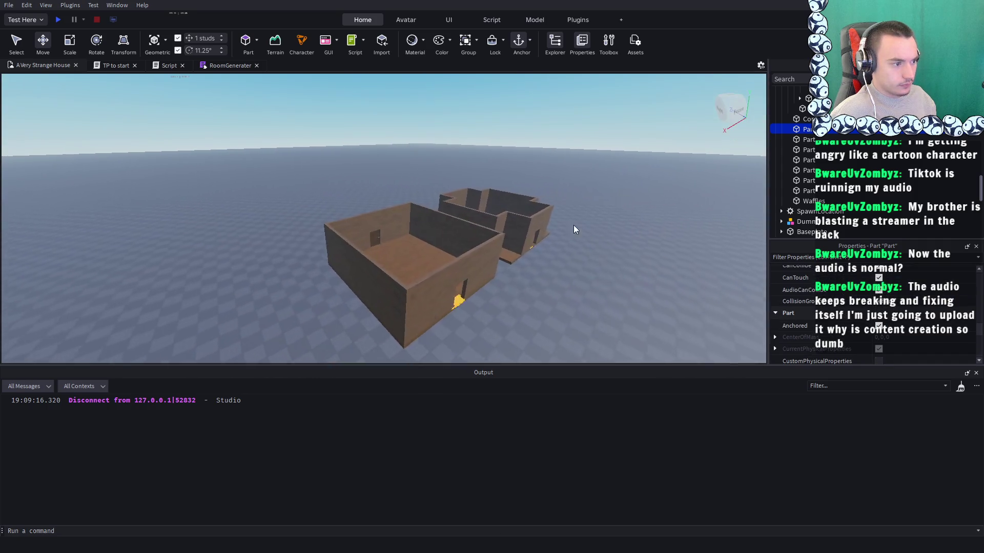
scroll(436, 239, "down", 10)
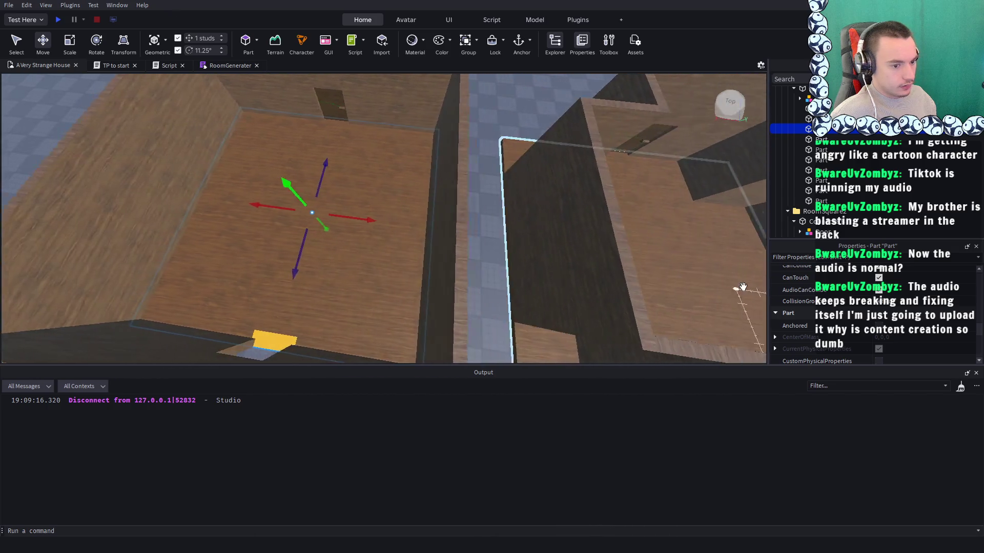
left_click(543, 257)
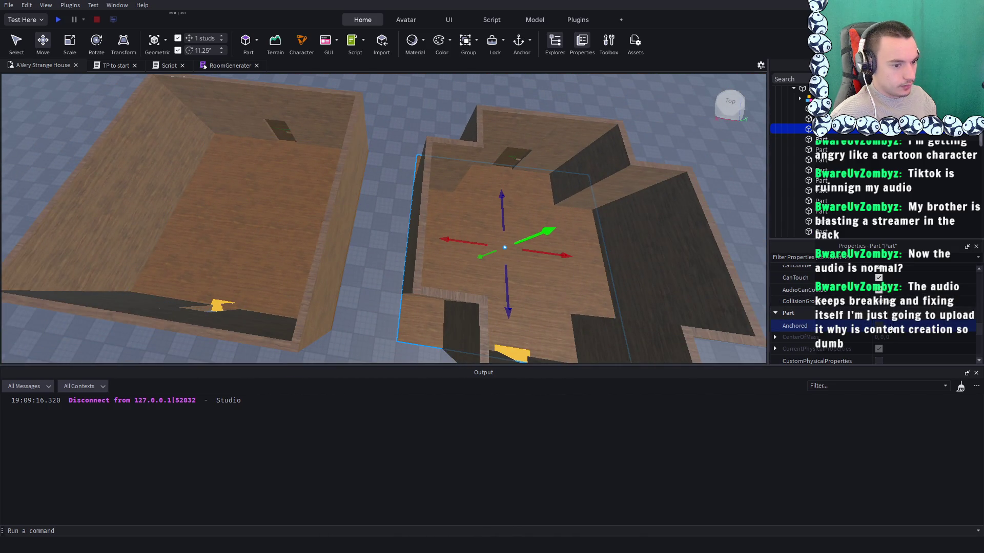
left_click(621, 152)
scroll(638, 182, "up", 3)
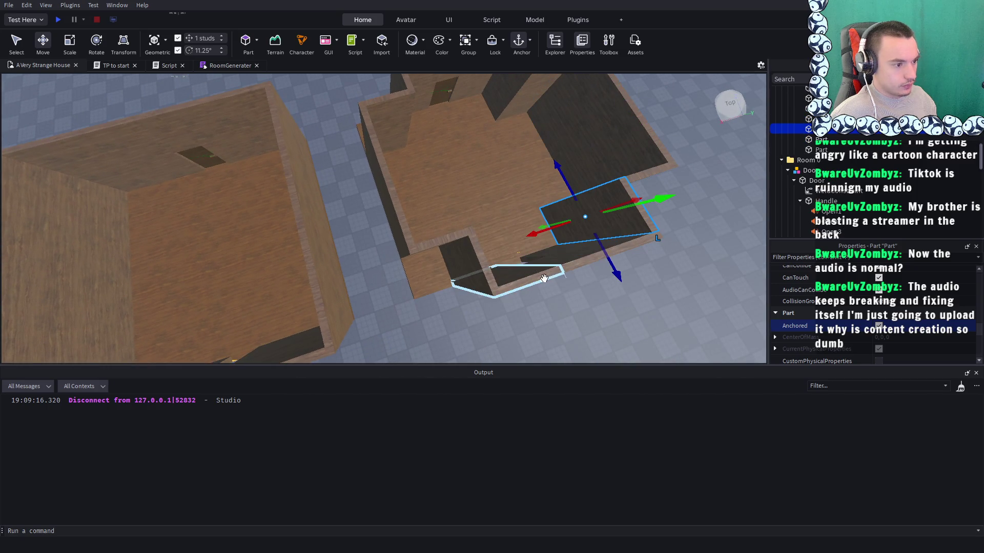
scroll(488, 191, "down", 2)
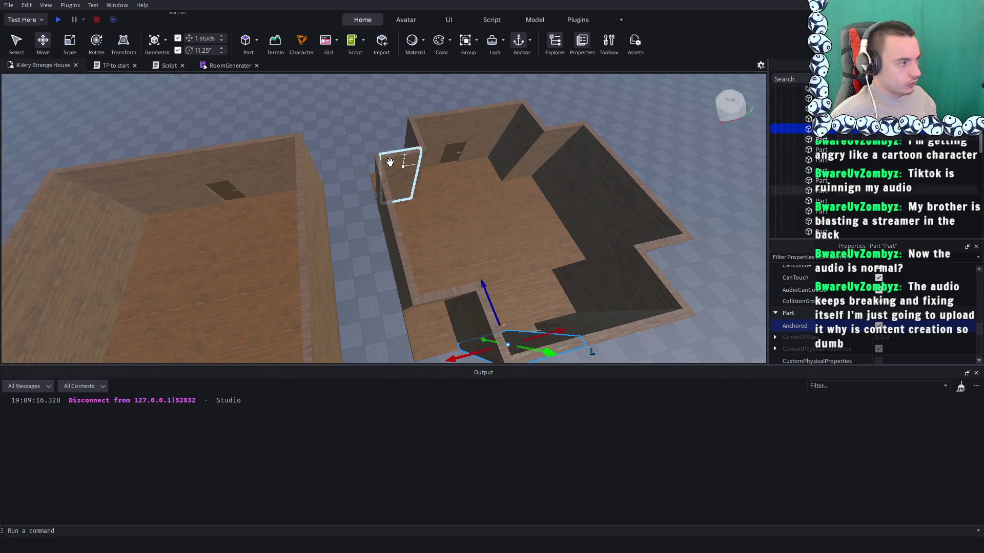
Orbit to look down on the house floors and start a new playtest
mouse_move(390, 162)
left_mouse_down()
mouse_move(185, 88)
mouse_move(180, 100)
mouse_move(99, 33)
left_mouse_up()
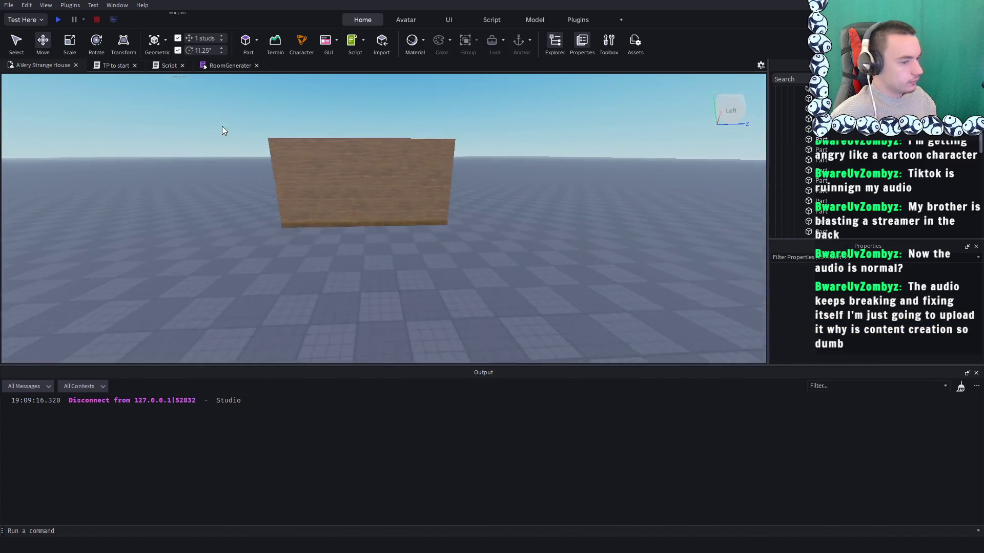
scroll(223, 128, "up", 5)
left_click_drag(222, 128, 45, 19)
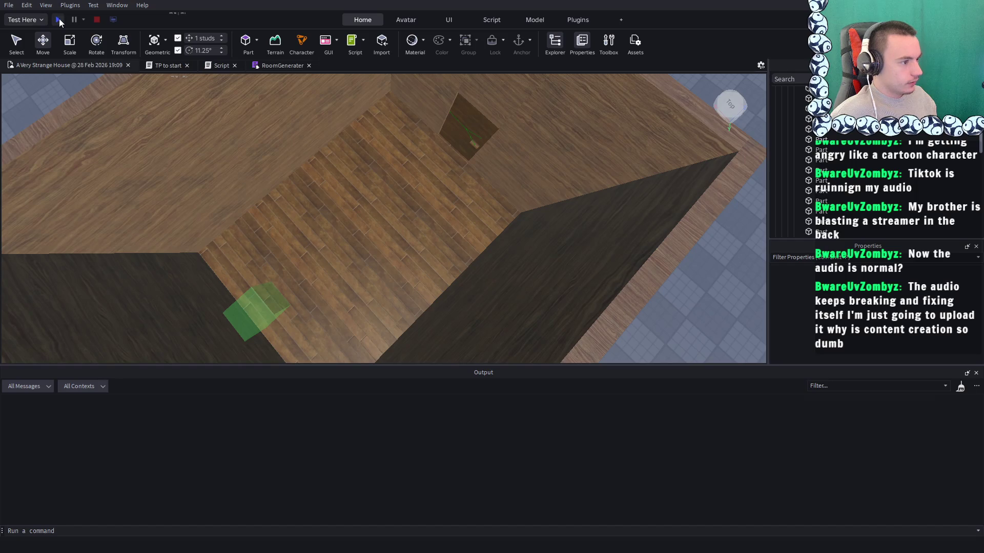
left_click(59, 19)
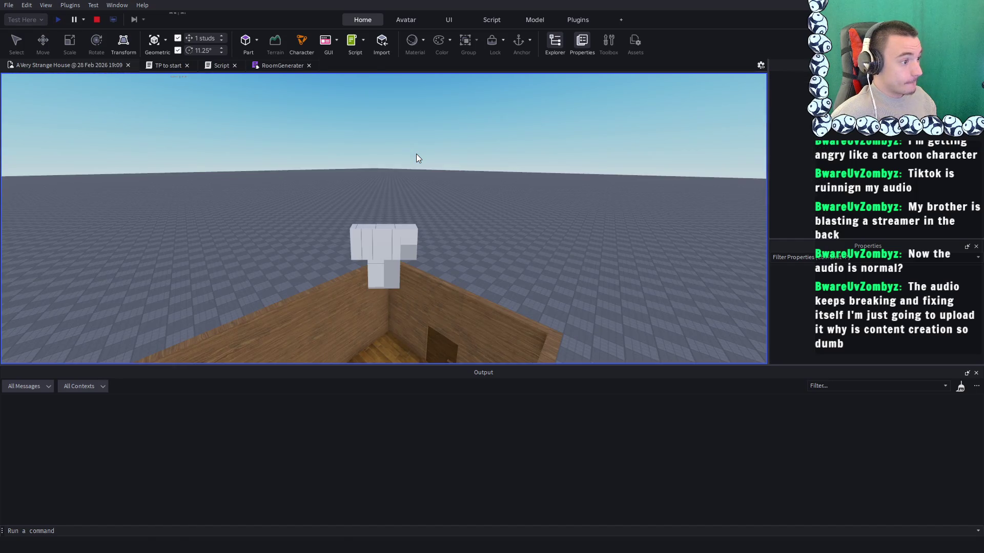
Walk to the first door, open it with E, and enter the spawned room
key("w")
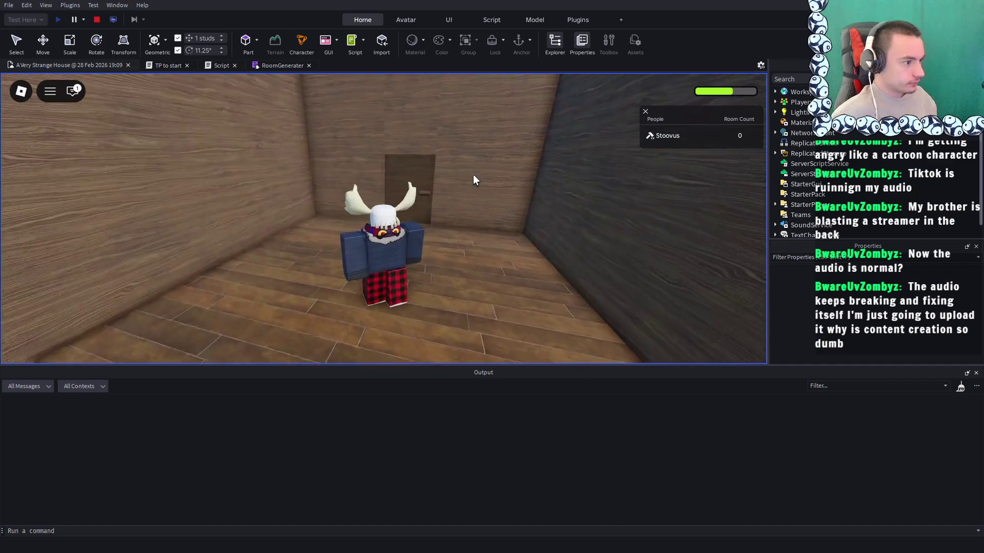
key("e")
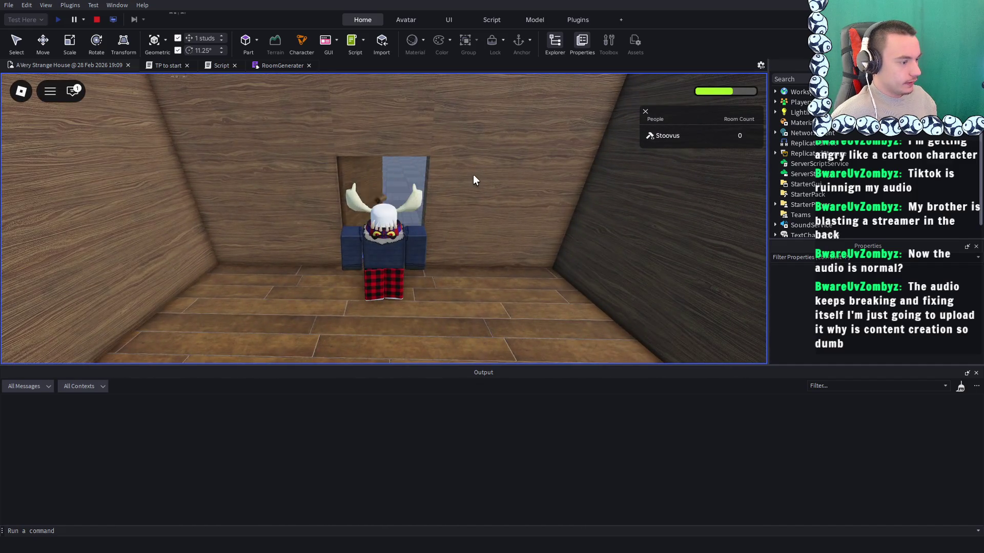
key("w")
key("w")
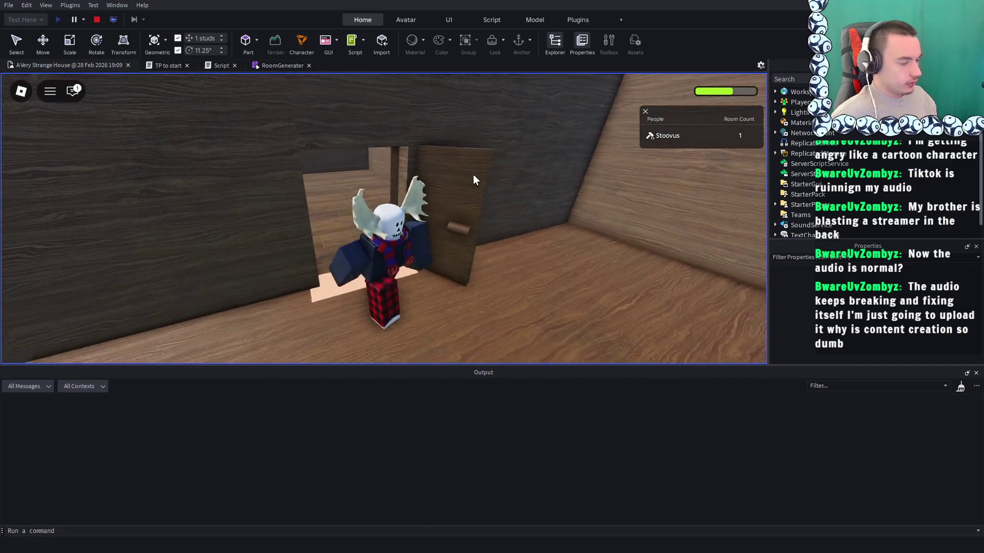
key("a")
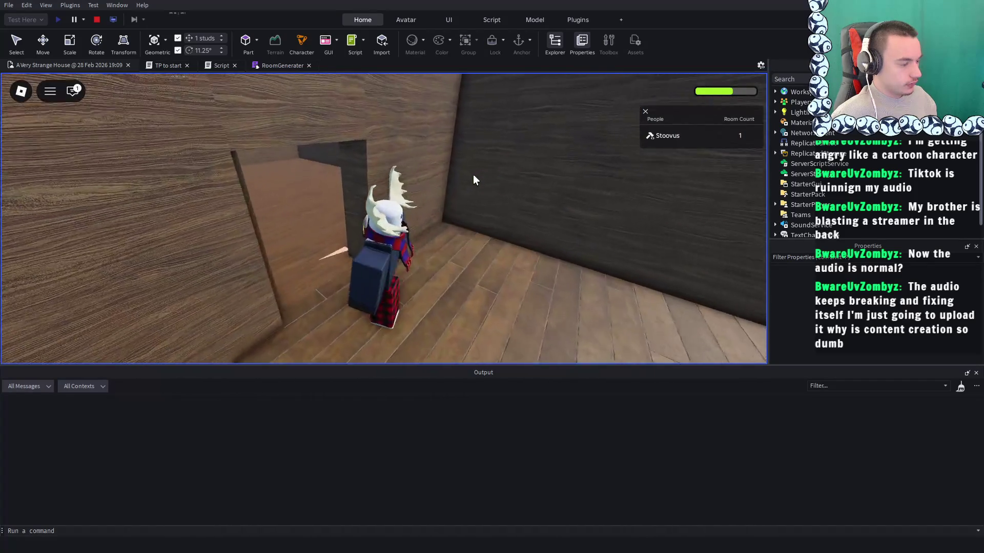
scroll(473, 177, "down", 10)
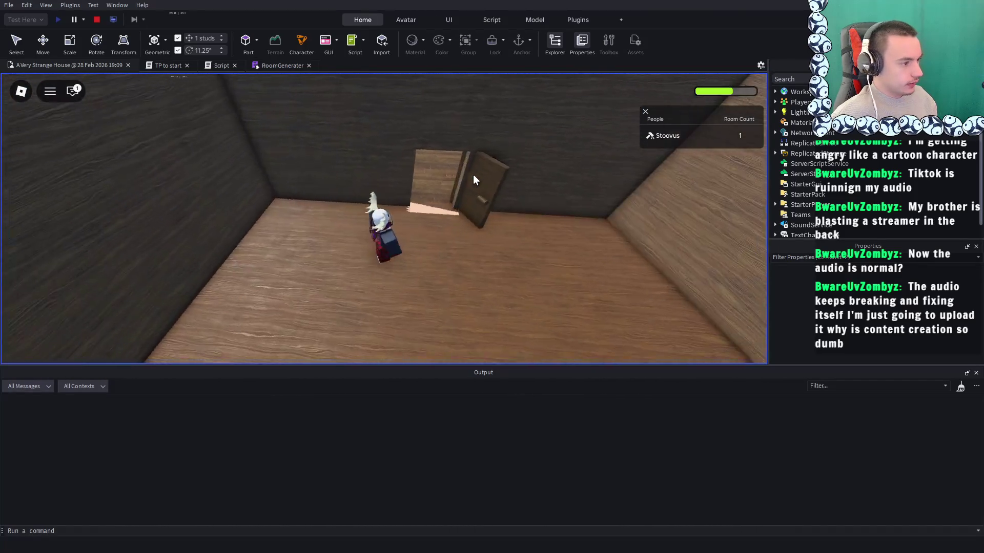
scroll(472, 175, "up", 10)
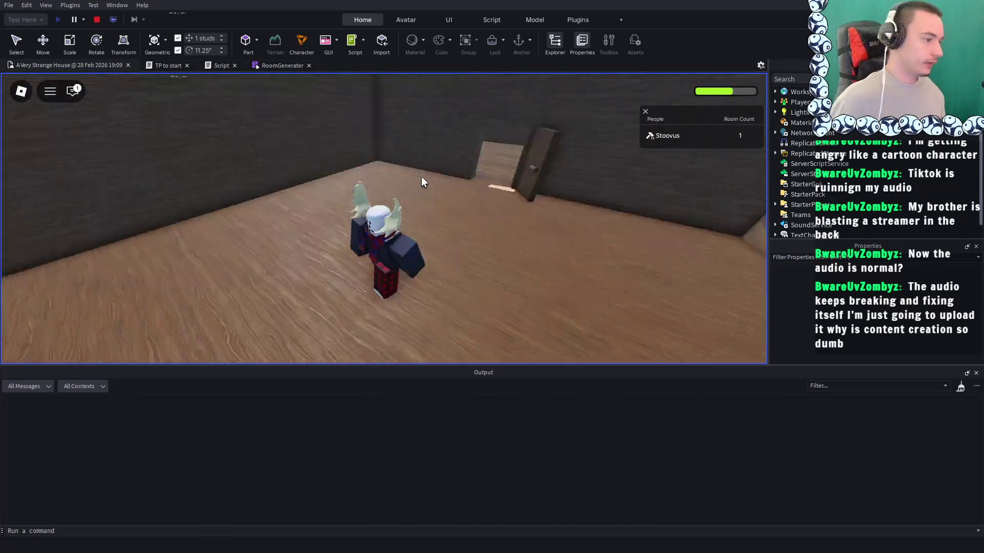
Open the second door, walk into the adjoining room, then stop the playtest
key("d")
key("w")
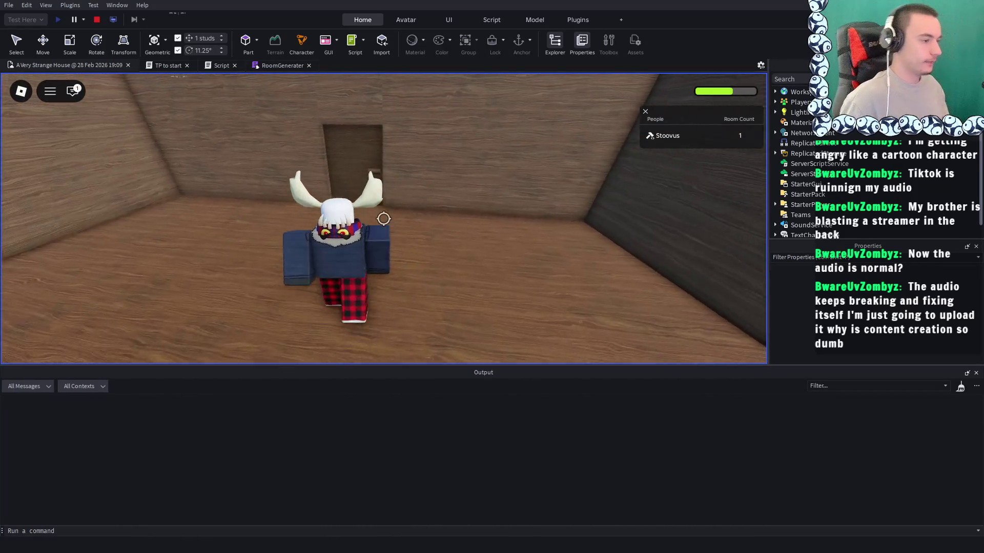
key("e")
key("a")
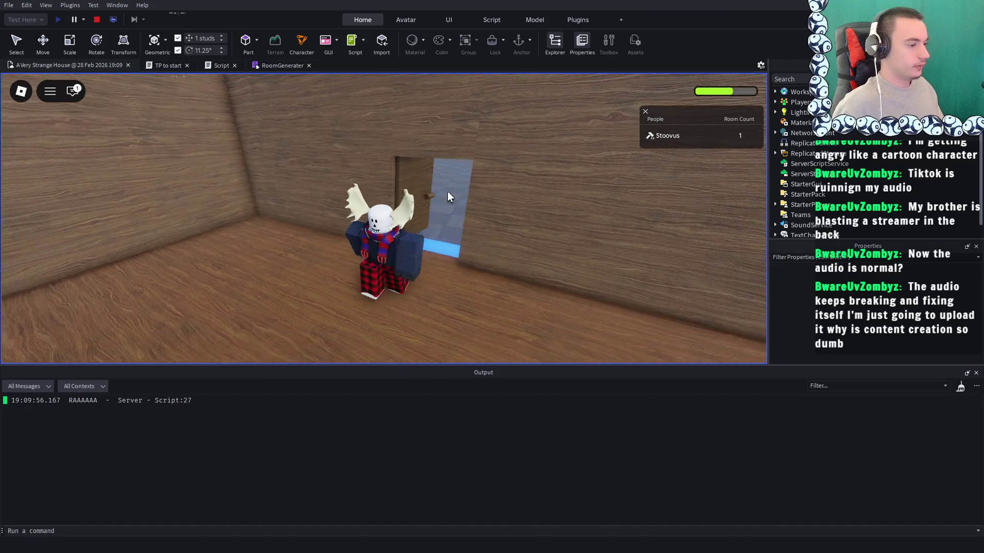
key("w")
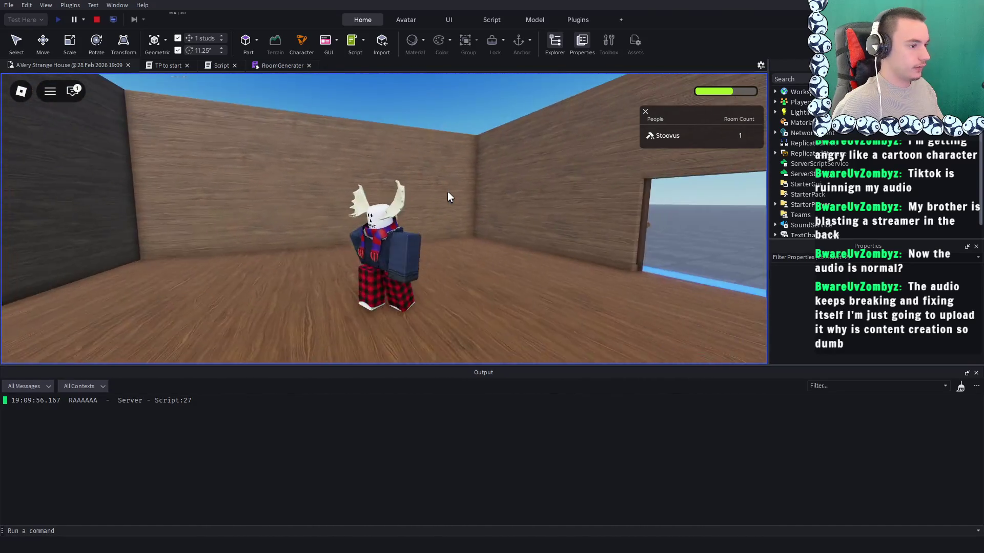
key("s")
key("w")
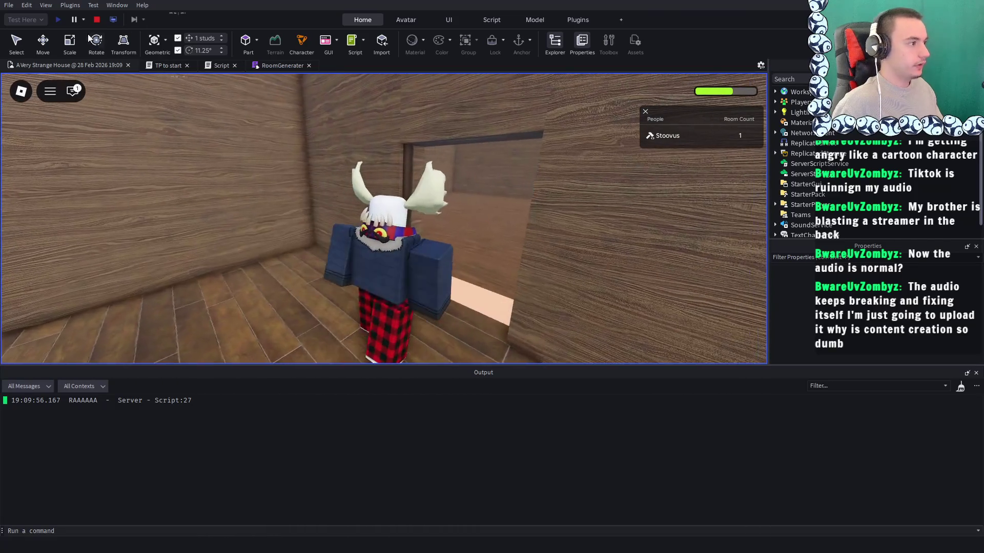
left_click(95, 20)
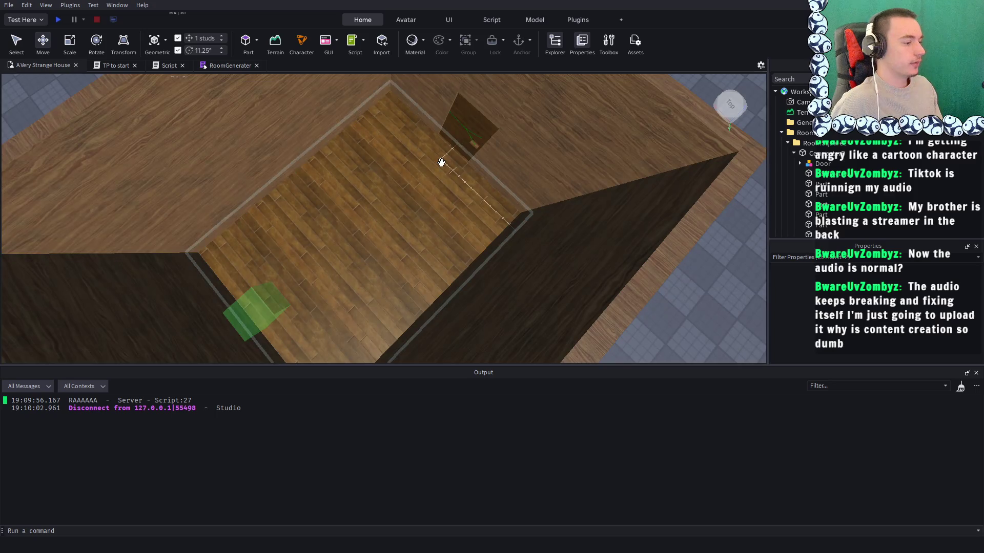
Select Room 0's door, focus the view on it with F, and select the whole Door model
left_click(442, 162)
key("f")
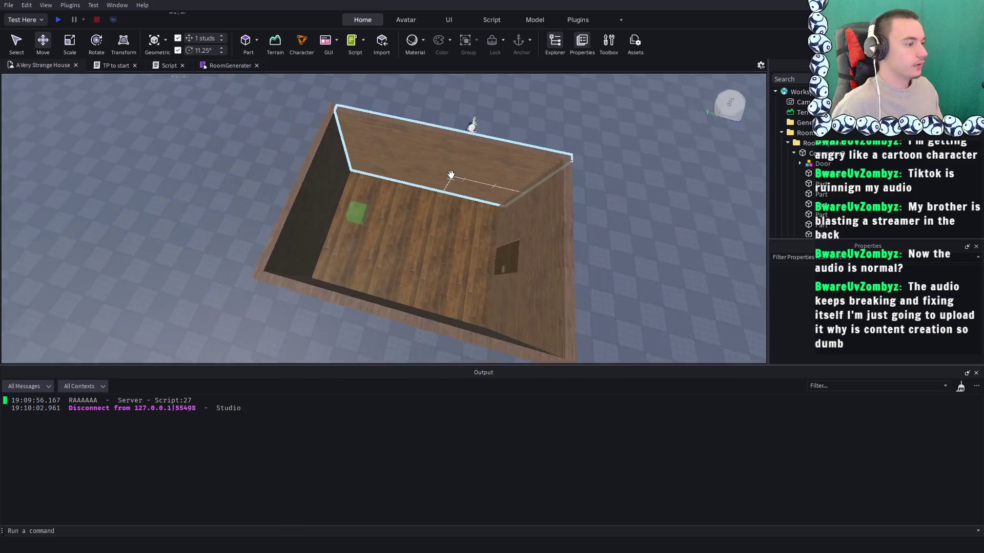
left_click(341, 145)
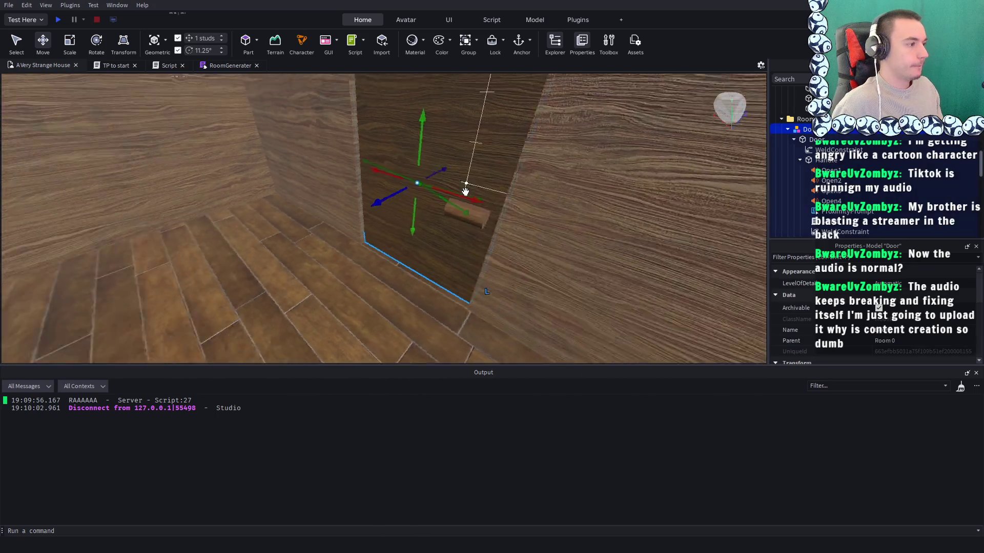
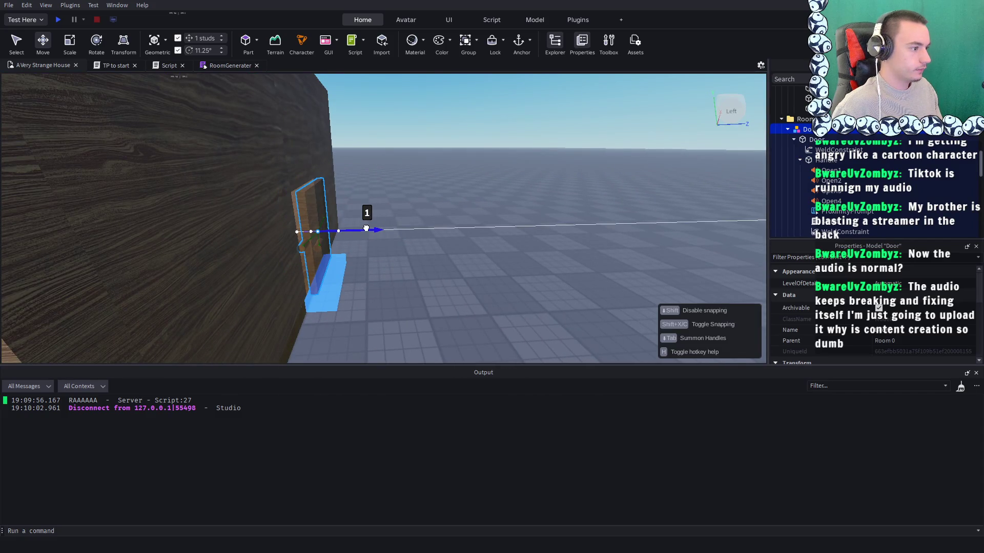
Shift the door 0.5 studs into the wall's doorway and start a play test
key("w")
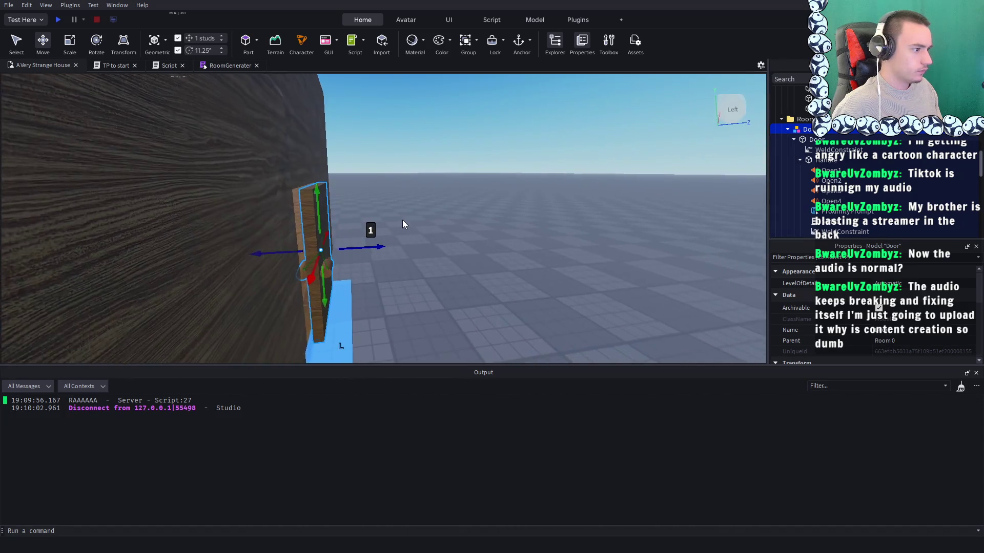
key("a")
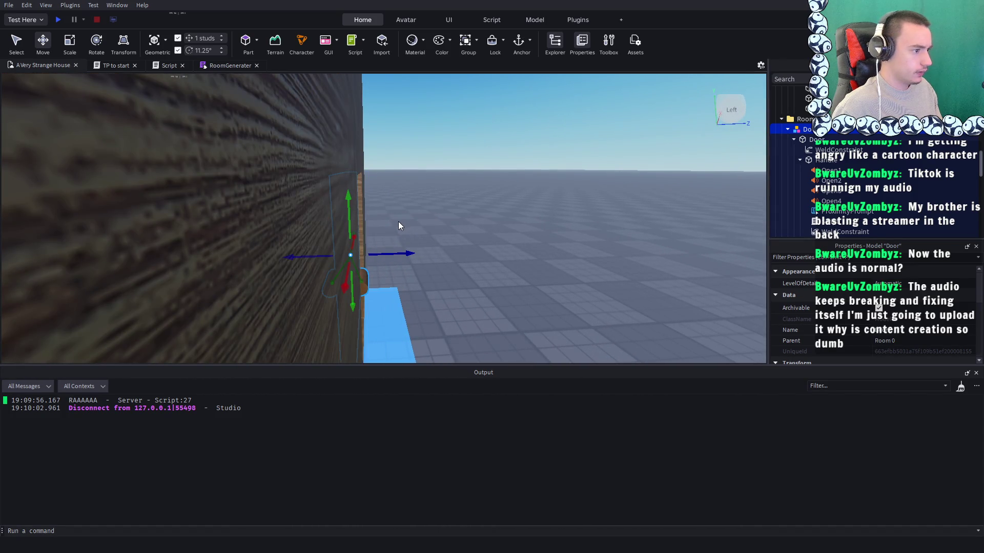
mouse_move(394, 251)
left_mouse_down()
mouse_move(406, 246)
mouse_move(382, 227)
left_mouse_up()
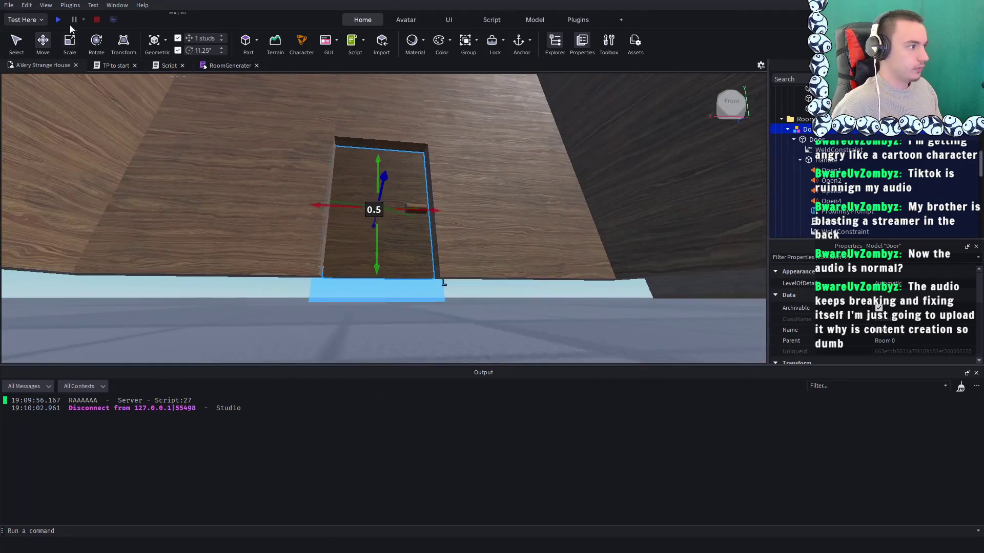
key("F5")
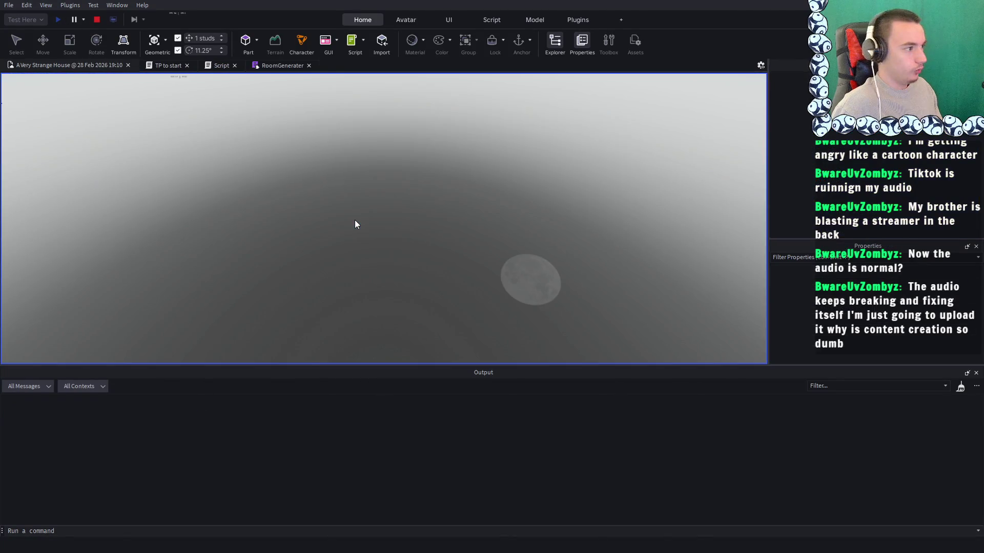
Open the door with E and walk back and forth through the doorway
key("e")
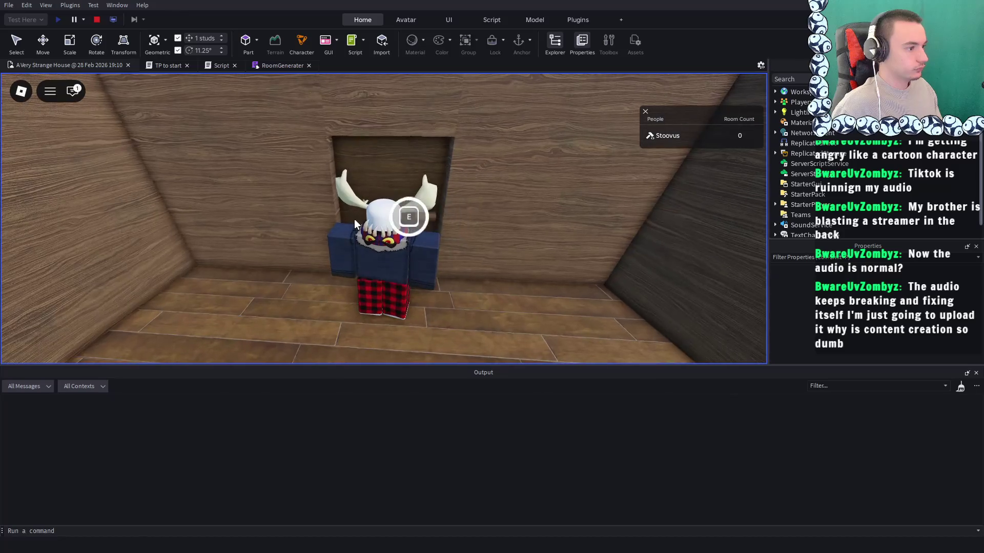
key("w")
key("s")
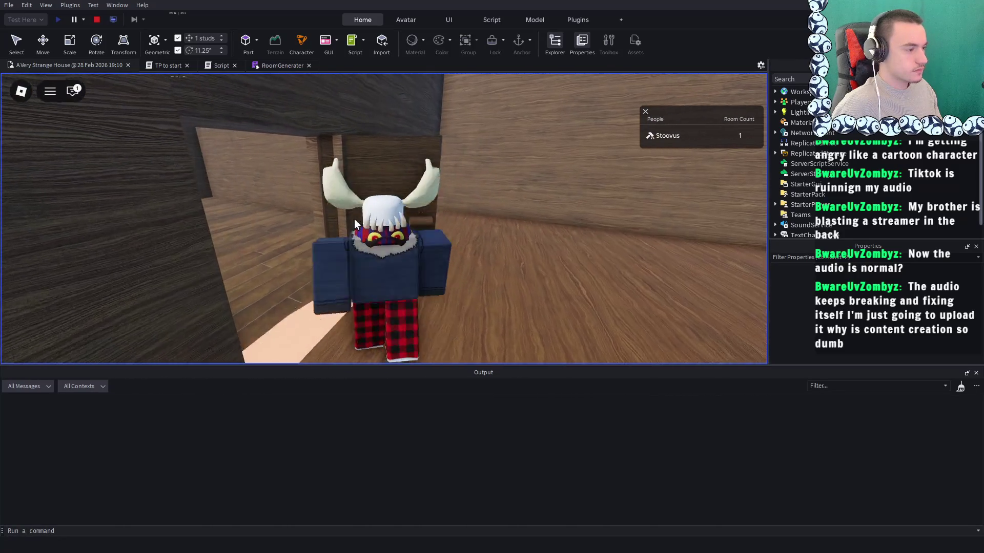
key("s")
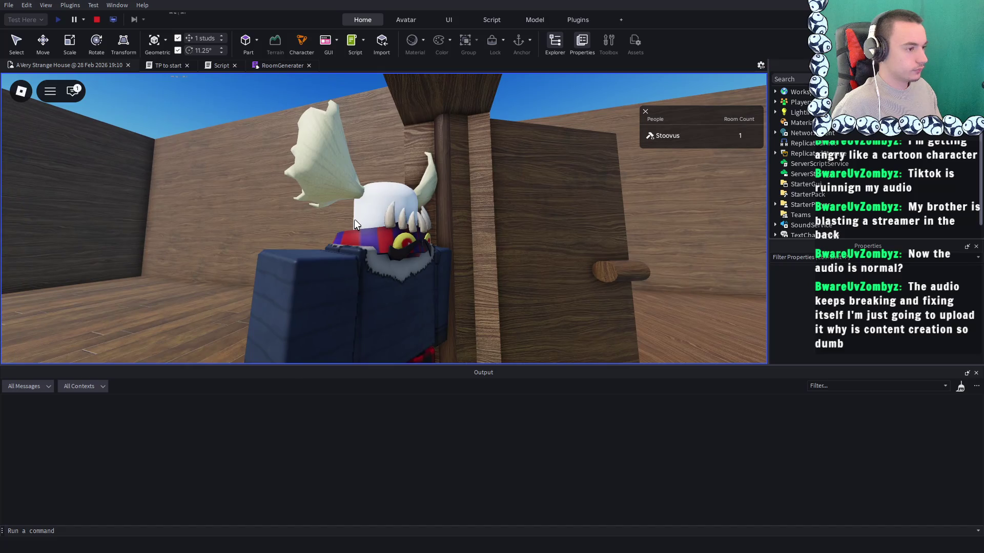
key("s")
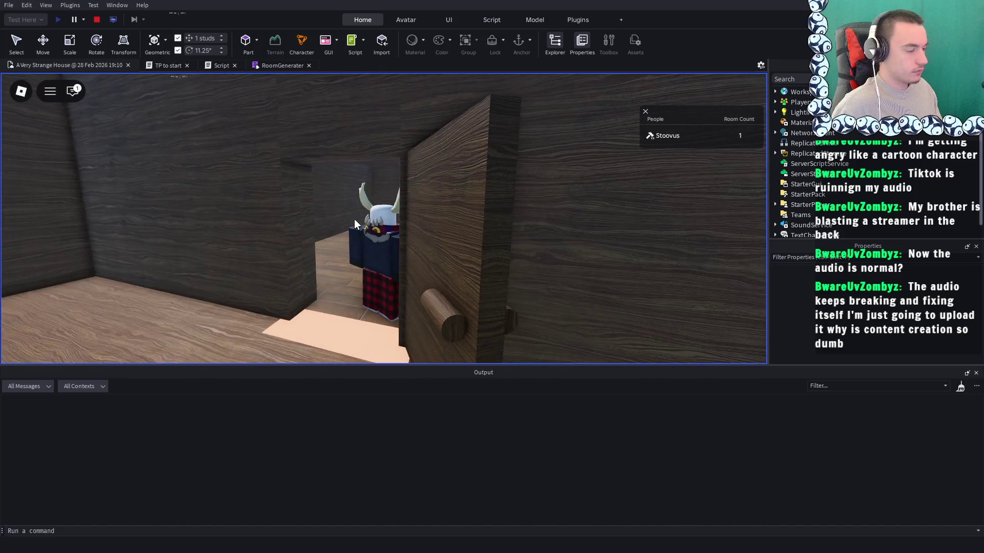
key("w")
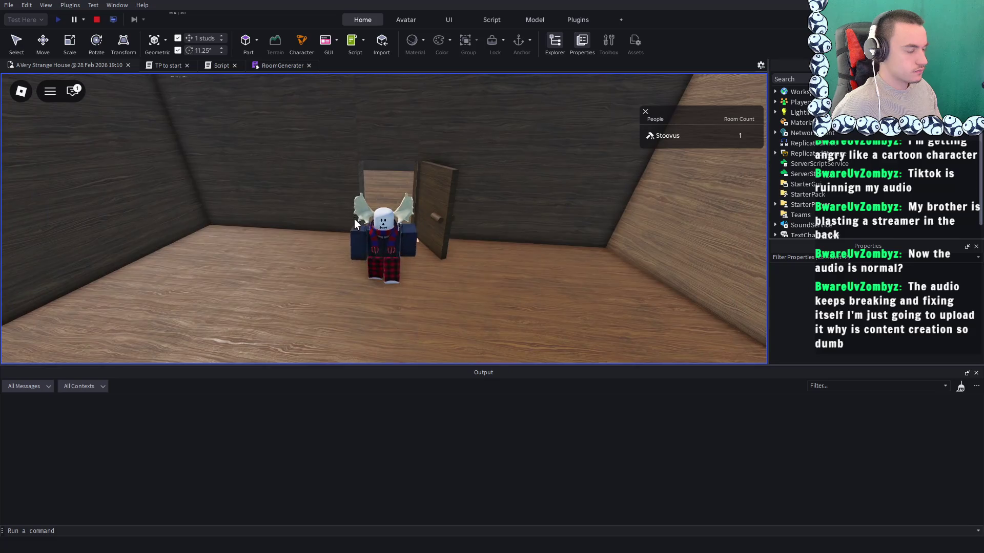
key("s")
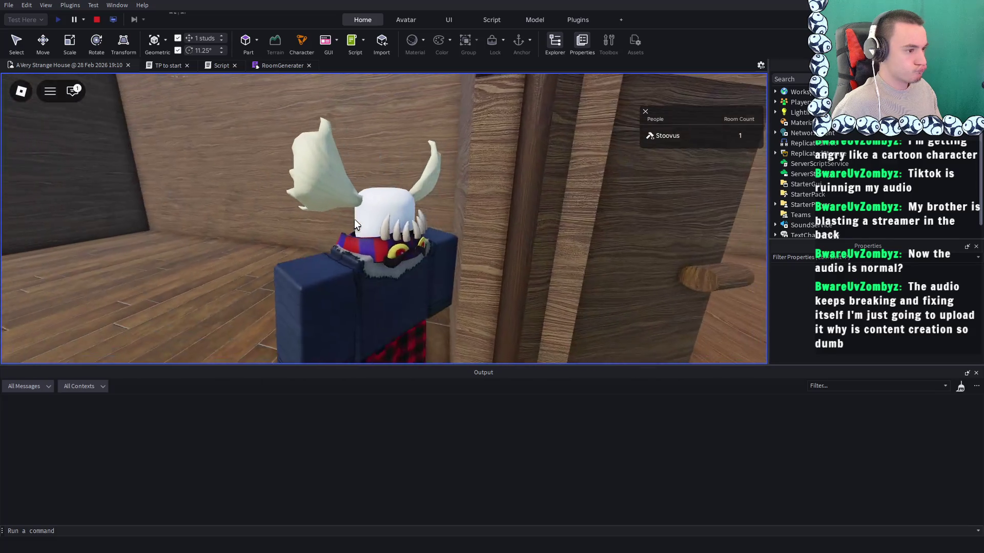
key("w")
Keep moving around the door to view the spawned room, then stop the test
key("s")
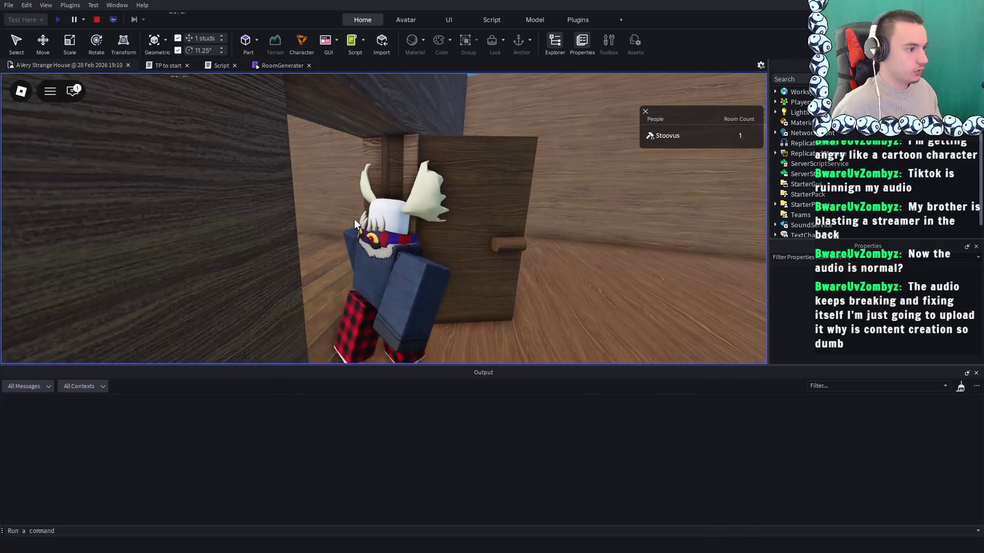
key("w")
key("s")
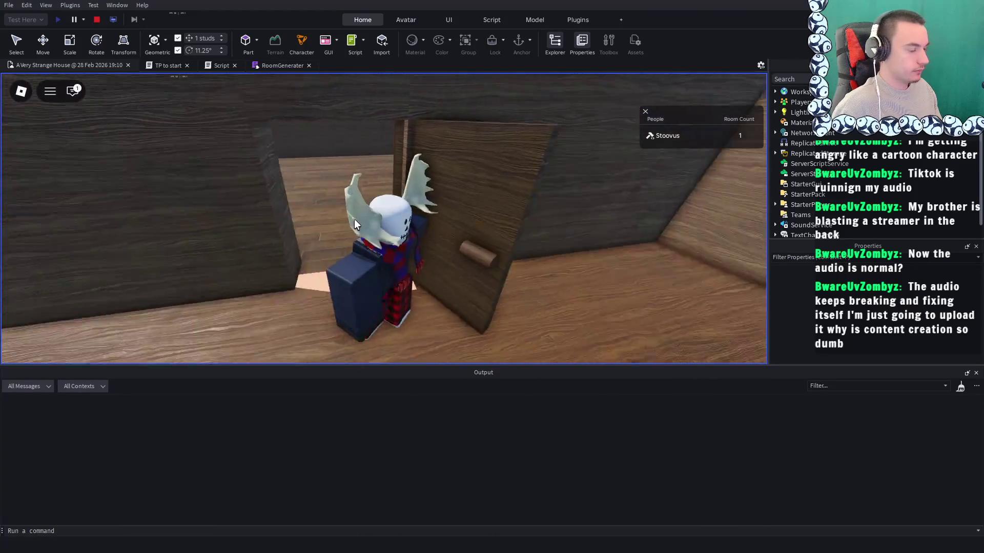
key("w")
key("s")
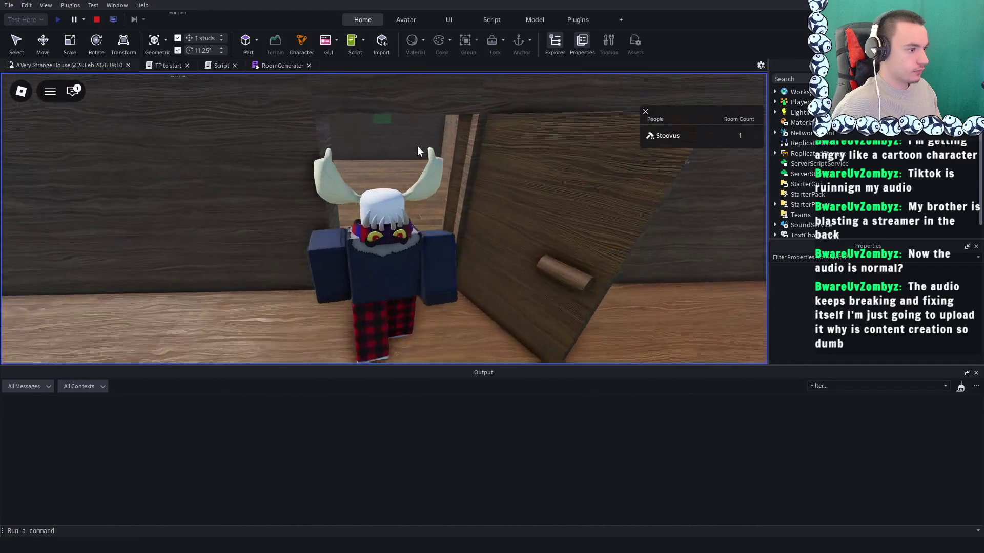
key("w")
key("s")
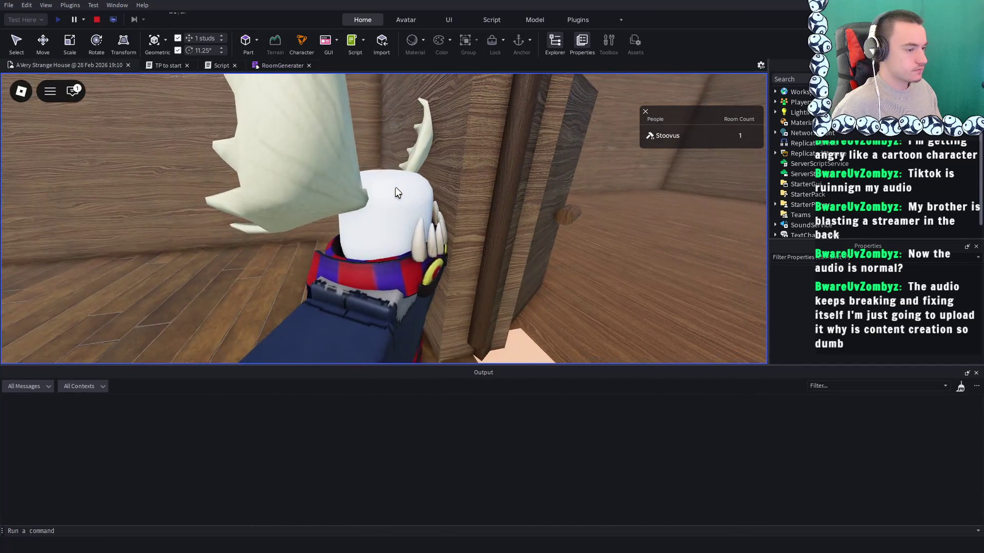
key("d")
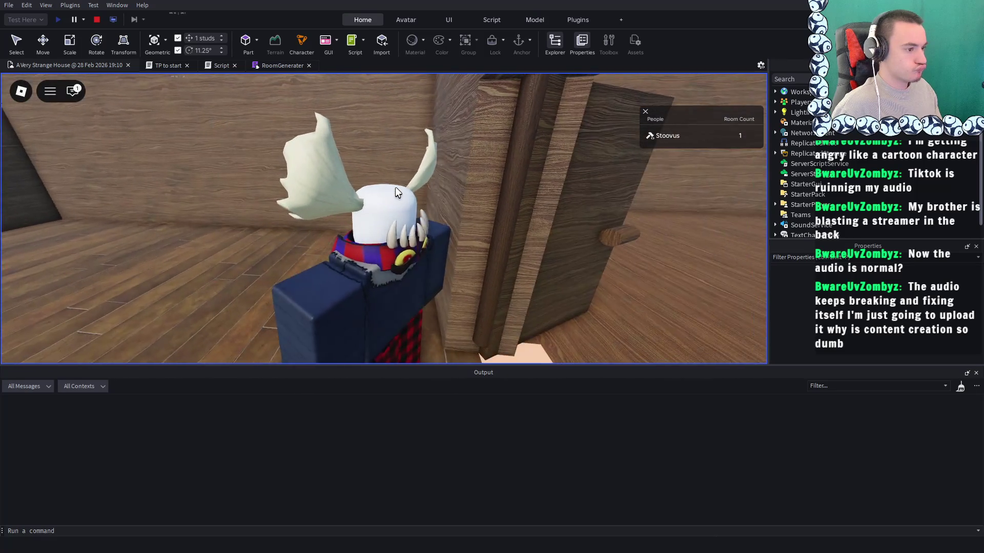
left_click(97, 23)
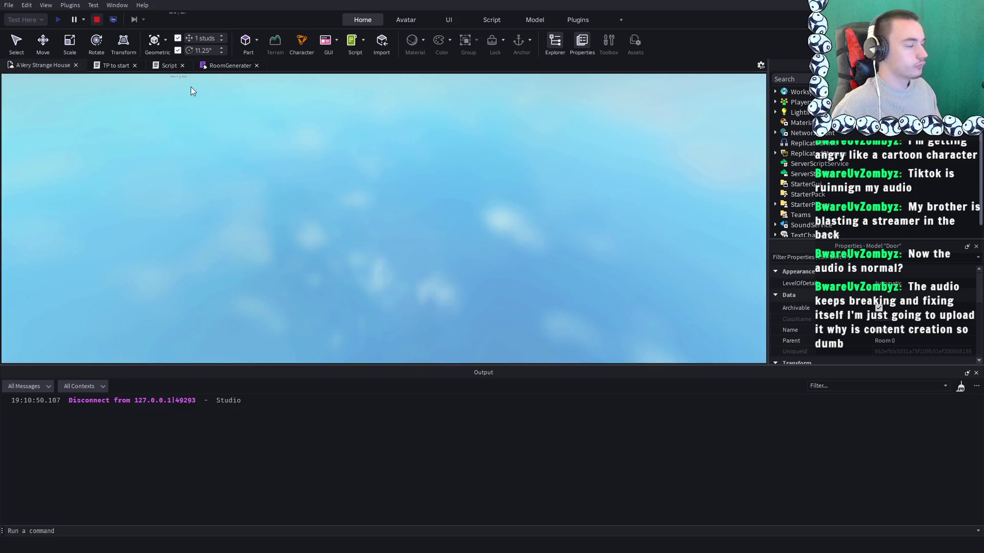
Orbit the view around the door to face it from the front
scroll(361, 149, "up", 5)
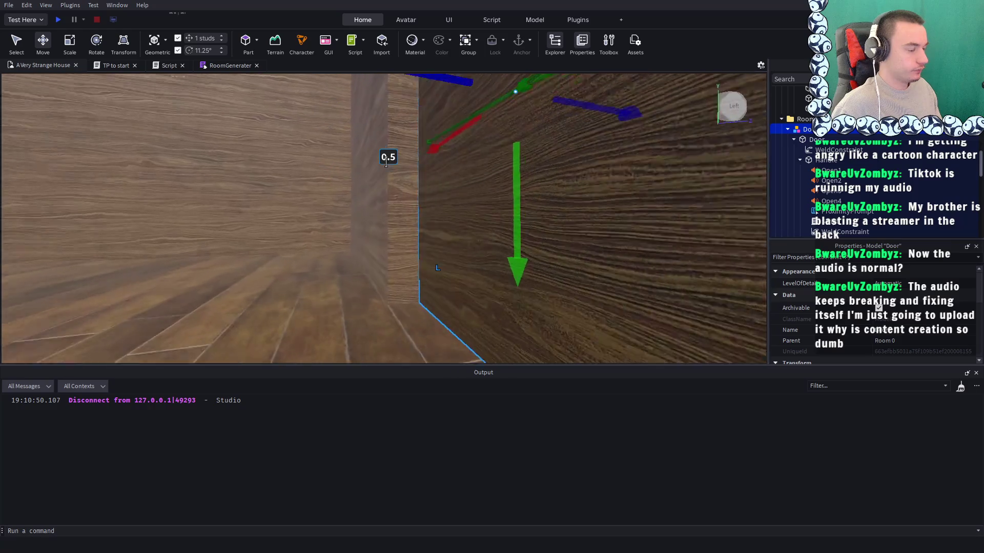
key("d")
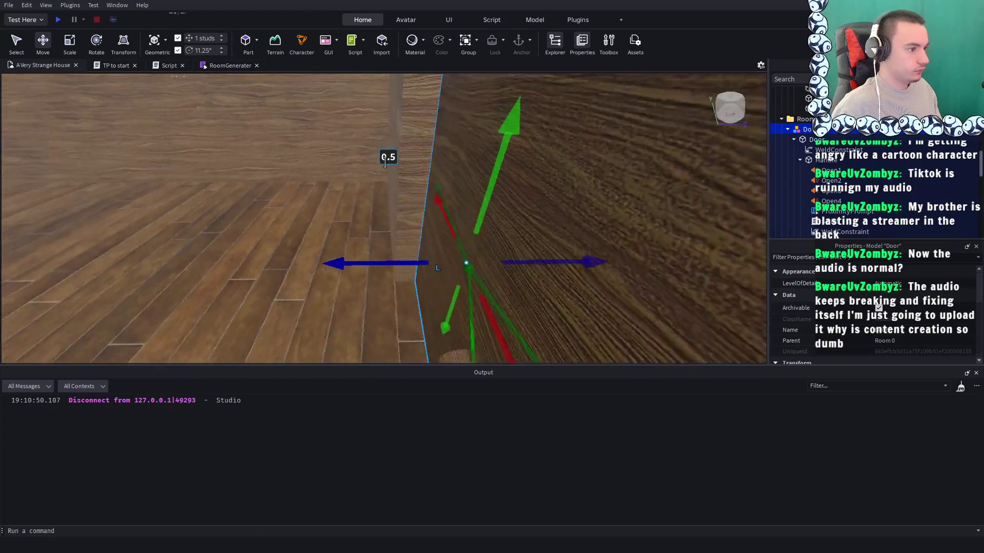
key("d")
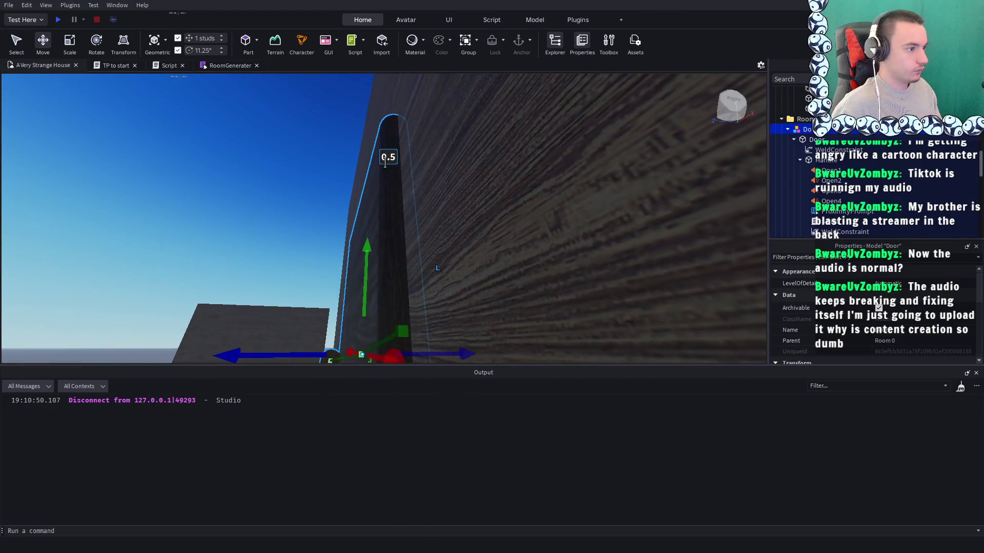
key("d")
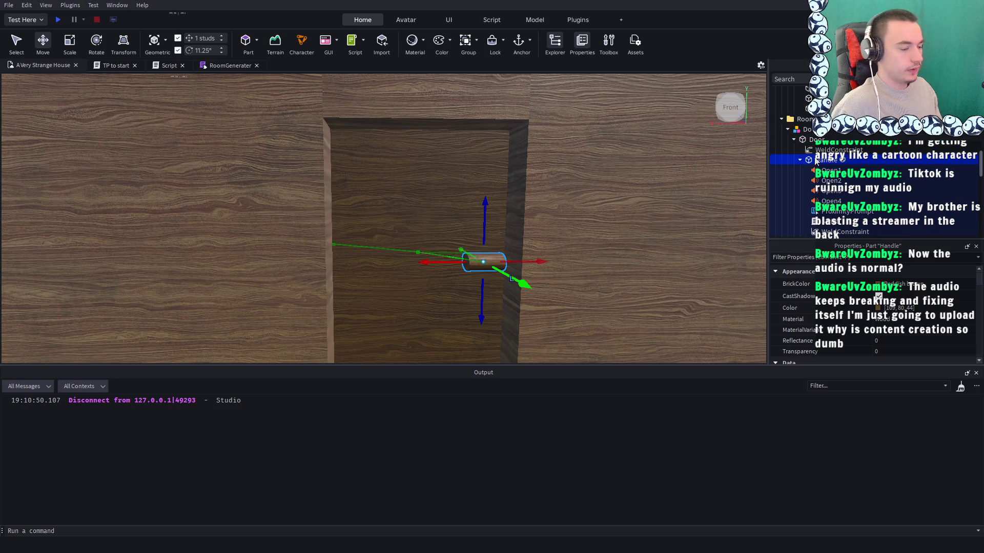
scroll(815, 161, "down", 2)
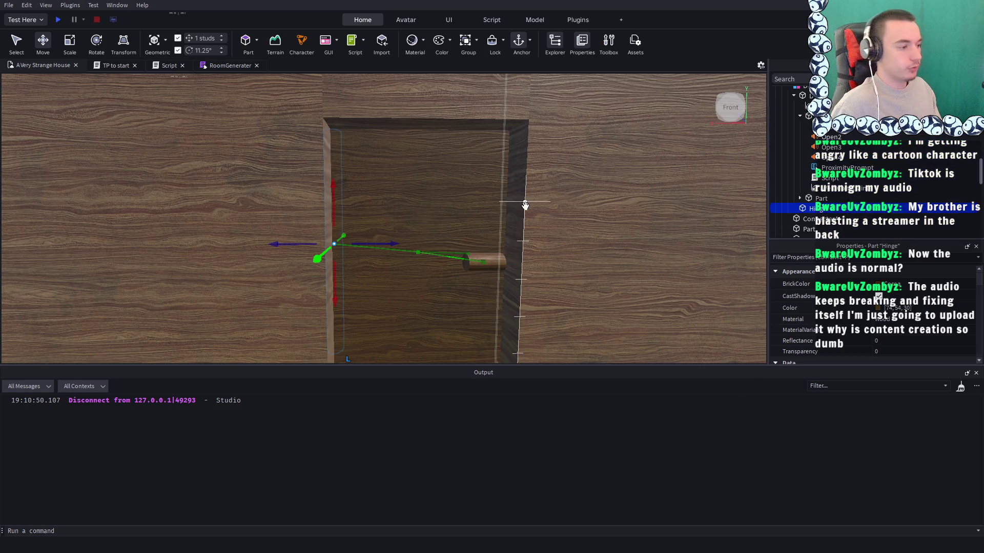
scroll(525, 205, "up", 5)
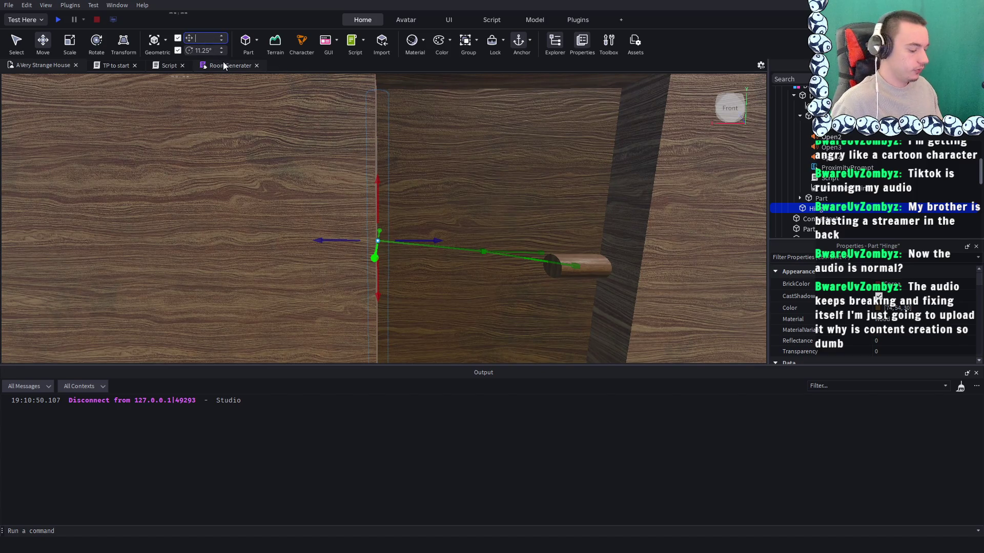
Set the move increment to 0.25, shift the Hinge part -0.25 studs, and start a play test
type("025 ...")
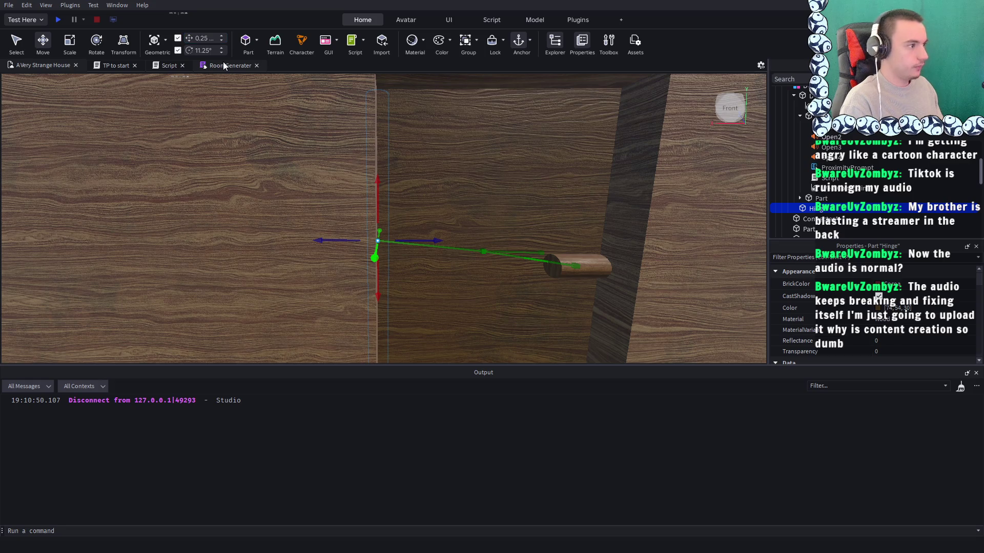
left_click_drag(435, 246, 276, 152)
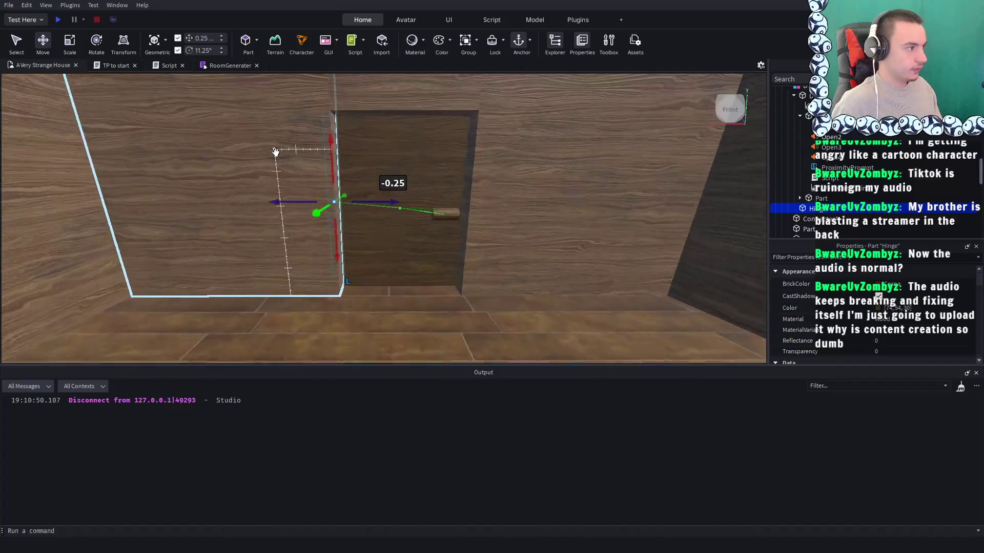
key("F5")
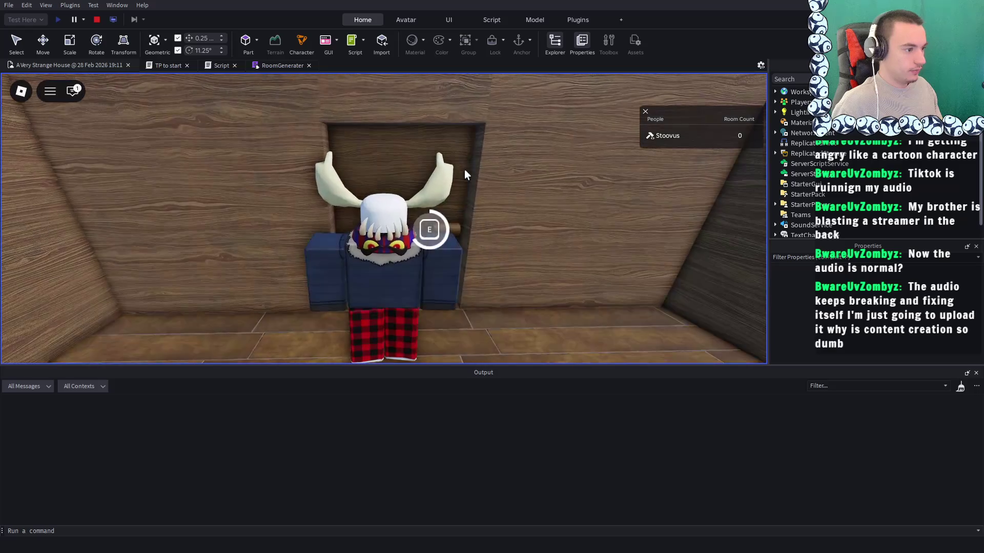
Open the door, walk into the new room and back through the doorway, then stop the test
key("w")
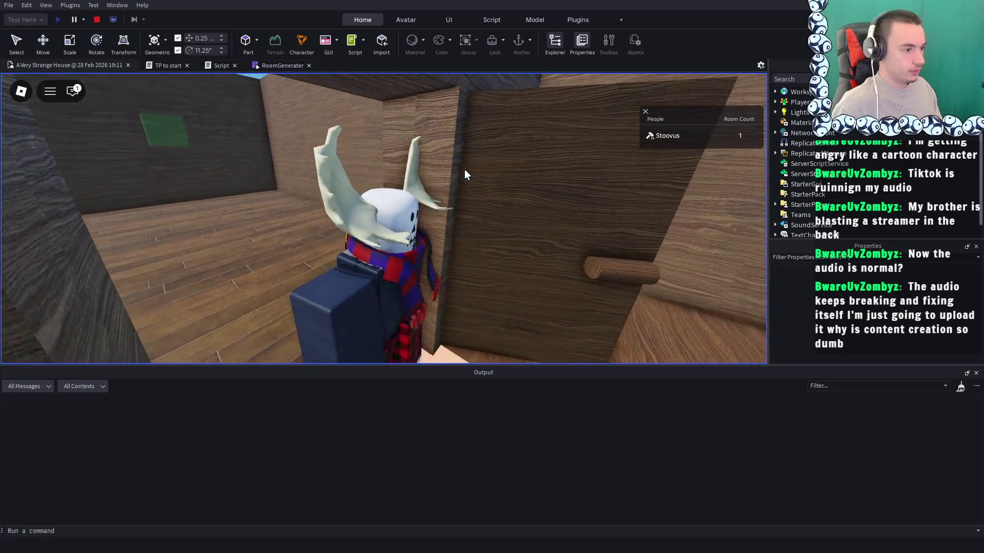
key("w")
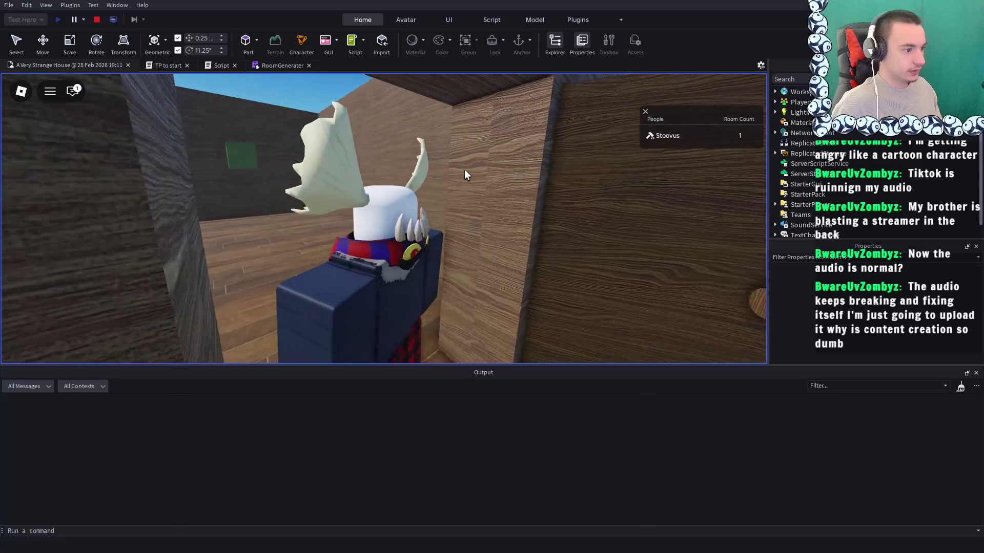
key("s")
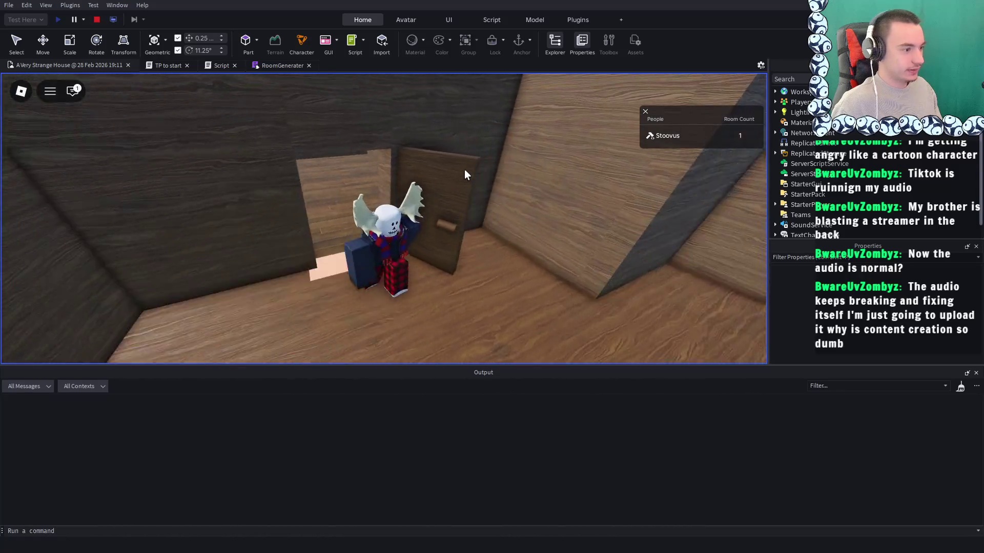
key("s")
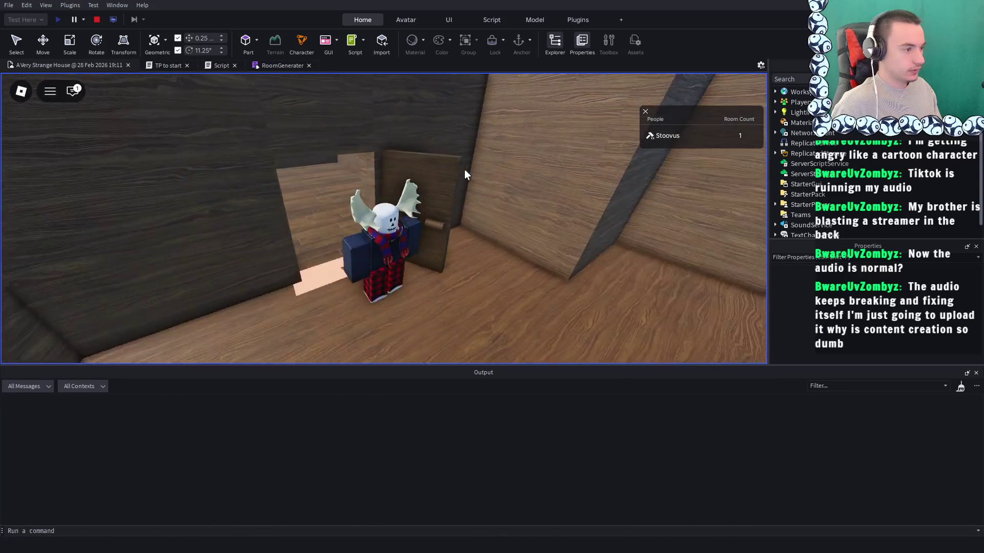
key("w")
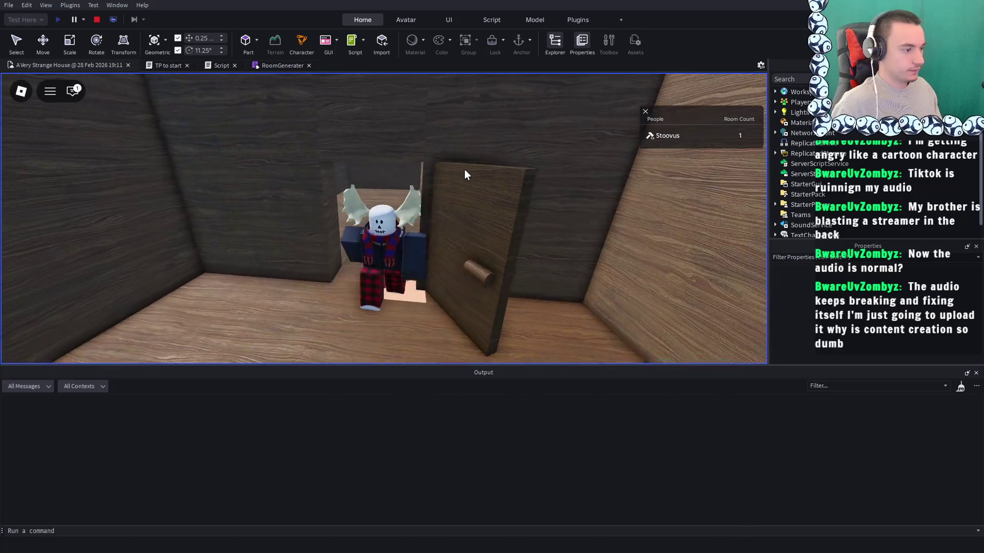
key("w")
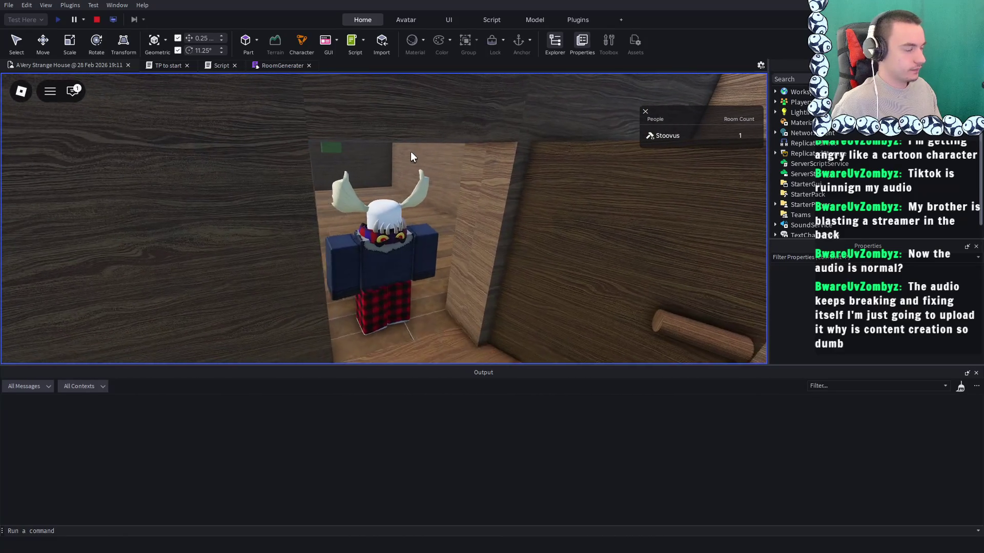
left_click(97, 19)
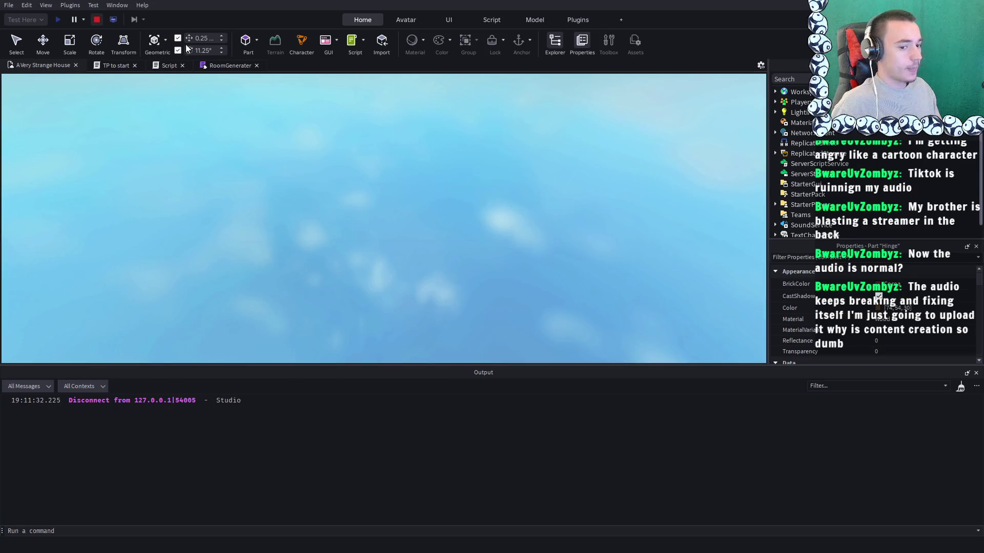
Shift the Hinge part 0.25 studs back along its axis and open the door Script
scroll(381, 148, "up", 5)
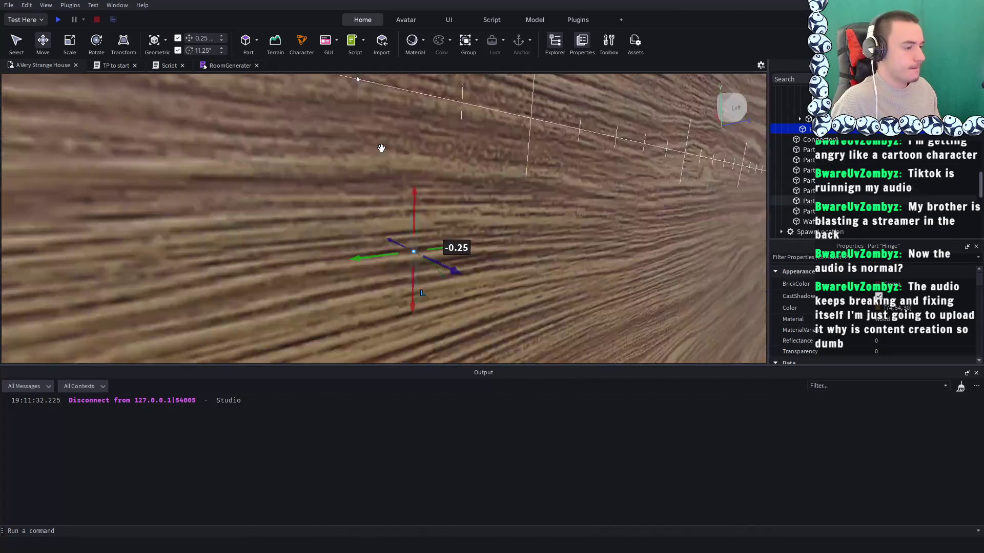
scroll(382, 149, "down", 5)
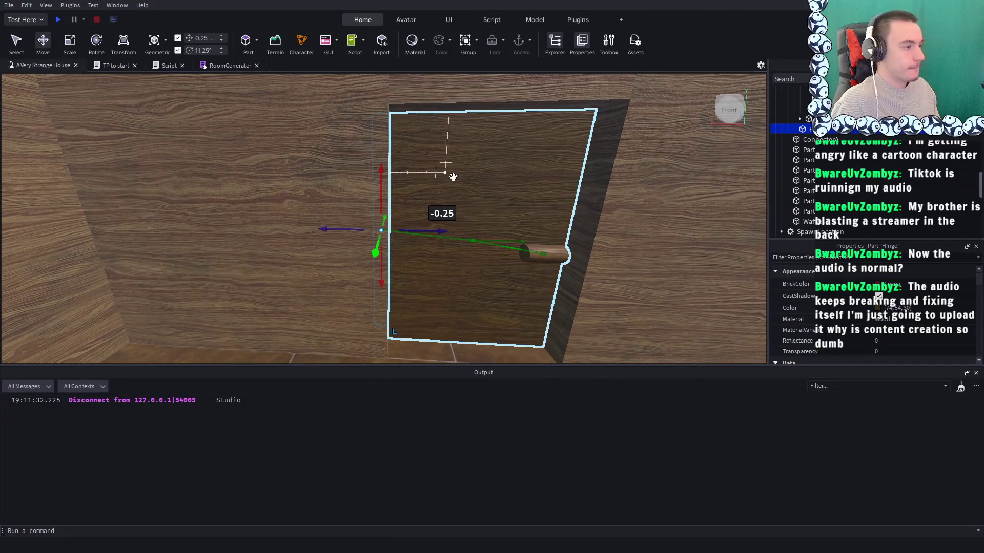
mouse_move(420, 232)
left_mouse_down()
mouse_move(409, 229)
mouse_move(417, 232)
left_mouse_up()
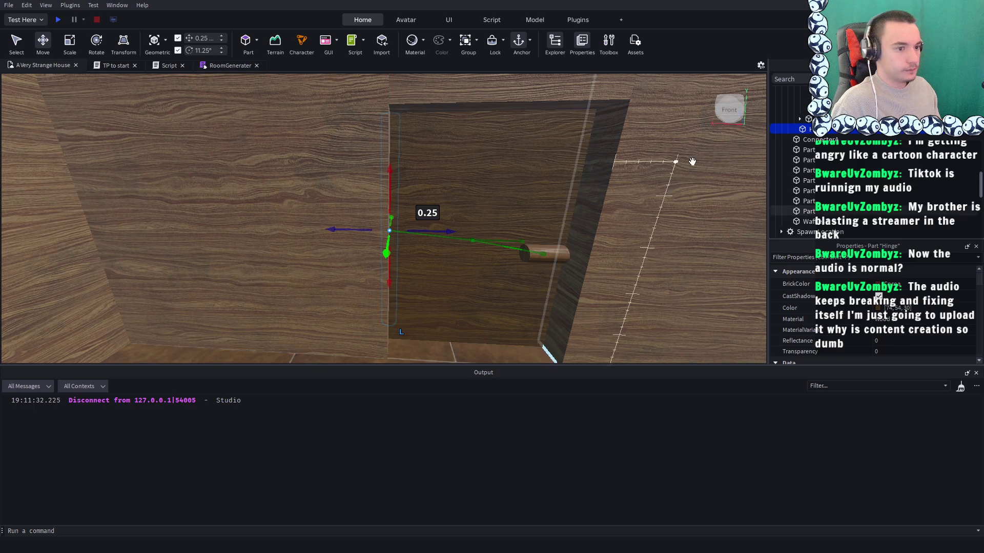
scroll(836, 149, "up", 2)
double_click(833, 143)
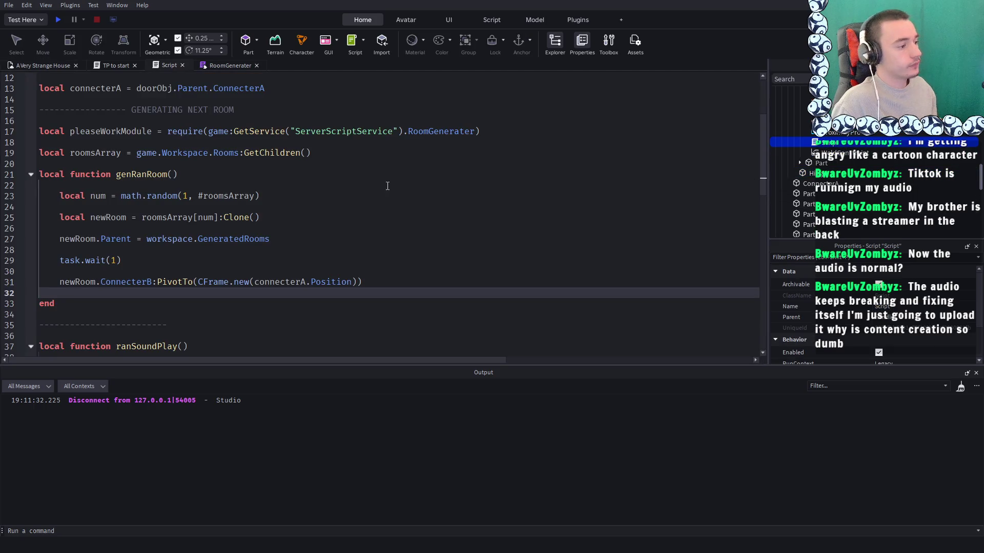
Scroll through the door script to locate the opening tween code
scroll(387, 186, "up", 2)
scroll(348, 193, "down", 4)
scroll(347, 193, "down", 4)
scroll(348, 194, "up", 4)
scroll(348, 193, "down", 4)
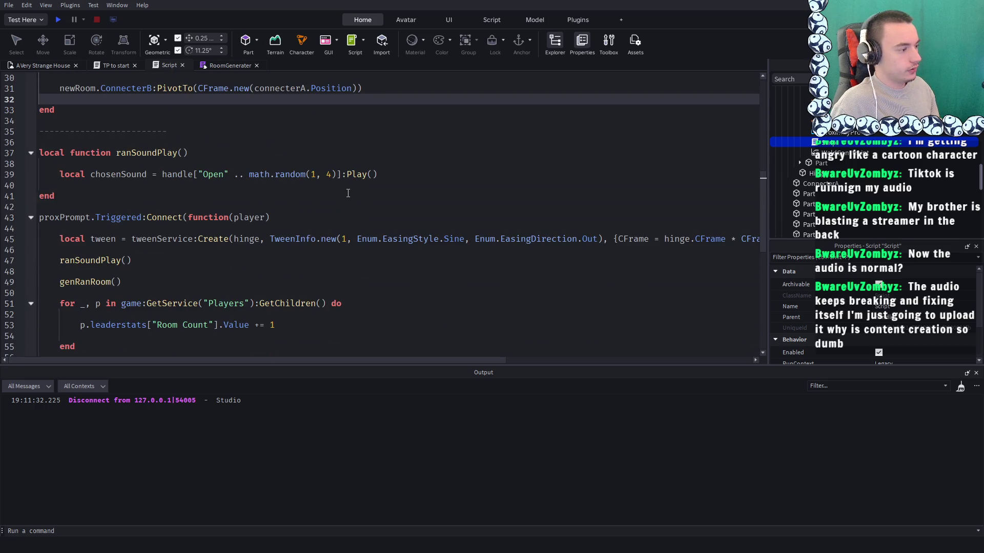
scroll(348, 193, "up", 2)
scroll(348, 193, "down", 8)
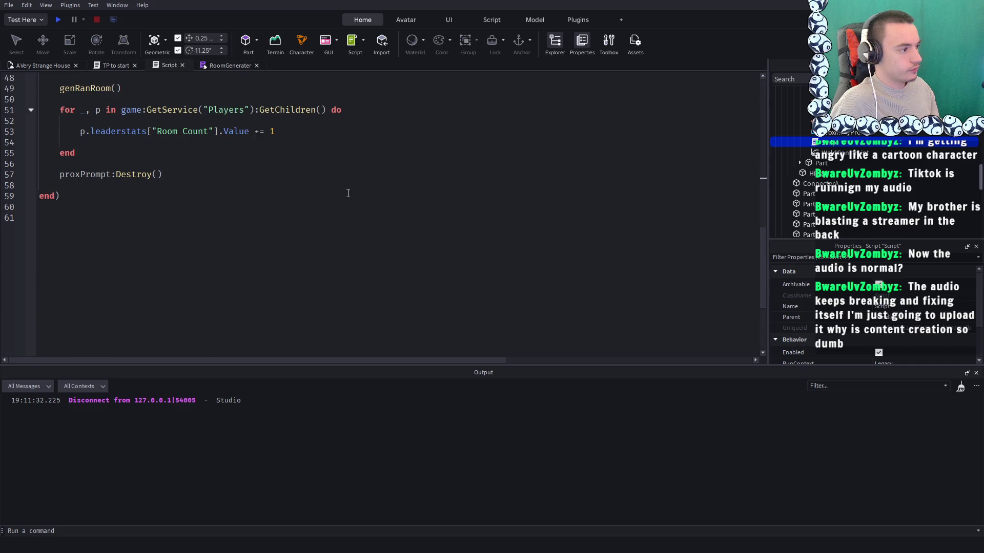
scroll(347, 193, "up", 10)
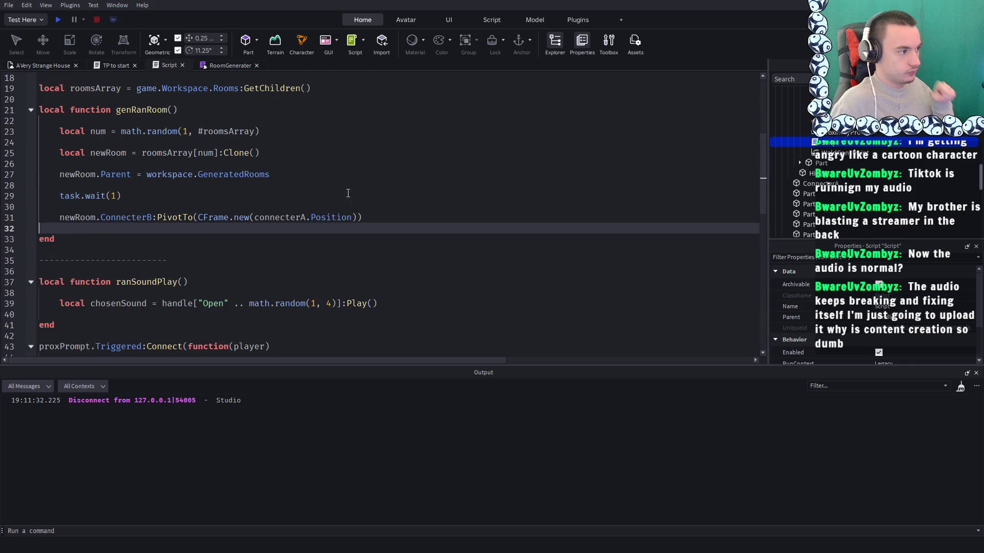
scroll(348, 193, "up", 6)
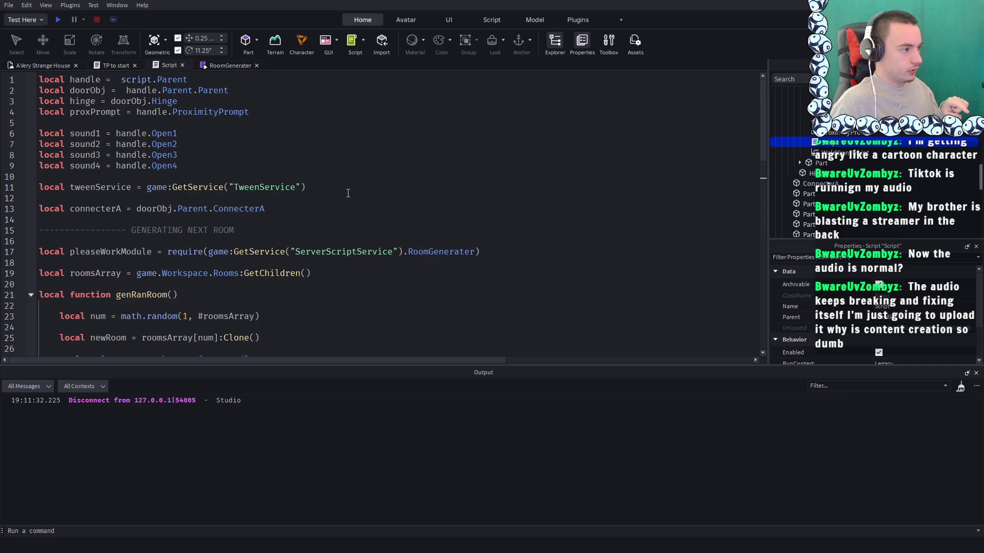
scroll(347, 193, "down", 6)
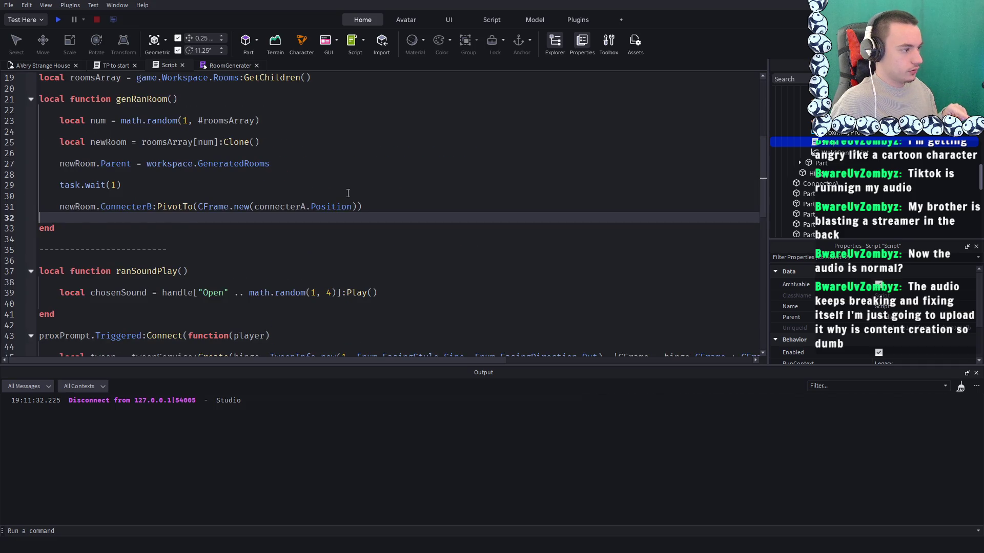
scroll(348, 193, "up", 2)
scroll(348, 193, "down", 6)
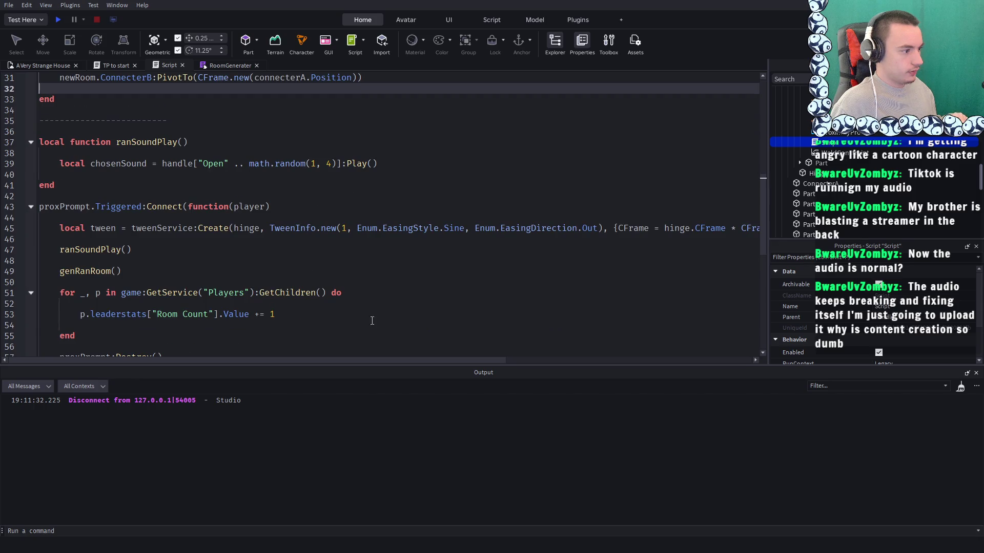
scroll(293, 277, "up", 6)
scroll(291, 272, "down", 3)
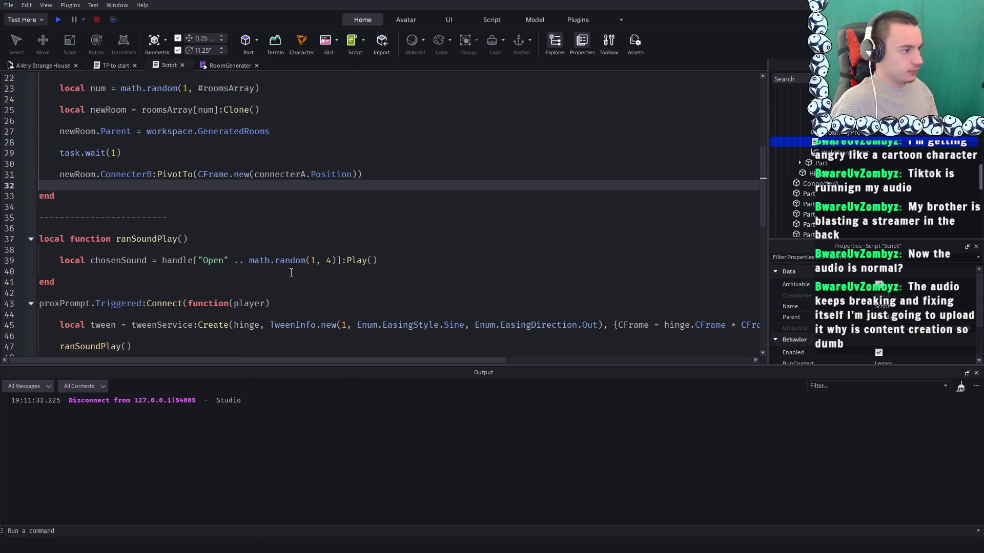
scroll(291, 272, "down", 3)
left_click_drag(392, 359, 577, 359)
Change the swing angle on line 45 to math.rad(95)
left_click(603, 232)
key("BackSpace")
key("BackSpace")
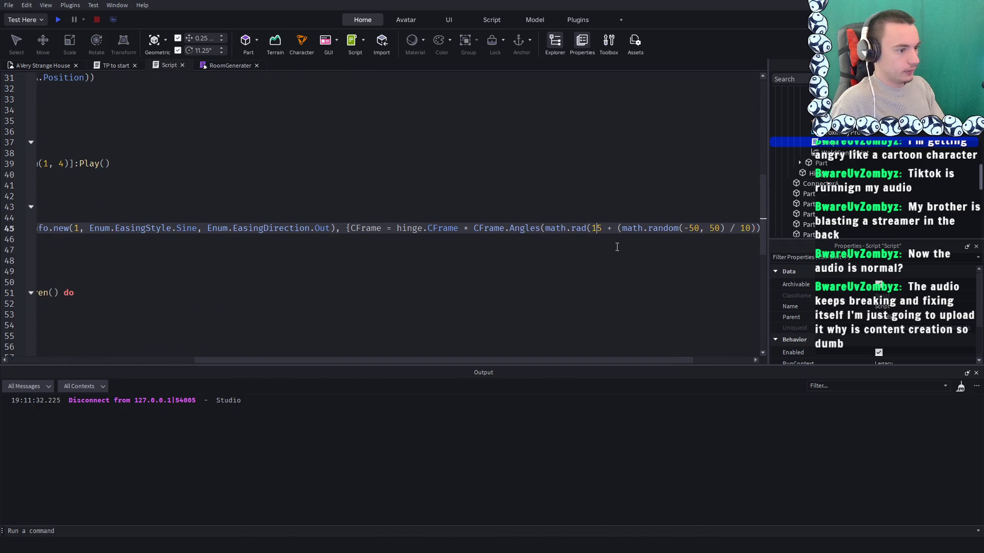
key("Delete")
type("9")
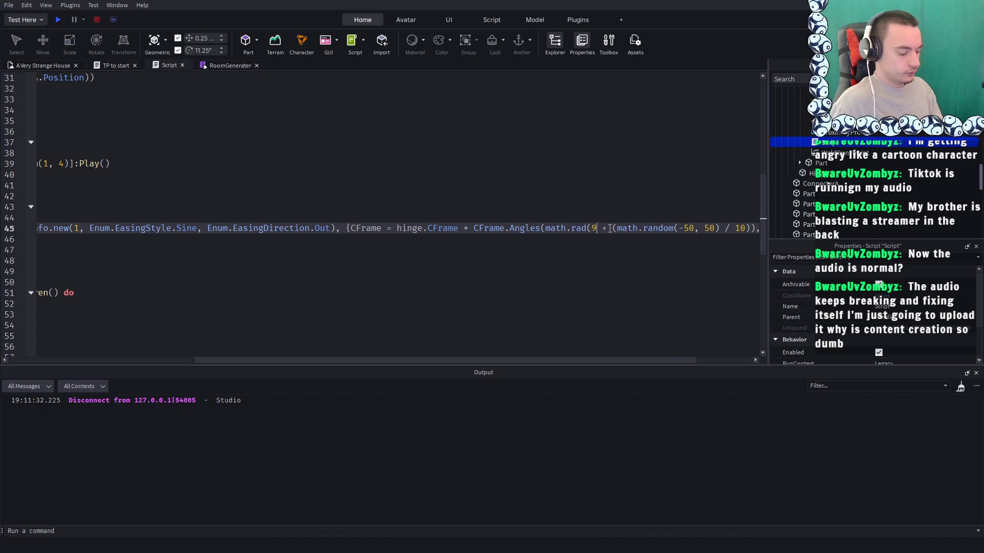
key("Return")
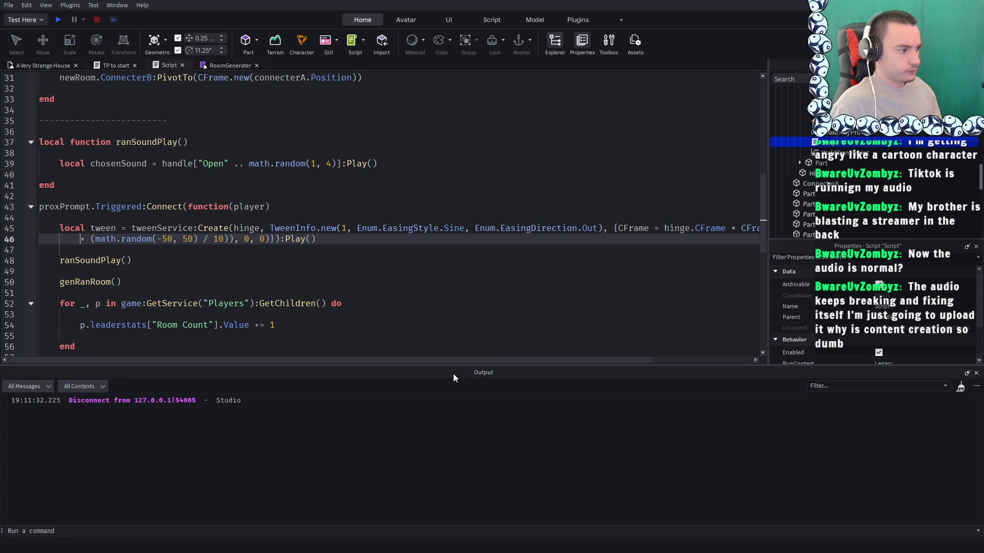
key("ctrl+z")
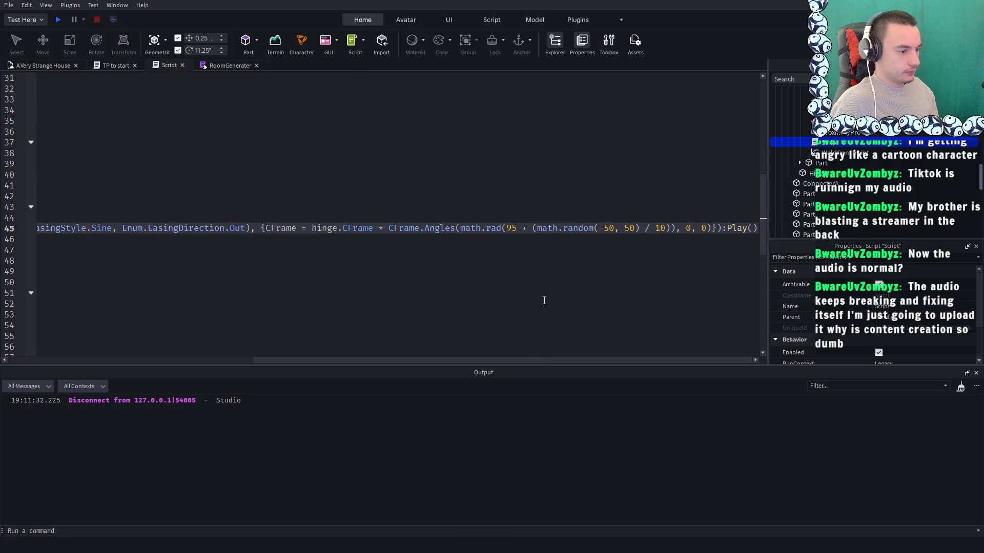
key("BackSpace")
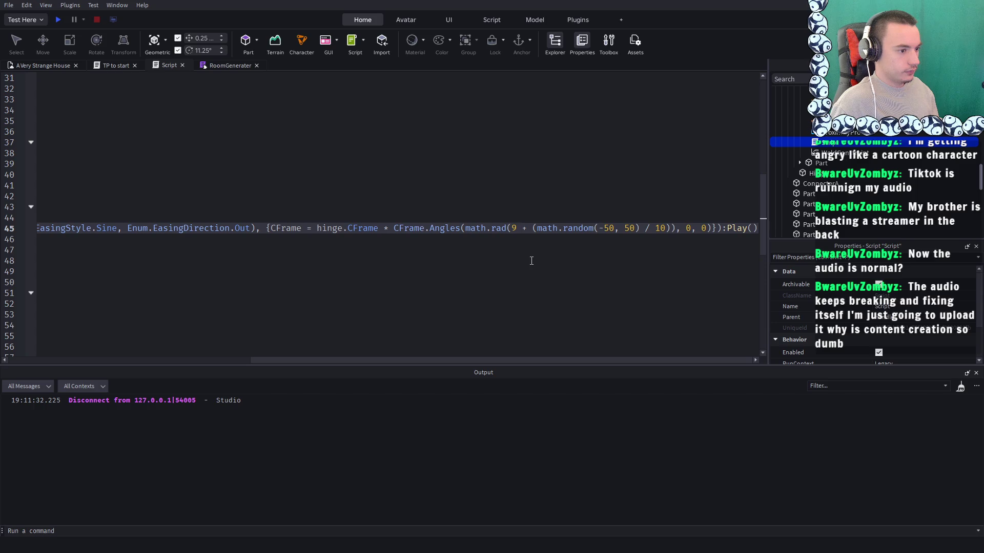
type("5")
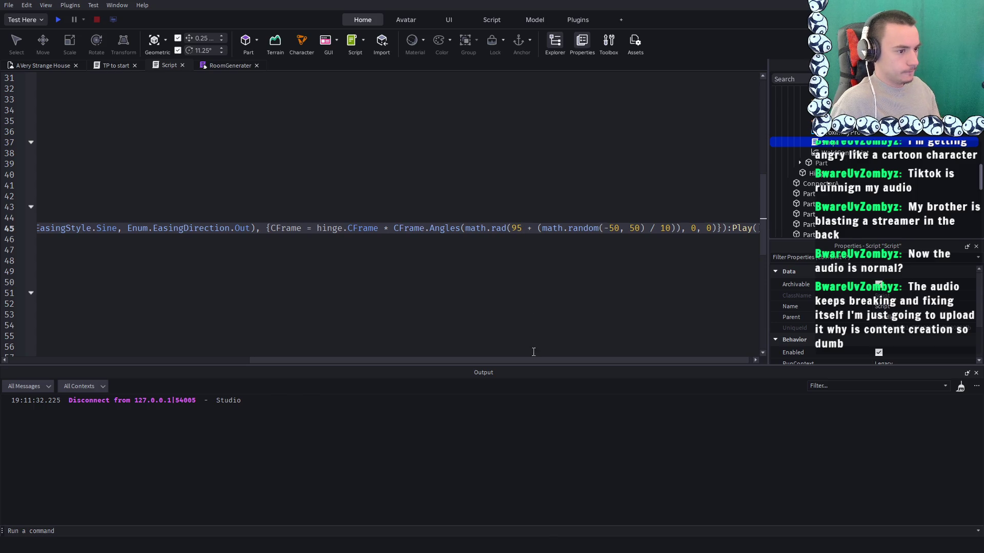
Delete the old tween duration of 1 in TweenInfo.new
left_click_drag(528, 358, 267, 322)
left_click(348, 230)
key("BackSpace")
Enter the 0.85 tween duration, start a play test, and walk through the opened door
type("0.85, Enum.")
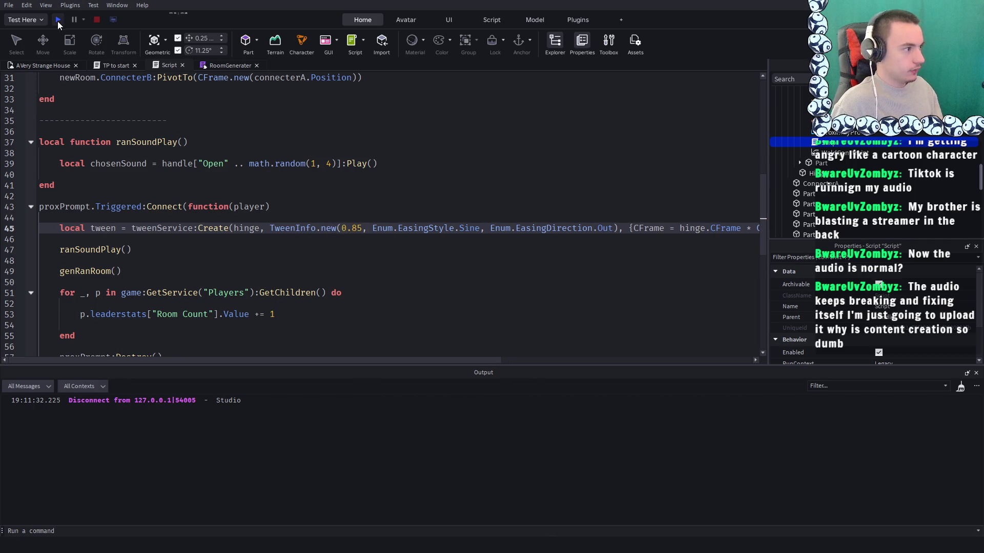
left_click(58, 20)
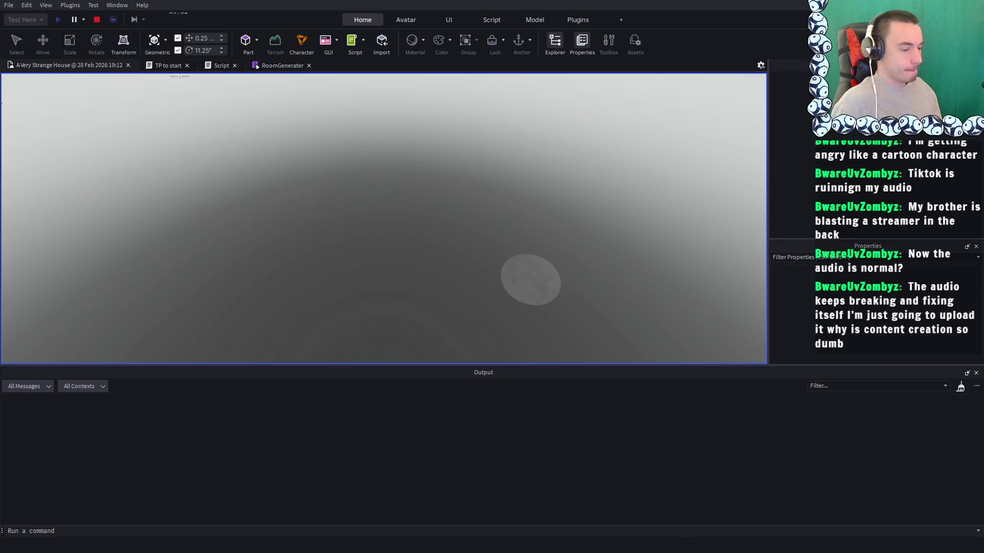
key("w")
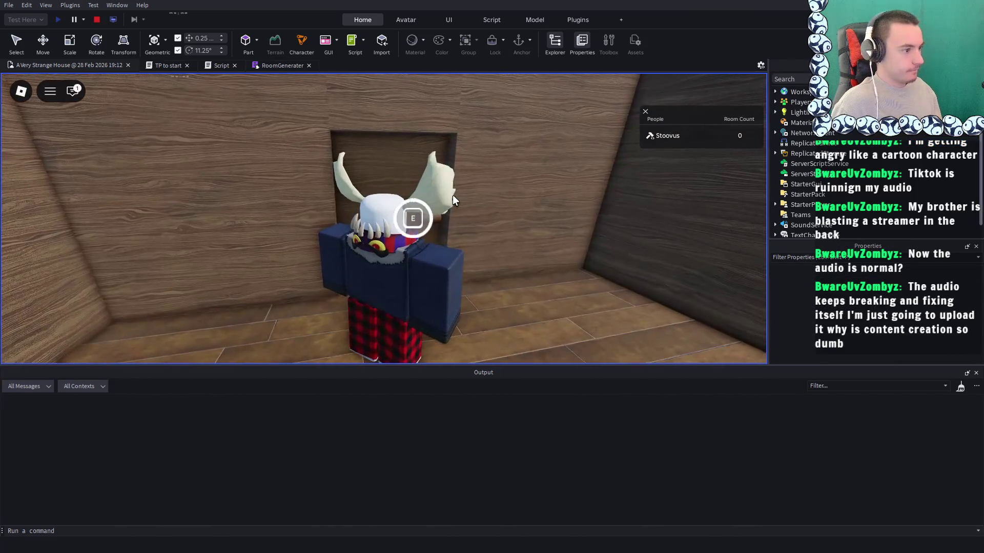
key("w")
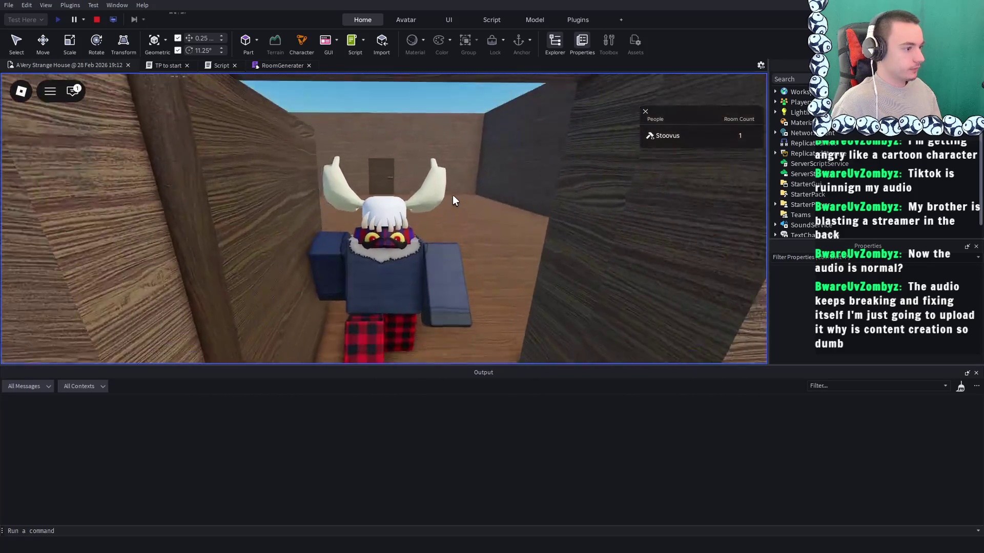
Walk back and forth through the doorway and along the room, then end the test
key("s")
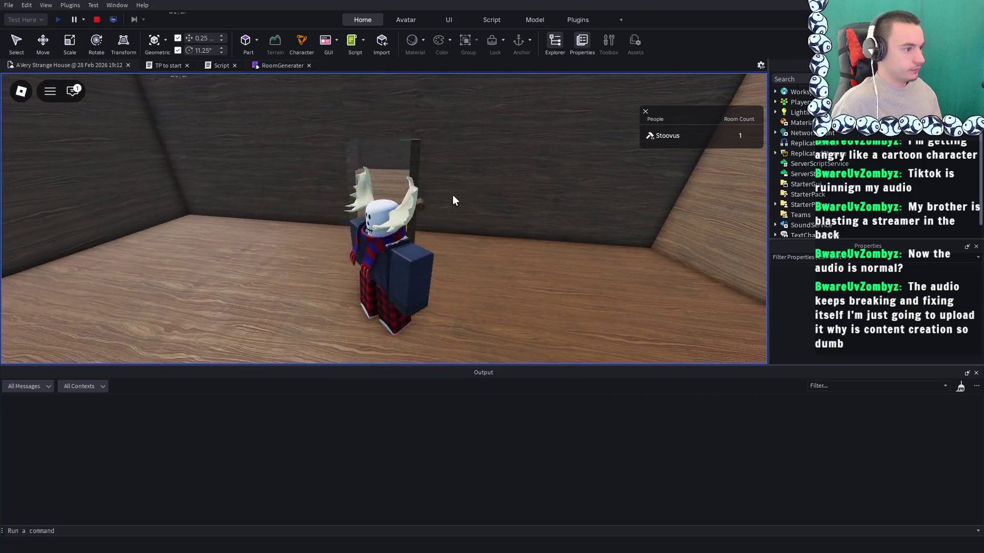
key("w")
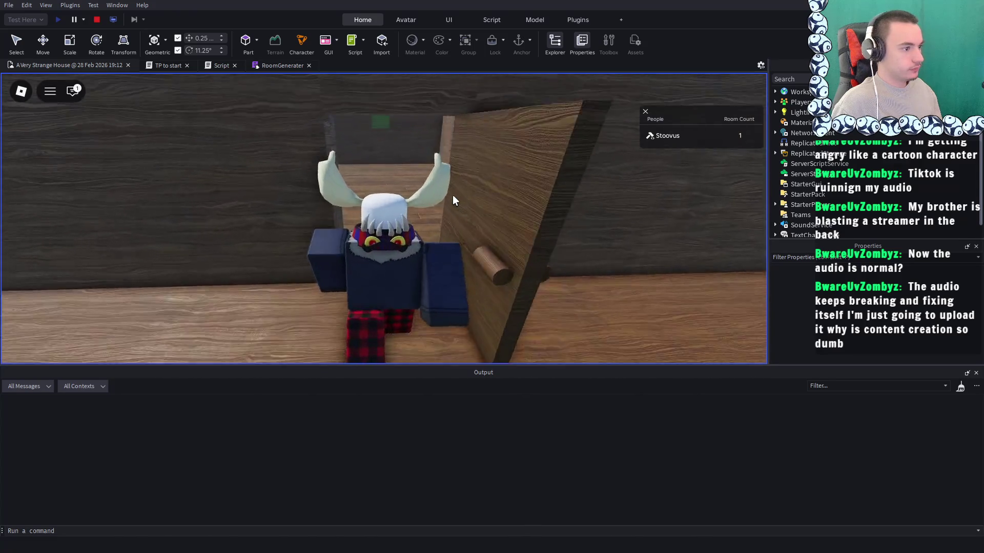
key("a")
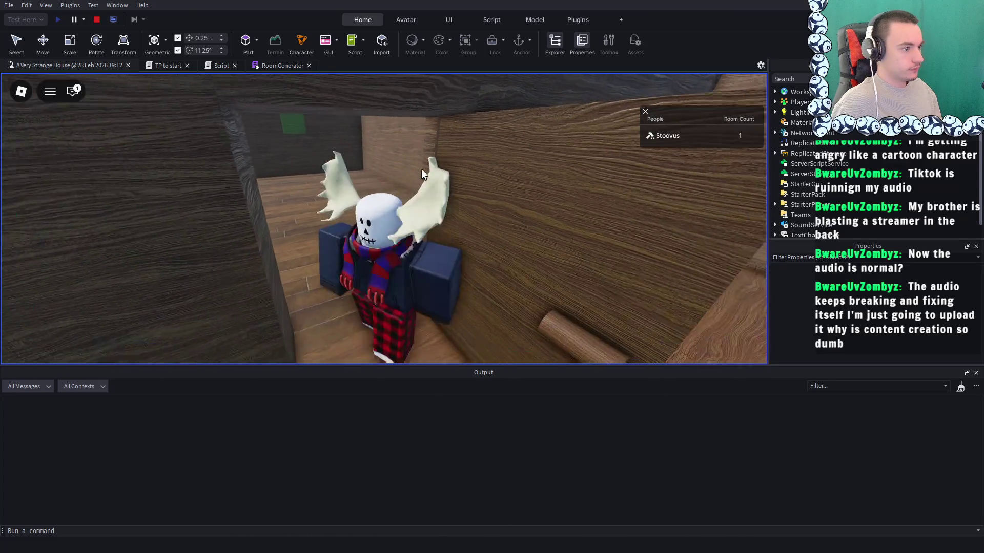
key("s")
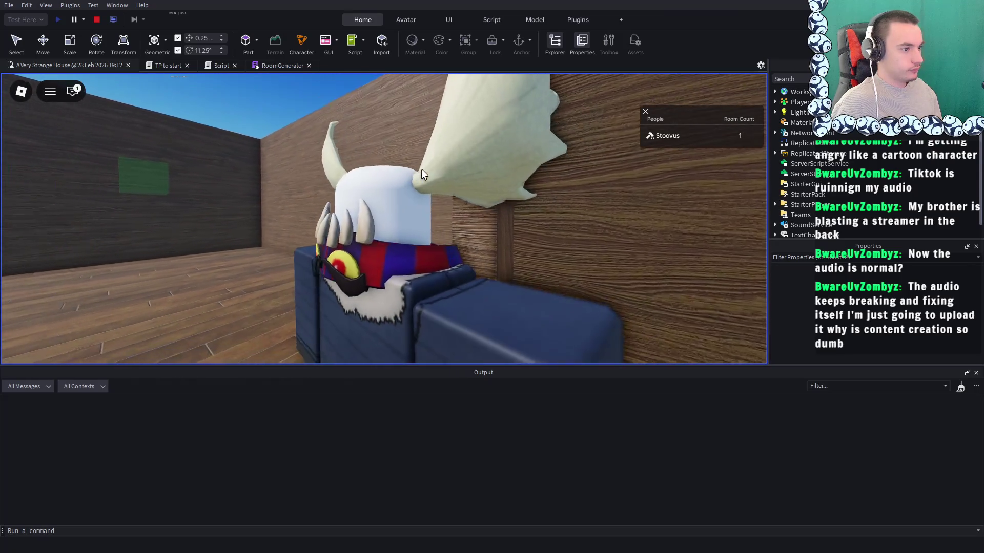
key("w")
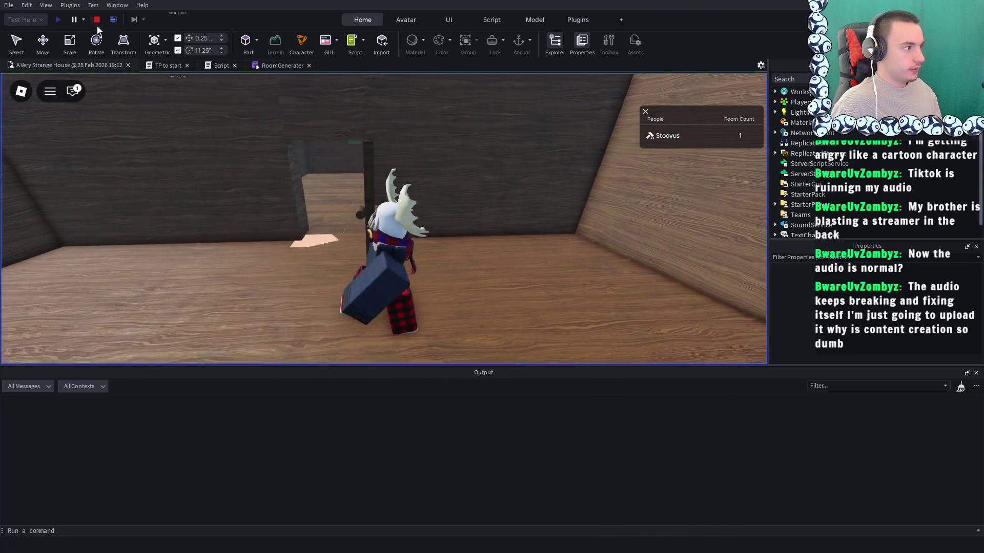
key("shift+F5")
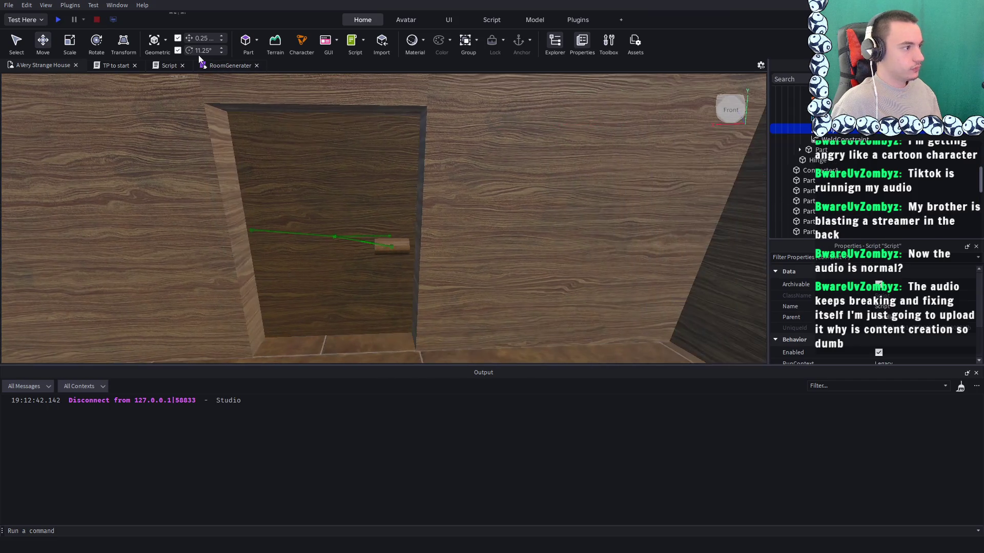
Flip between the RoomGenerater, door script and 3D view tabs, ending on the door script
left_click(213, 65)
left_click(161, 65)
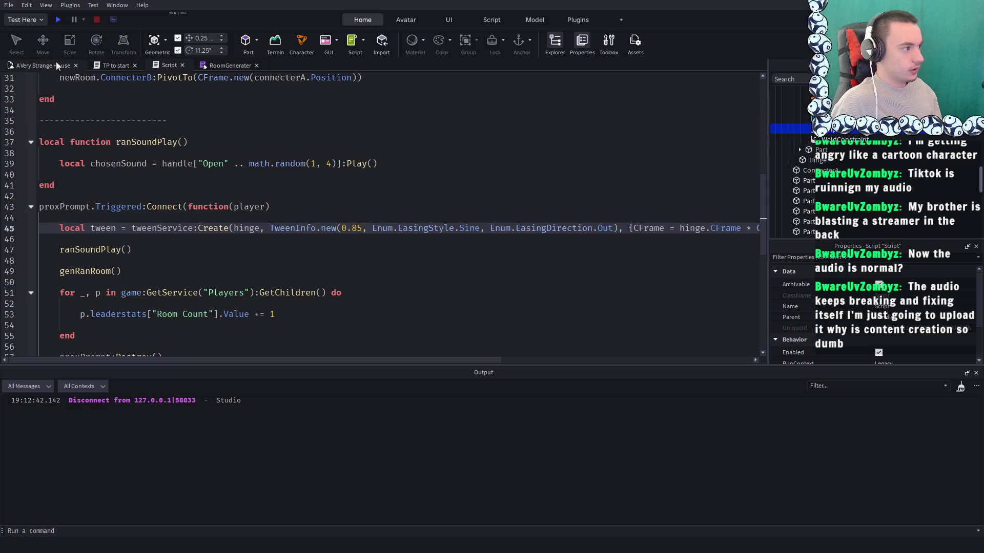
left_click(47, 65)
key("ctrl+Tab")
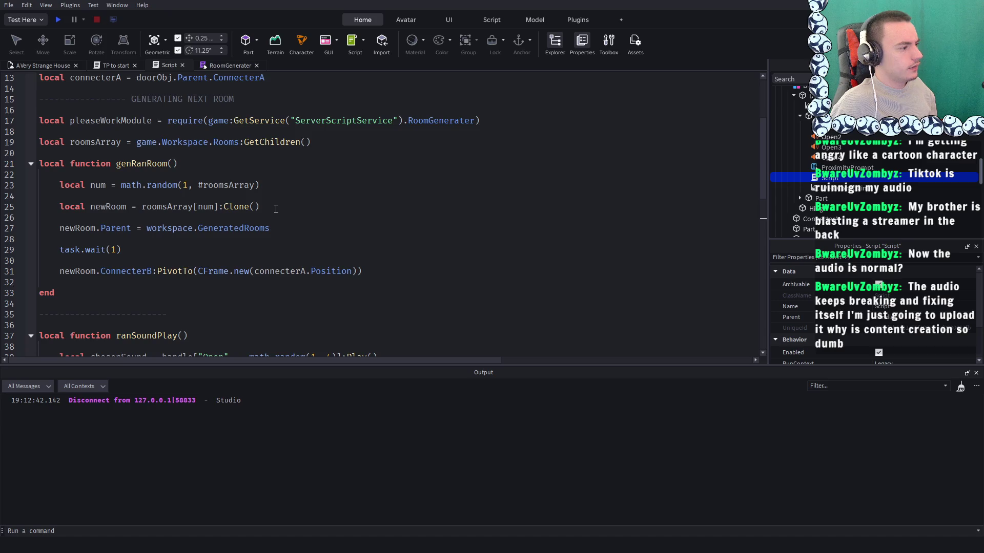
scroll(276, 209, "up", 1)
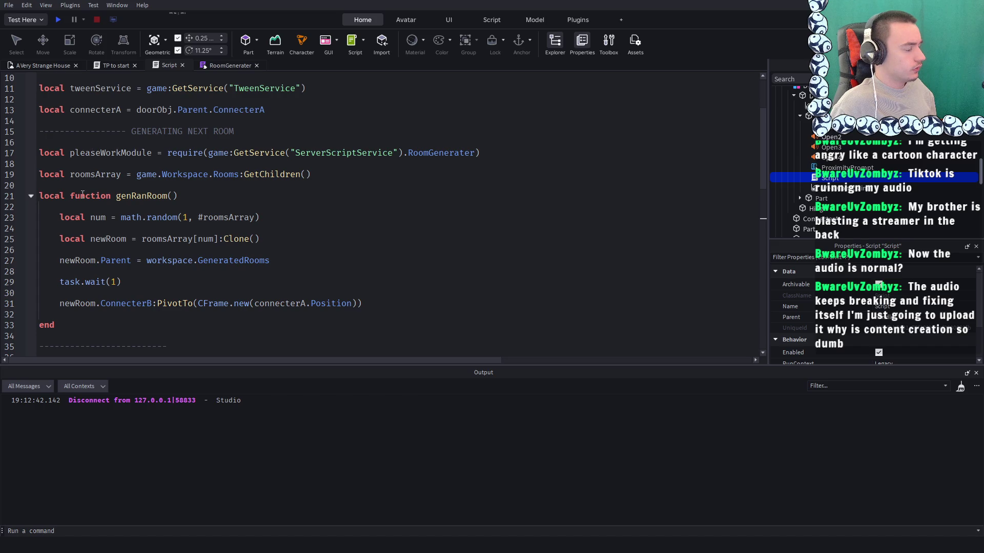
Select lines 19–33 holding roomsArray and genRanRoom, and switch to the RoomGenerater module
left_click(73, 336)
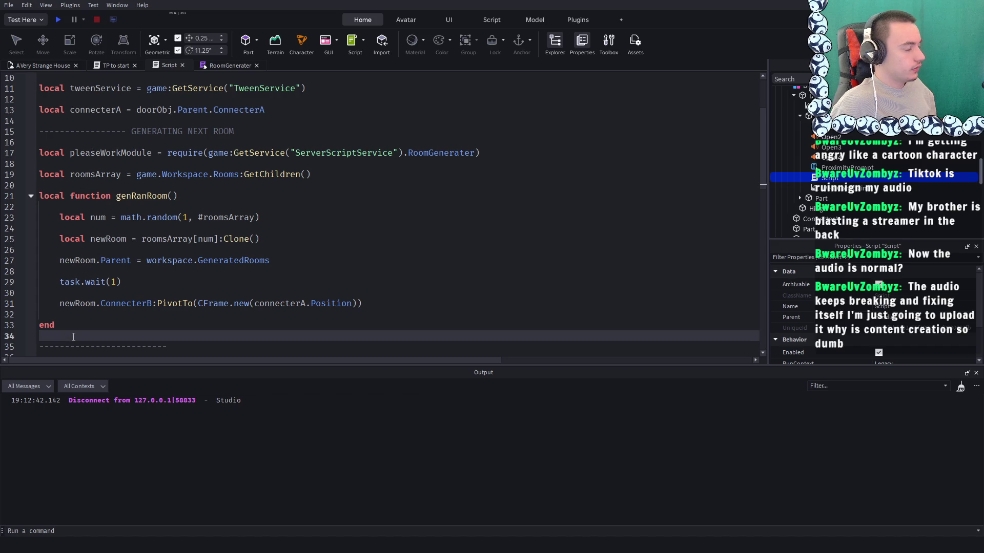
left_click_drag(73, 331, 12, 175)
key("ctrl+c")
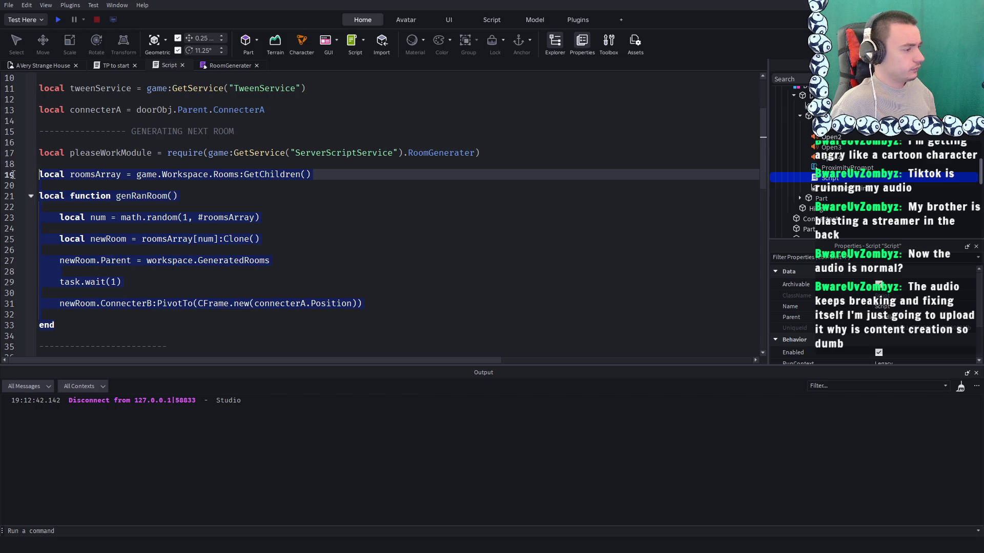
left_click(215, 63)
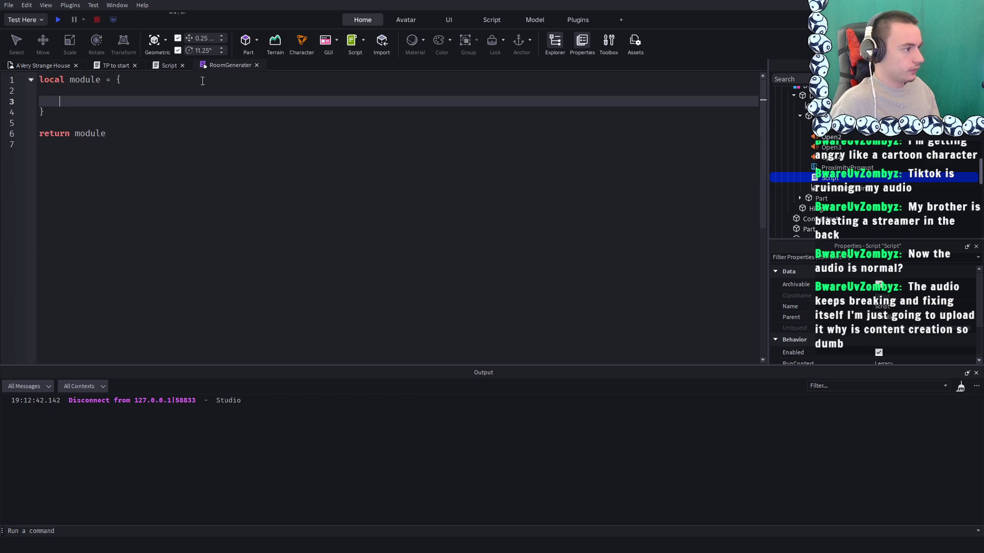
Paste the copied roomsArray and genRanRoom code into the module table
key("ctrl+v")
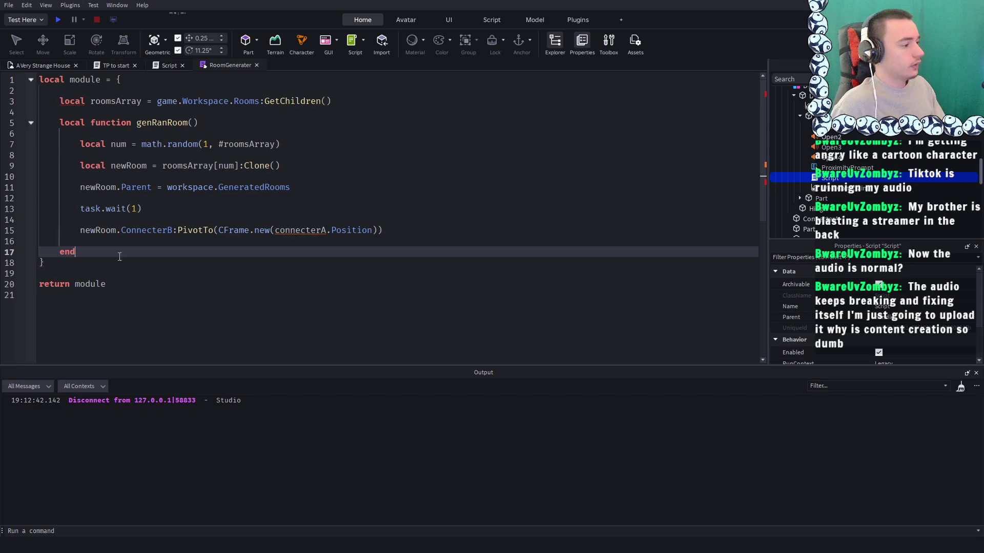
key("Return")
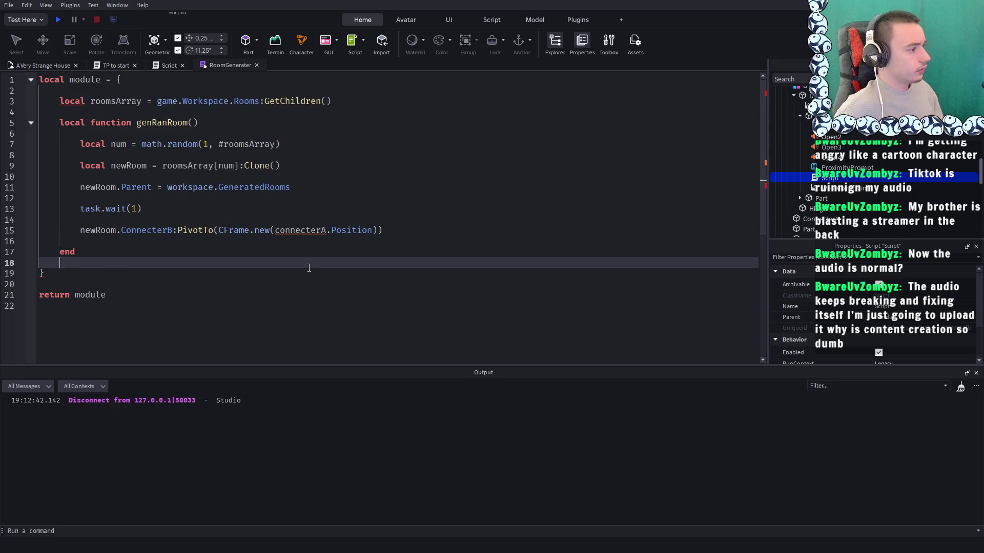
left_click(74, 101)
double_click(75, 99)
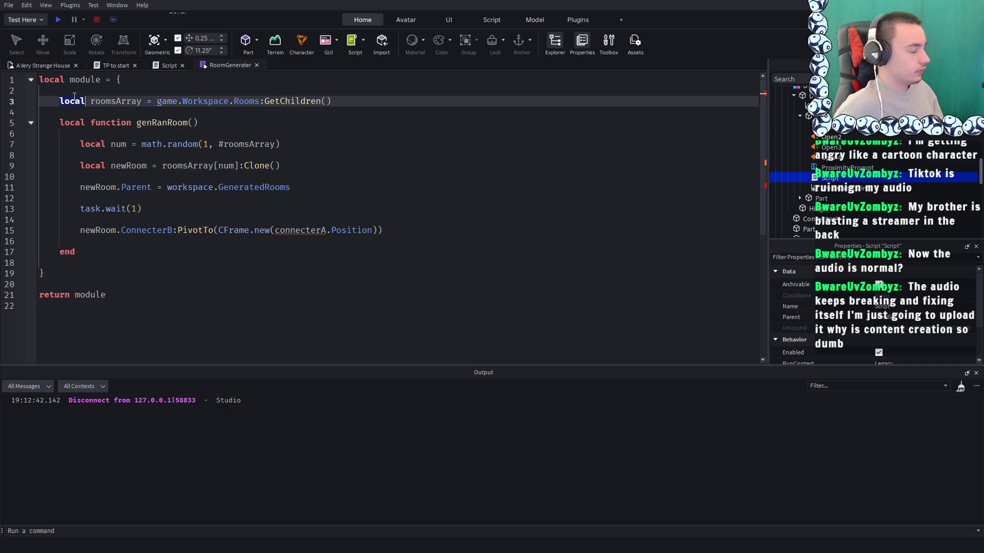
left_click(384, 136)
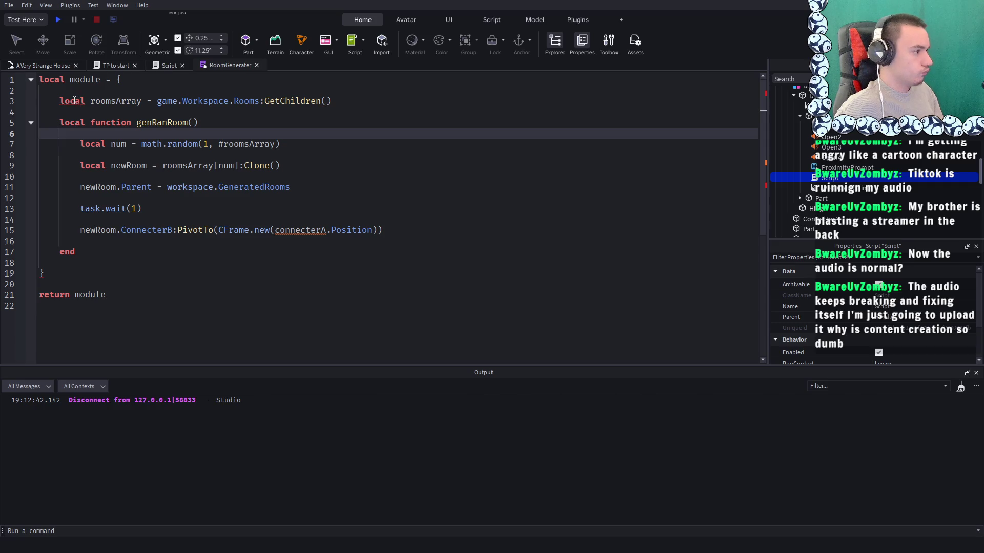
Delete 'local' before roomsArray, then undo to restore it
double_click(74, 100)
key("BackSpace")
key("Delete")
left_click(355, 141)
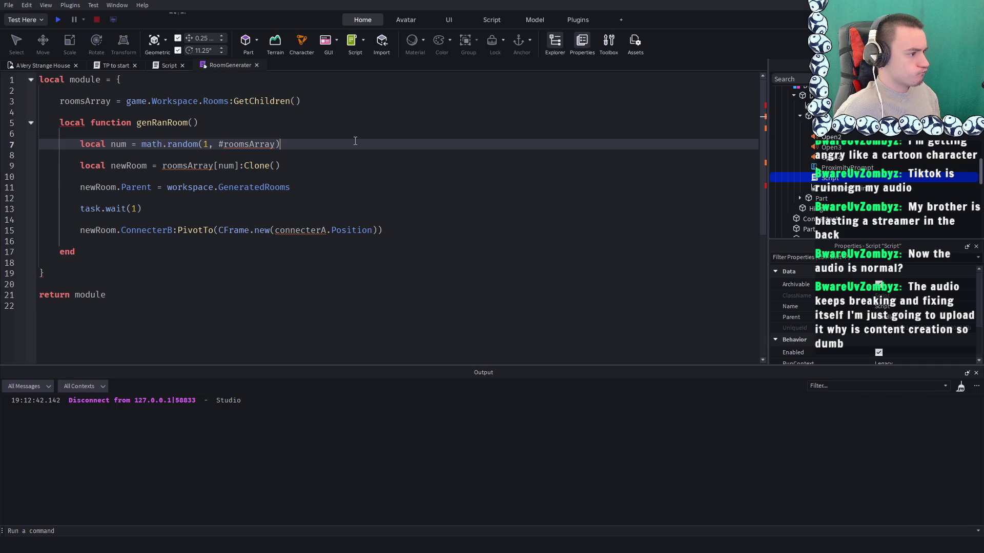
key("ctrl+z")
key("ctrl+z")
left_click(261, 139)
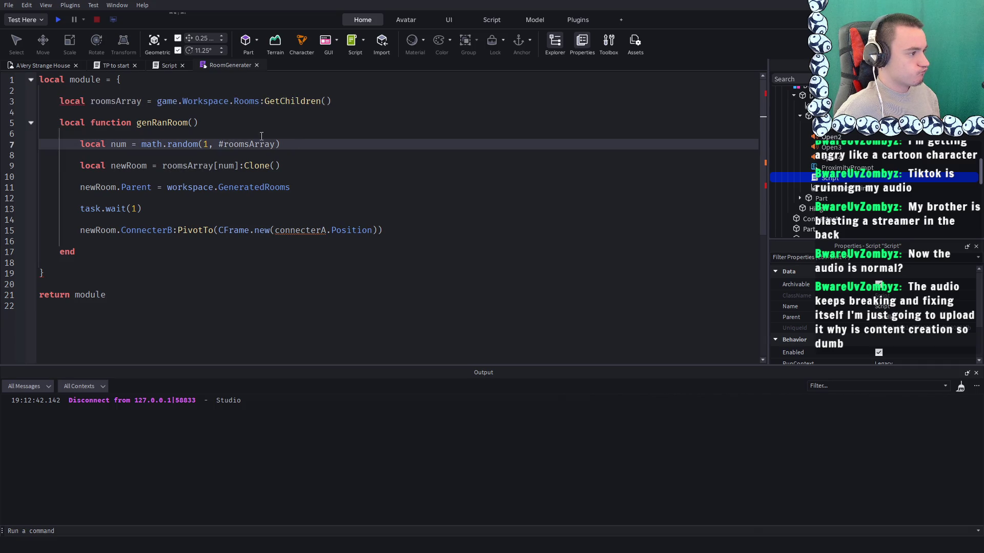
Cut the whole roomsArray line out of the module table
left_click(68, 97)
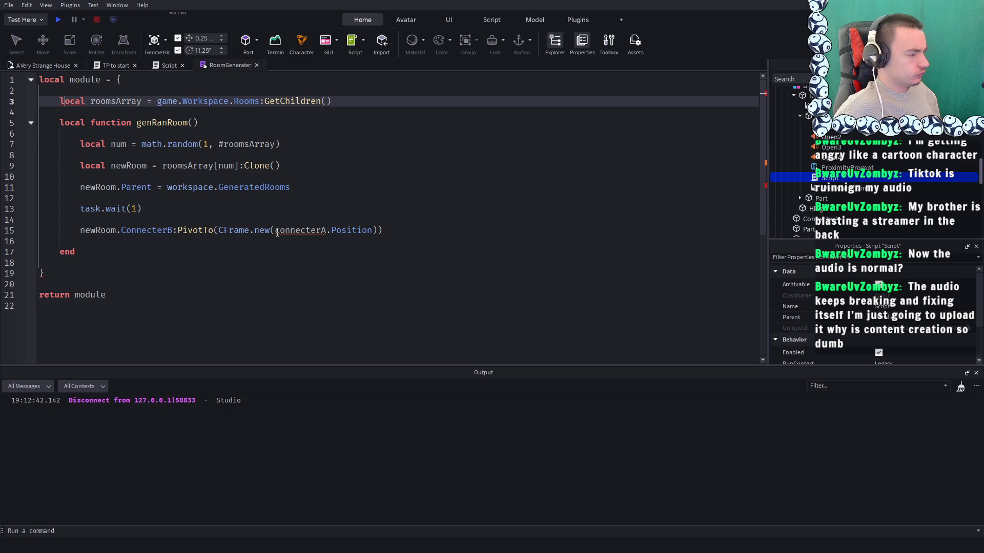
double_click(288, 232)
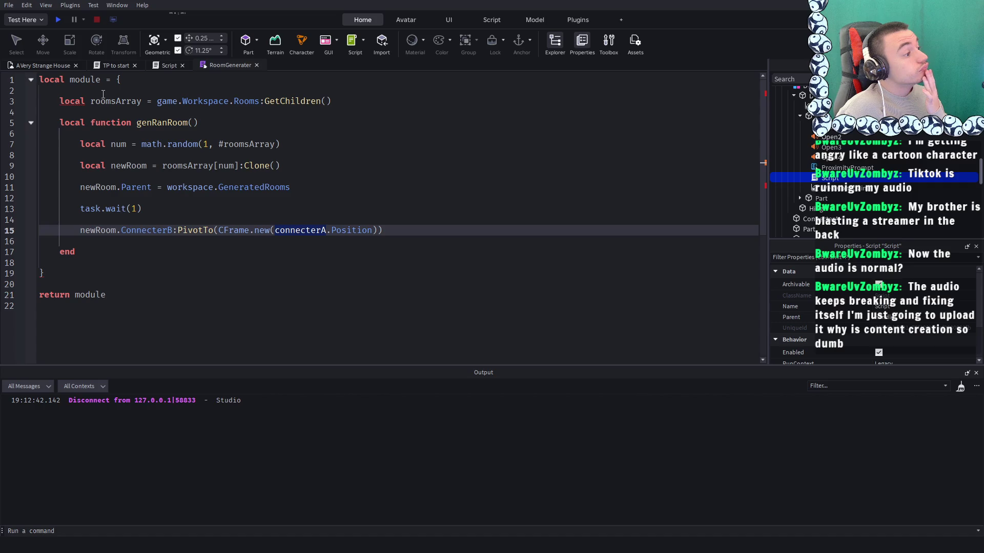
left_click_drag(340, 100, 57, 105)
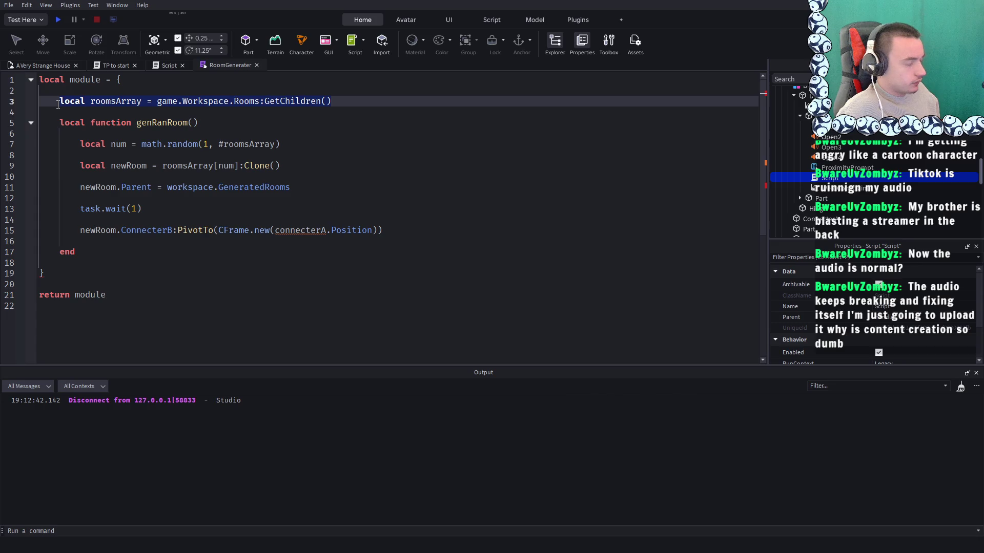
key("ctrl+x")
key("BackSpace")
key("BackSpace")
Paste roomsArray as genRanRoom's first line; try removing 'local' from the declaration, then undo
left_click(229, 101)
key("Return")
key("ctrl+v")
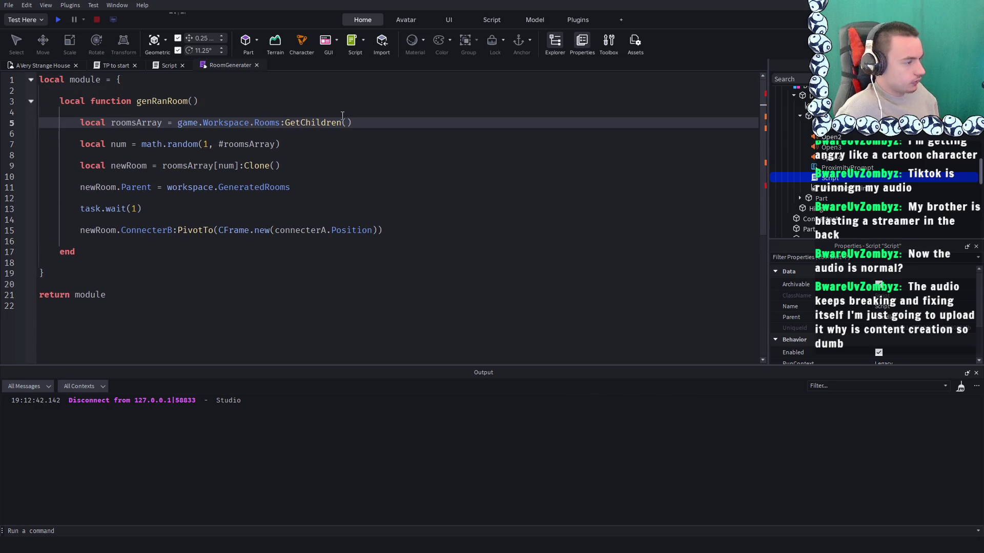
left_click_drag(91, 101, 59, 101)
key("BackSpace")
left_click(281, 111)
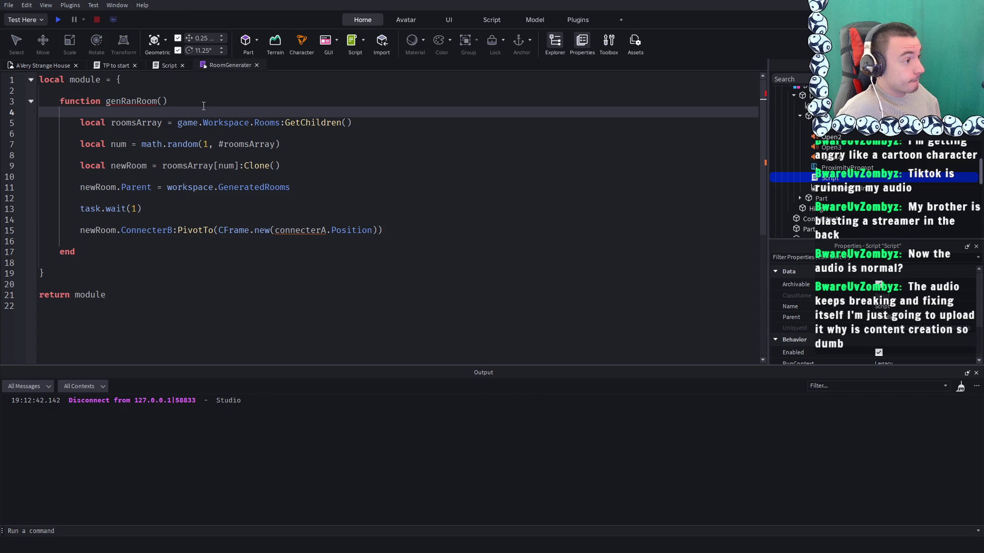
key("ctrl+z")
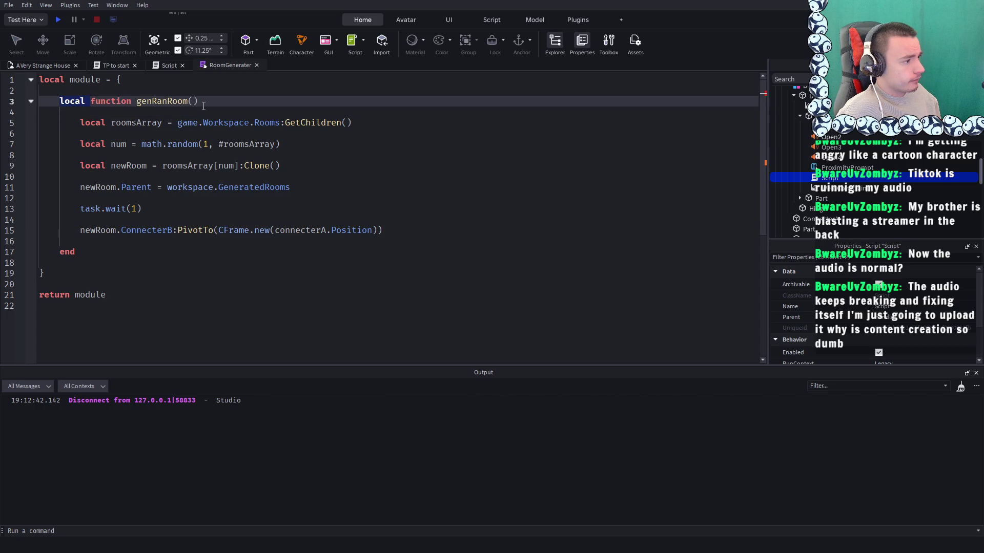
Experiment with editing the genRanRoom declaration, then undo back to 'local function genRanRoom'
left_click(61, 101)
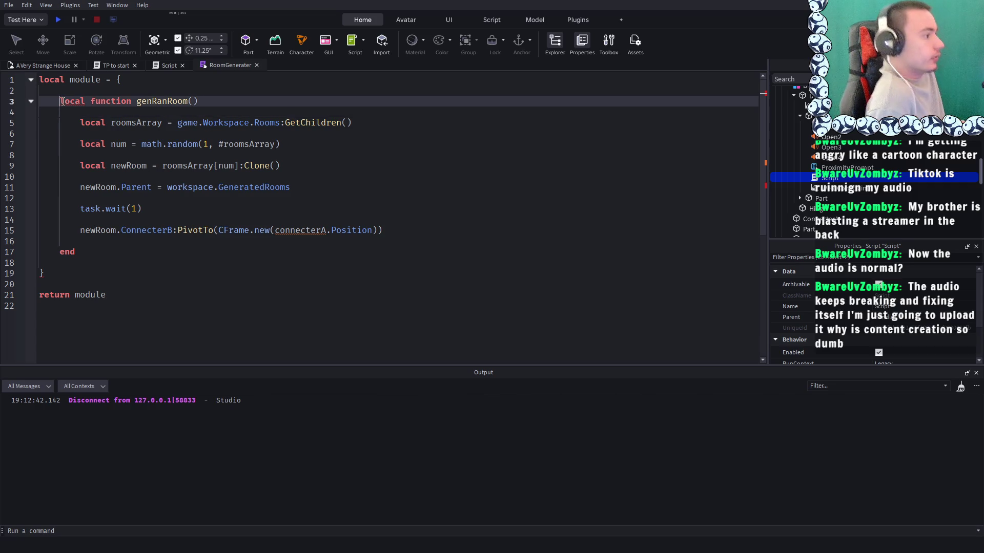
double_click(62, 101)
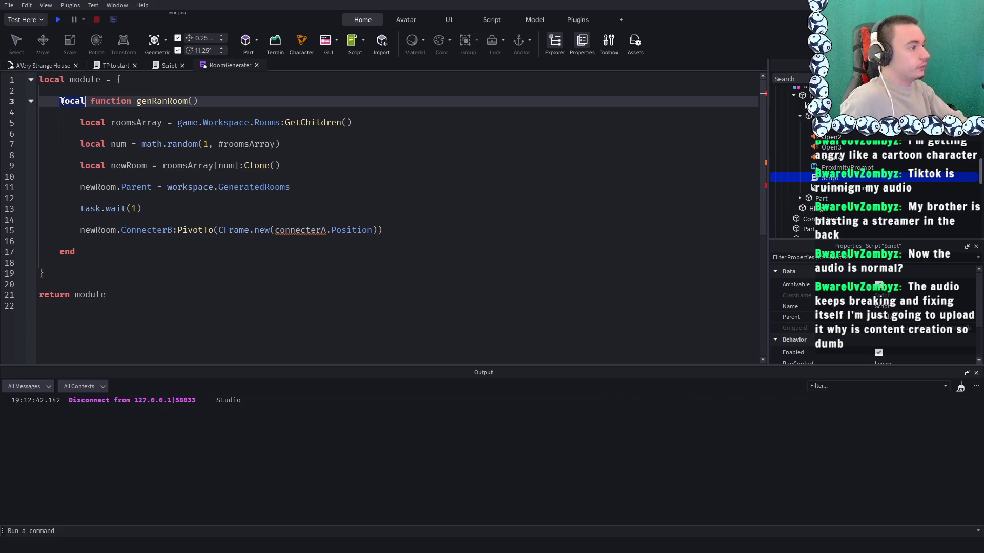
type("sta")
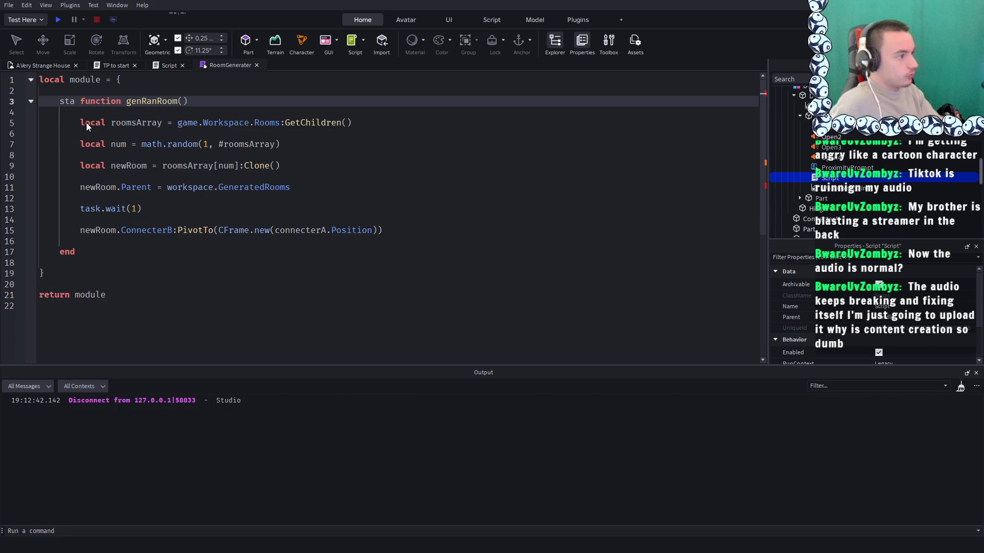
type("t")
key("BackSpace")
key("BackSpace")
key("BackSpace")
key("BackSpace")
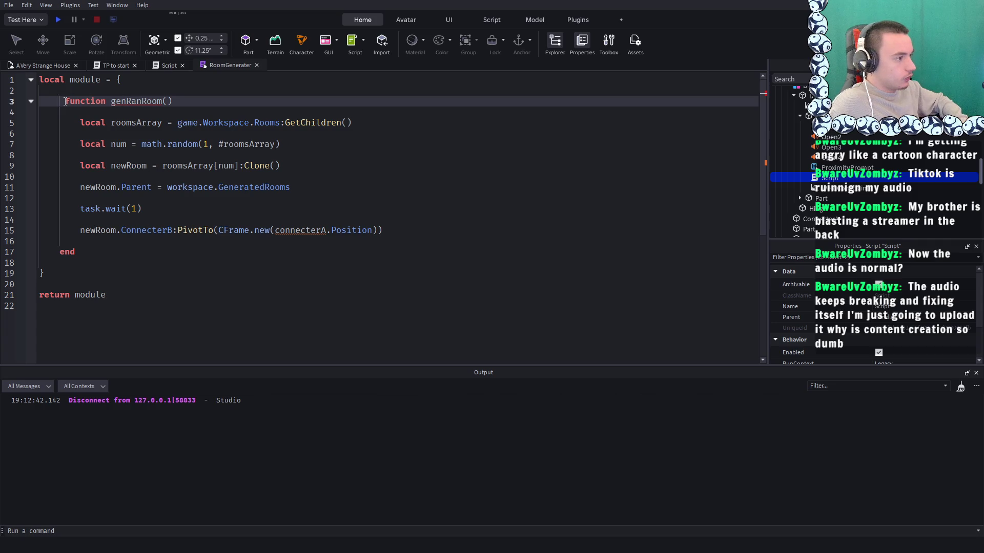
double_click(111, 101)
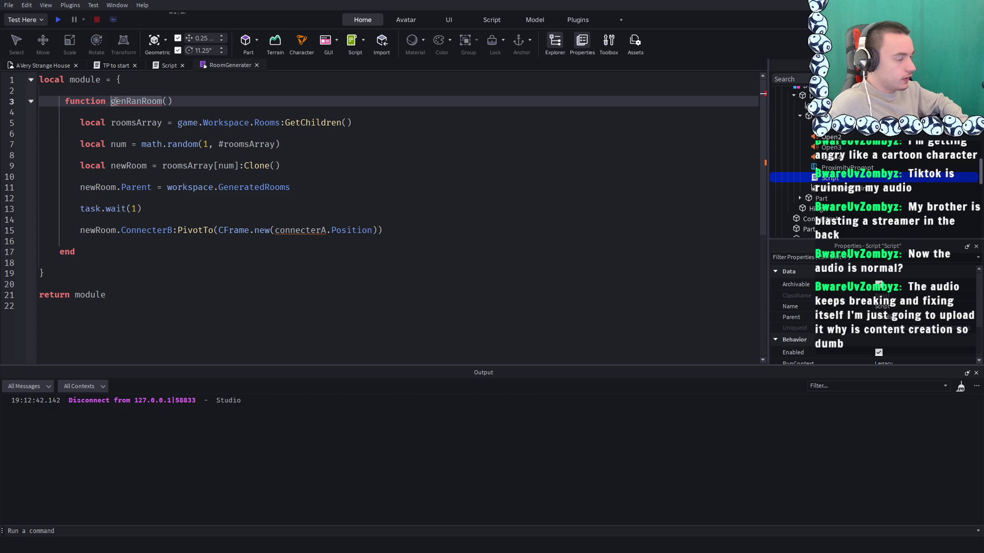
type(")")
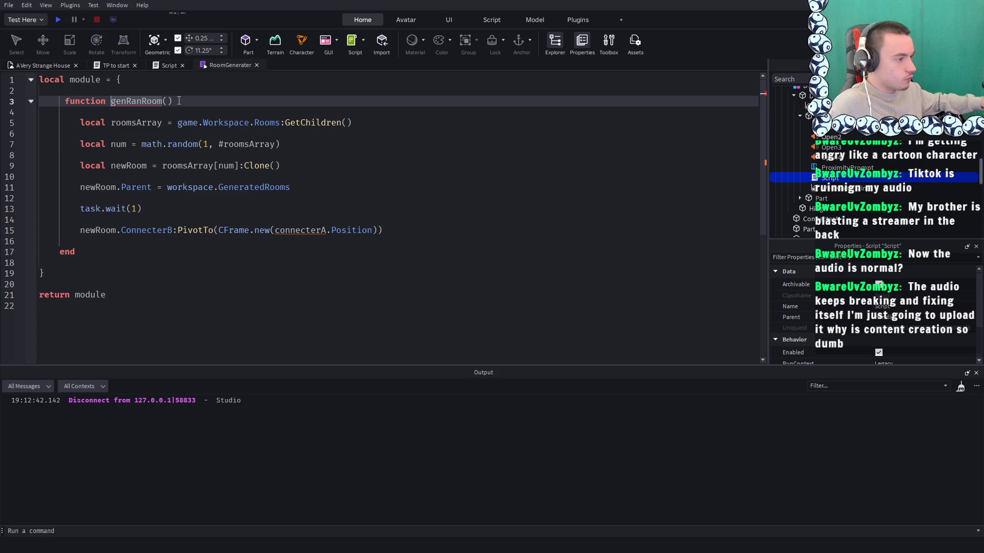
key("Home")
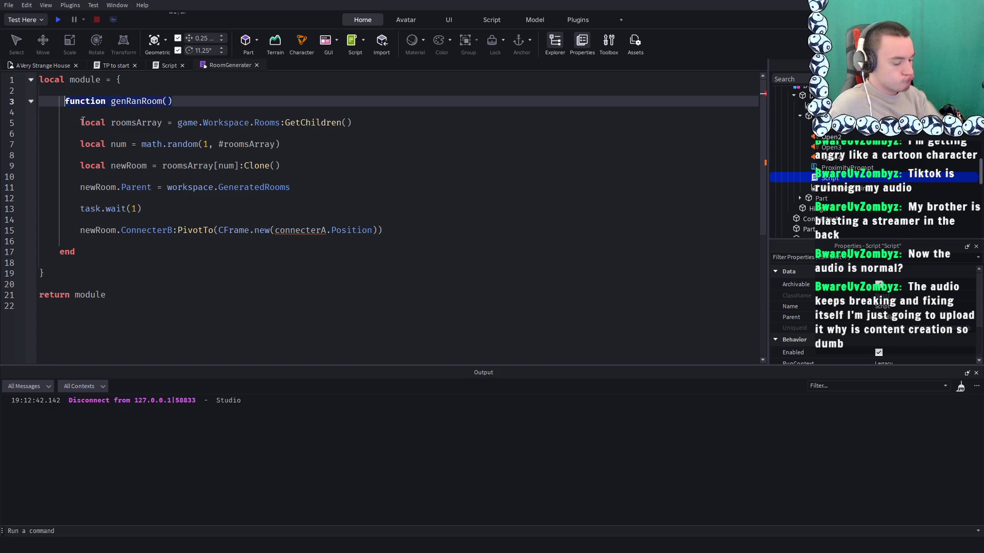
key("BackSpace")
key("BackSpace")
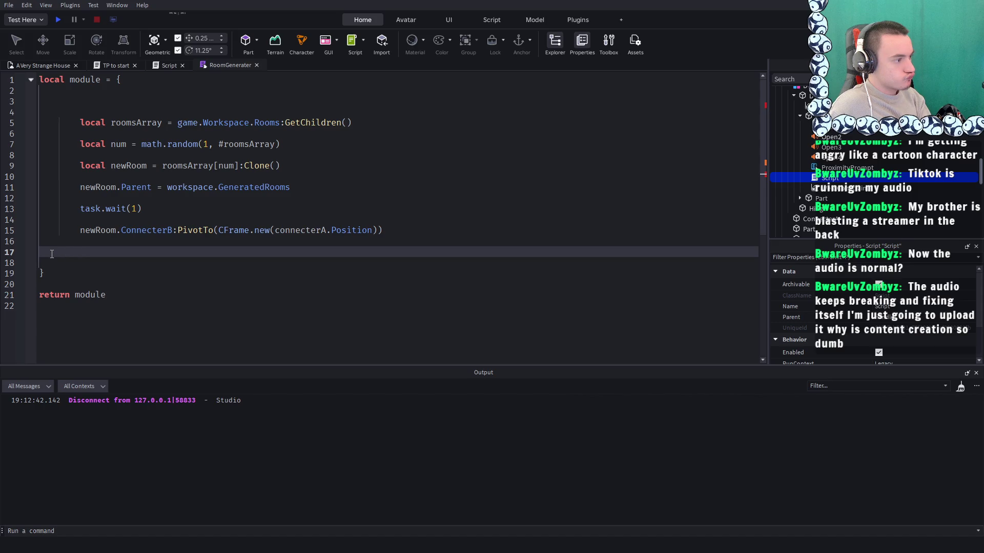
left_click(466, 201)
key("ctrl+z")
key("ctrl+z")
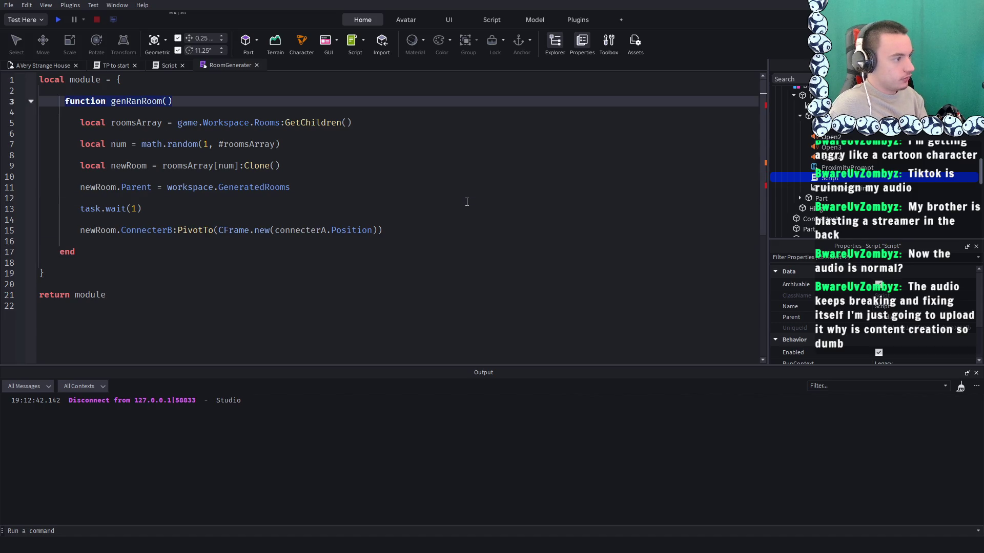
key("ctrl+z")
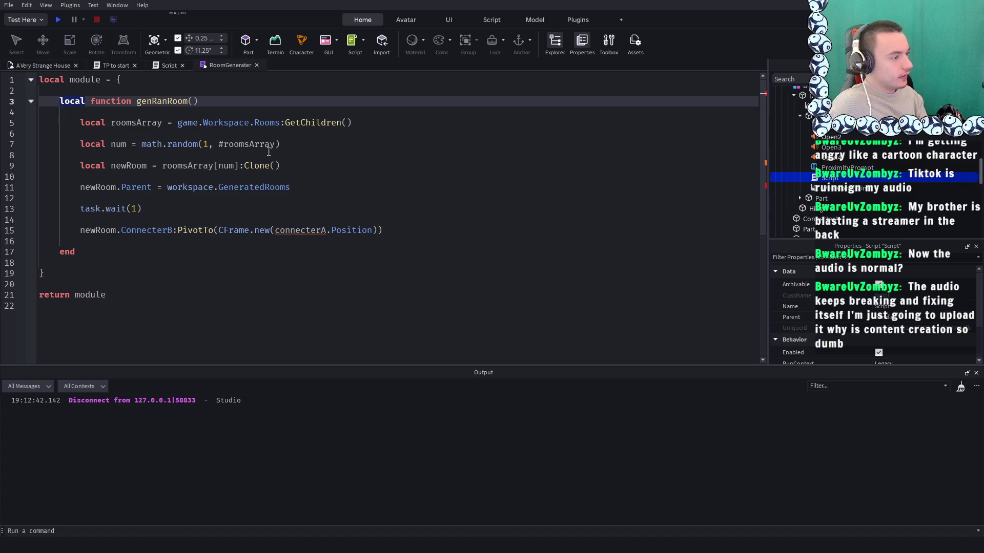
Give genRanRoom a connecterA parameter and switch to the TP to start script
left_click(344, 122)
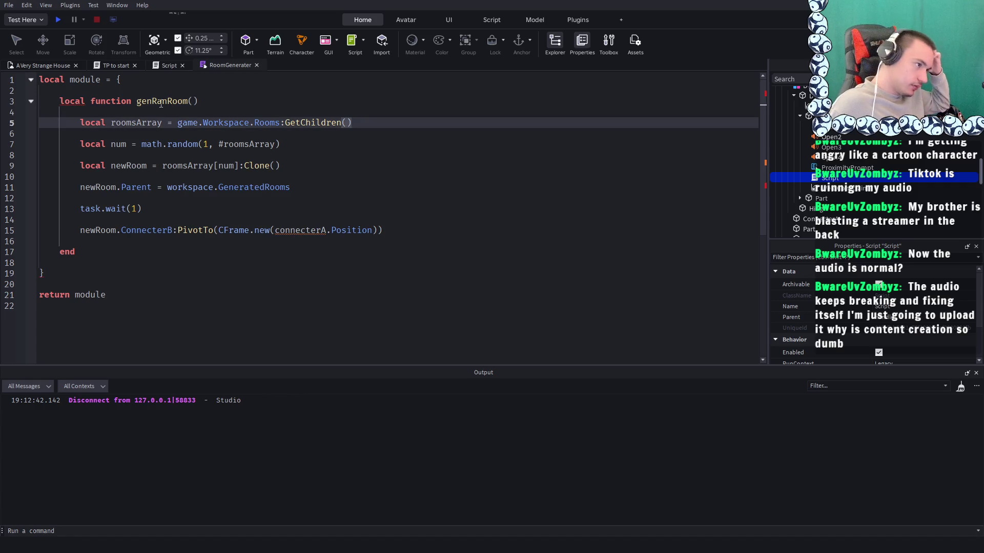
left_click(265, 110)
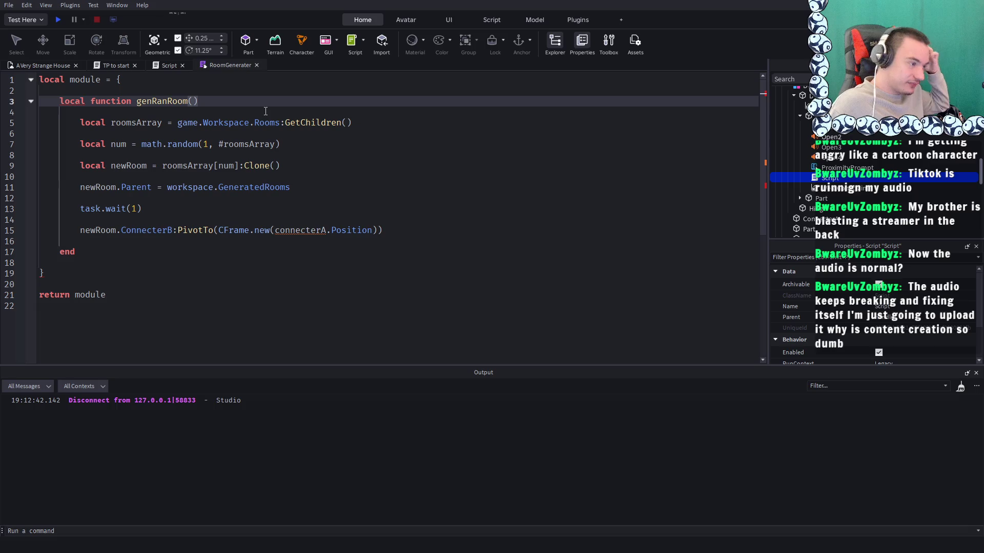
type("connect")
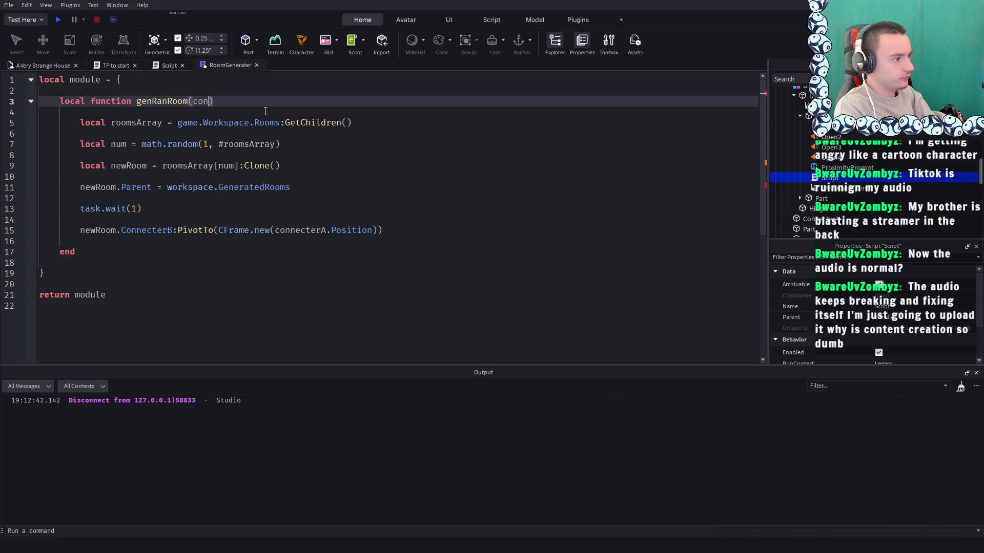
type("erA")
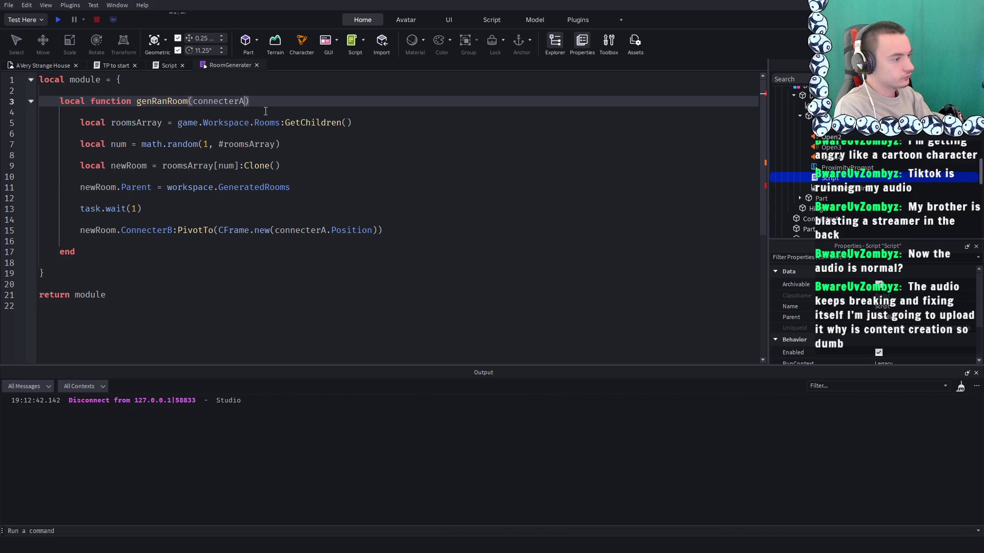
left_click(345, 186)
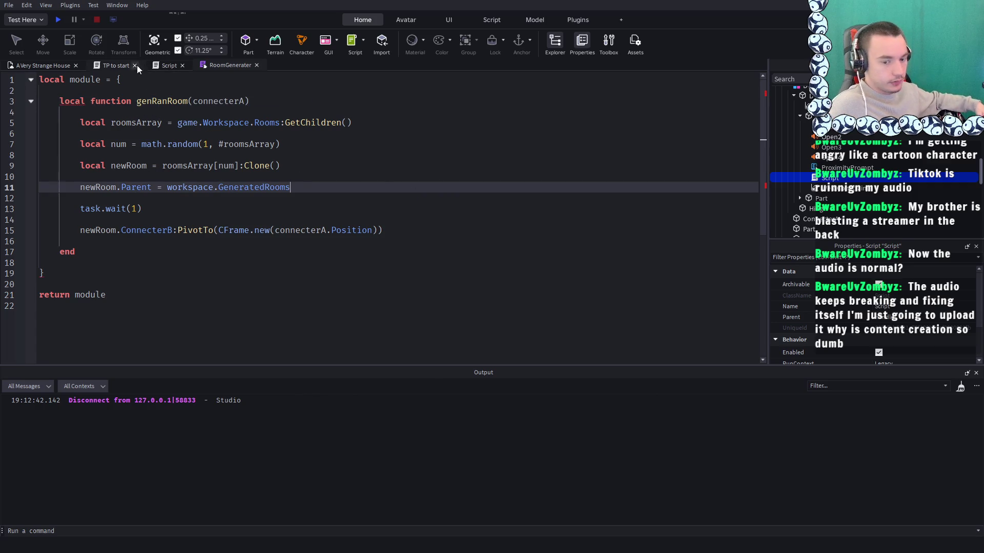
left_click(116, 65)
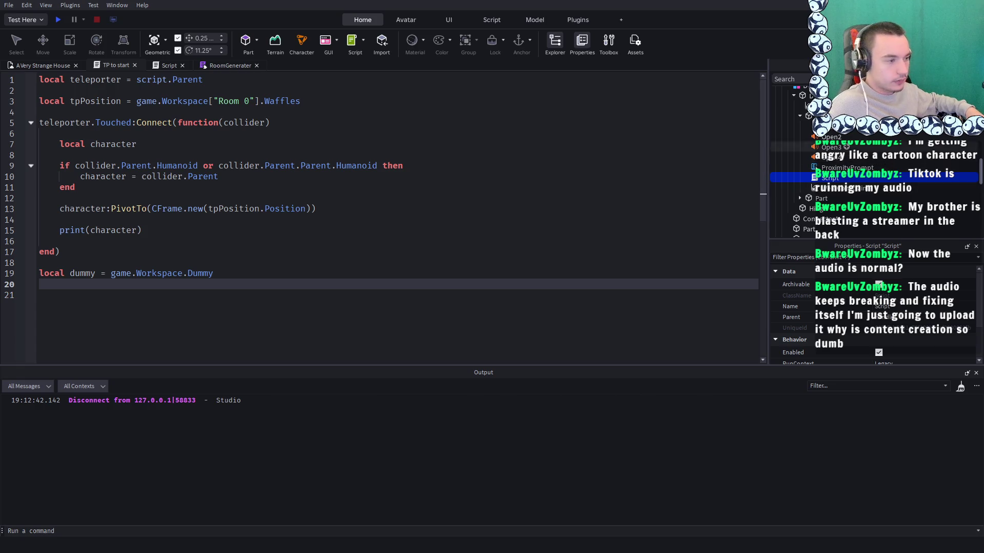
Review the RoomGenerater module and TP to start script alongside the door script
left_click(212, 64)
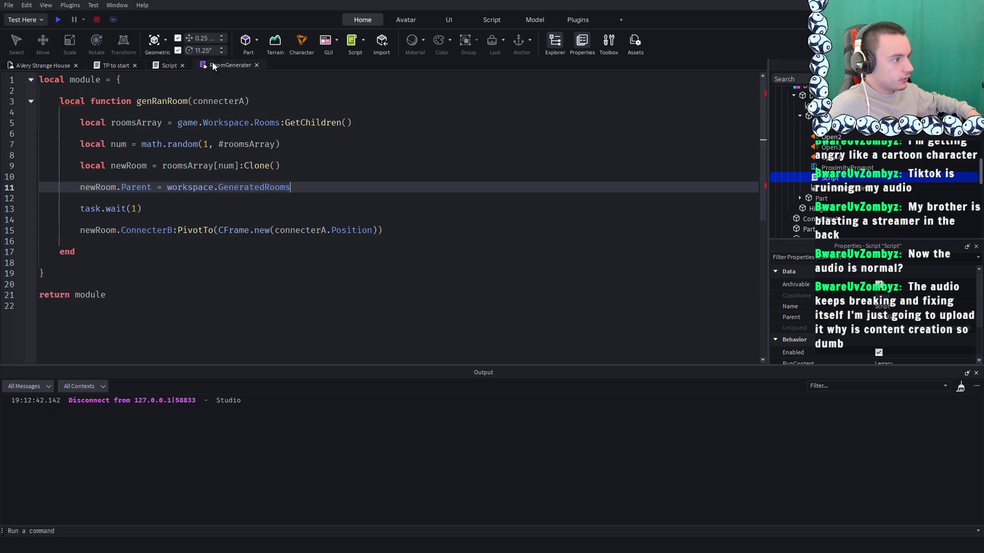
left_click(173, 64)
left_click(117, 66)
left_click(168, 65)
left_click(380, 171)
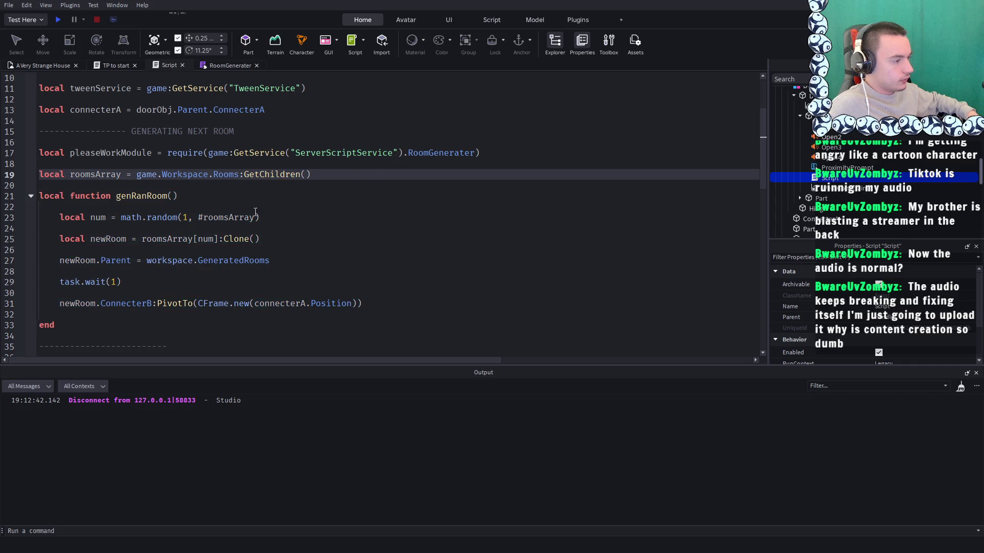
left_click(194, 65)
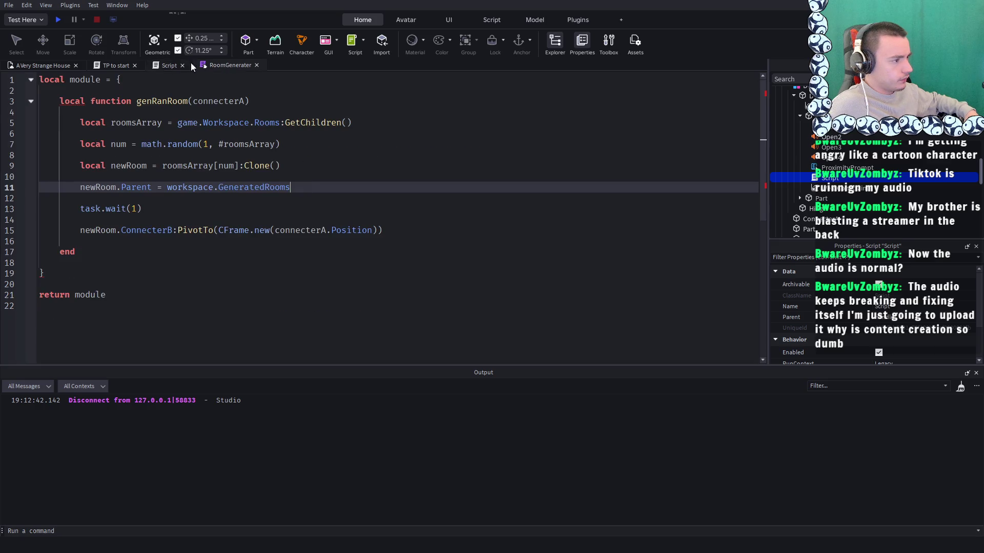
left_click(161, 65)
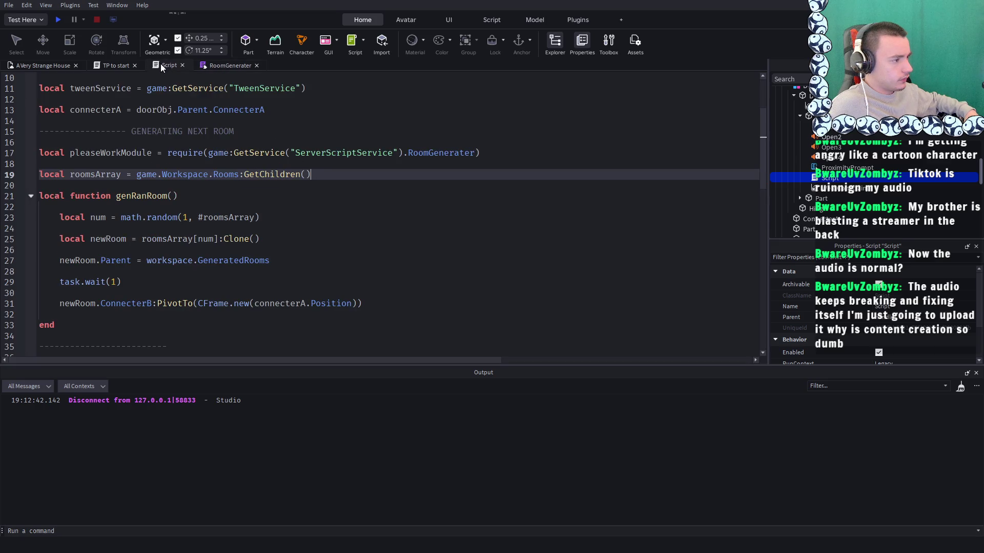
Add a pleaseWorkModule(connecterA) call below the require line in the door script
left_click(486, 152)
key("Return")
key("Return")
type("ple")
key("Tab")
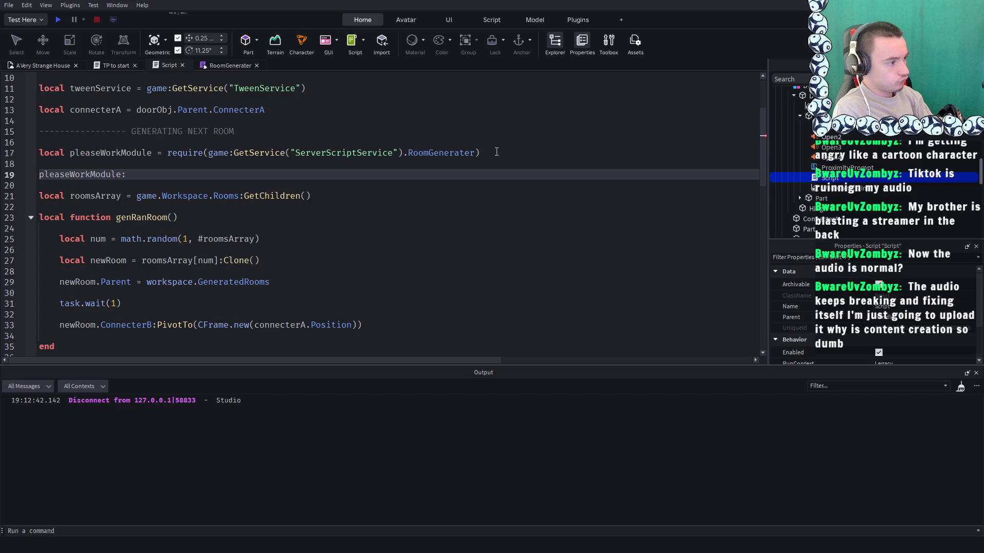
key("BackSpace")
key("BackSpace")
key("BackSpace")
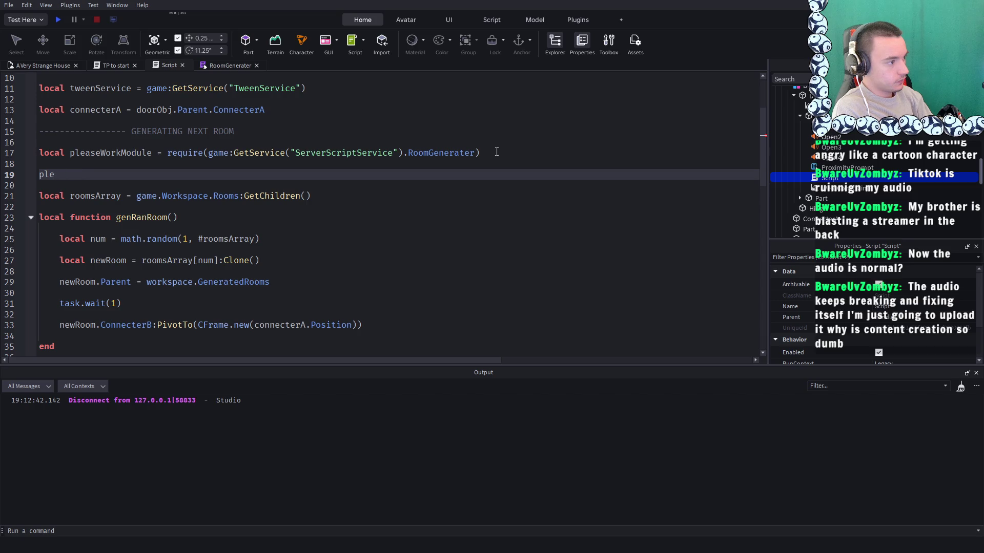
type("l")
key("Tab")
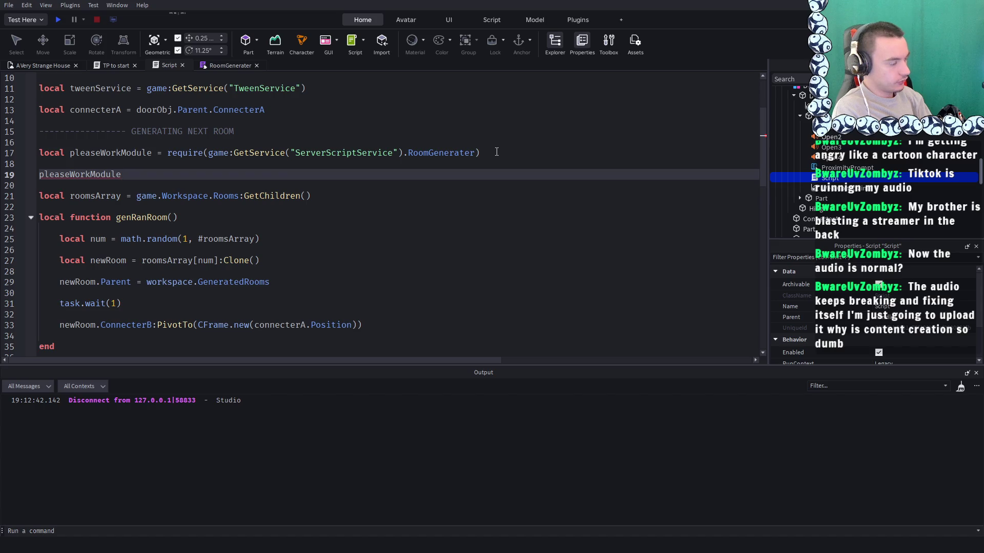
type("()")
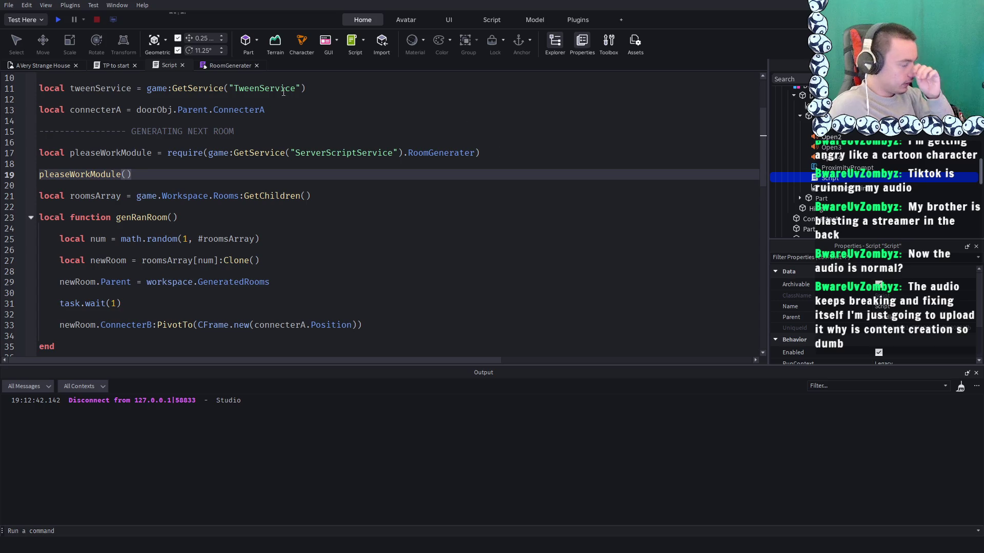
left_click(229, 64)
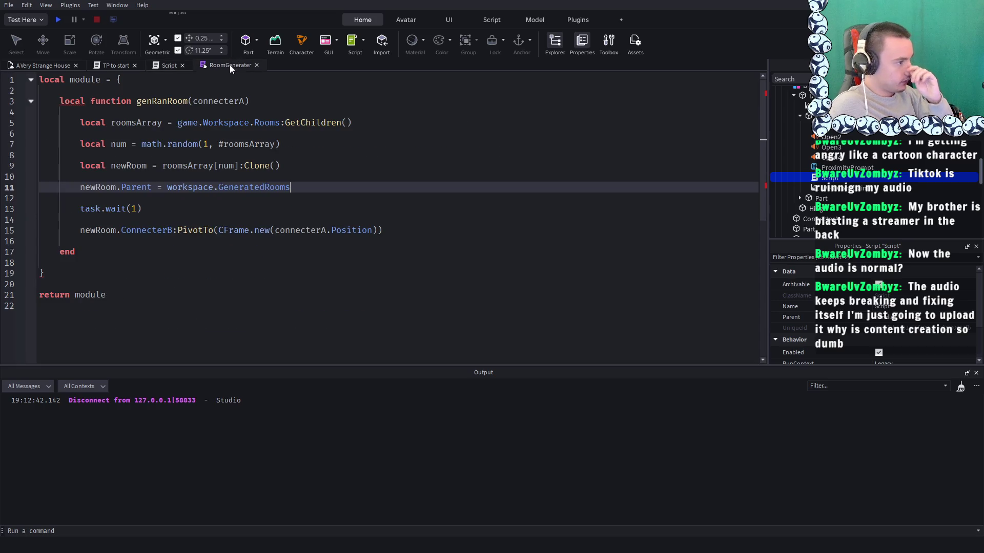
left_click(177, 62)
type("c")
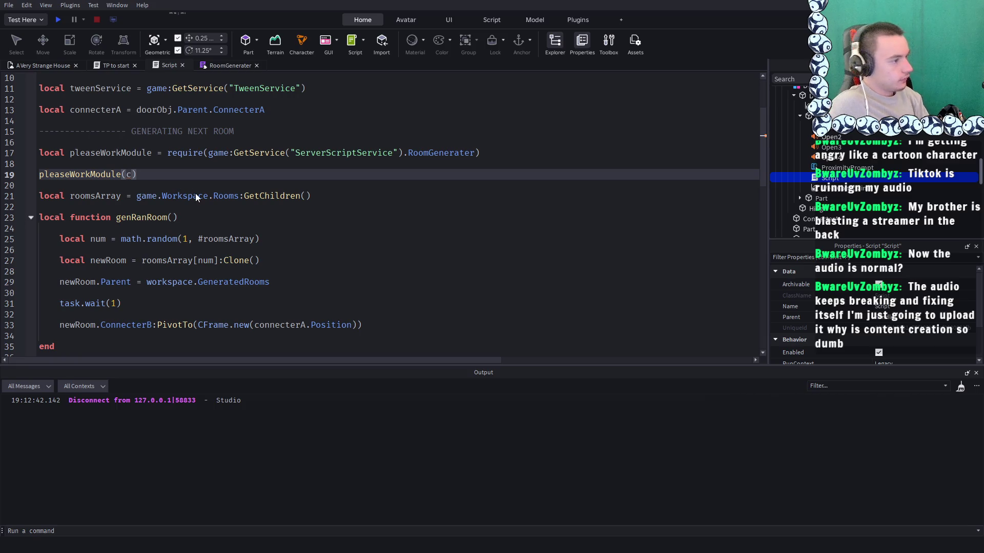
type("onnecterA")
left_click(234, 170)
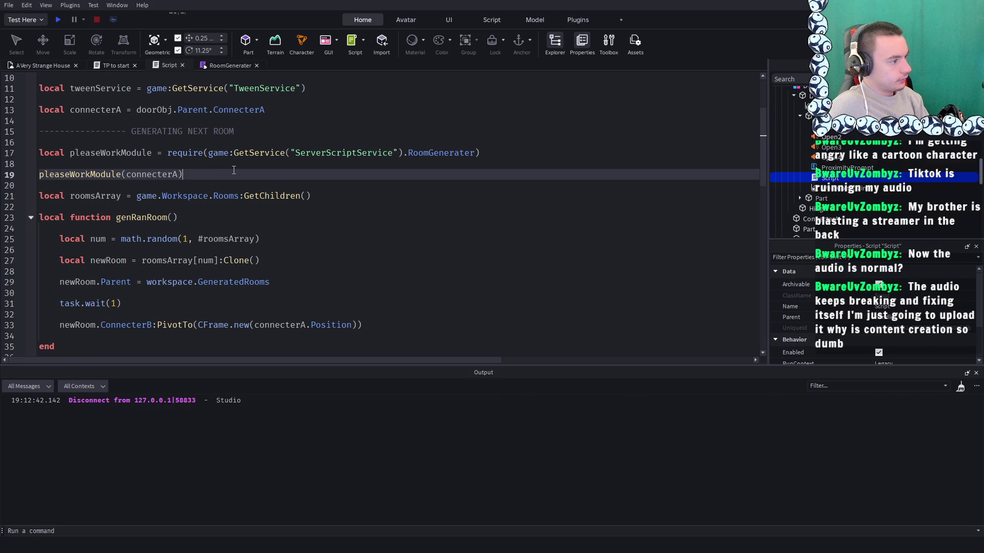
Delete the old local roomsArray and genRanRoom code, then start a playtest
left_click(310, 197)
scroll(335, 258, "down", 1)
mouse_move(99, 306)
left_mouse_down()
mouse_move(61, 205)
mouse_move(20, 162)
left_mouse_up()
key("BackSpace")
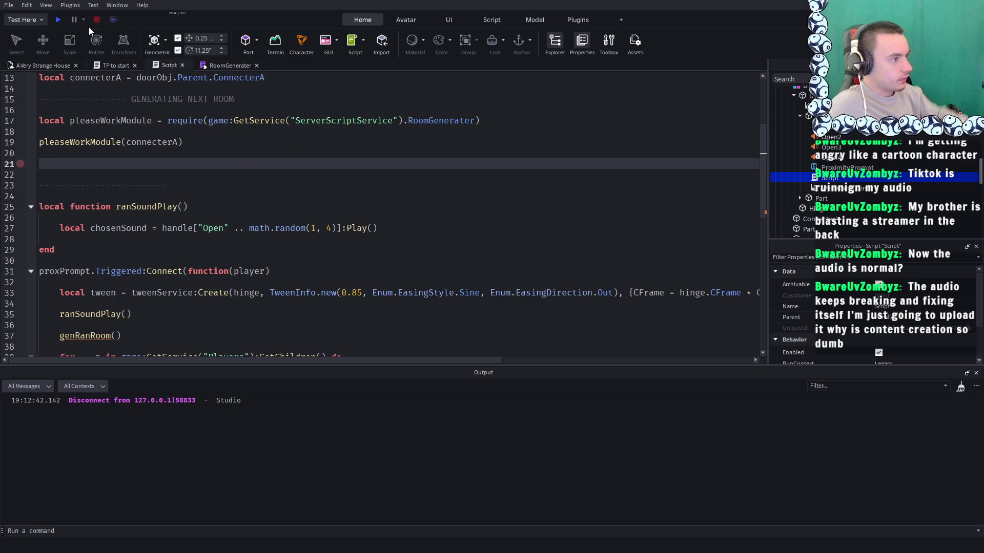
left_click(62, 17)
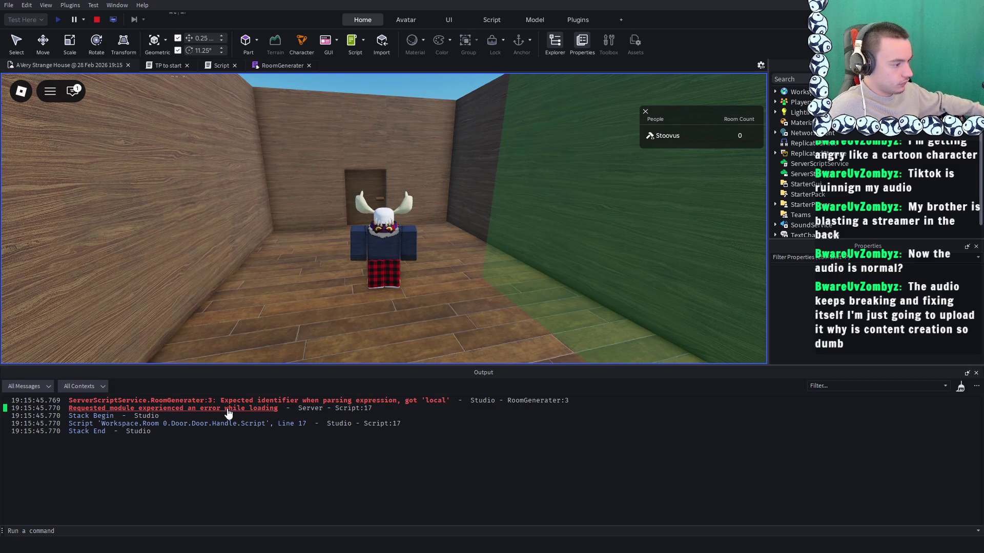
Follow the Output error links through the door script to line 3 of RoomGenerater
left_click(228, 413)
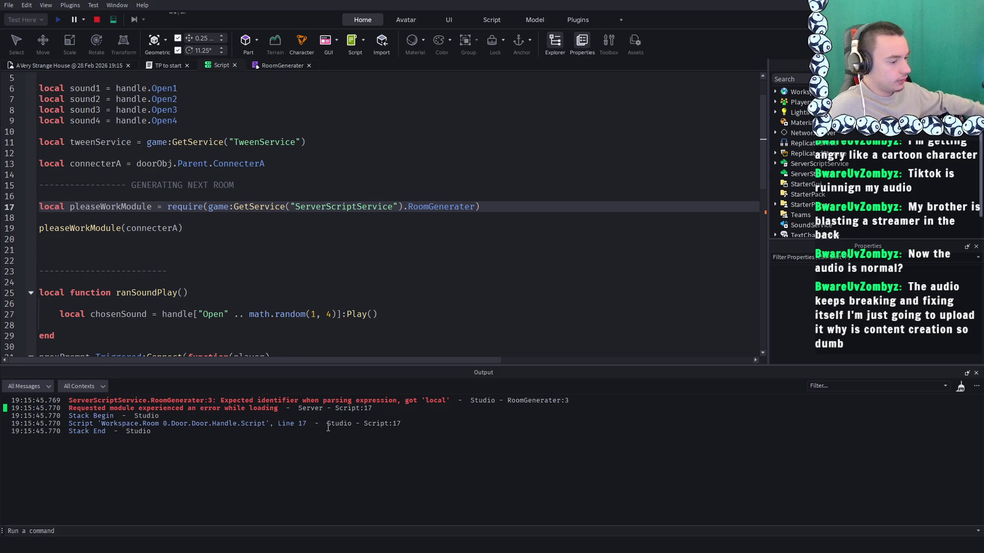
left_click(215, 401)
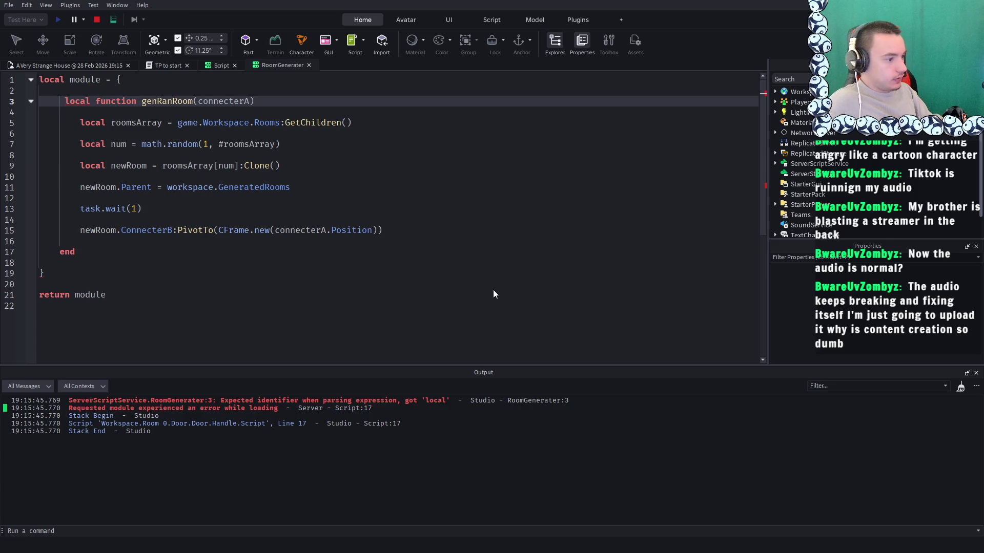
Stop the playtest and begin rewriting RoomGenerater line 3 as thingy = function(
left_click(100, 21)
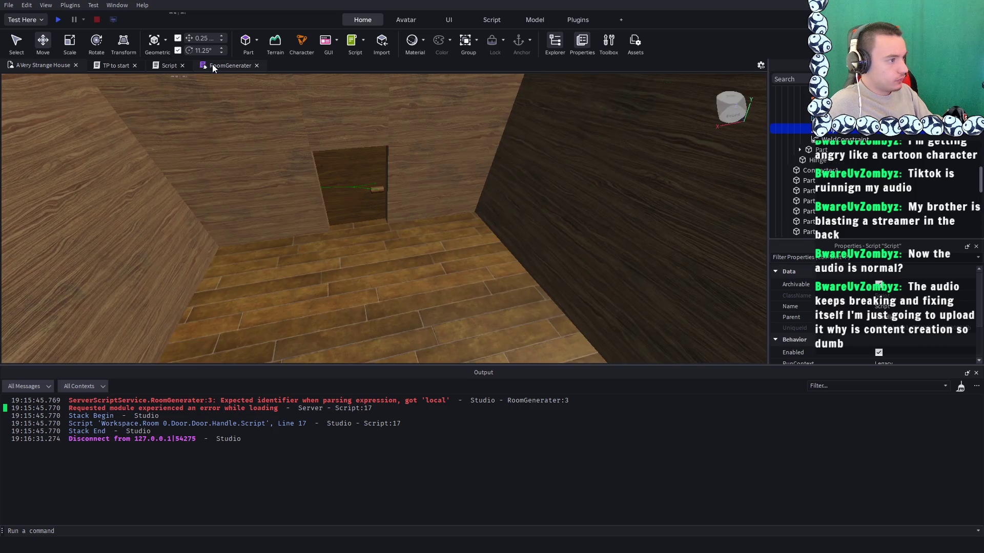
left_click(213, 65)
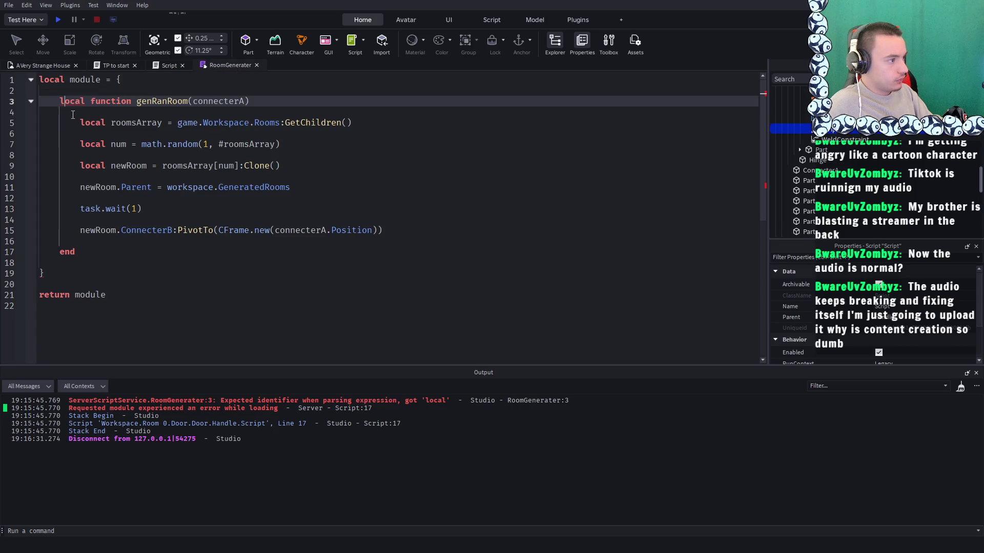
double_click(67, 102)
type("th")
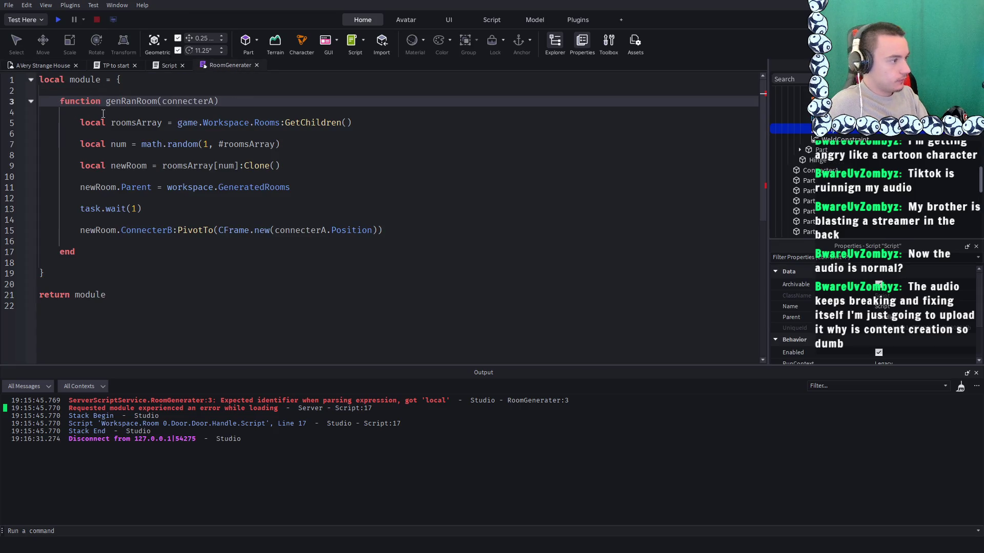
type("ubg")
key("BackSpace")
key("BackSpace")
key("BackSpace")
type("ingy =")
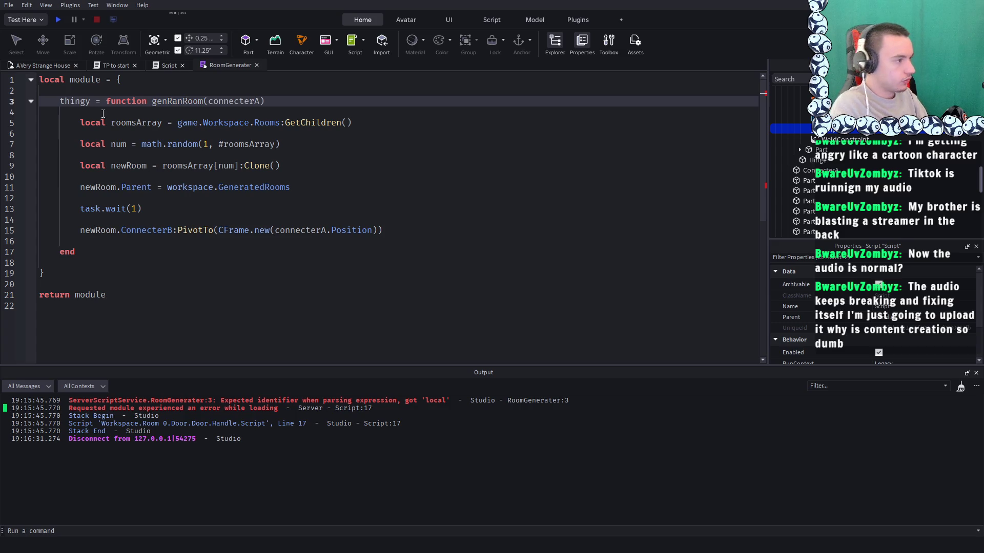
key("Down")
key("Down")
key("Down")
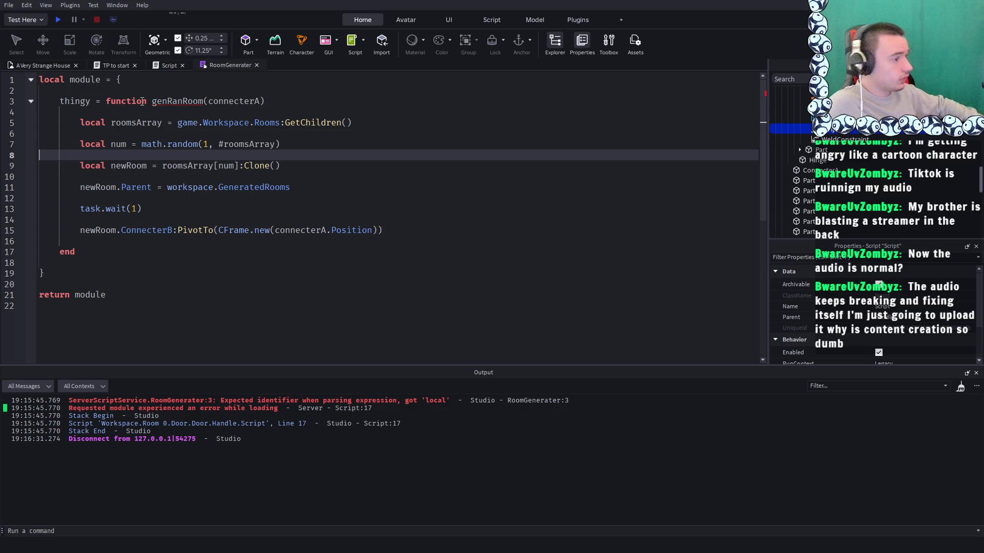
left_click(146, 101)
type("(")
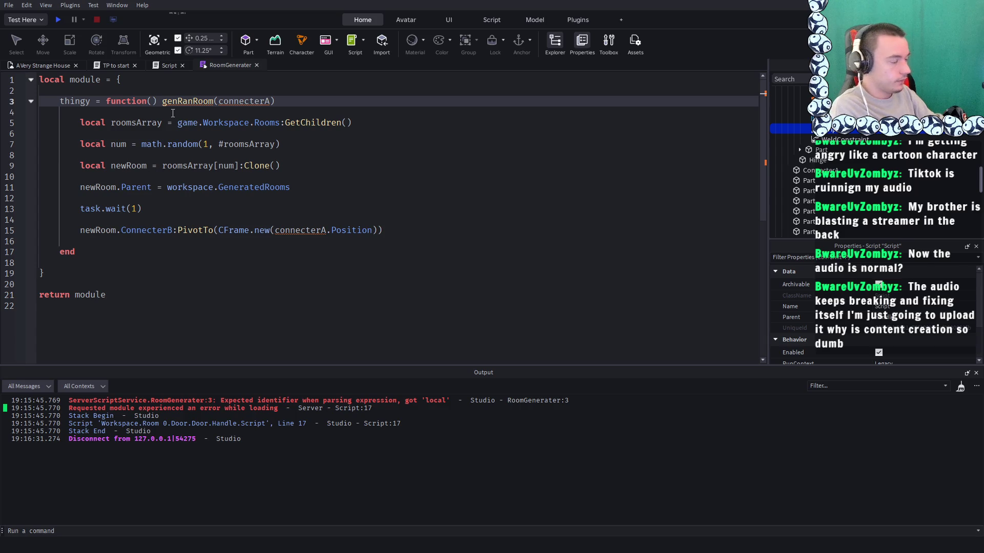
left_click(235, 100)
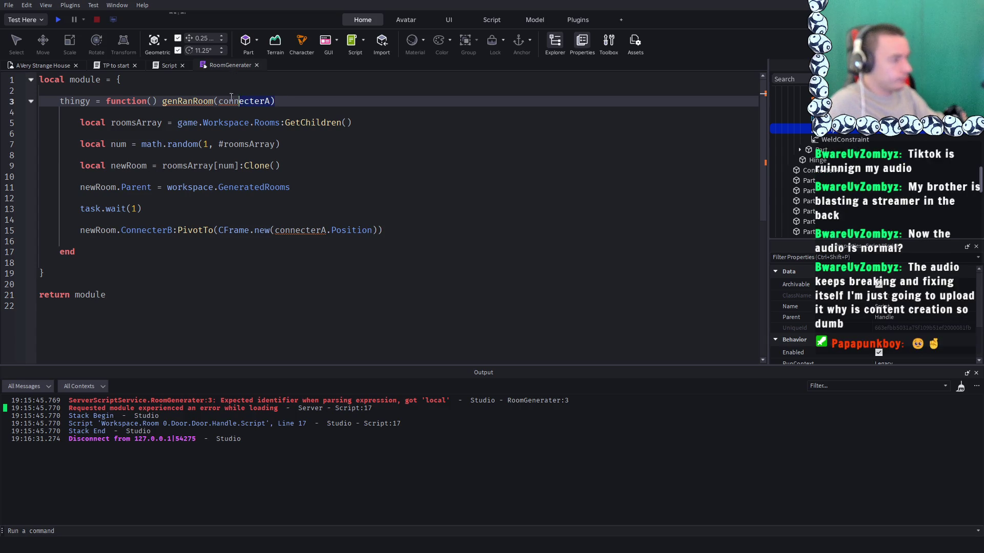
left_click(153, 101)
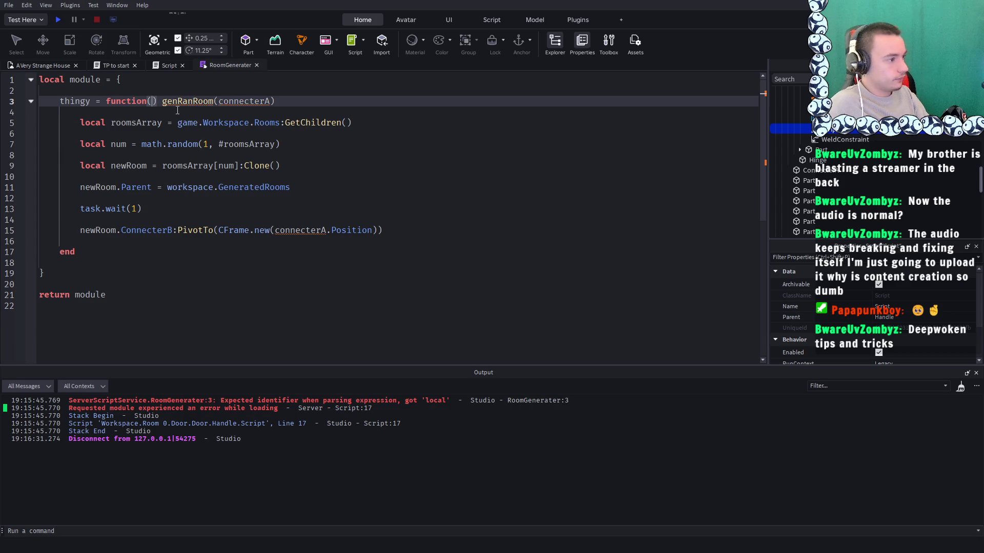
key("Return")
key("Return")
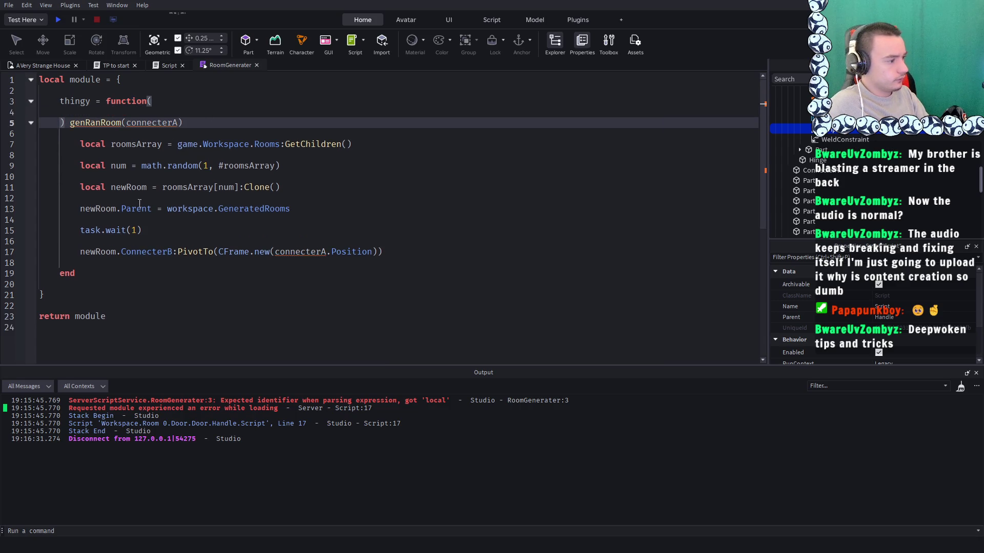
Move the genRanRoom body inside the function parentheses, then undo back to the original code
left_click_drag(80, 263, 87, 152)
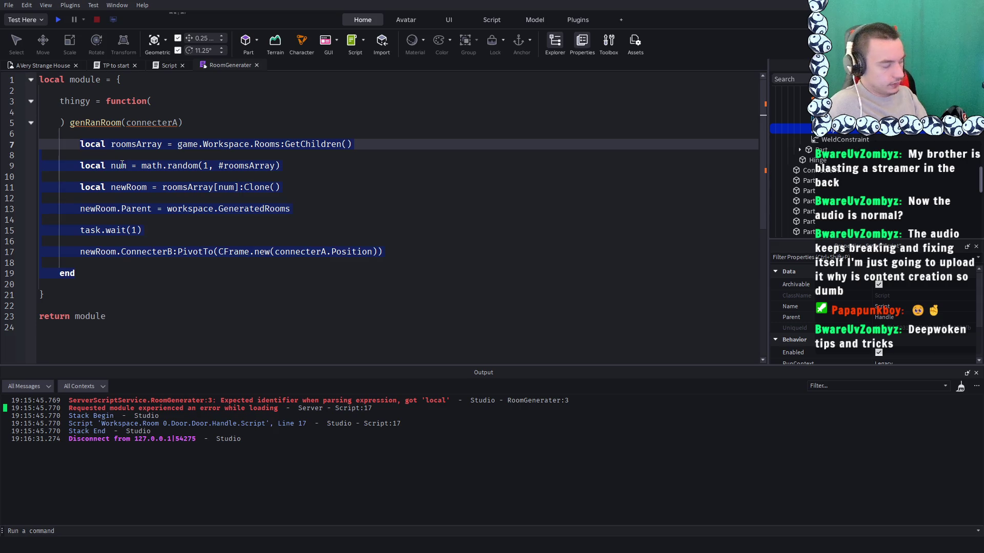
key("BackSpace")
key("BackSpace")
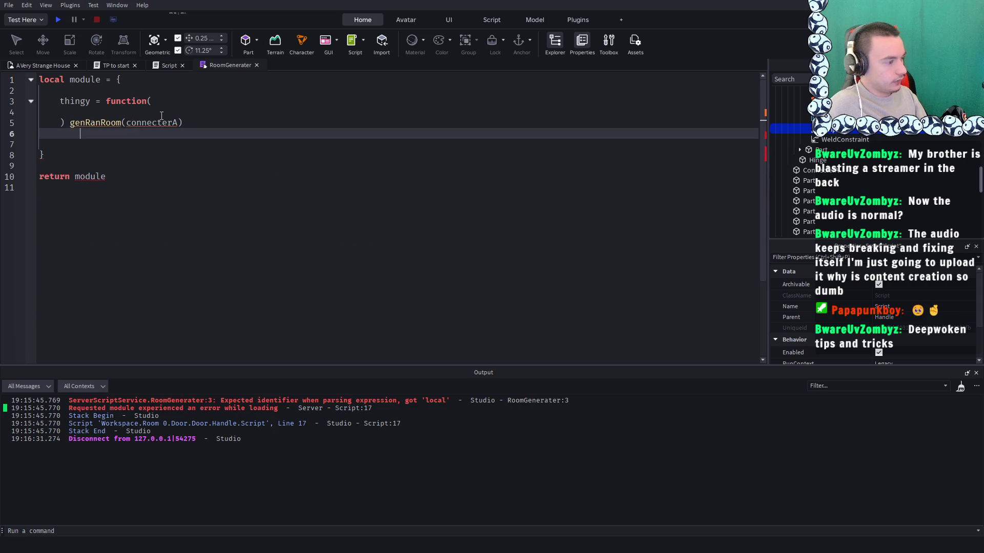
key("ctrl+z")
key("ctrl+z")
key("ctrl+z")
left_click_drag(75, 262, 70, 113)
key("ctrl+c")
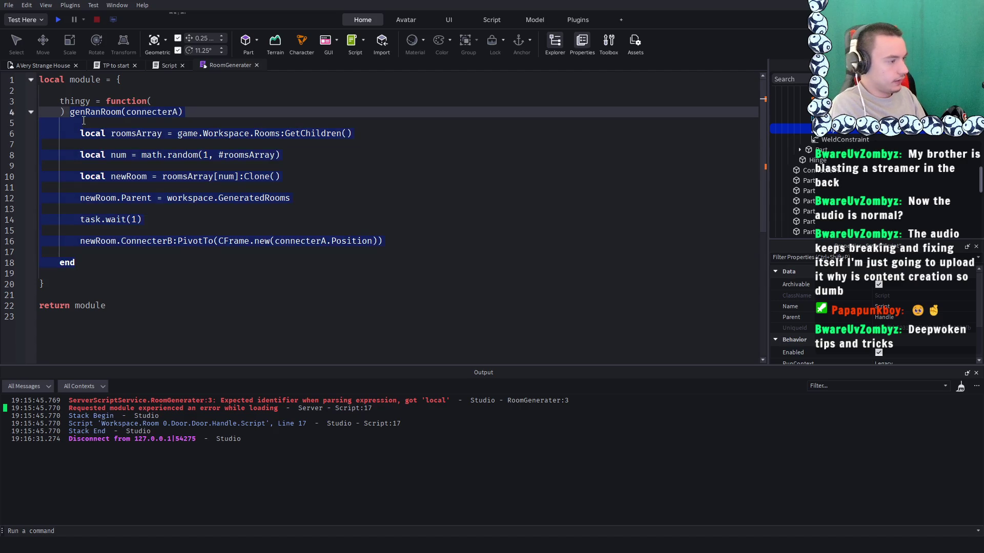
key("BackSpace")
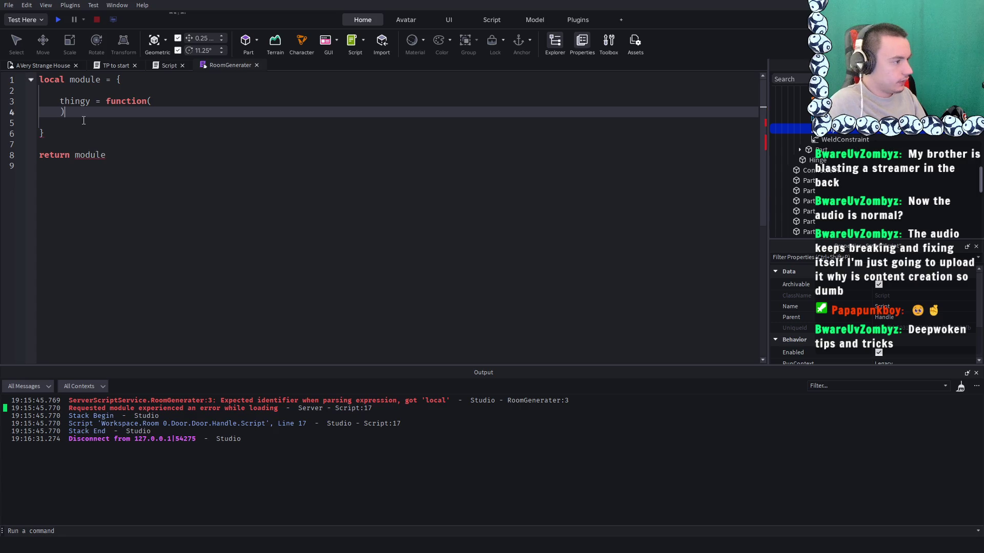
key("BackSpace")
key("Return")
key("Return")
key("Return")
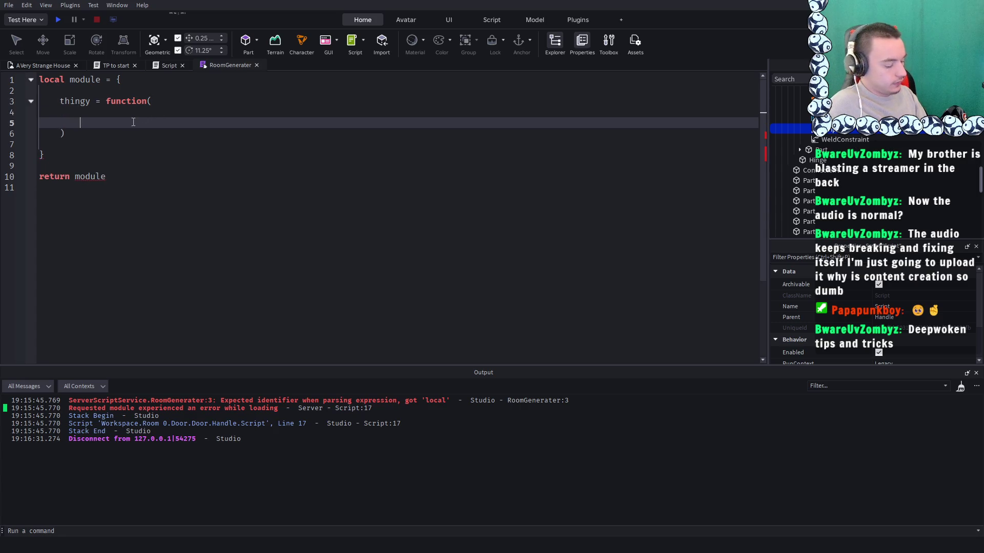
key("ctrl+v")
left_click(363, 140)
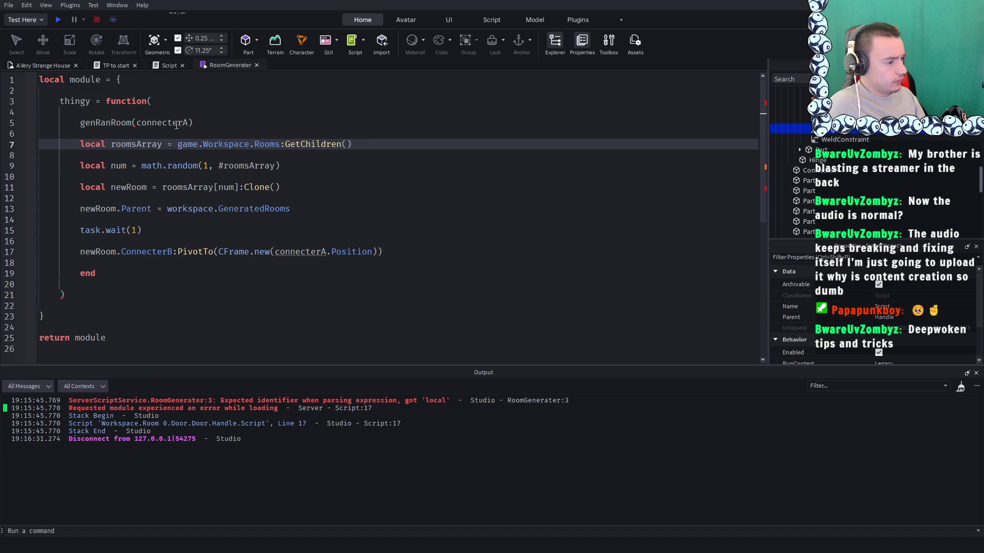
key("ctrl+z")
key("ctrl+z")
key("ctrl+z")
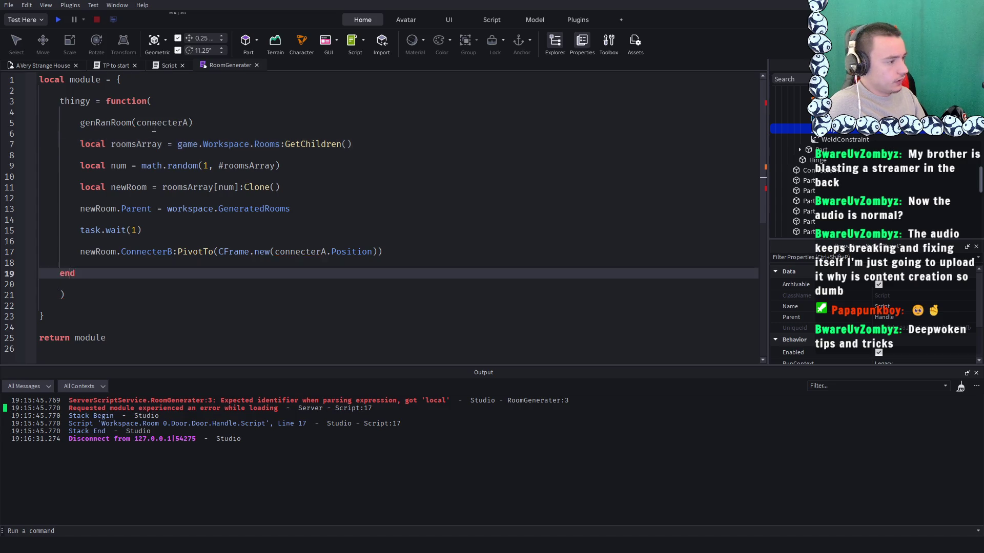
key("ctrl+z")
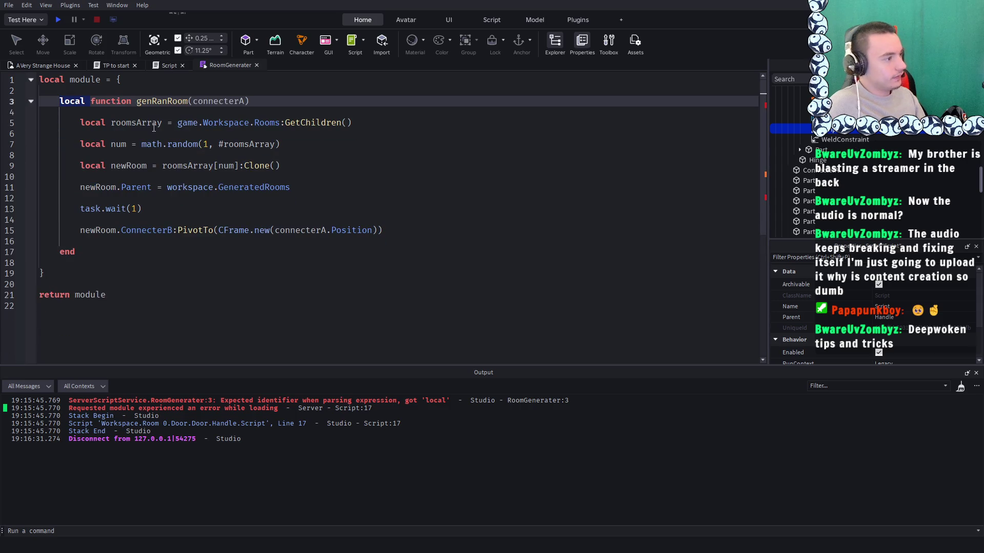
left_click(404, 199)
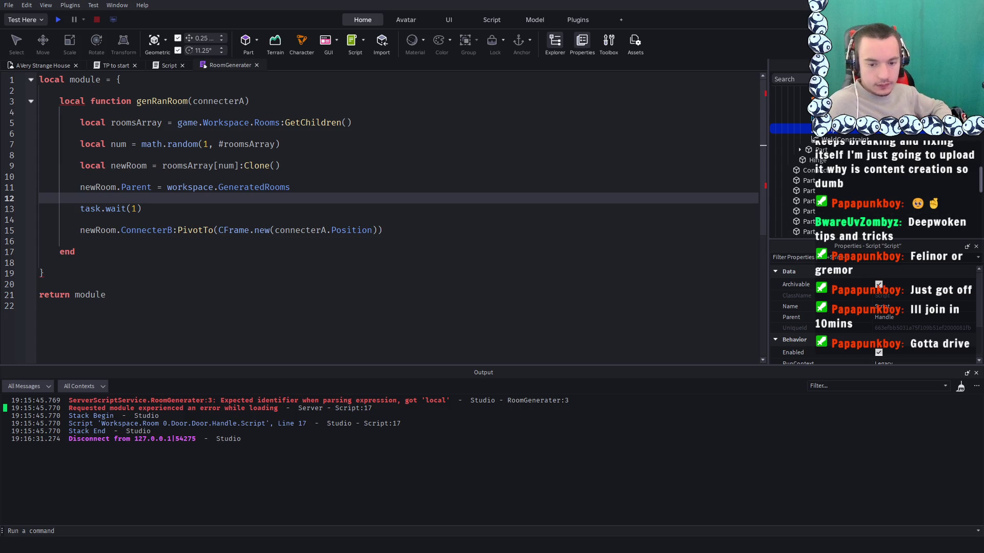
mouse_move(383, 230)
left_mouse_down()
mouse_move(49, 123)
mouse_move(52, 97)
left_mouse_up()
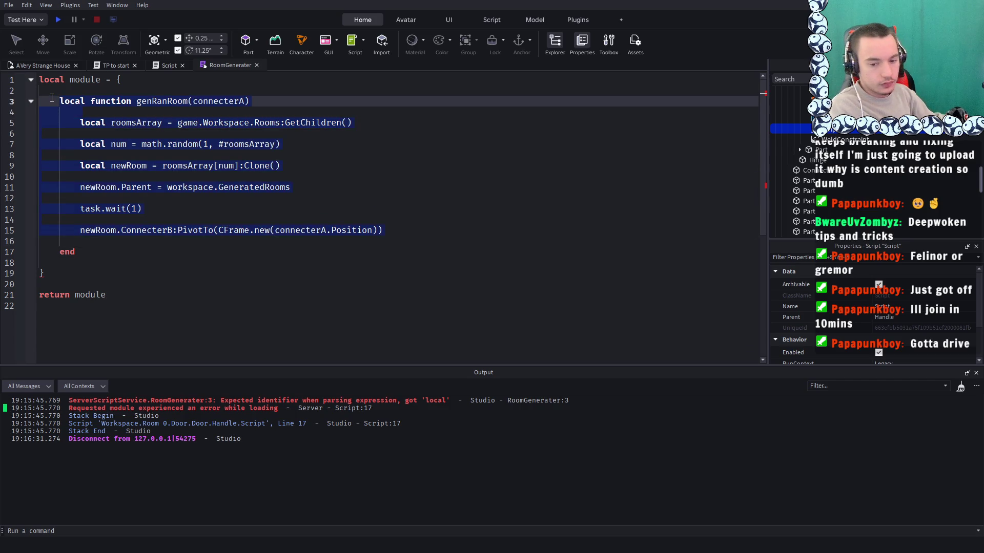
Cut the genRanRoom function out of the module table and collapse it to {} on line 1
key("BackSpace")
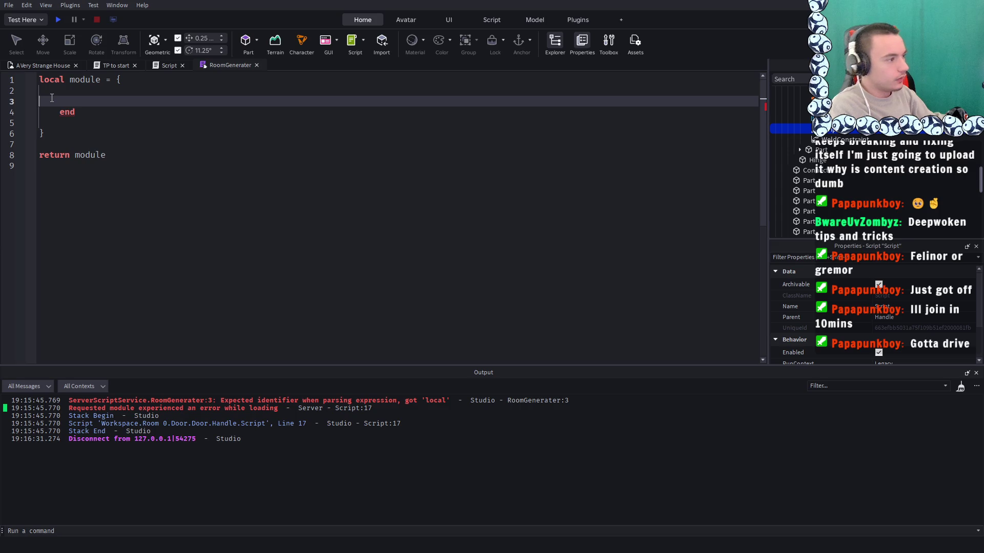
key("ctrl+z")
left_click(129, 281)
mouse_move(95, 251)
left_mouse_down()
mouse_move(61, 111)
mouse_move(46, 97)
mouse_move(58, 103)
left_mouse_up()
key("ctrl+c")
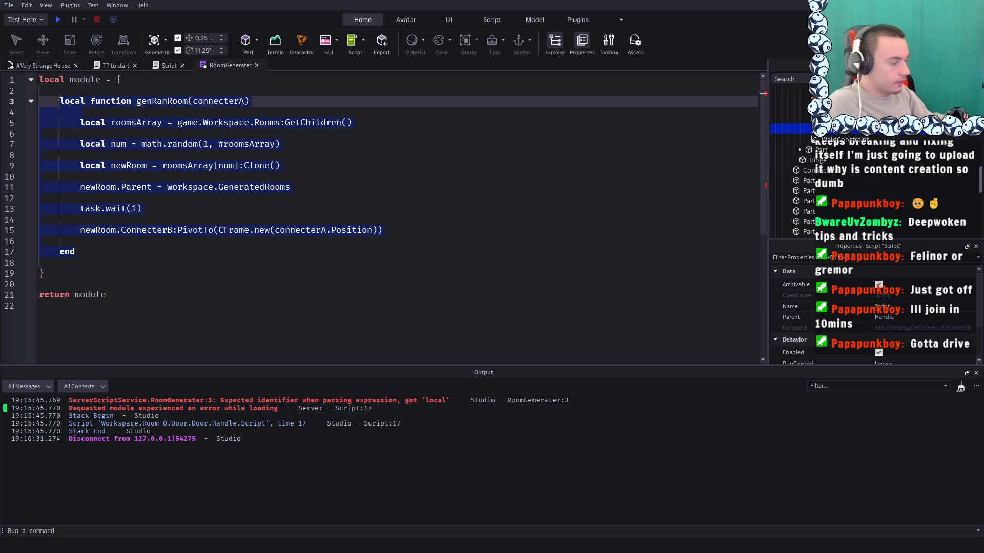
key("BackSpace")
key("BackSpace")
key("BackSpace")
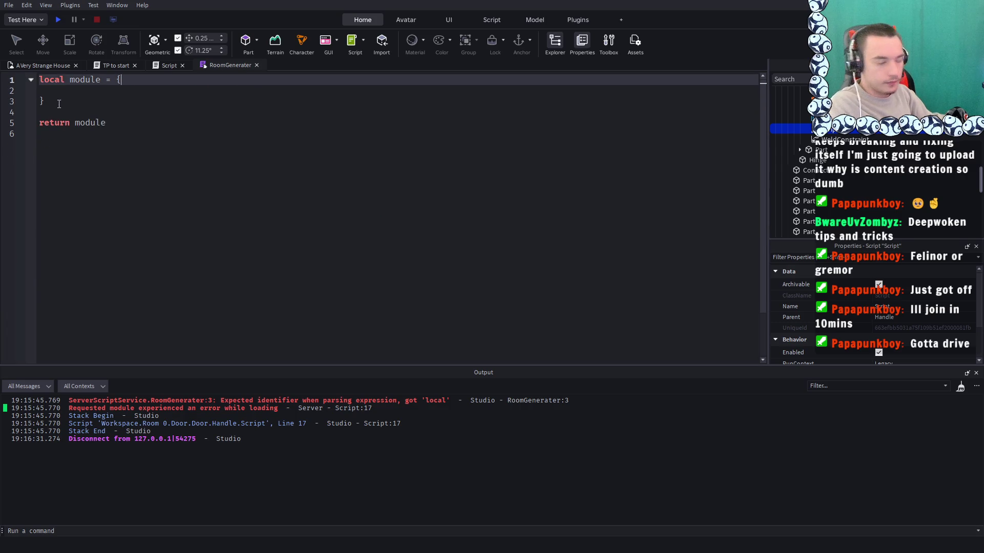
key("Down")
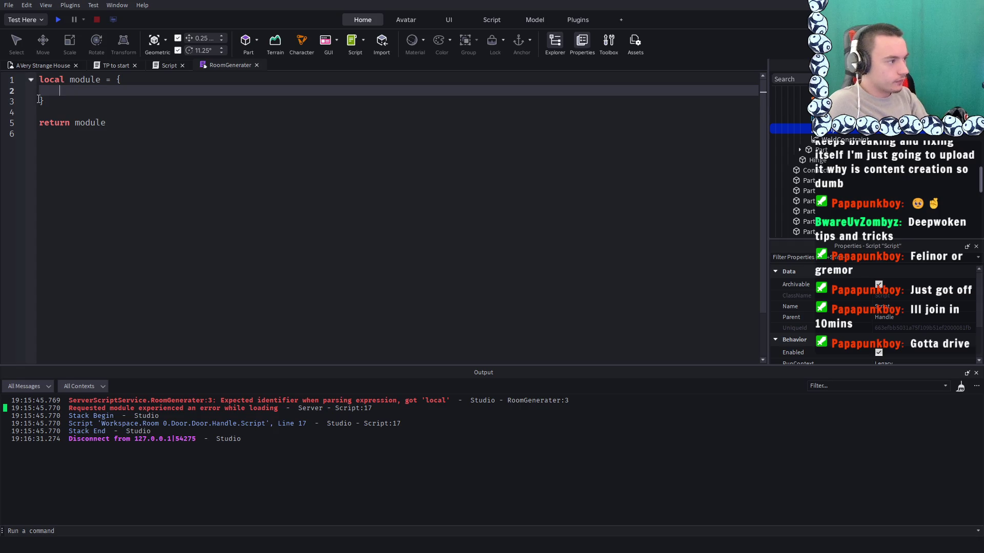
key("Delete")
key("BackSpace")
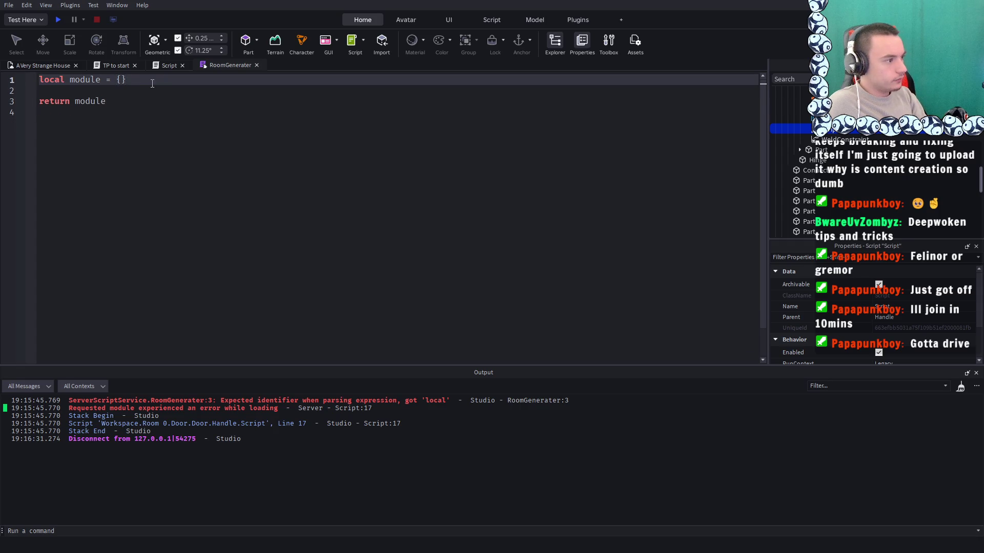
Paste genRanRoom below the table without 'local', then start a playtest
left_click(129, 92)
key("Return")
key("Return")
left_click(71, 98)
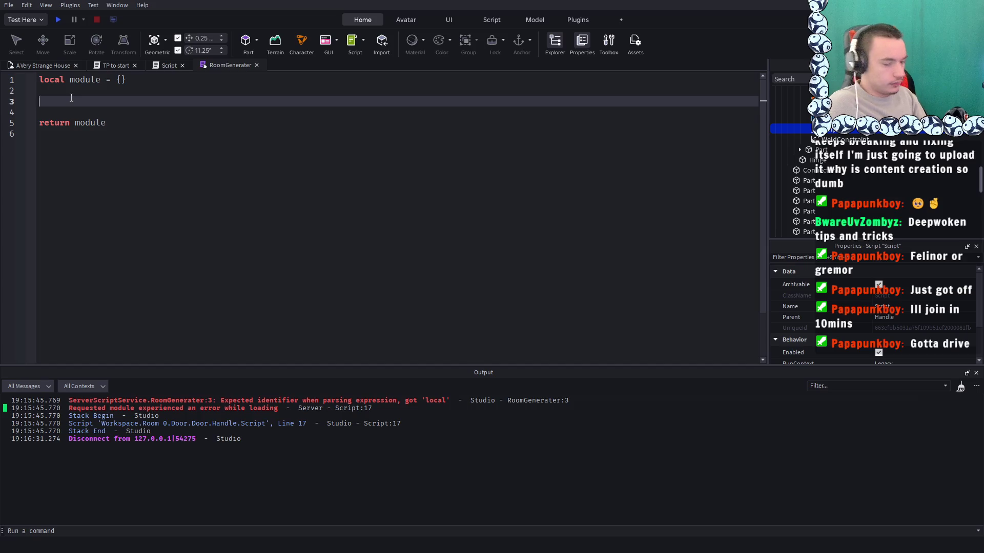
key("ctrl+v")
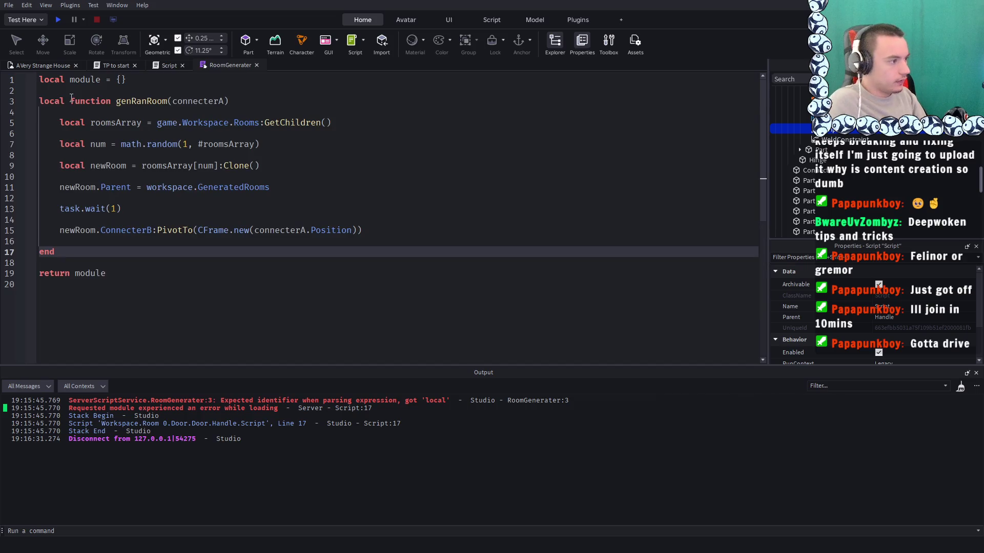
left_click(39, 100)
key("Delete")
key("Delete")
key("Delete")
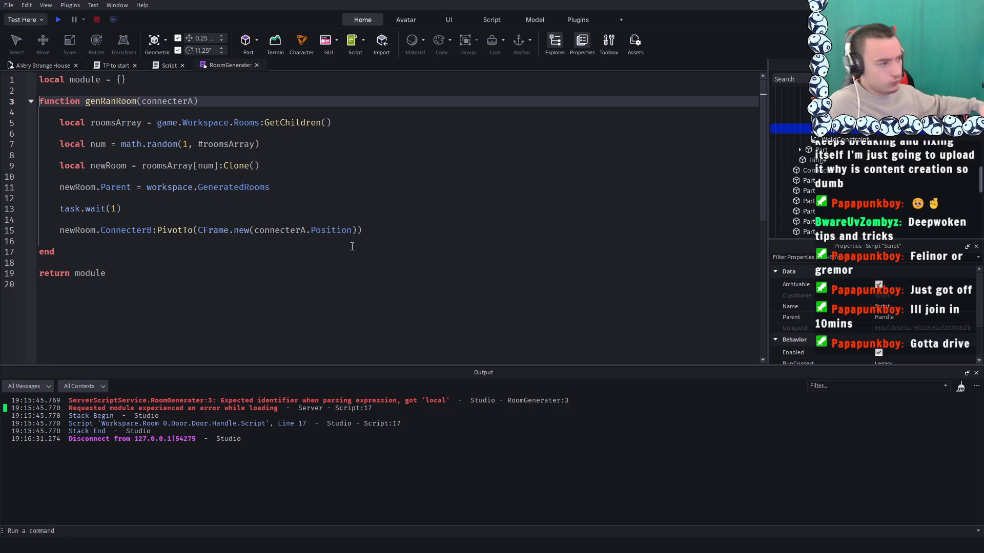
left_click(326, 243)
left_click(323, 291)
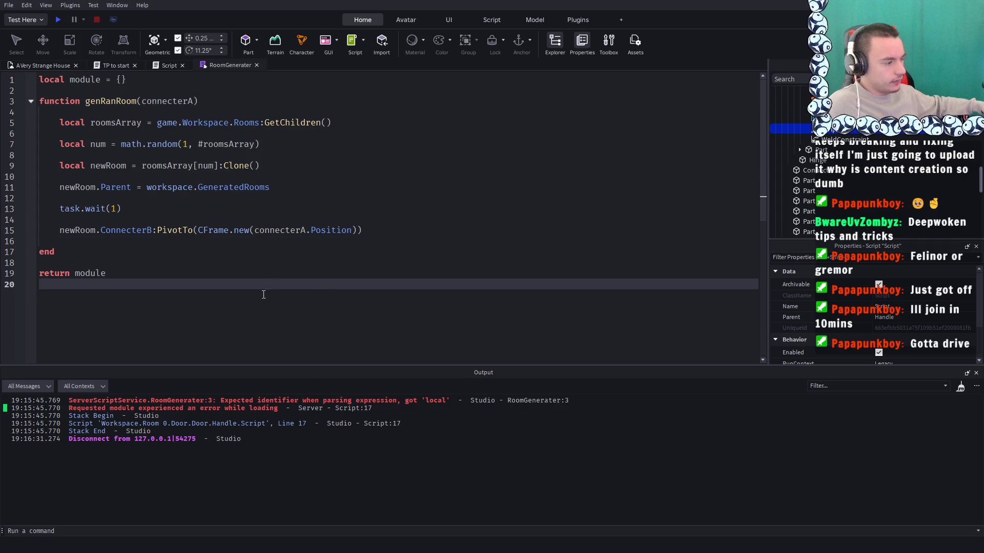
left_click(359, 165)
left_click(371, 111)
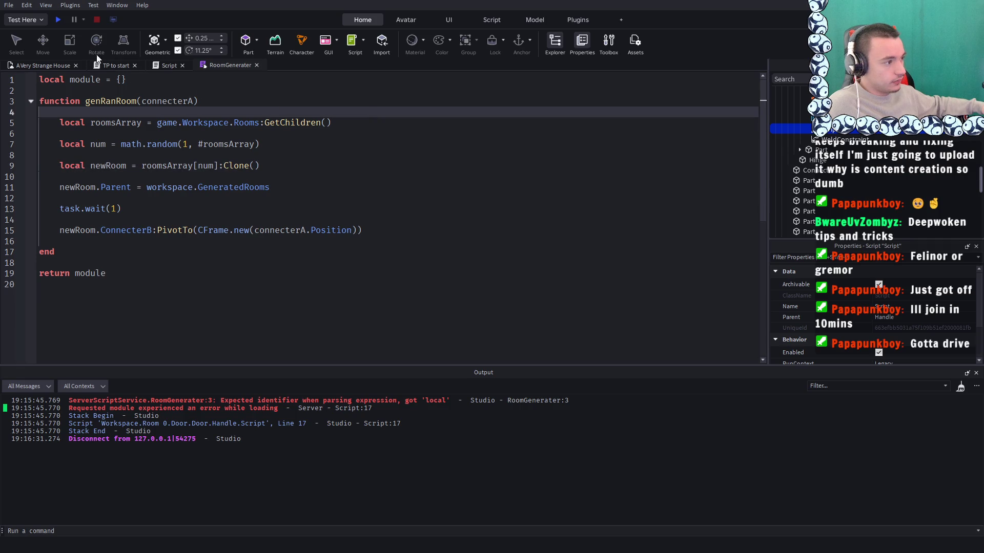
left_click(58, 18)
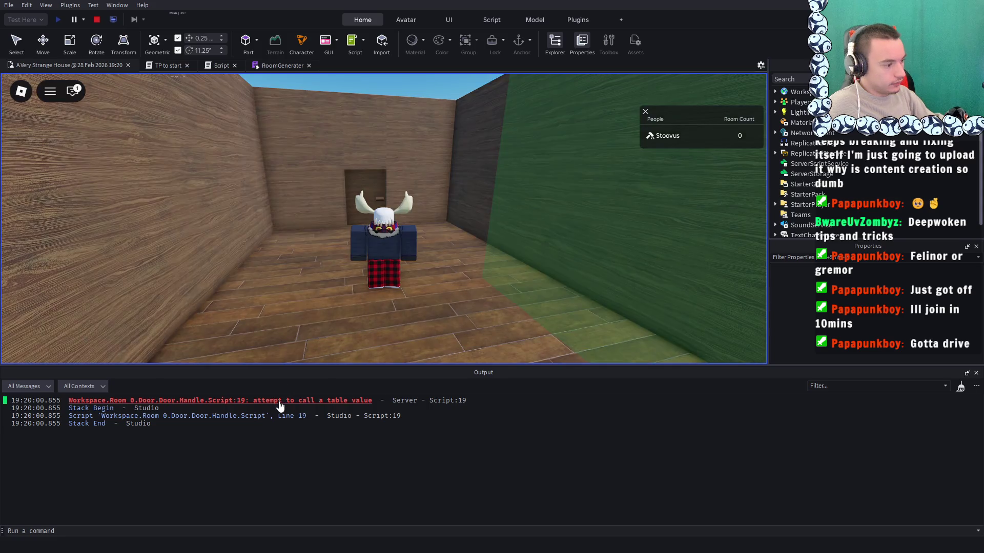
Jump to the line 19 'attempt to call a table value' error and inspect the scripts
left_click(280, 402)
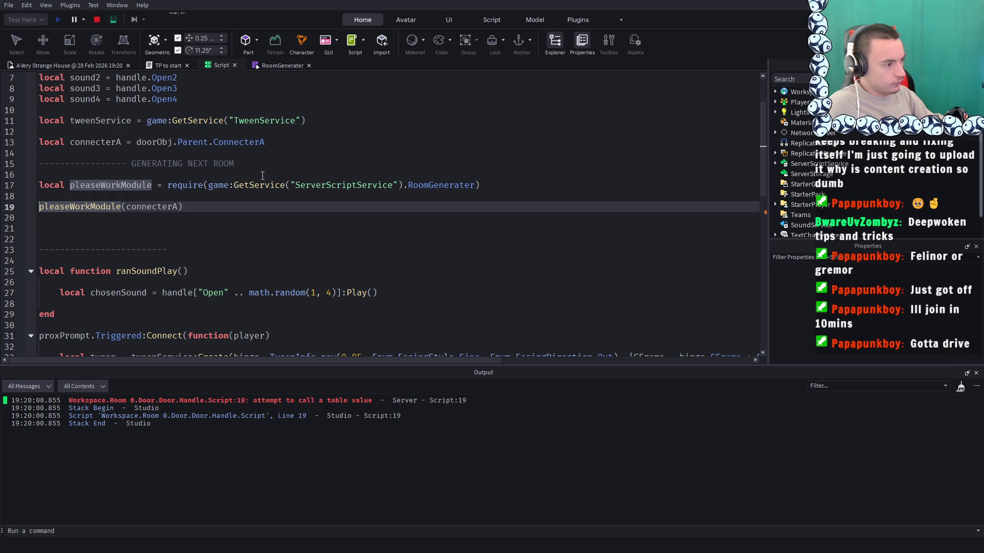
left_click(266, 66)
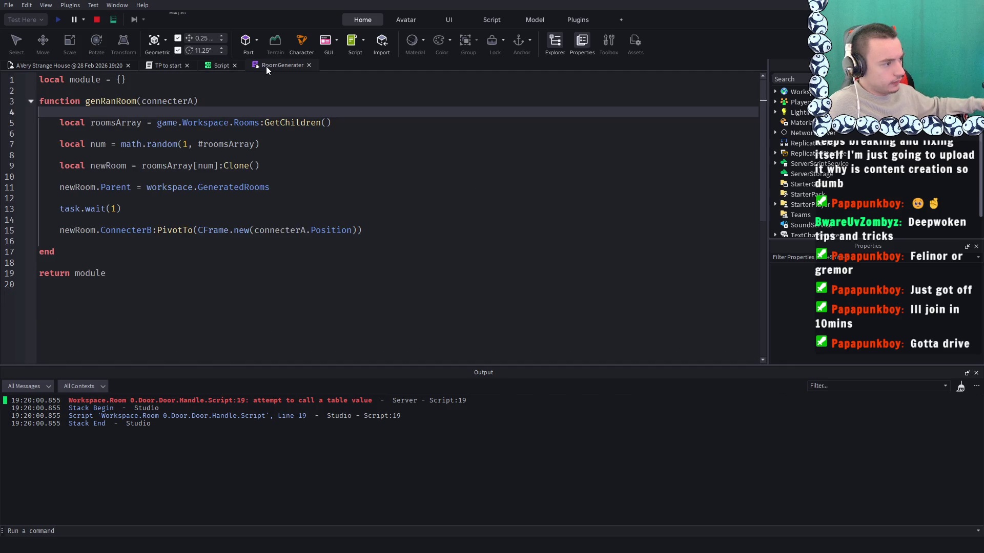
left_click(161, 62)
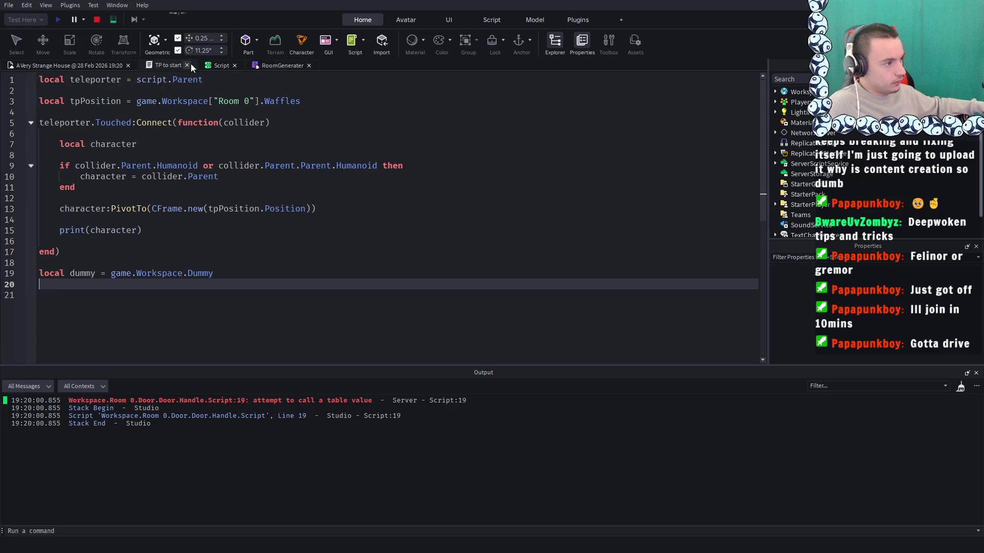
left_click(57, 64)
left_click(171, 64)
left_click(215, 64)
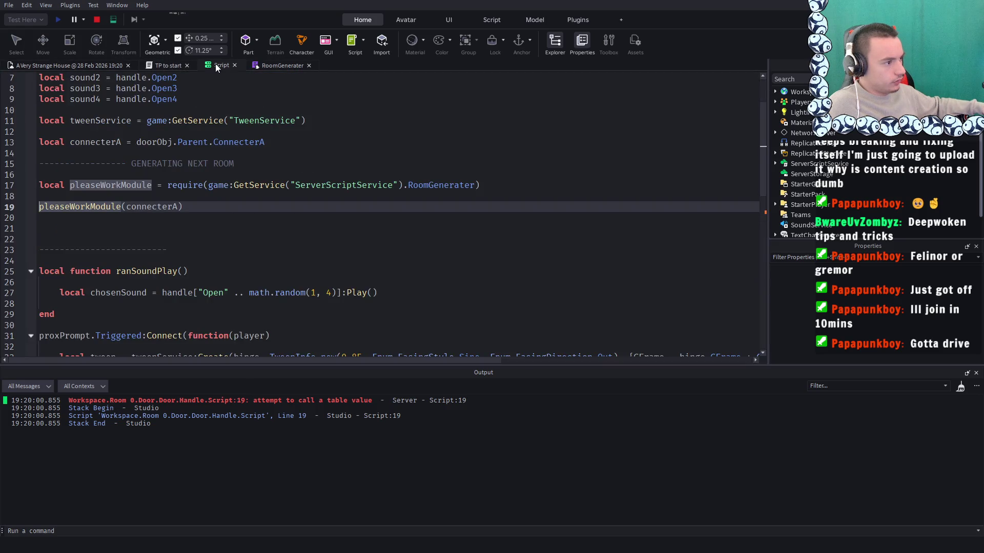
Remove the connecterA argument from line 19, stop the playtest, and show RoomGenerater
double_click(152, 207)
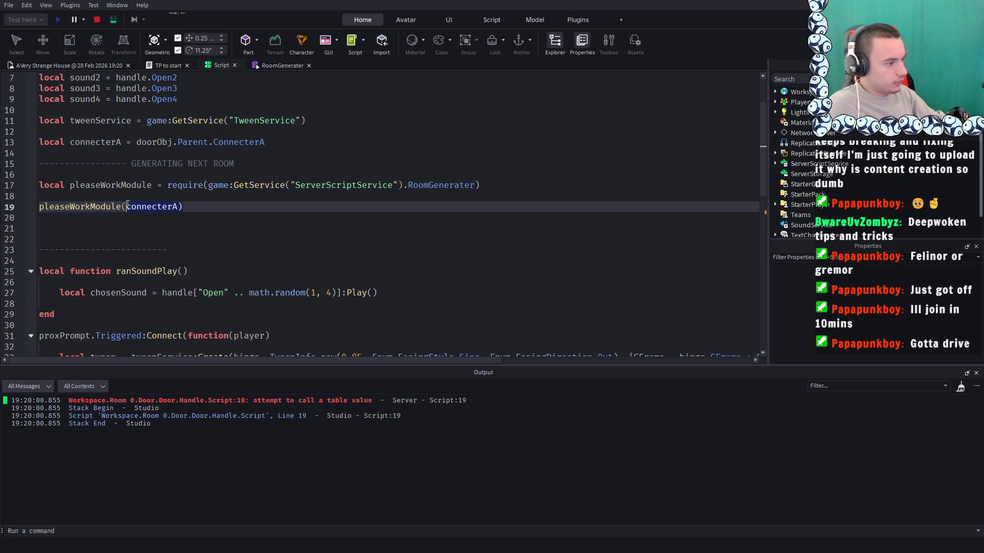
key("BackSpace")
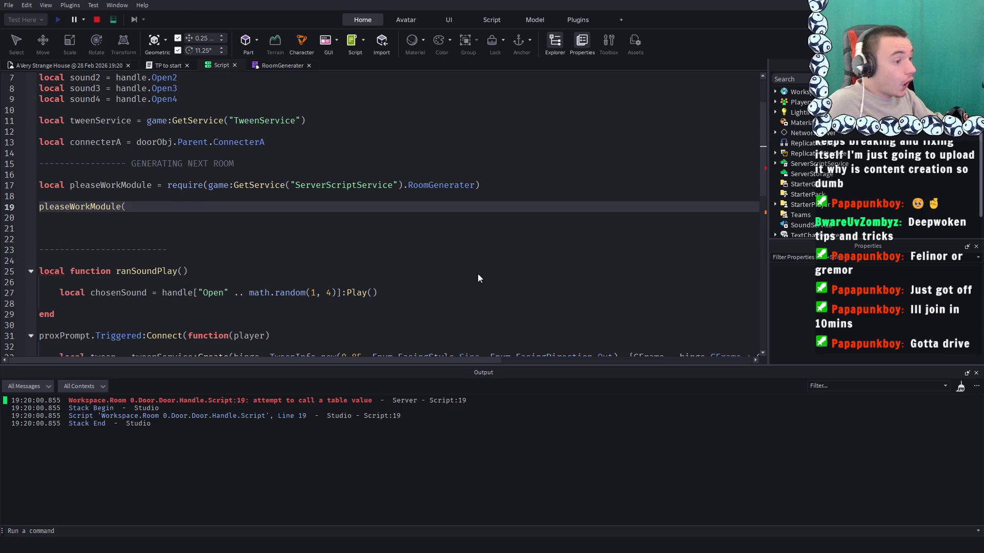
left_click(97, 20)
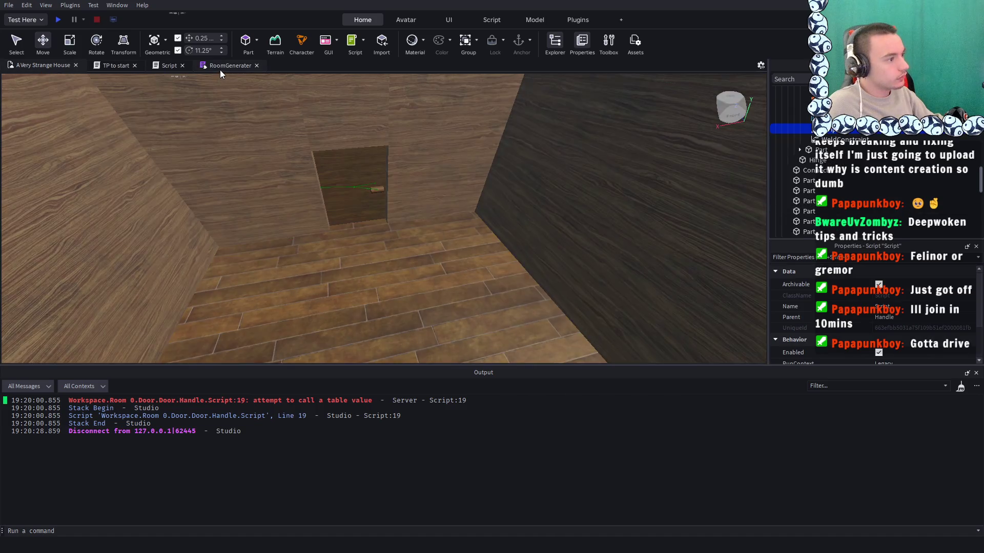
left_click(219, 69)
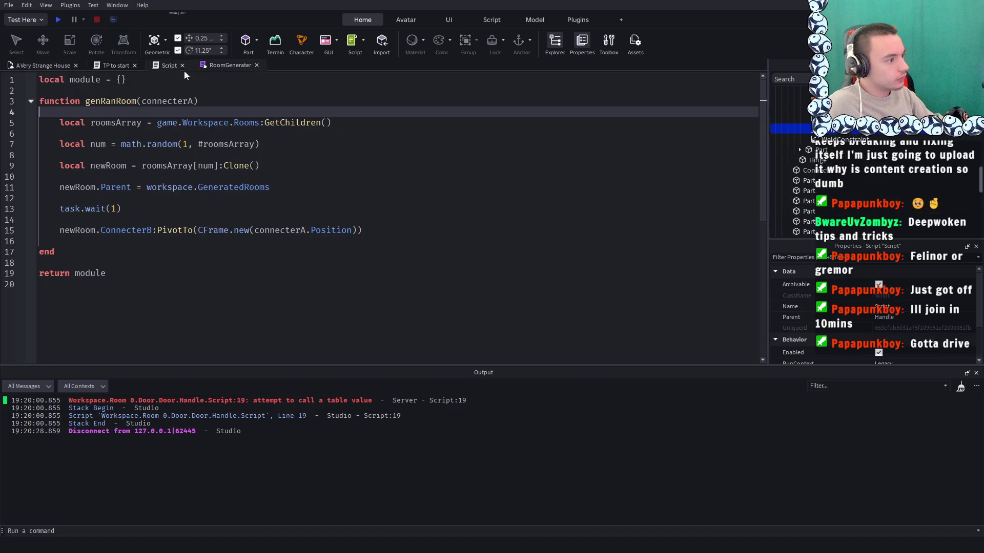
Change the door script's line 19 call to pleaseWorkModule() with no argument
left_click(167, 66)
left_click(123, 206)
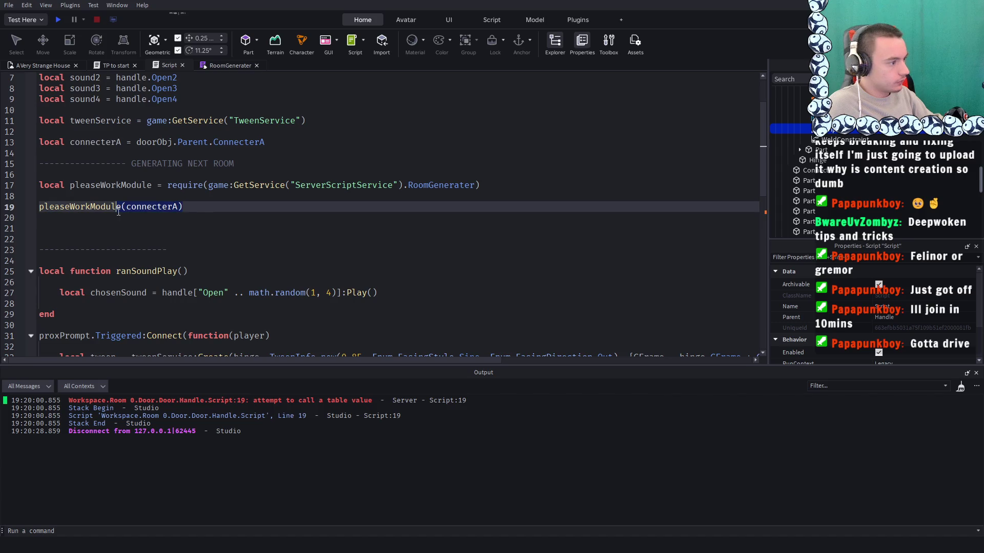
key("shift+End")
key("Delete")
type("(")
key("BackSpace")
type("(")
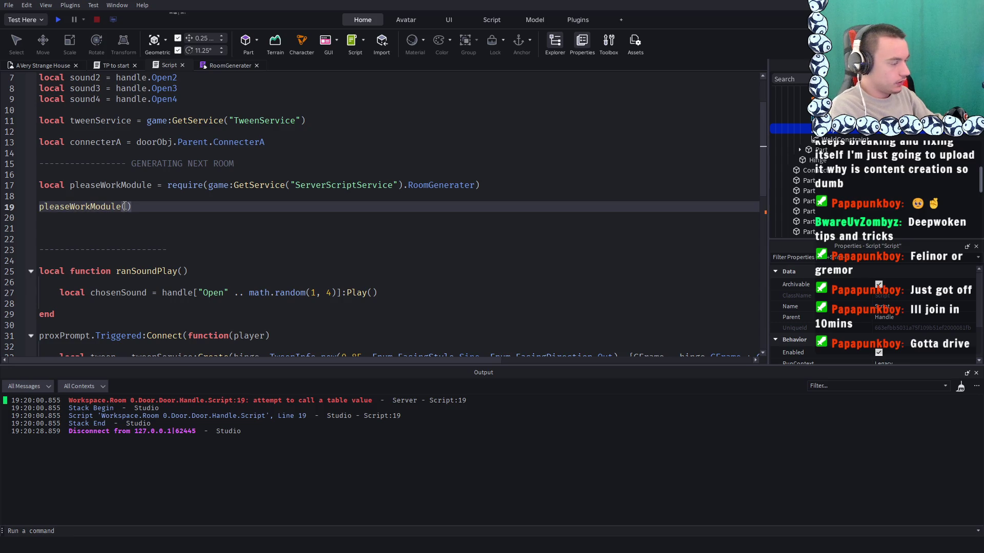
key("BackSpace")
key("BackSpace")
type("(")
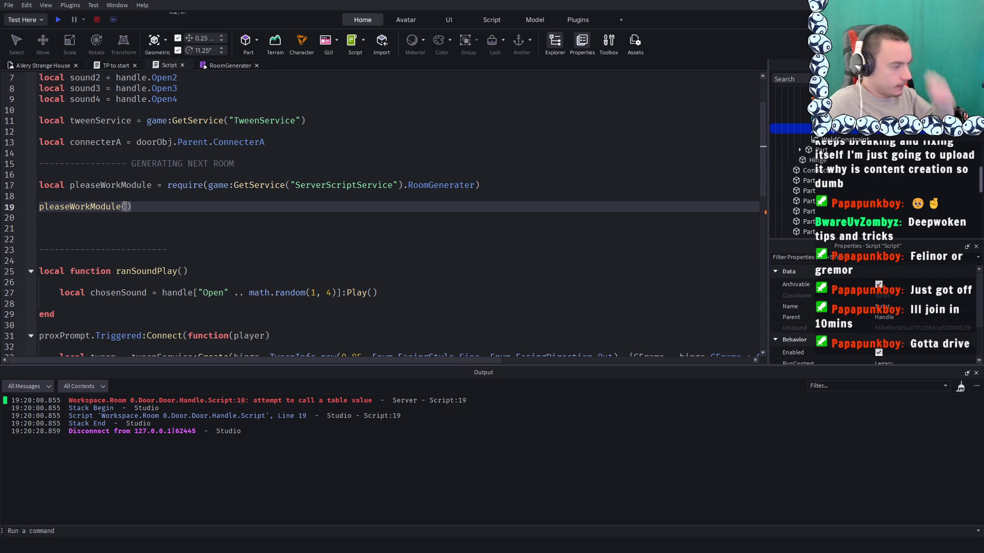
Rename the module table to RoomGen on line 1 and in the return line
left_click(221, 66)
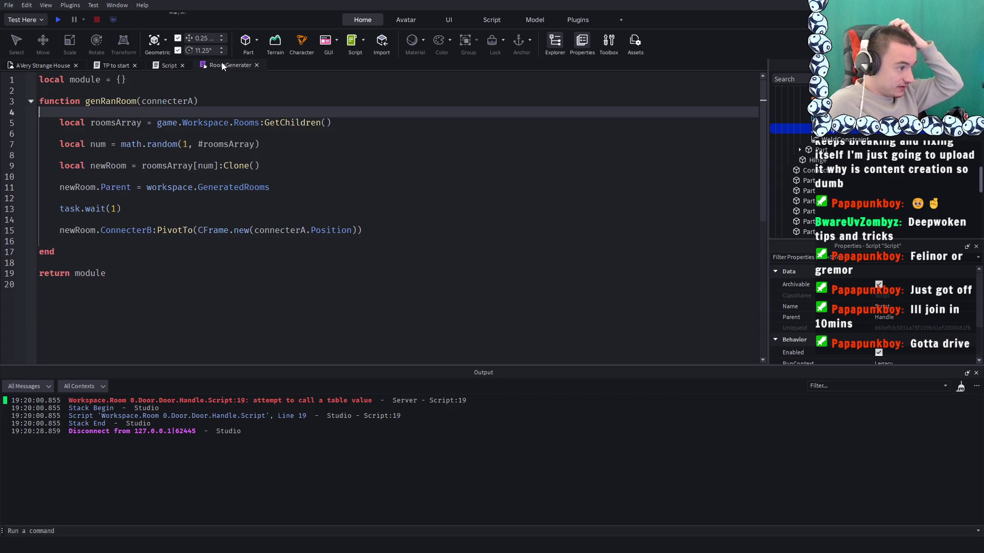
double_click(81, 79)
type("RoomGen")
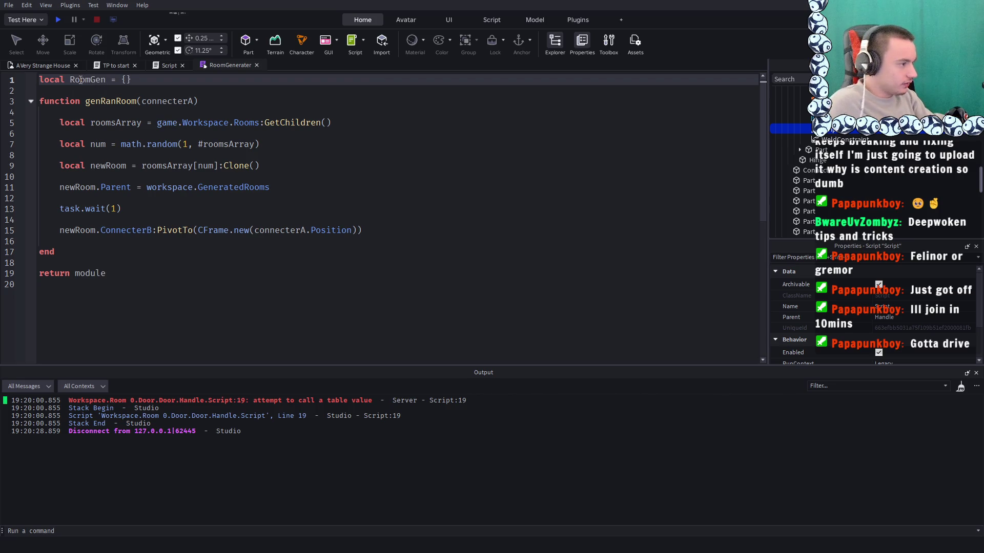
left_click(92, 66)
left_click(221, 66)
double_click(85, 79)
key("ctrl+c")
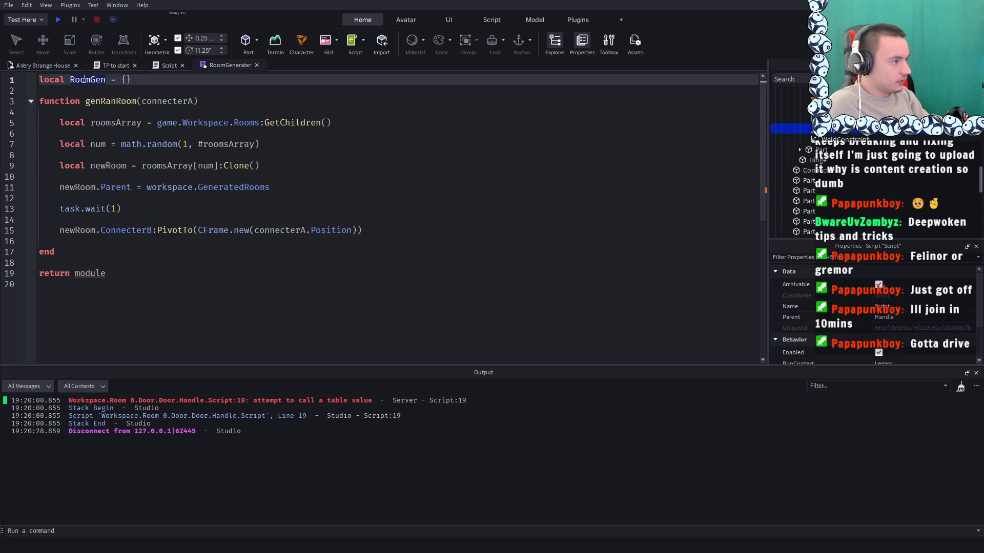
double_click(90, 273)
key("ctrl+v")
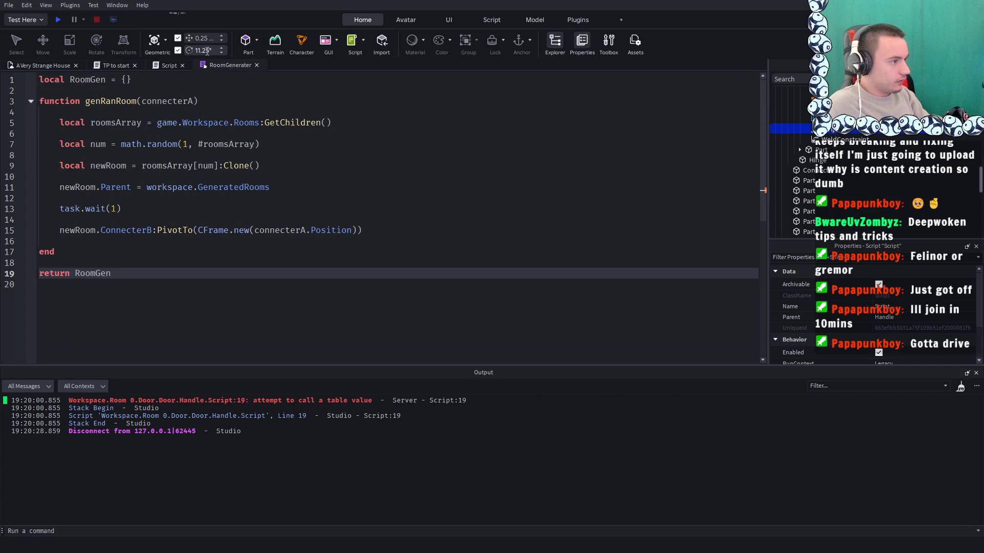
Re-tidy the pleaseWorkModule() call in the door script and start another playtest
left_click(156, 65)
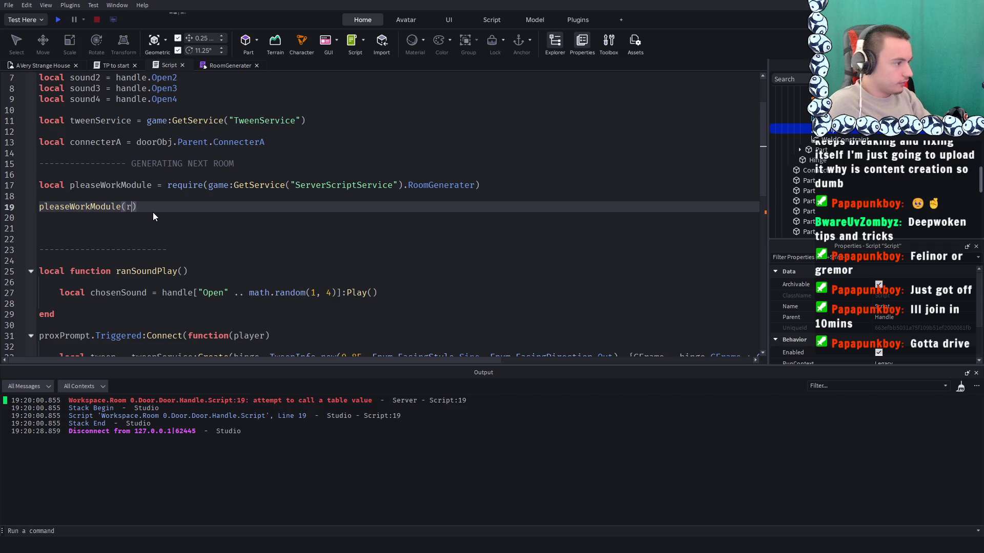
key("BackSpace")
key("BackSpace")
key("BackSpace")
type("(")
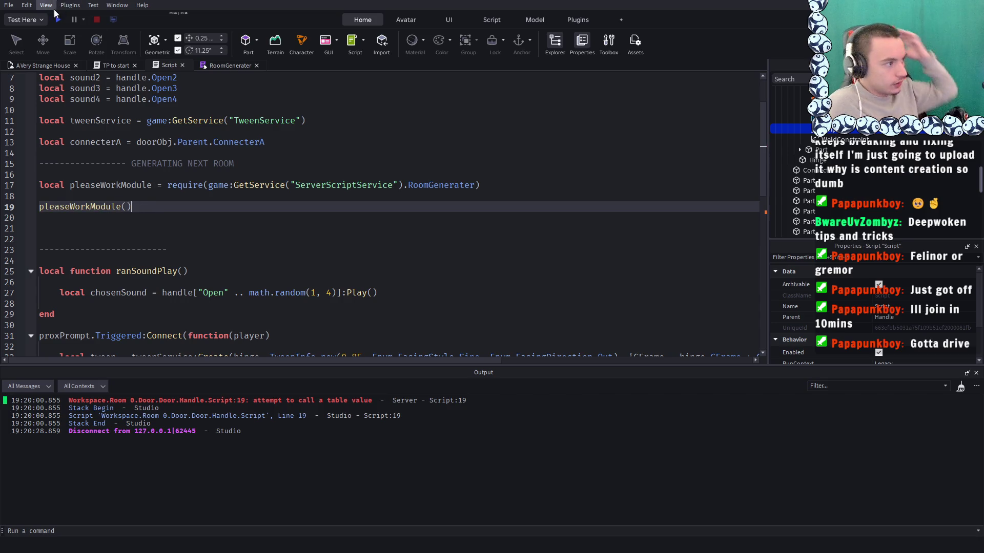
left_click(58, 19)
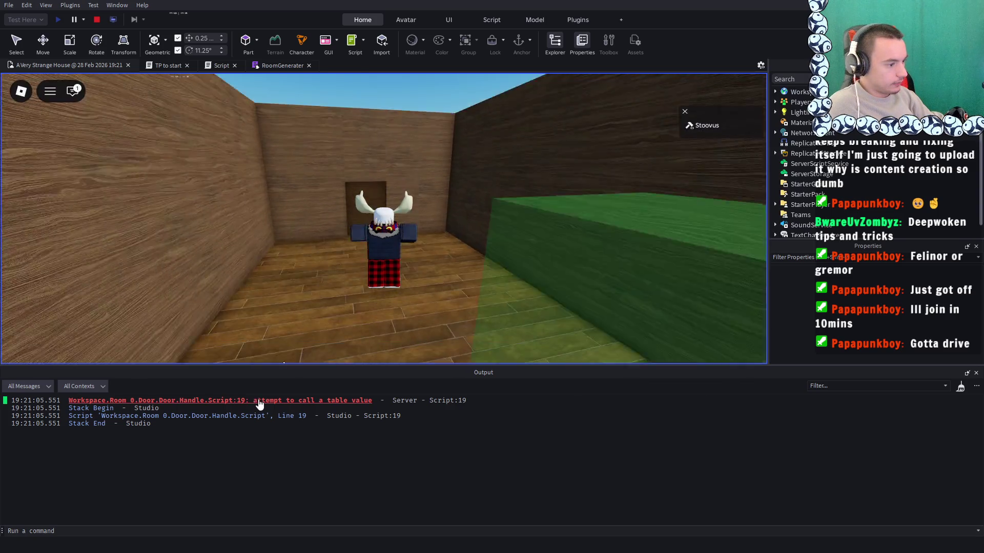
Open the line 19 error in the door script, stop the playtest, and show RoomGenerater
left_click(256, 401)
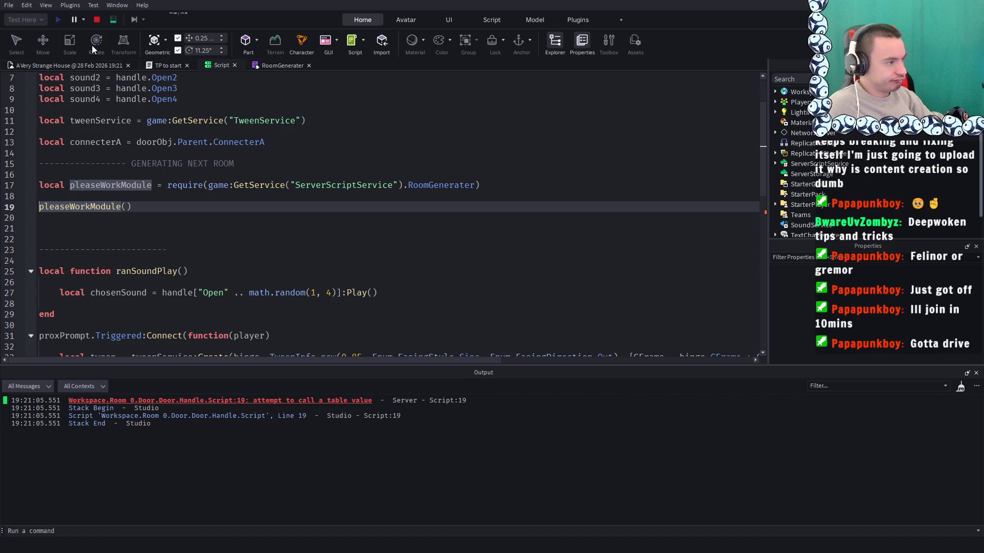
left_click(95, 21)
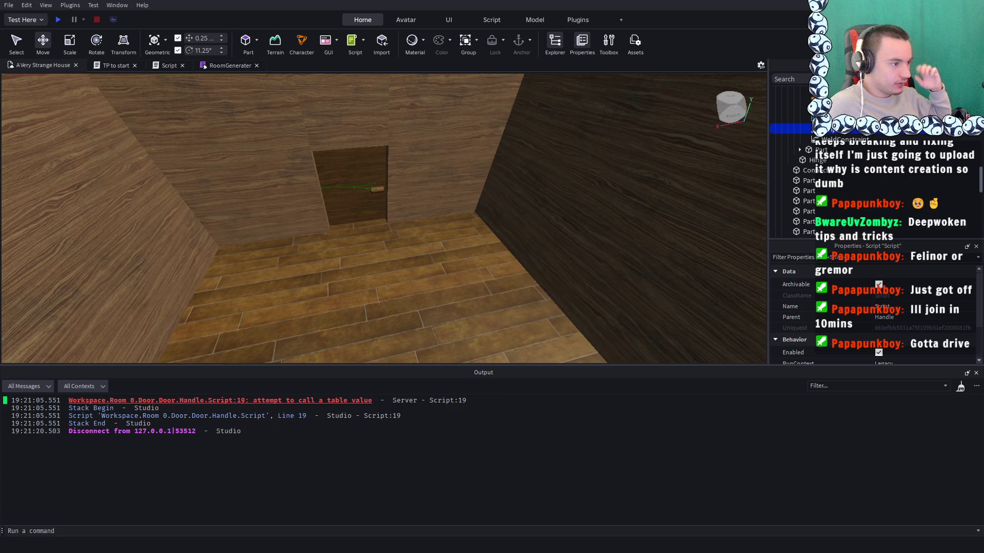
left_click(218, 66)
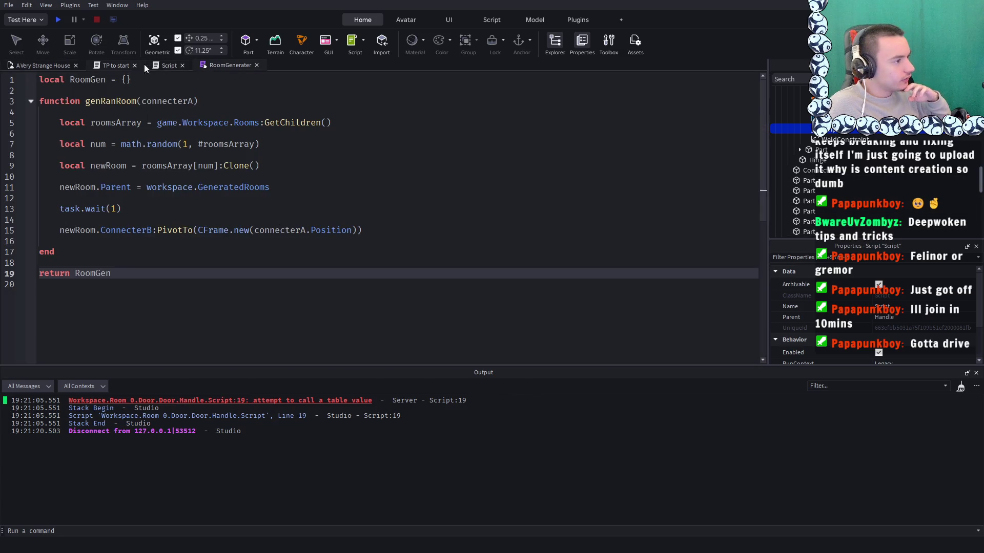
Compare the door script and RoomGenerater module code
left_click(112, 65)
left_click(161, 65)
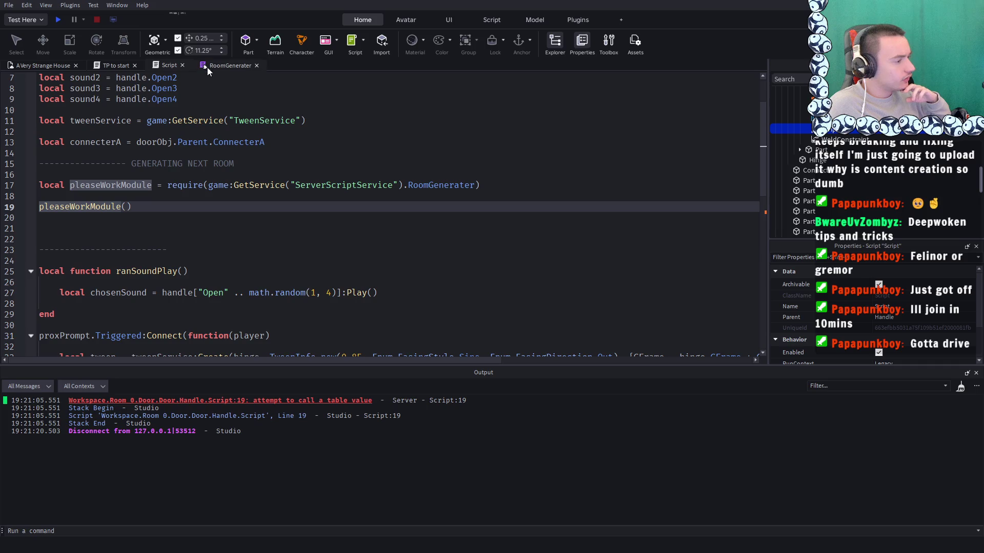
left_click(235, 66)
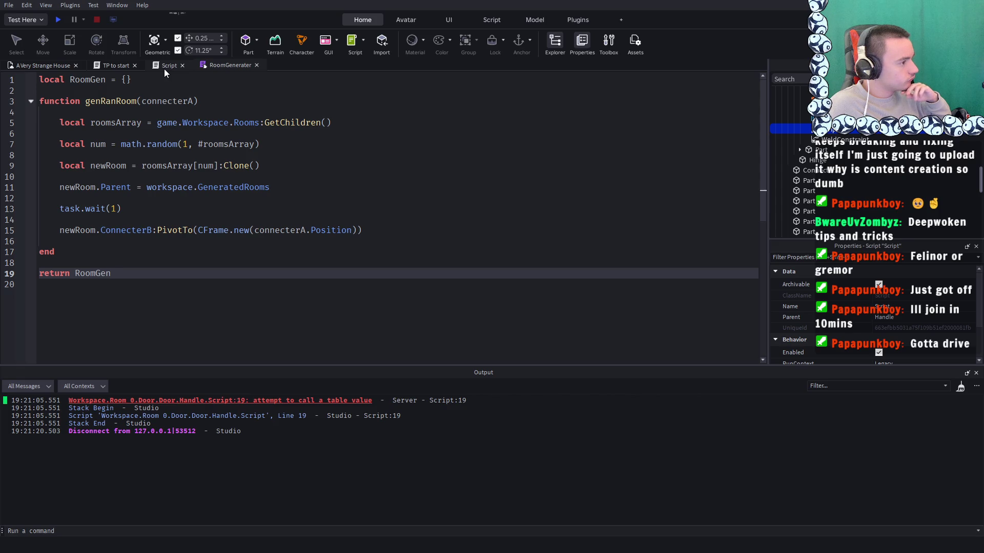
left_click(164, 69)
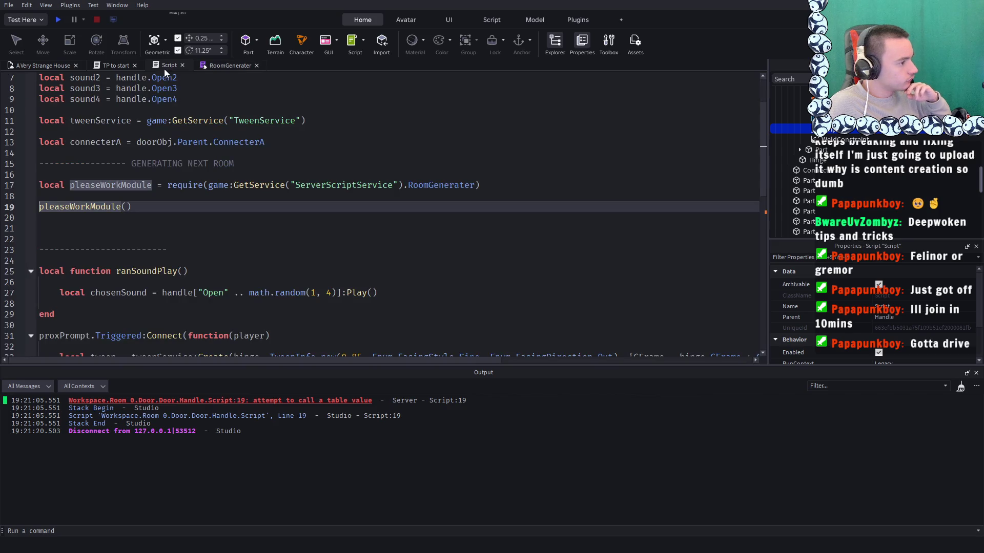
left_click(219, 65)
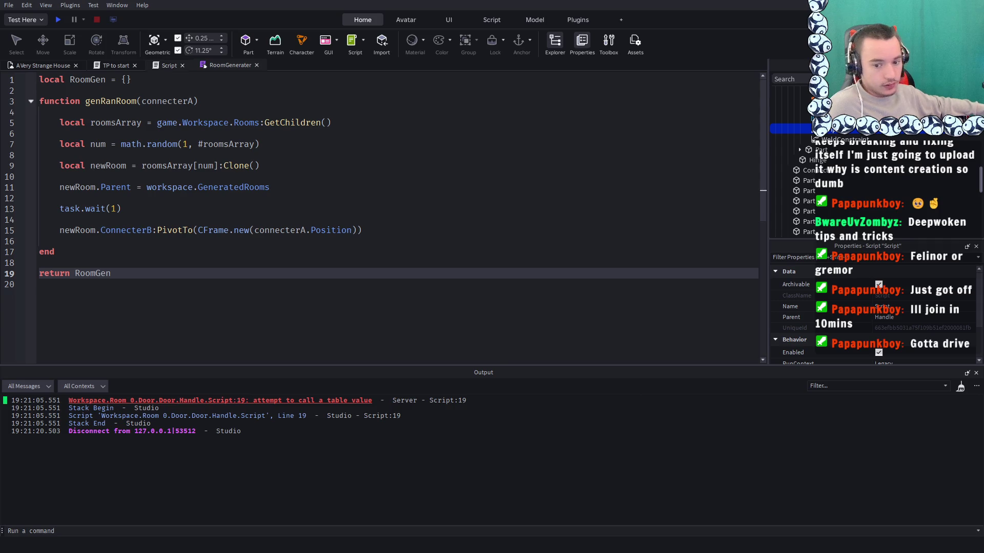
left_click(167, 65)
Replace the pleaseWorkModule() call on line 19 with a partial 'Room' while checking the module
left_click_drag(144, 207, 12, 210)
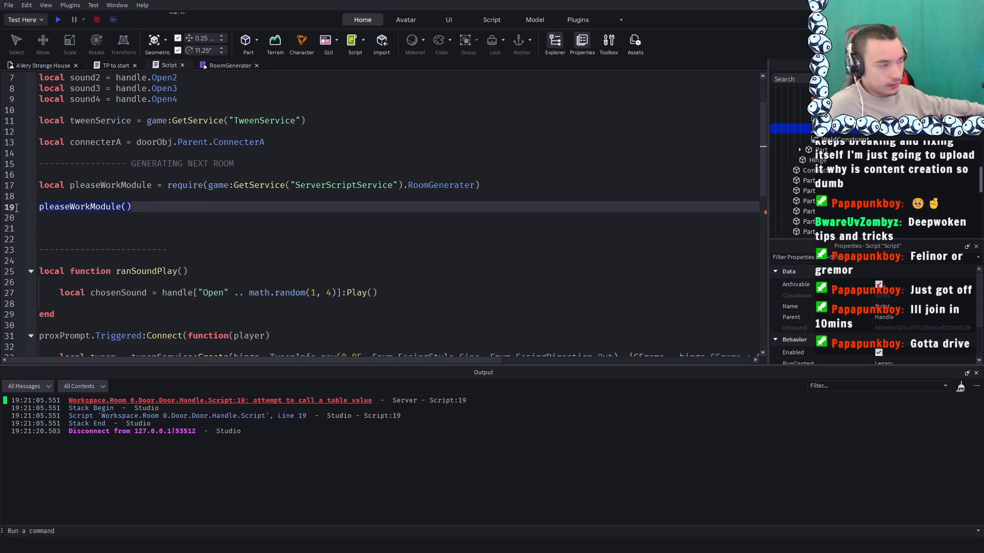
type("room")
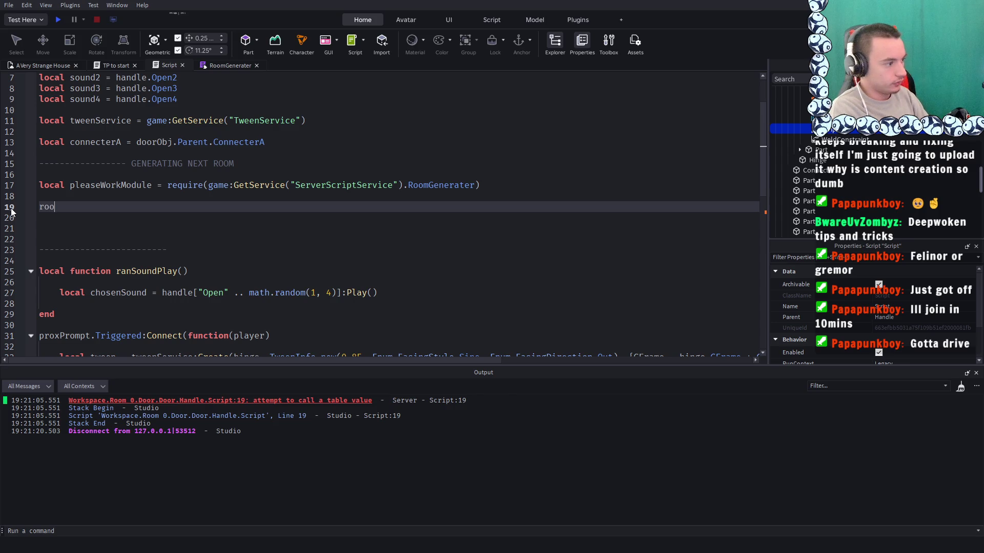
key("BackSpace")
key("BackSpace")
key("BackSpace")
key("BackSpace")
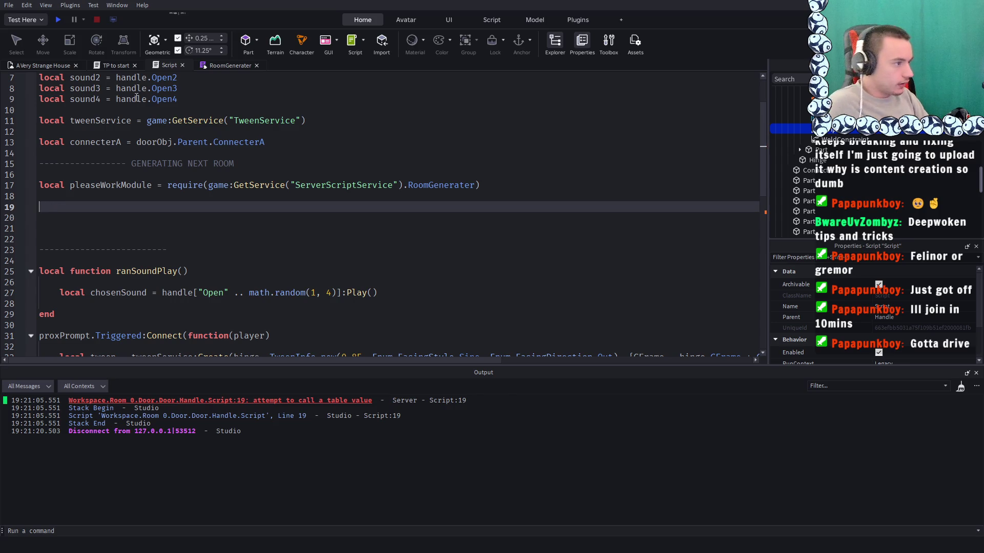
left_click(230, 65)
left_click(164, 63)
type("Room")
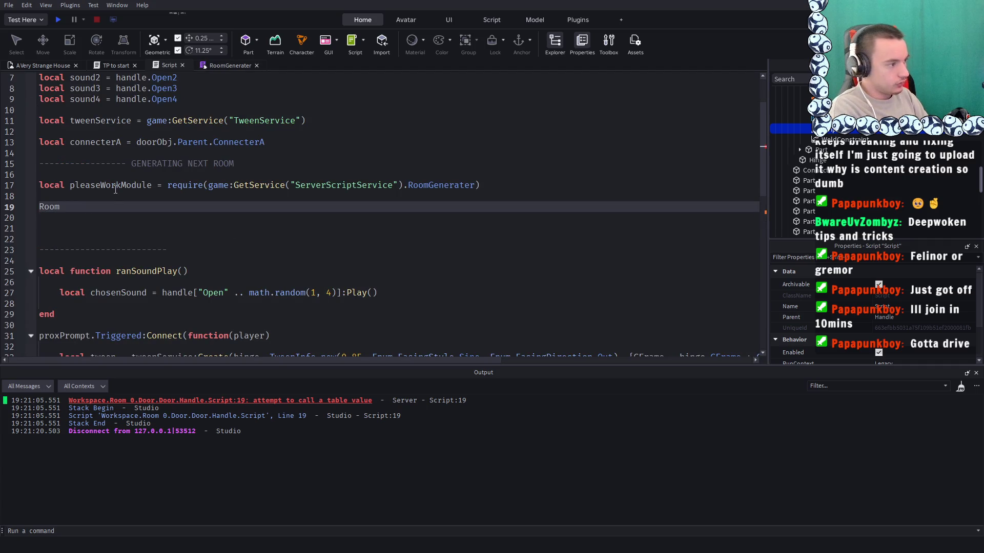
left_click(223, 66)
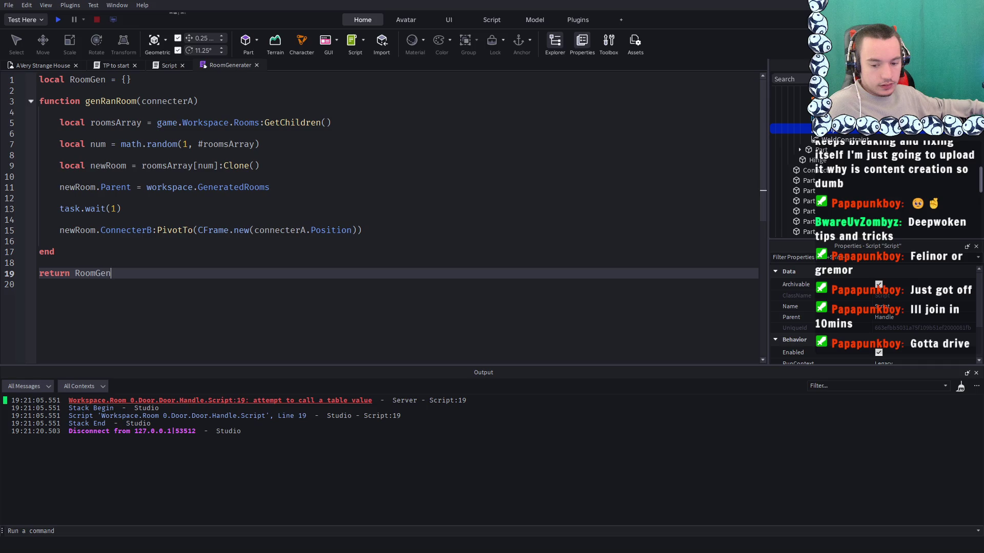
left_click(169, 65)
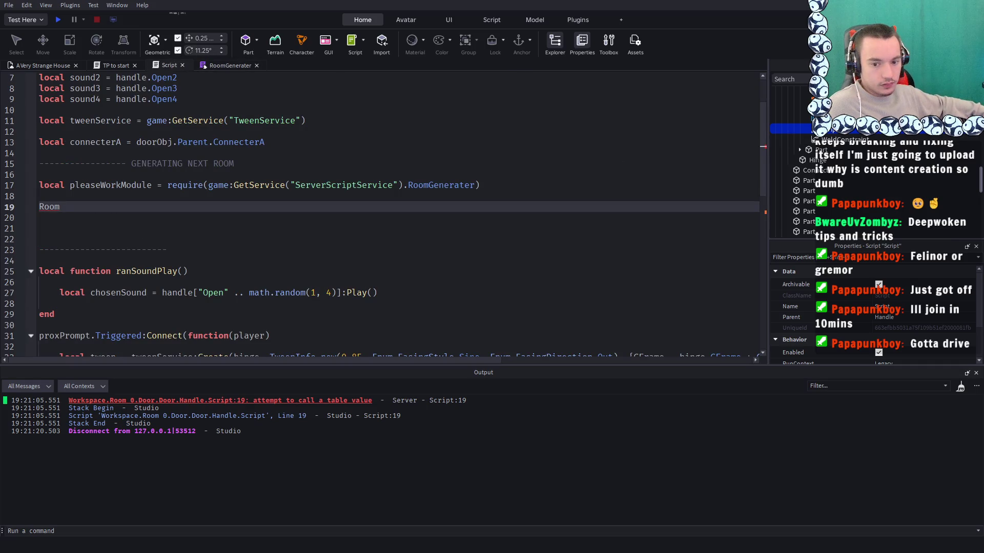
left_click(216, 65)
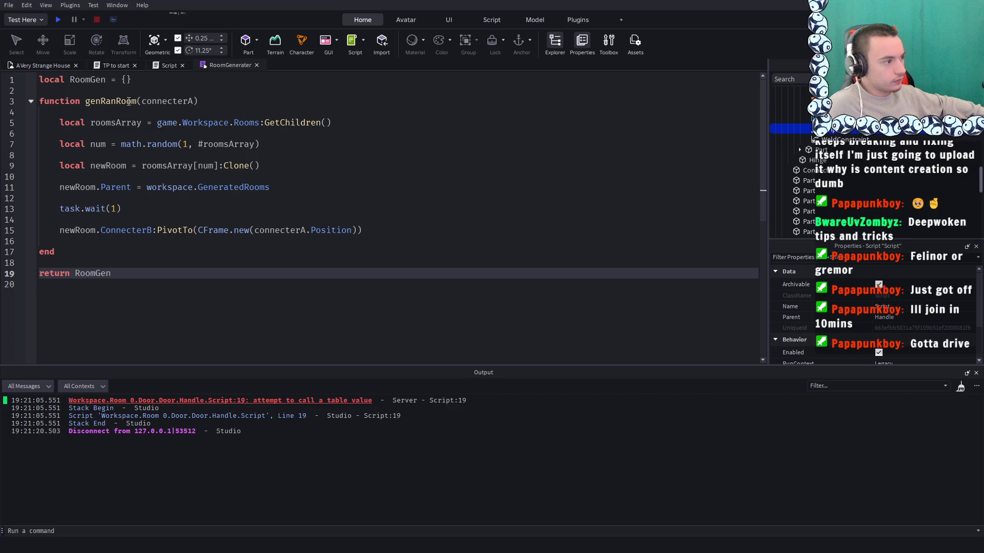
Rename the module function on line 3 to RoomGen.genRanRoom
left_click(87, 101)
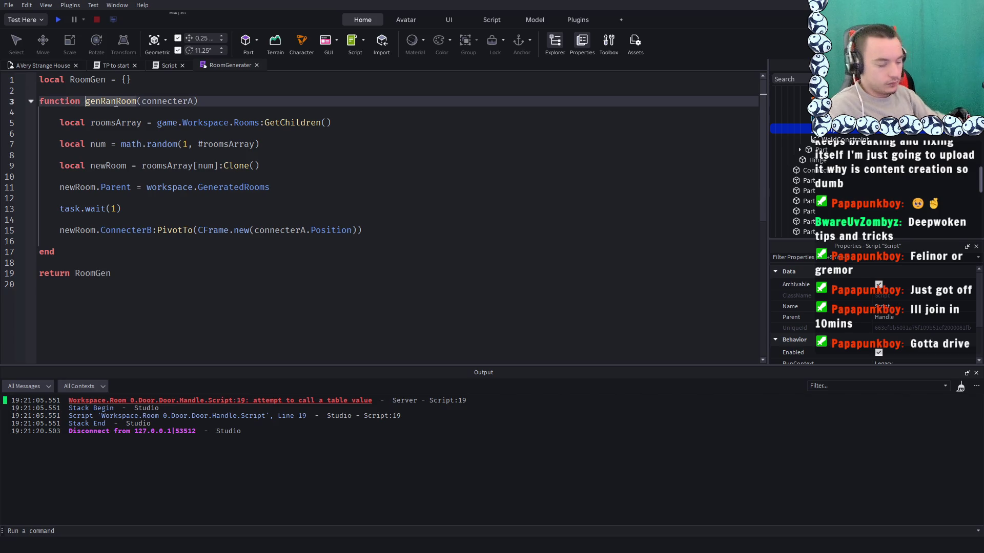
type("r")
key("BackSpace")
type("RoomGen.")
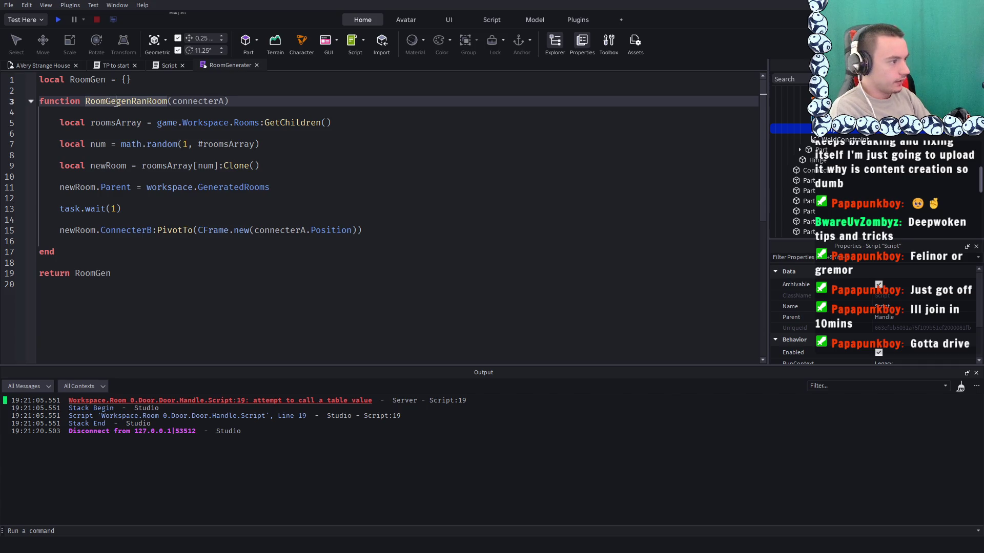
key("BackSpace")
type(".")
left_click(330, 106)
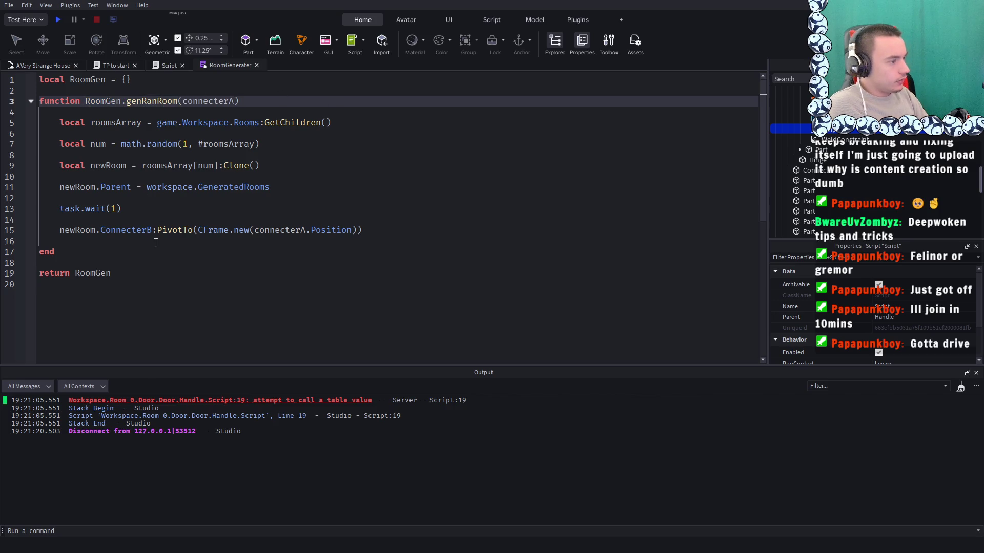
Rewrite line 19 as pleaseWorkModule.genRanRoom(connecterA)
left_click(155, 65)
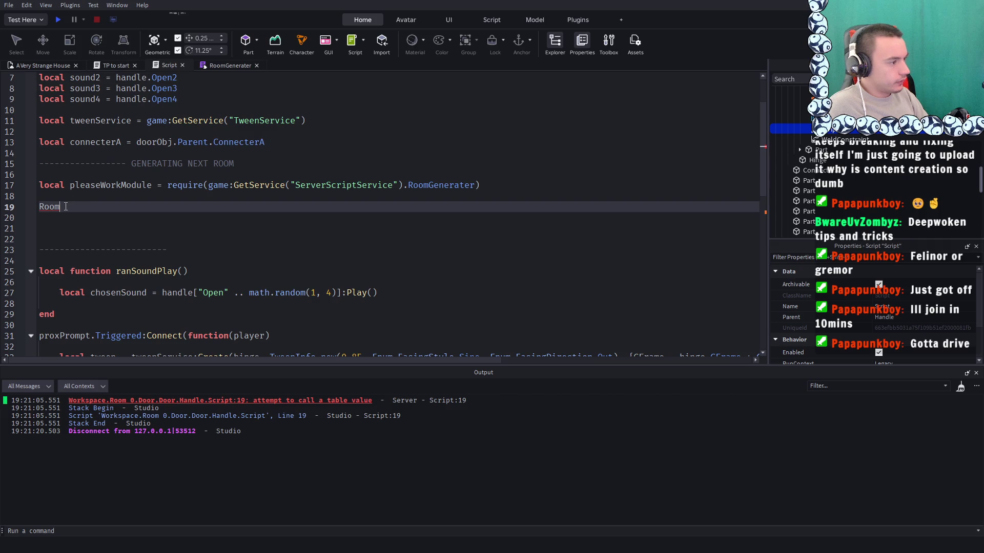
key("BackSpace")
key("BackSpace")
key("BackSpace")
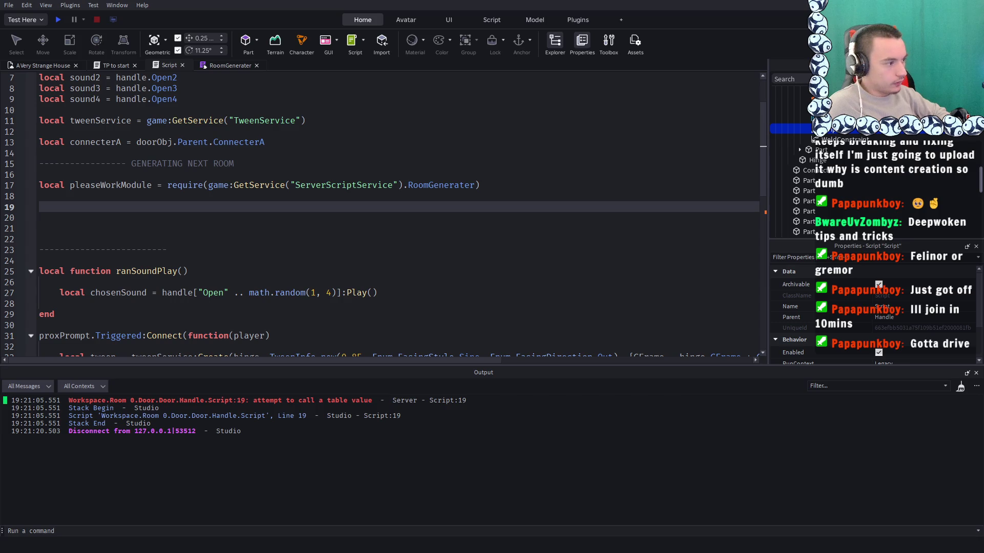
type("plea")
key("Tab")
type("genRanRoom()")
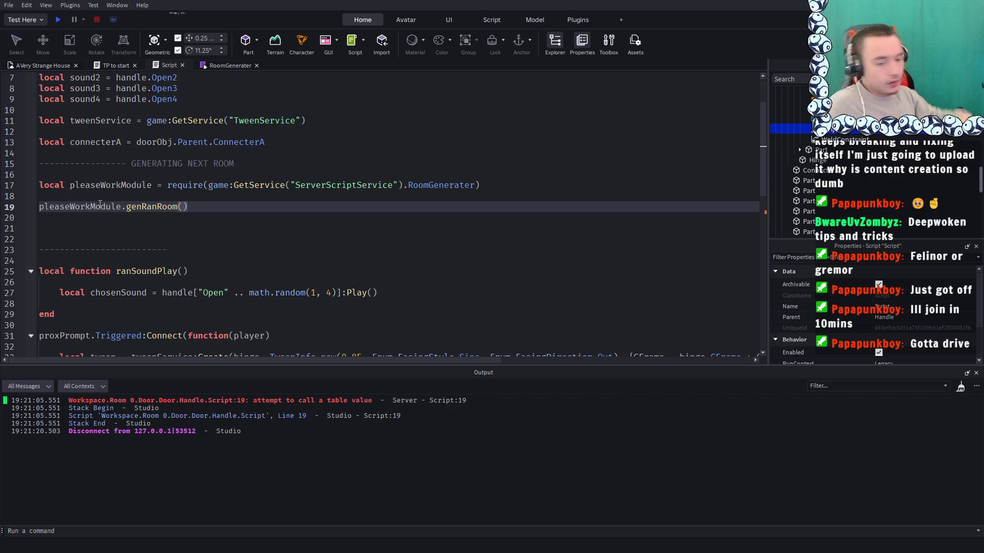
type("co")
key("Tab")
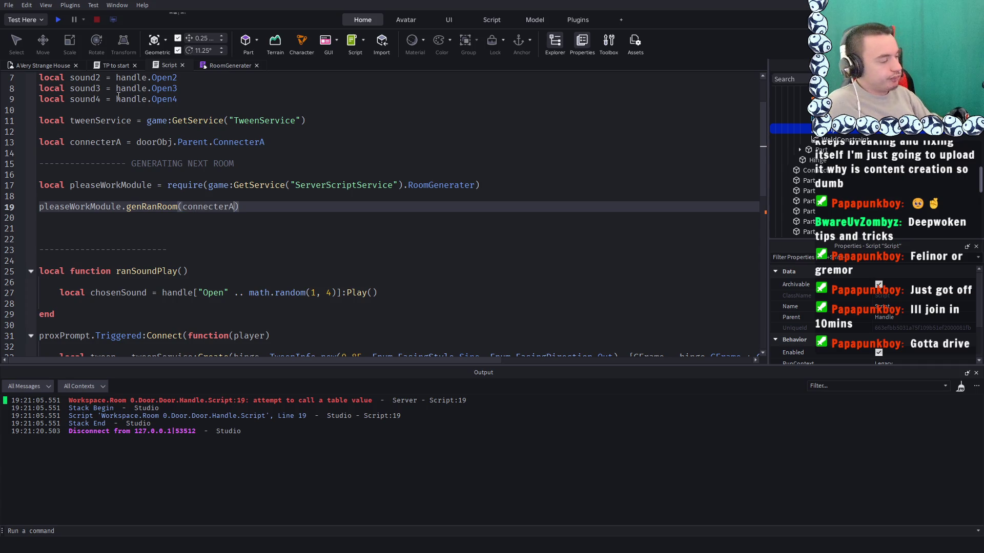
left_click(184, 130)
Rename the require variable to RoomGen and use it in the line 19 call
double_click(111, 184)
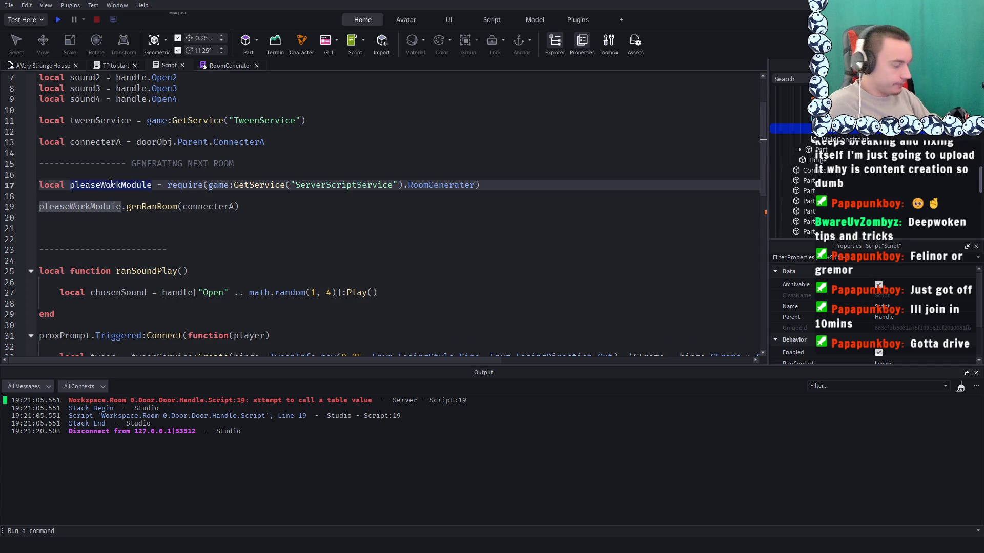
type("RoomGen")
double_click(87, 184)
key("ctrl+c")
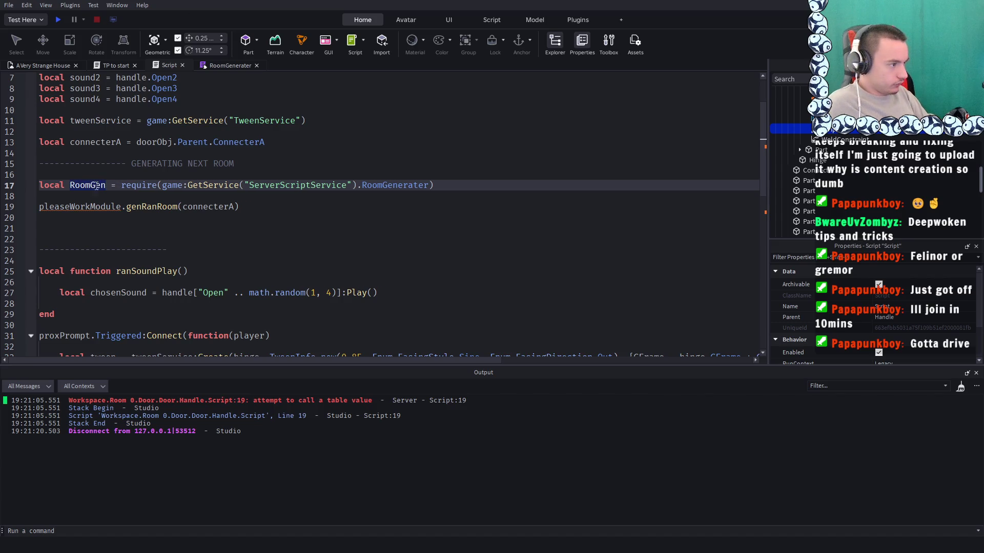
double_click(76, 206)
key("ctrl+v")
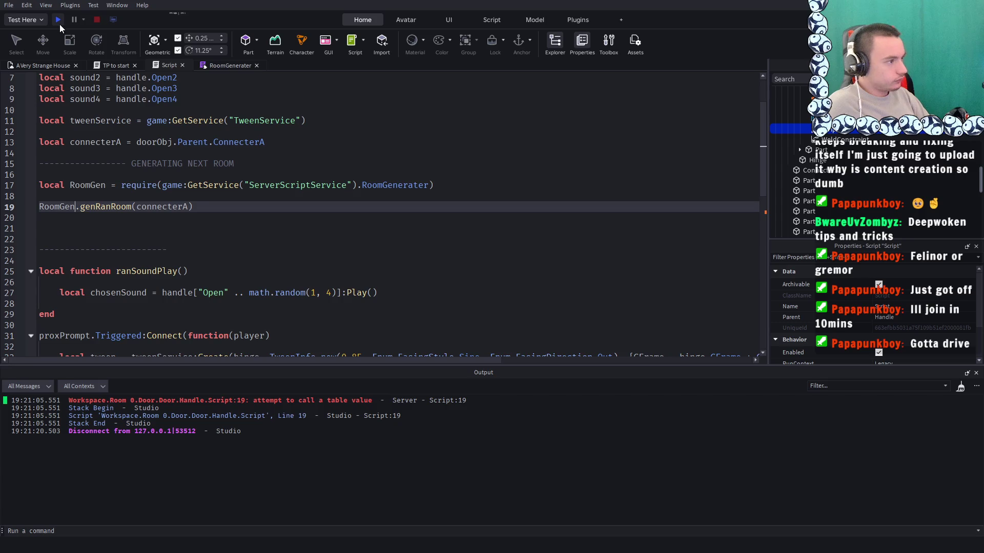
Play-test, walk to the door, and jump to the failing genRanRoom() call on line 37 of the door script
left_click(59, 24)
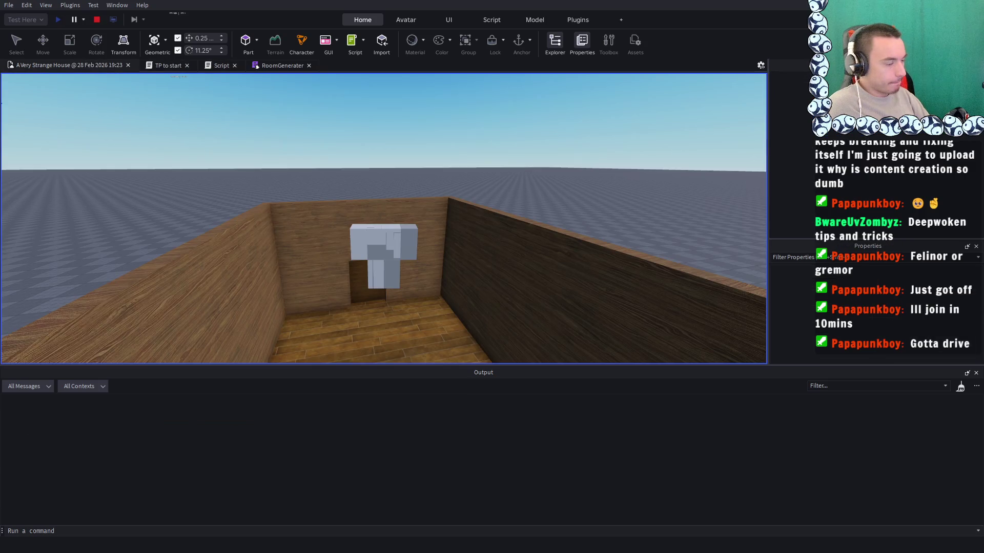
key("w")
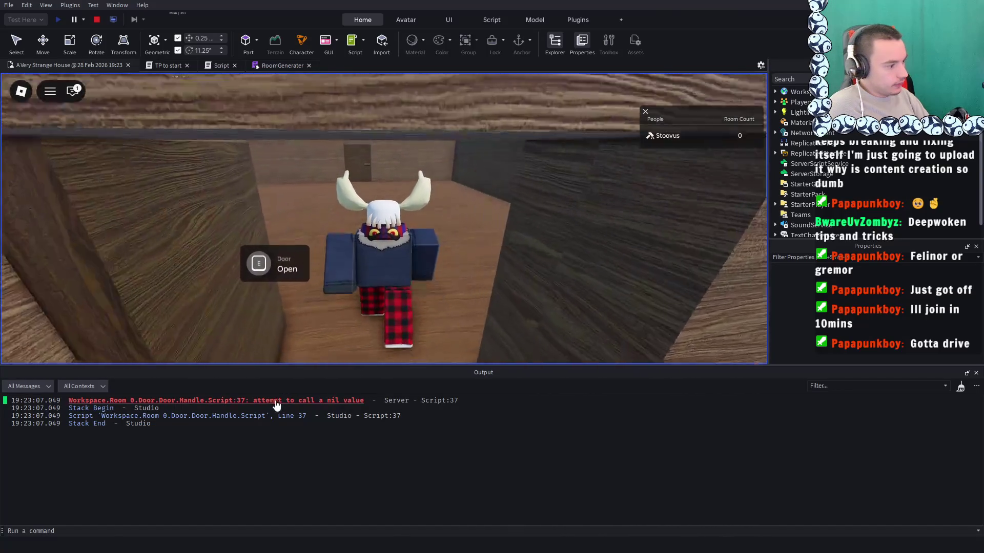
left_click(277, 401)
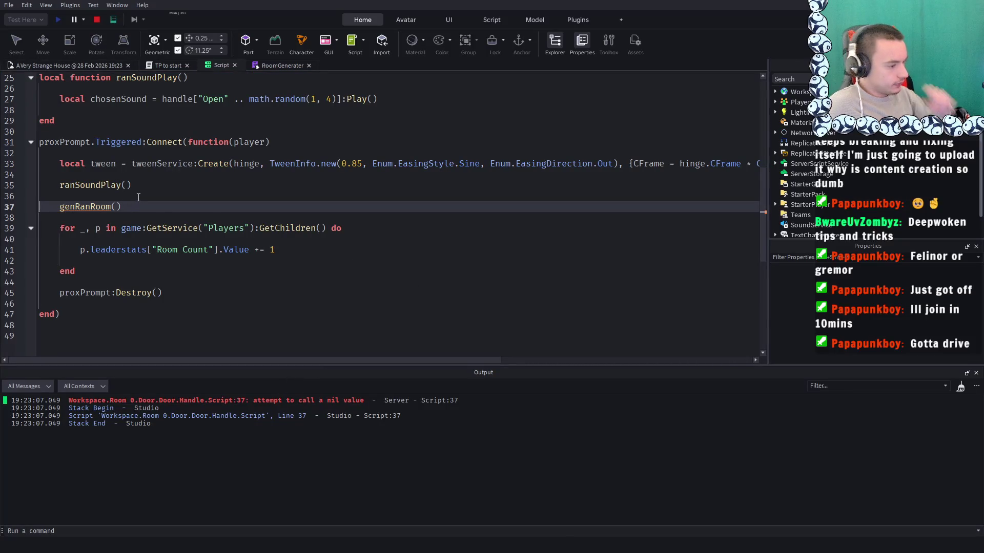
Delete the RoomGen.genRanRoom(connecterA) call from line 19 of the door script
scroll(138, 197, "down", 2)
scroll(138, 197, "up", 7)
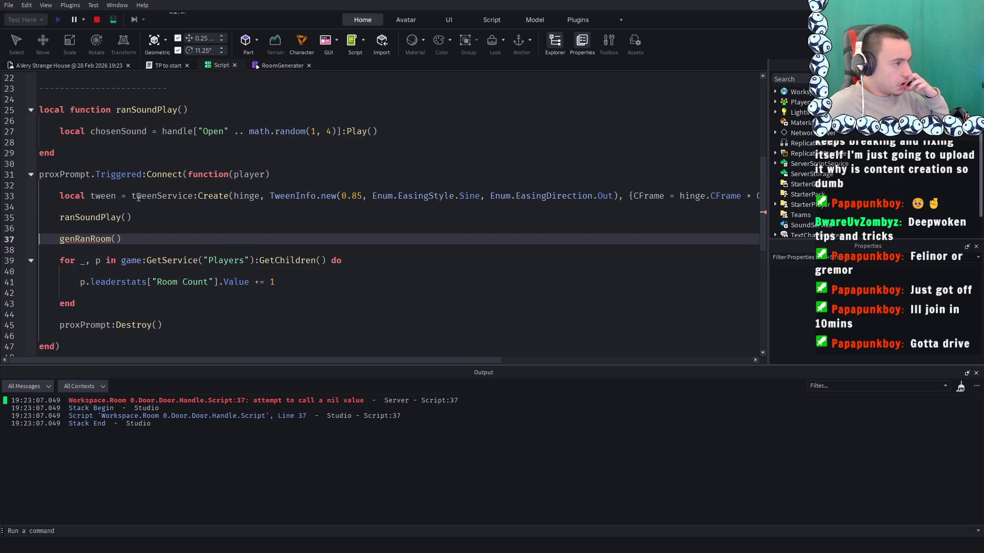
scroll(139, 197, "up", 1)
scroll(139, 205, "down", 2)
scroll(138, 216, "up", 2)
scroll(139, 216, "down", 2)
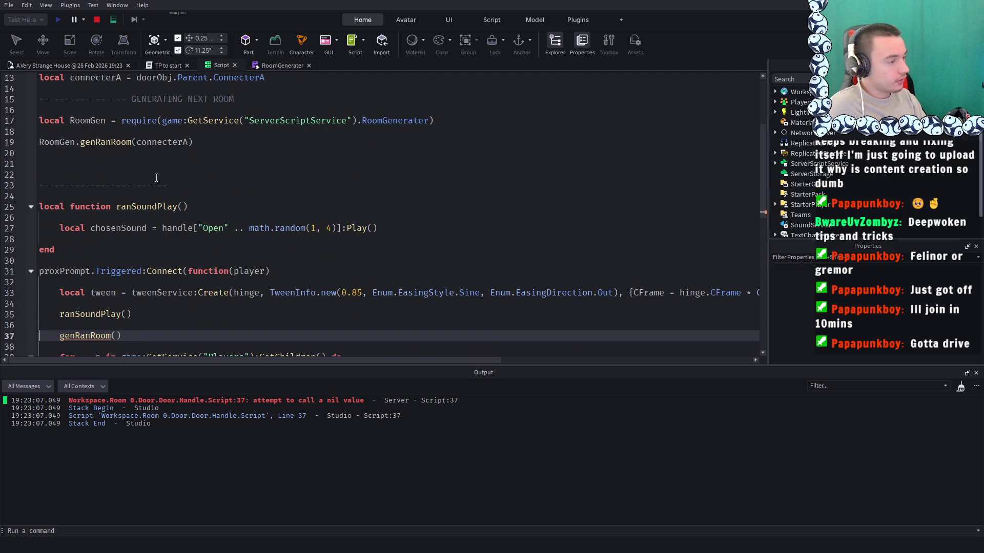
scroll(156, 178, "up", 1)
left_click_drag(193, 174, 40, 174)
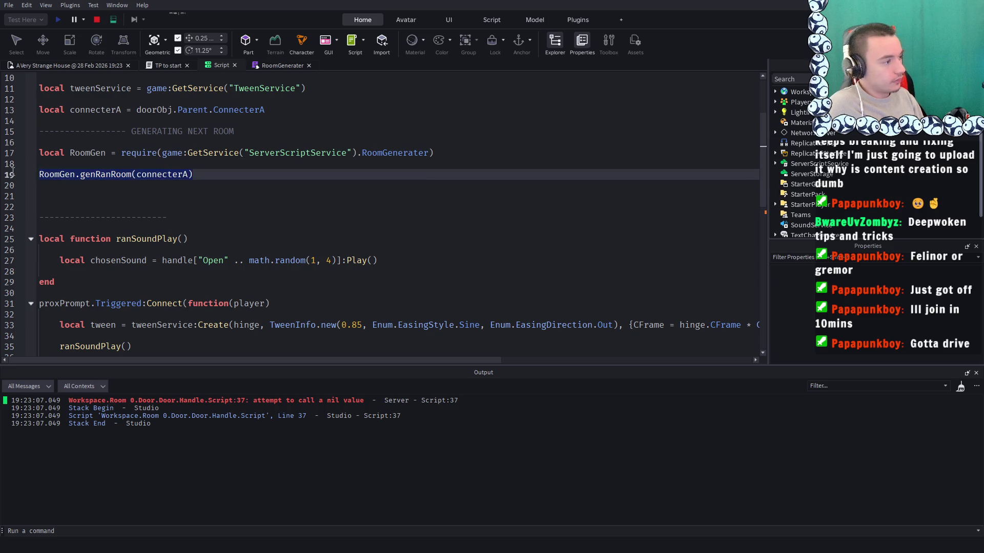
key("BackSpace")
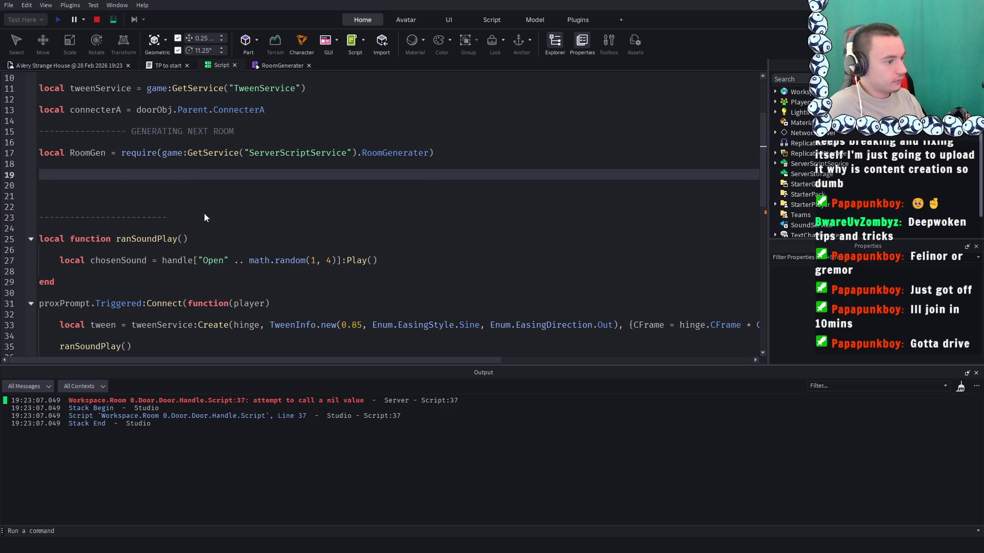
Stop the test and cut the RoomGen.genRanRoom(connecterA) line out, removing the leftover empty line
left_click(97, 19)
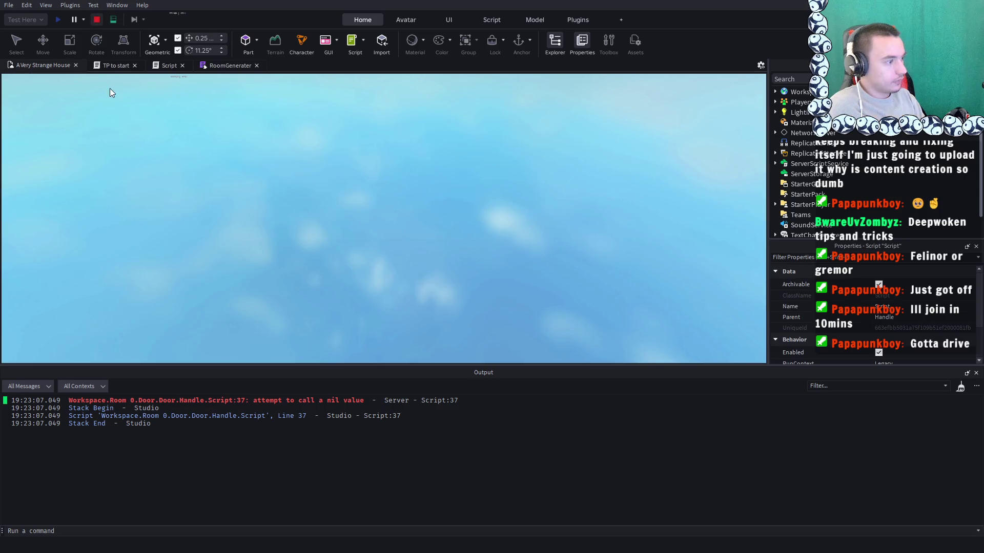
left_click(165, 66)
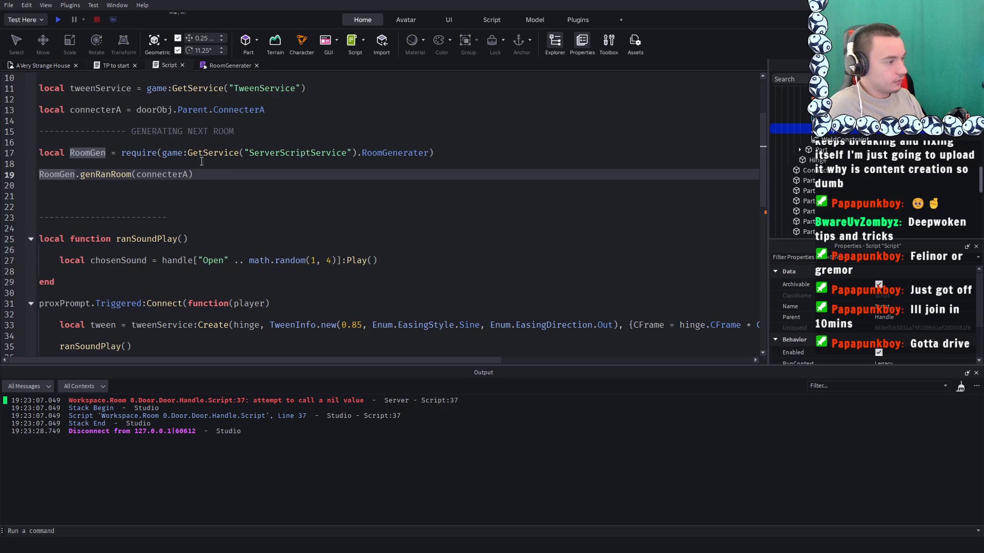
left_click_drag(201, 162, 197, 174)
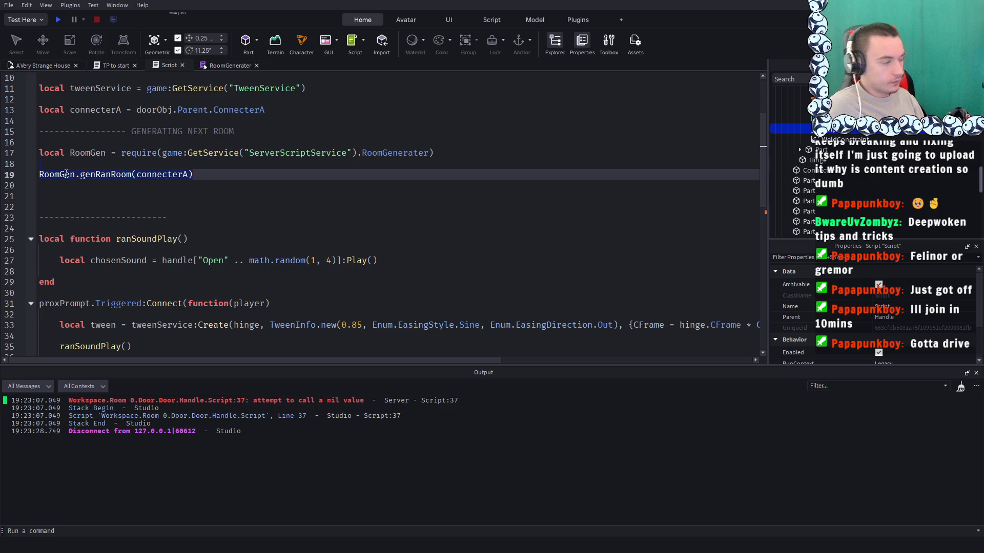
key("Delete")
key("Delete")
key("Delete")
key("Down")
key("BackSpace")
Replace genRanRoom() in the Triggered handler with RoomGen.genRanRoom(connecterA), drop the blank line above, and play-test
scroll(104, 182, "down", 2)
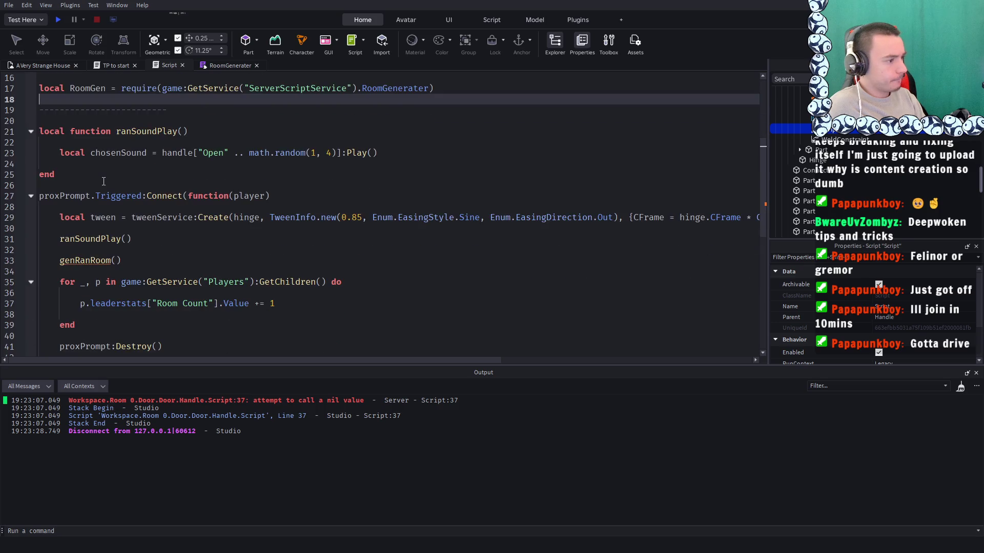
scroll(103, 214, "down", 1)
left_click(132, 226)
key("shift+Home")
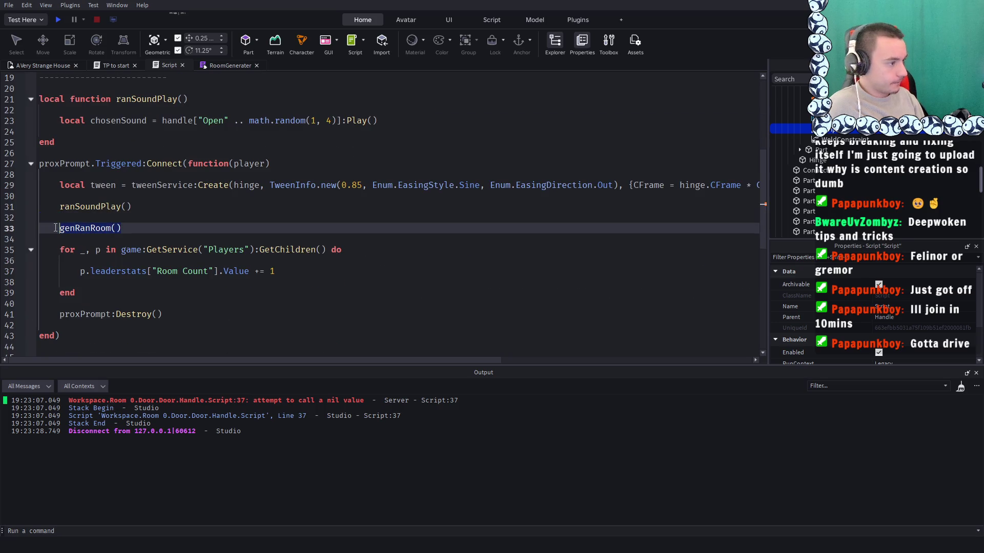
key("ctrl+v")
key("Up")
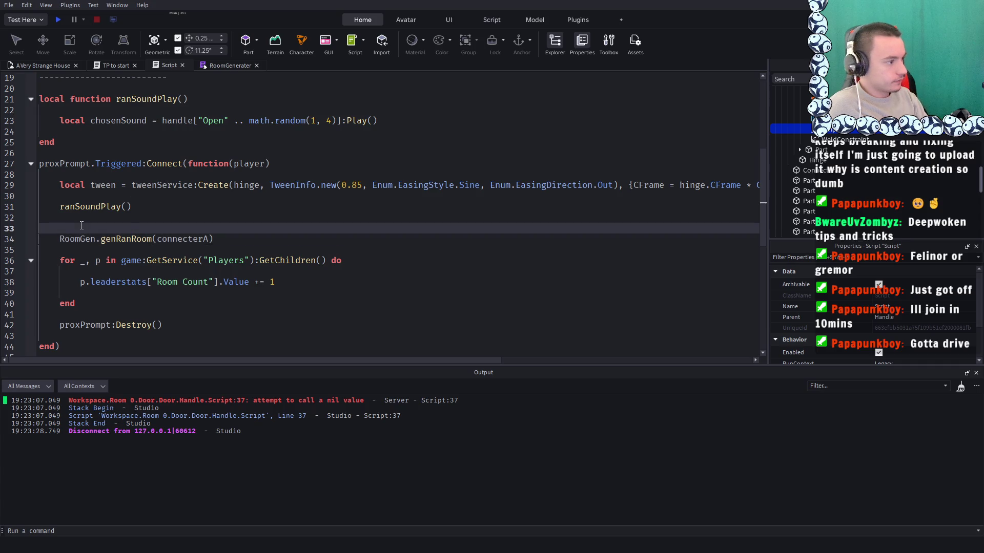
key("BackSpace")
left_click(58, 20)
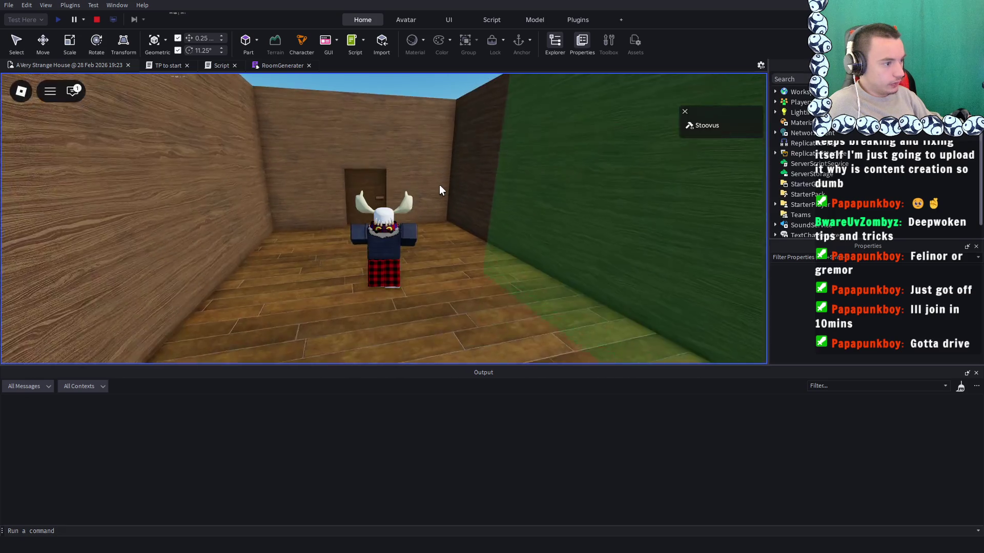
Walk to the door, press E to open it, and step into the new room
key("w")
key("e")
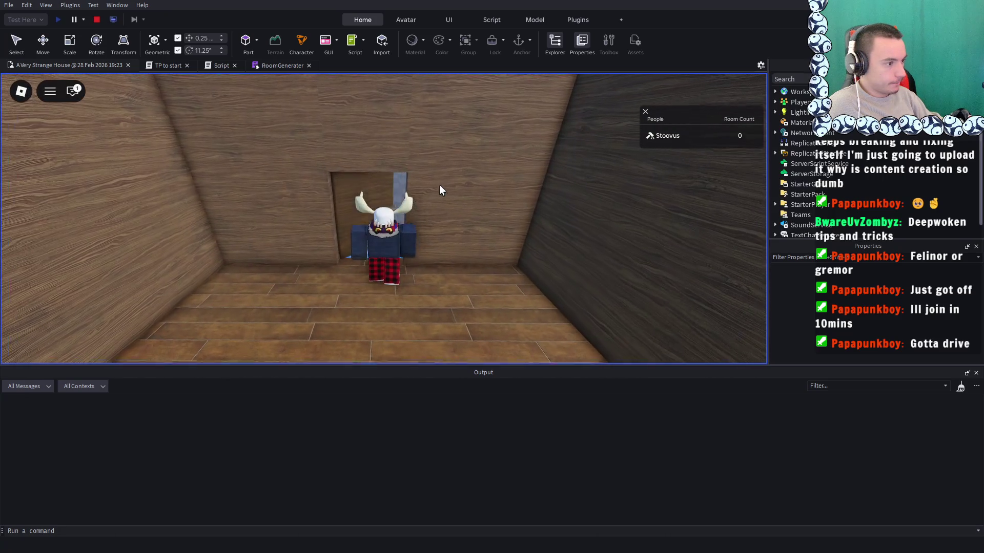
key("w")
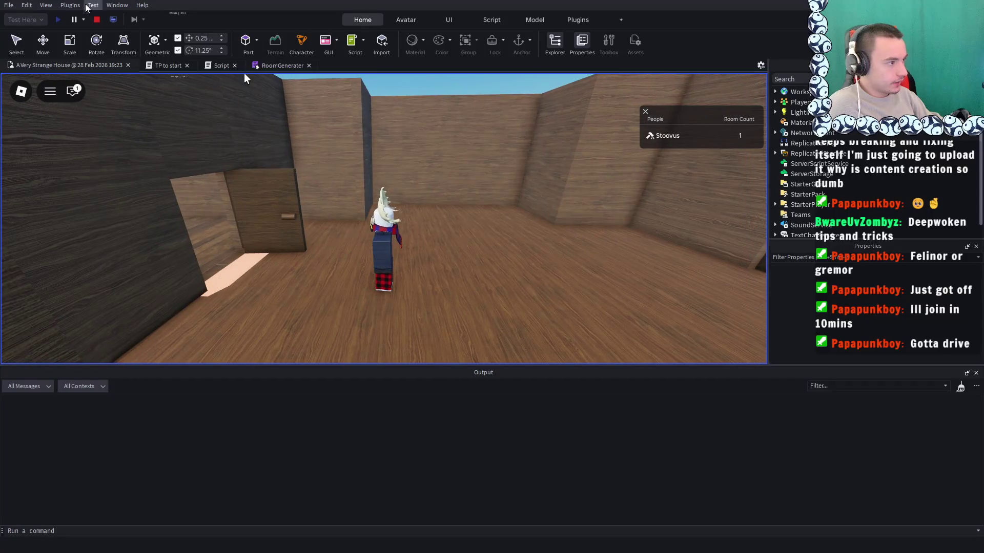
Stop the test and delete the task.wait(1) line from the RoomGenerater code
left_click(217, 66)
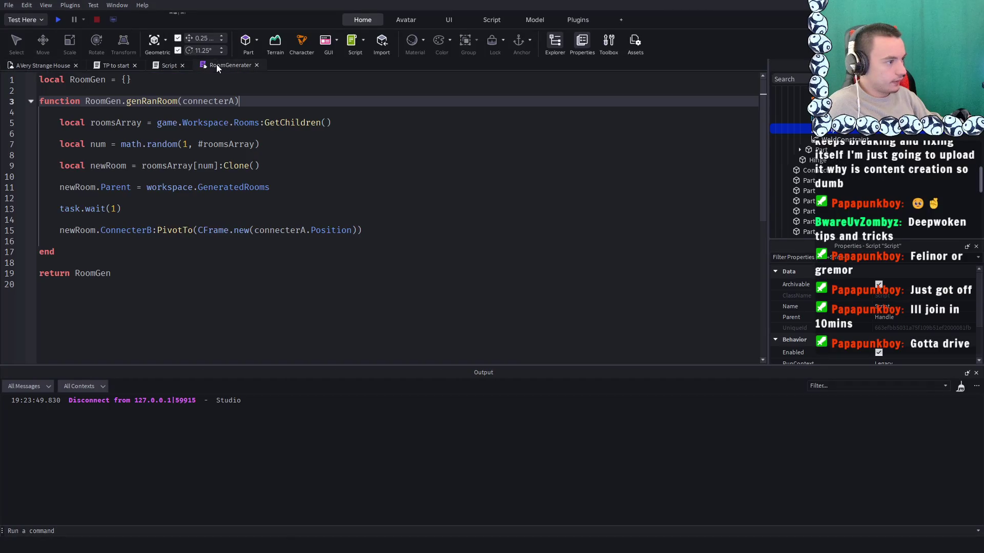
left_click_drag(122, 211, 56, 203)
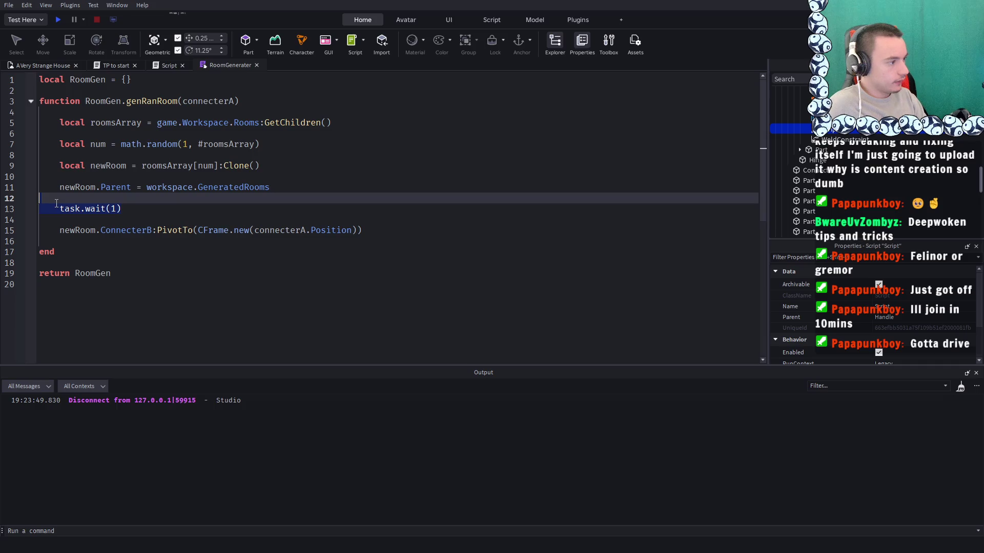
left_click(127, 209)
key("BackSpace")
key("BackSpace")
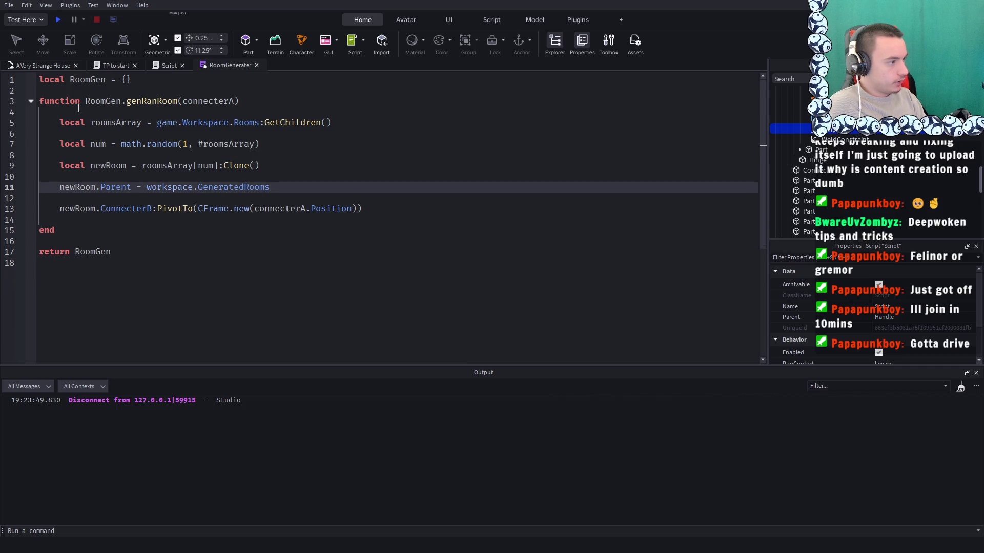
Play-test again, walking through the door into the spawned room with Room Count 1
left_click(56, 20)
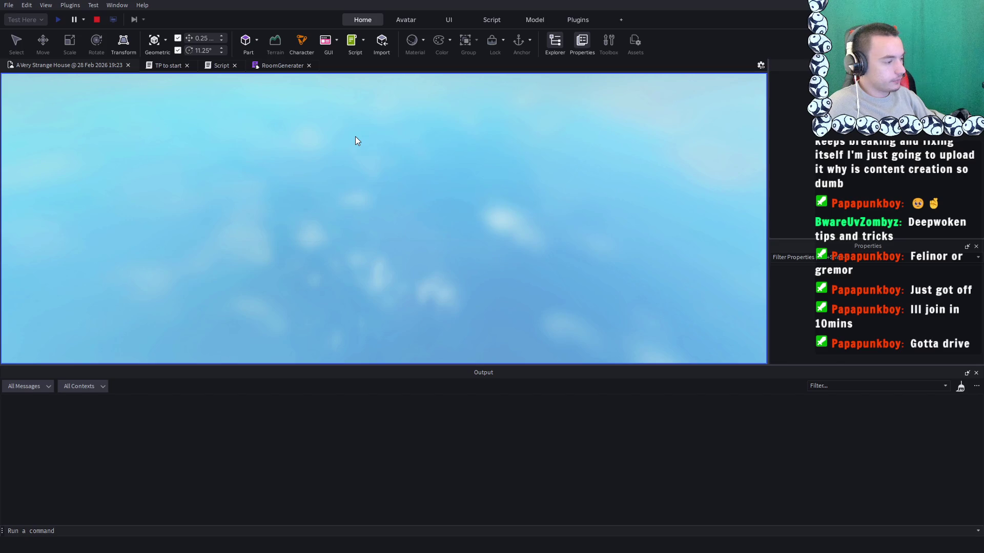
key("w")
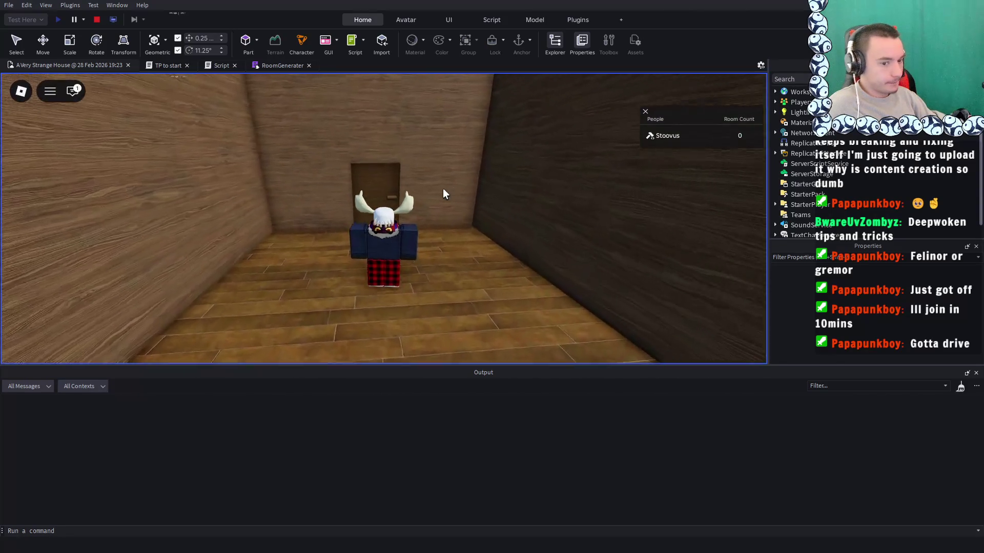
key("w")
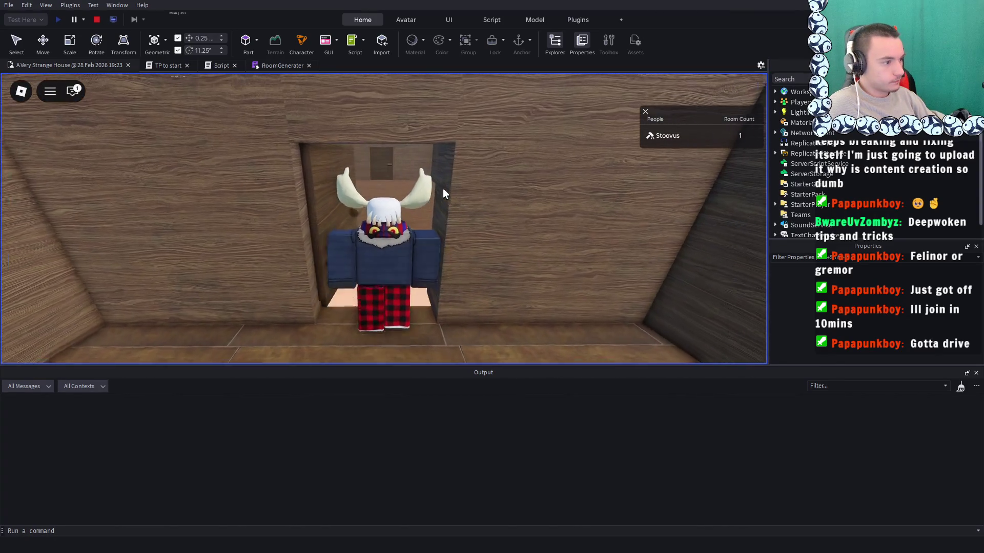
key("w")
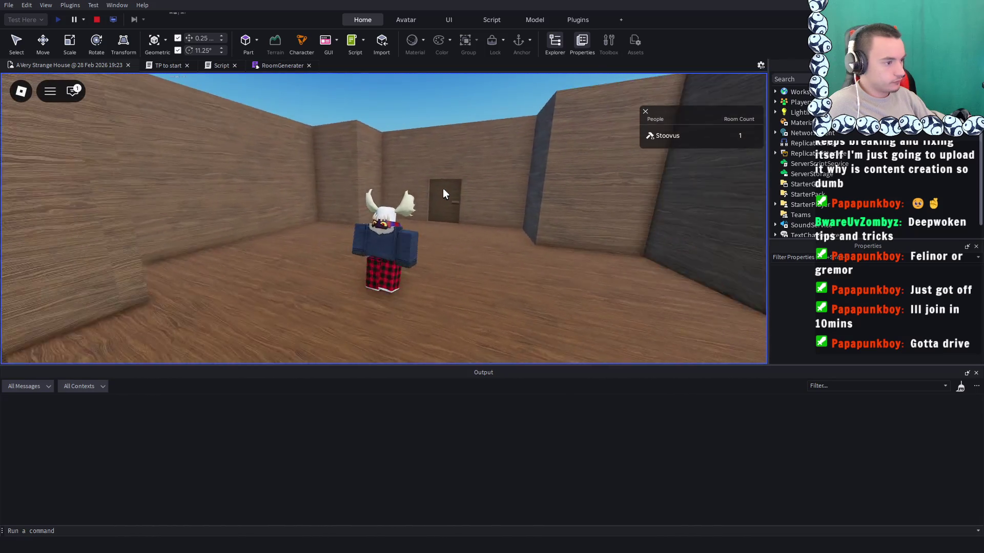
key("w")
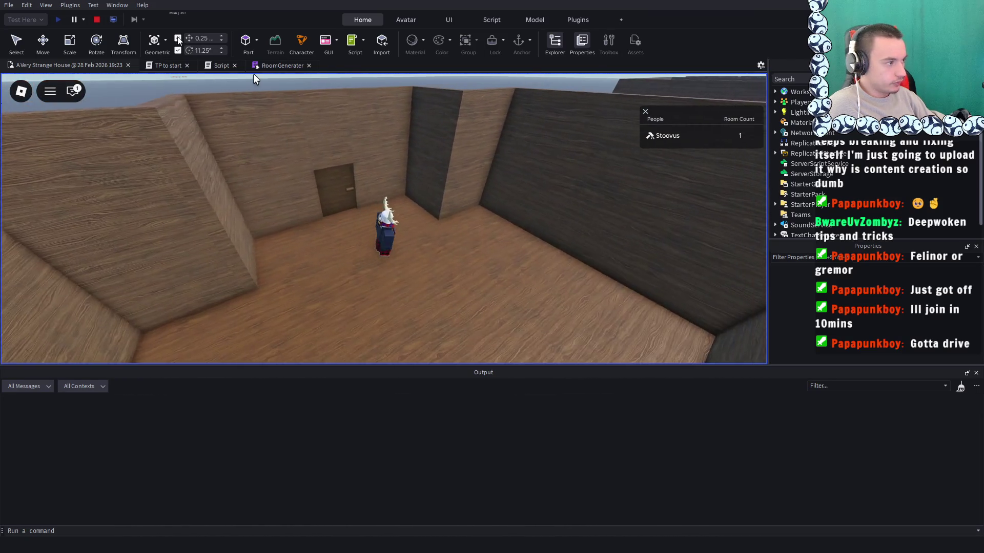
left_click(96, 20)
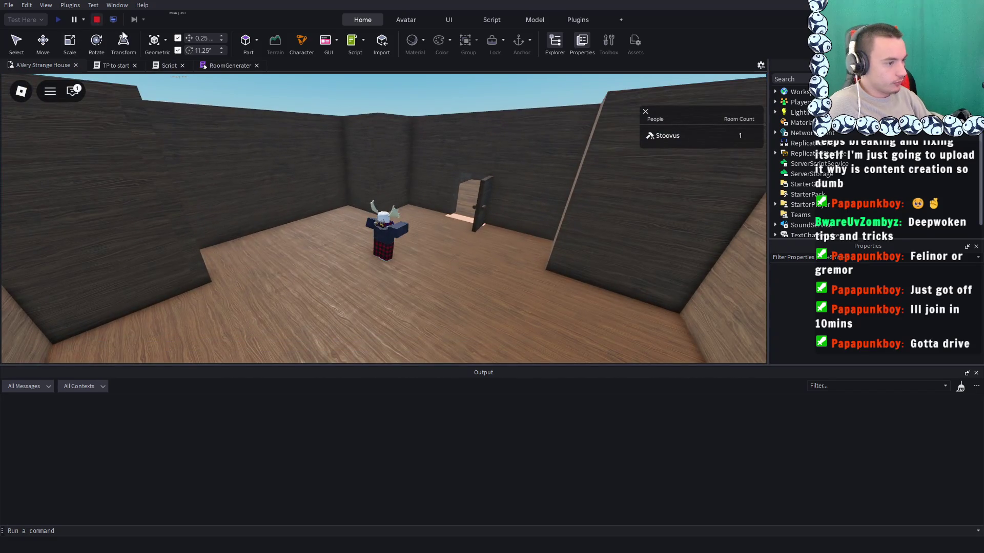
Zoom and tilt the viewport to look over both generated rooms
scroll(343, 121, "down", 10)
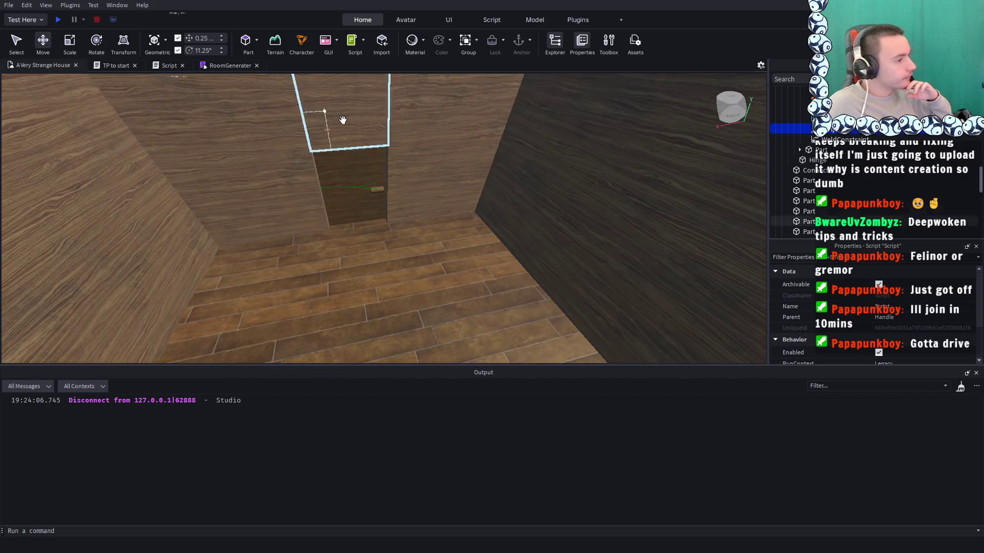
scroll(472, 163, "down", 10)
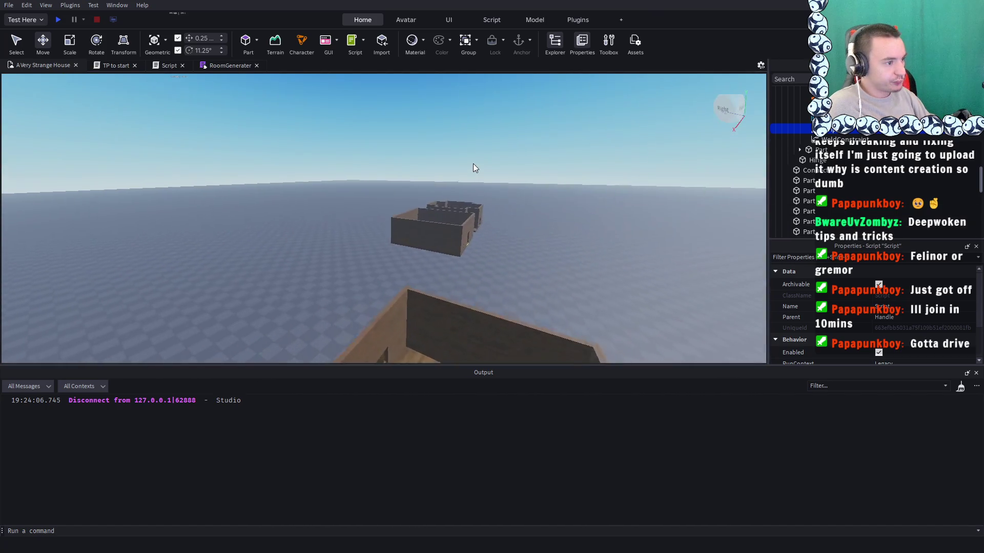
scroll(473, 164, "up", 3)
left_click_drag(472, 164, 472, 164)
scroll(472, 164, "up", 10)
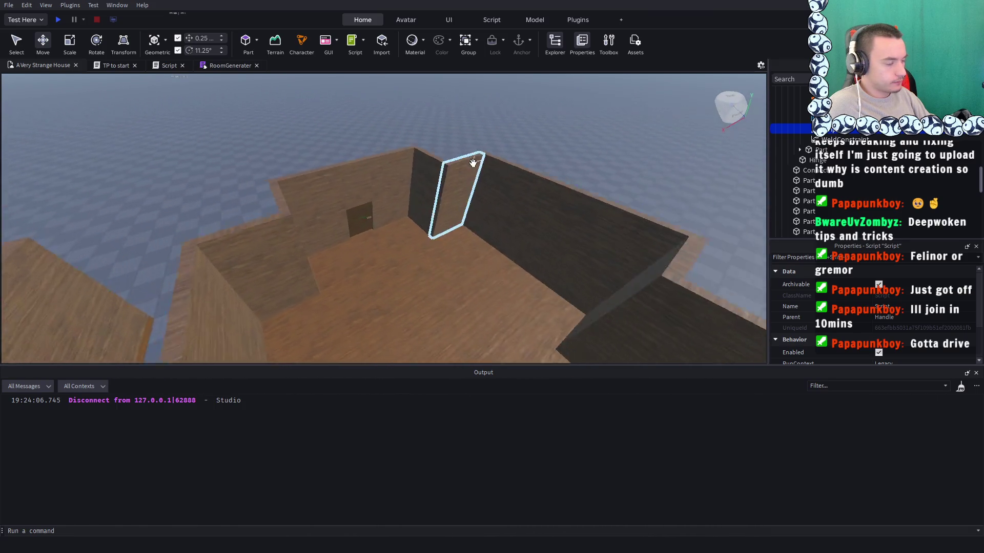
scroll(472, 164, "up", 5)
left_click_drag(473, 164, 472, 164)
scroll(472, 164, "down", 10)
key("f")
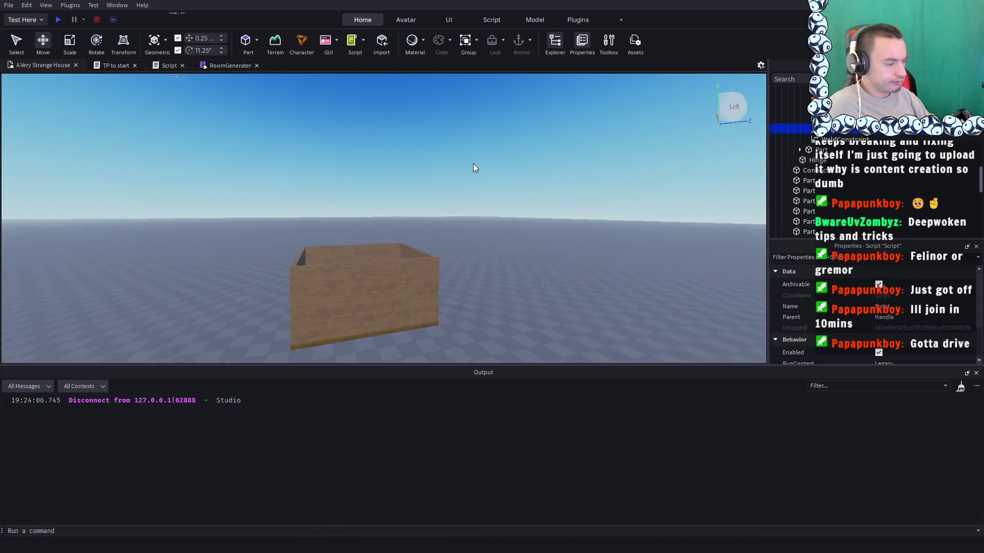
key("ctrl+z")
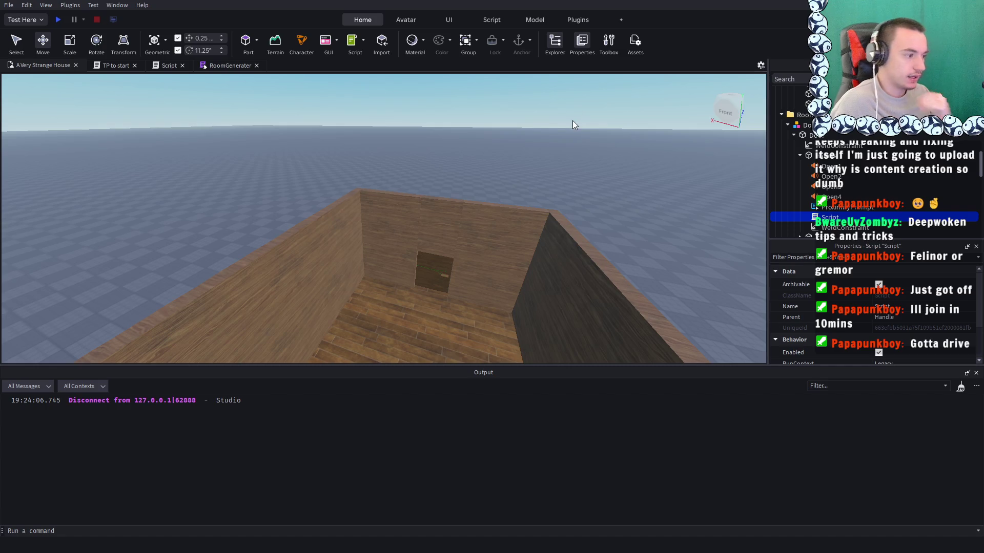
Clear the selection, fly the camera in to the door, and orbit around the room's front
left_click(568, 171)
key("w")
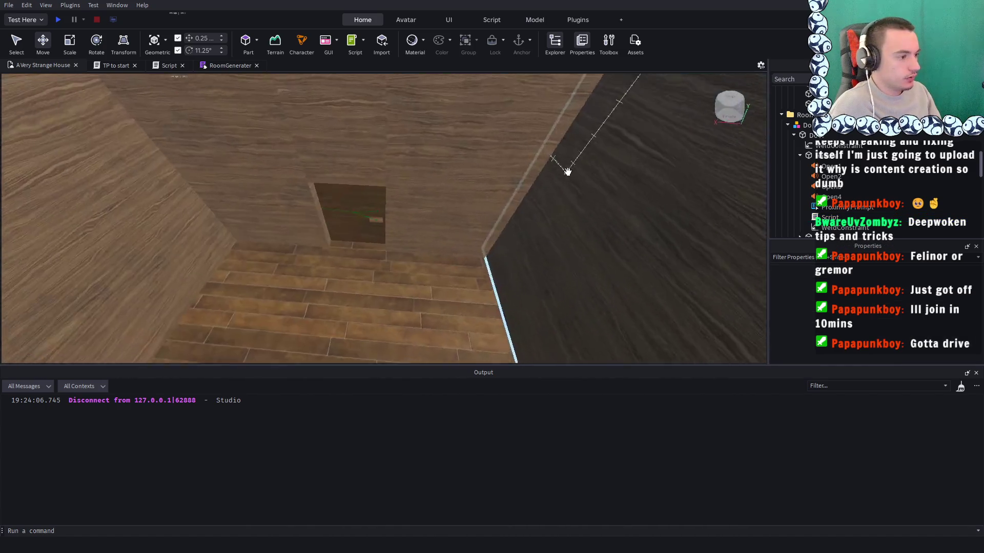
scroll(567, 171, "down", 5)
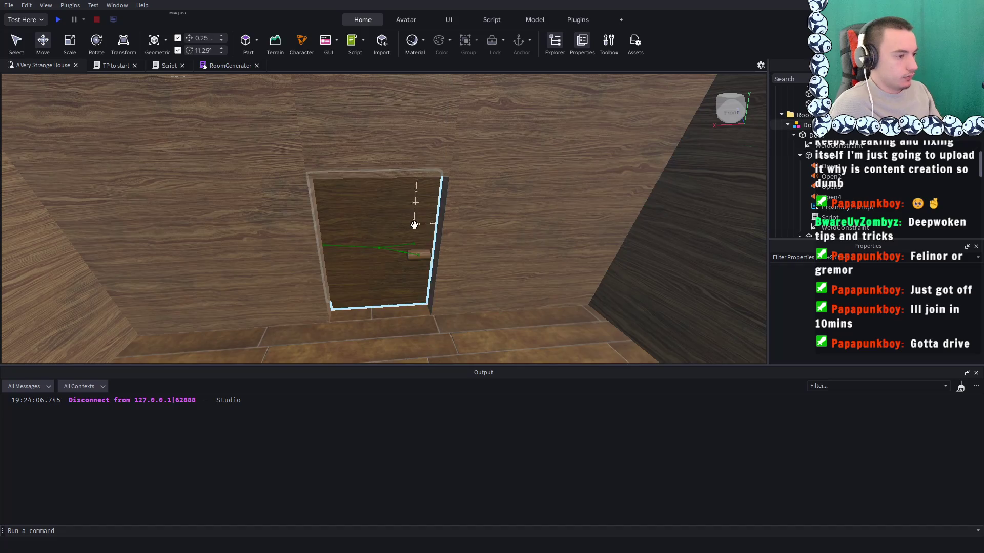
scroll(443, 215, "down", 3)
scroll(442, 215, "down", 10)
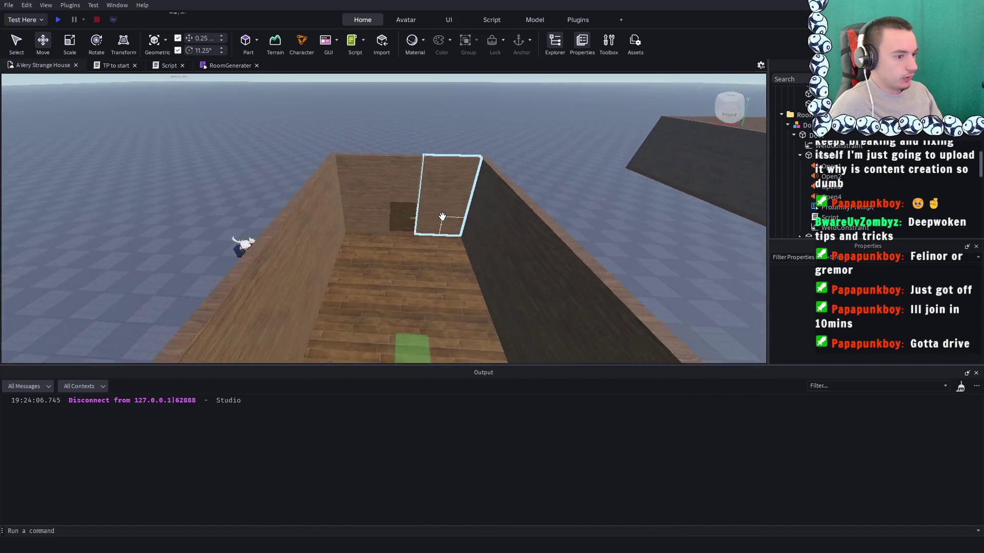
scroll(443, 217, "down", 8)
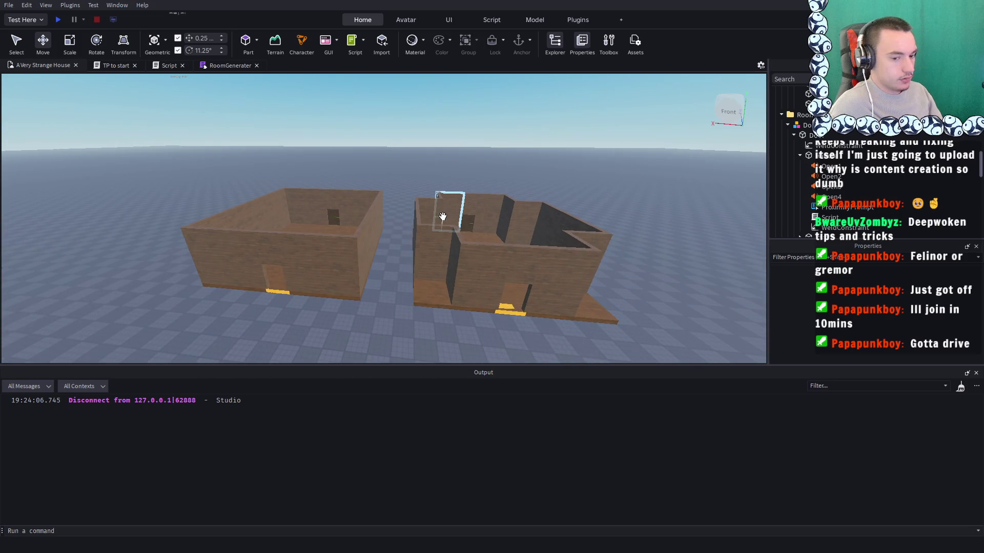
right_click(443, 215)
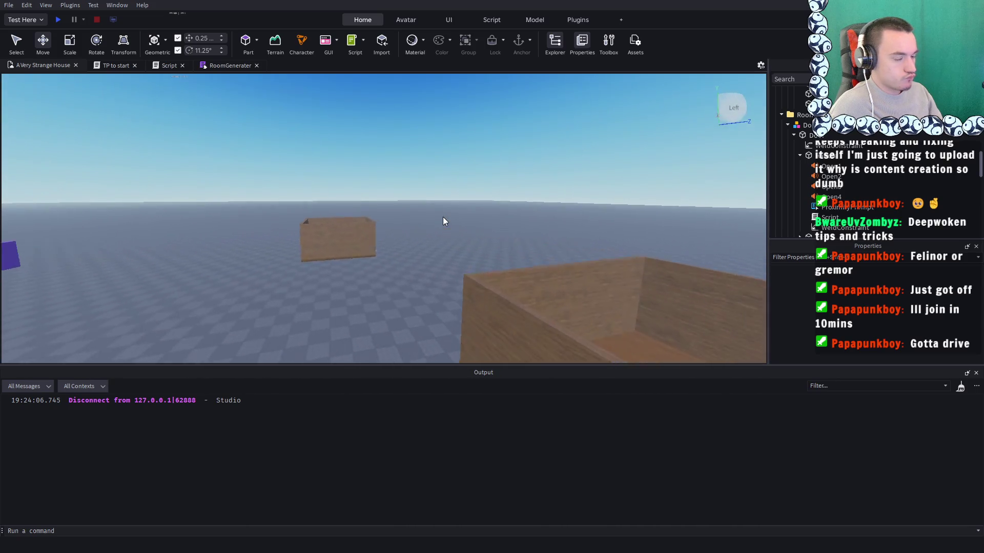
right_click(443, 217)
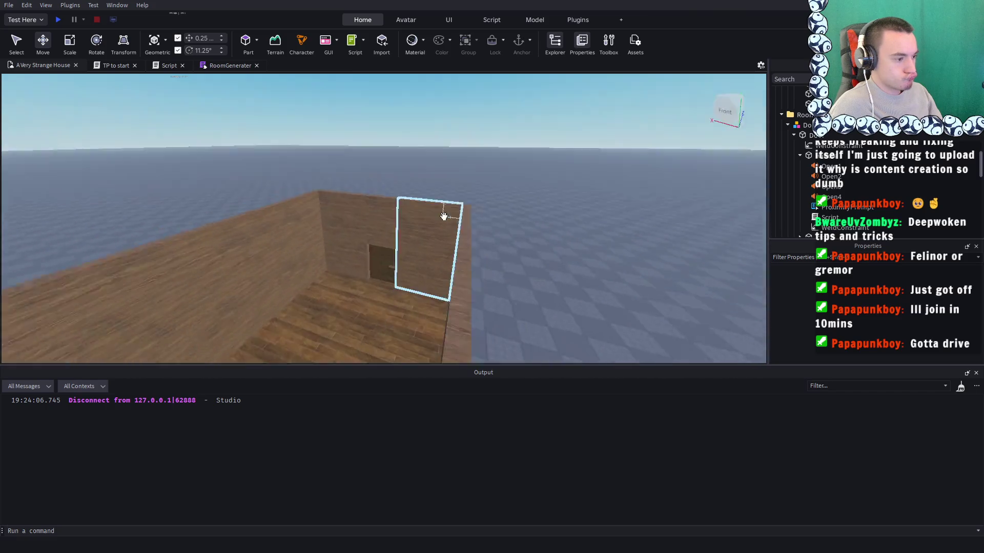
scroll(444, 217, "up", 4)
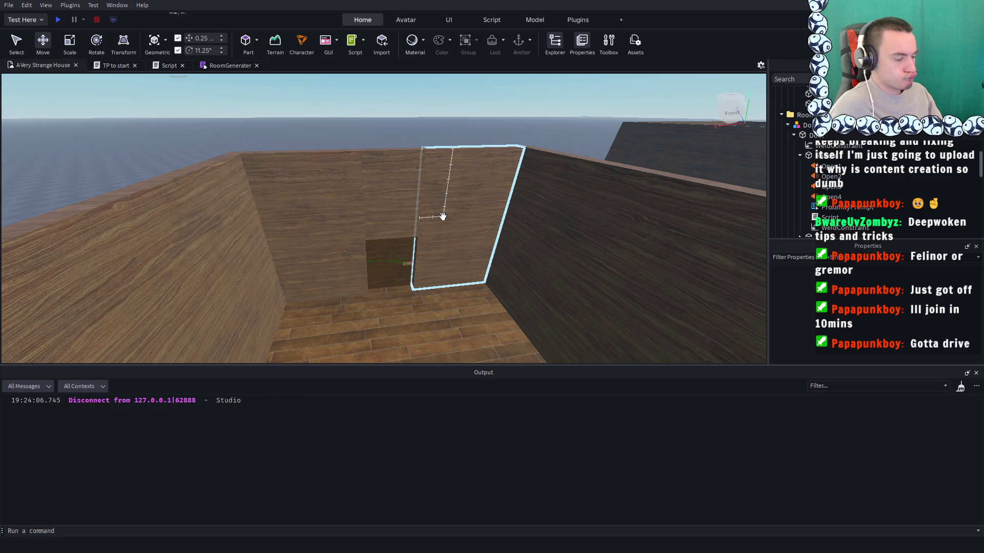
Select the Door model and open its Script from the Explorer
left_click(412, 241)
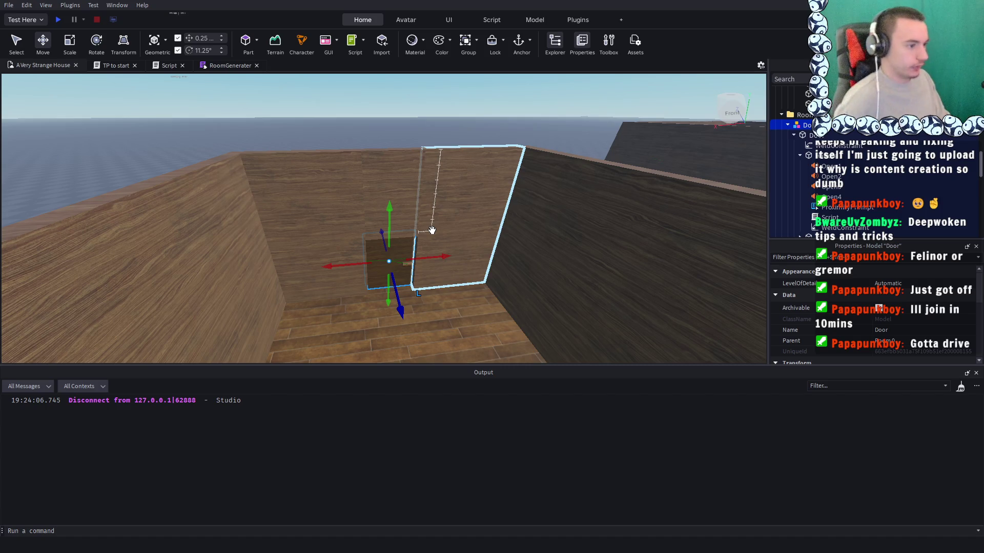
left_click(539, 130)
scroll(540, 130, "down", 10)
scroll(539, 130, "up", 6)
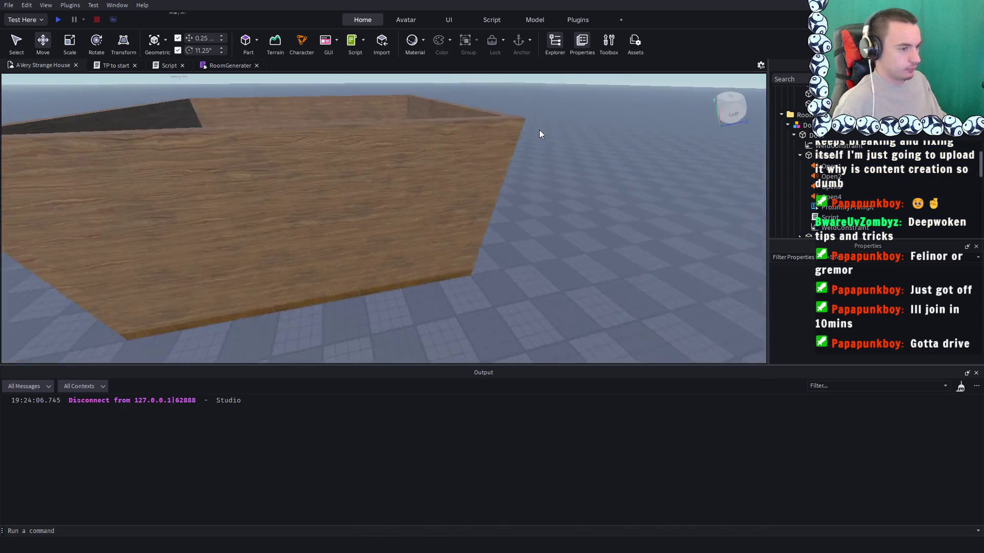
left_click(365, 154)
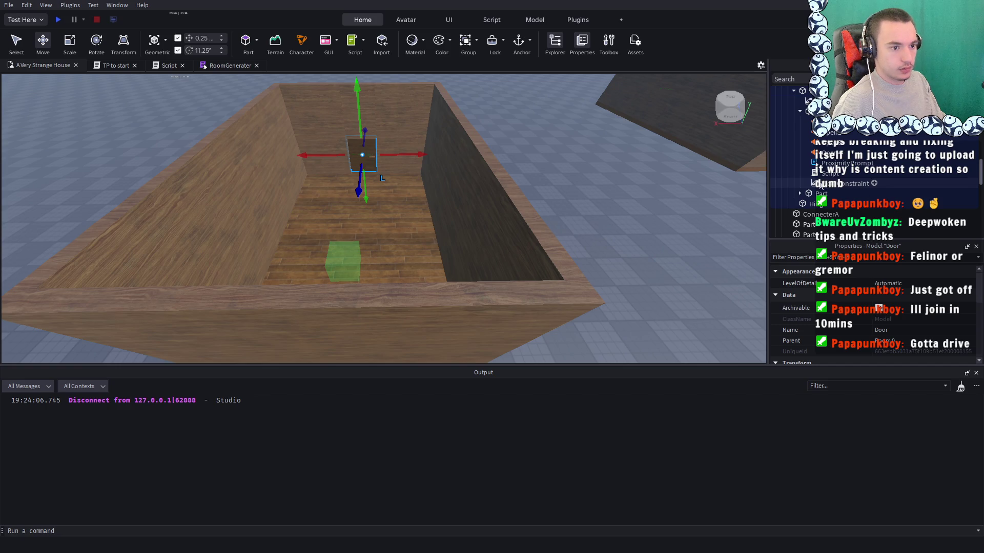
left_click(826, 174)
double_click(826, 174)
Select all of the updated door script code for copying
scroll(387, 214, "up", 6)
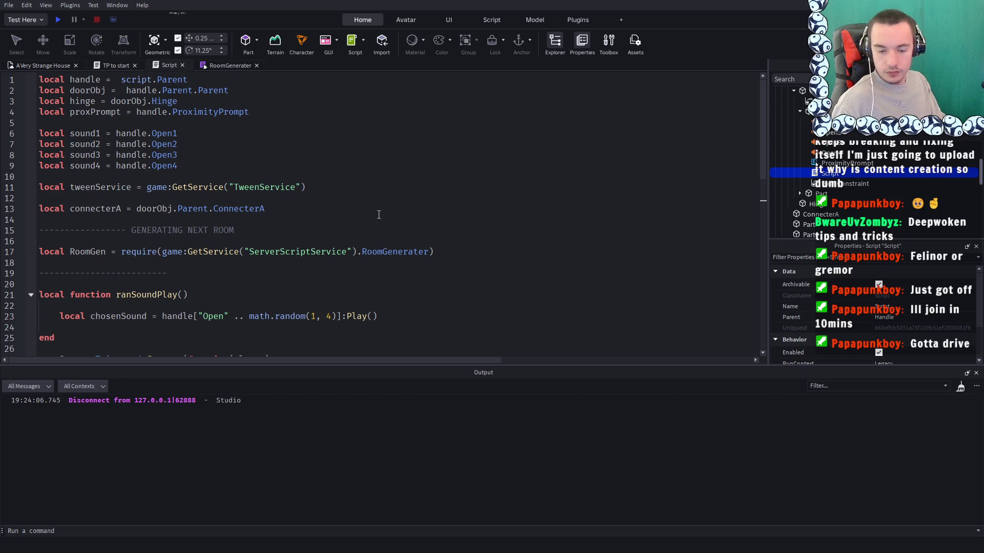
scroll(379, 214, "down", 7)
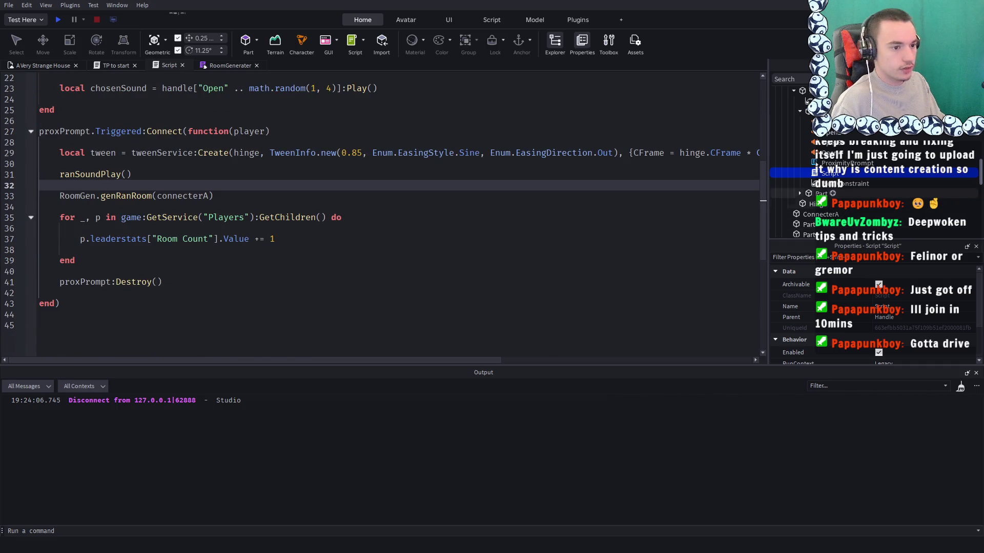
scroll(499, 200, "up", 7)
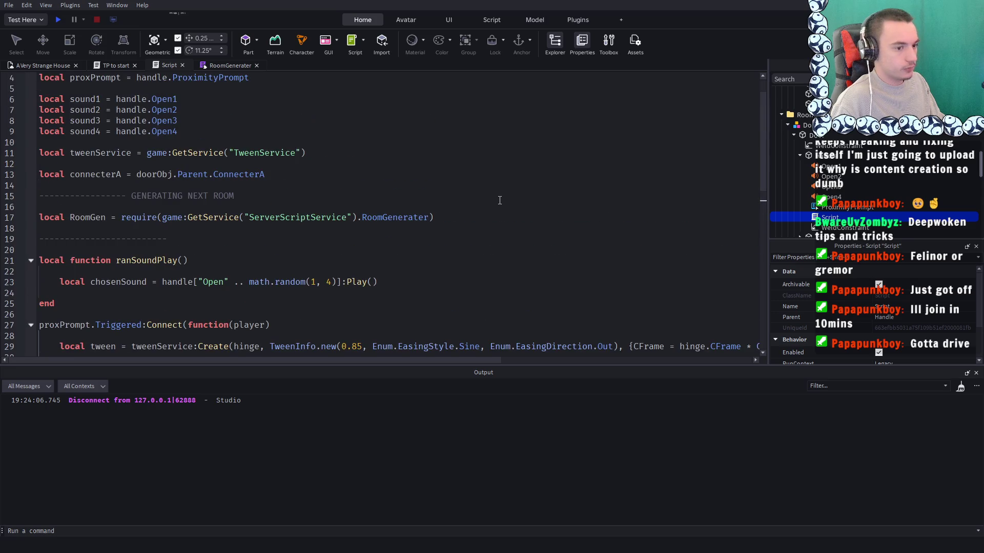
scroll(500, 194, "down", 9)
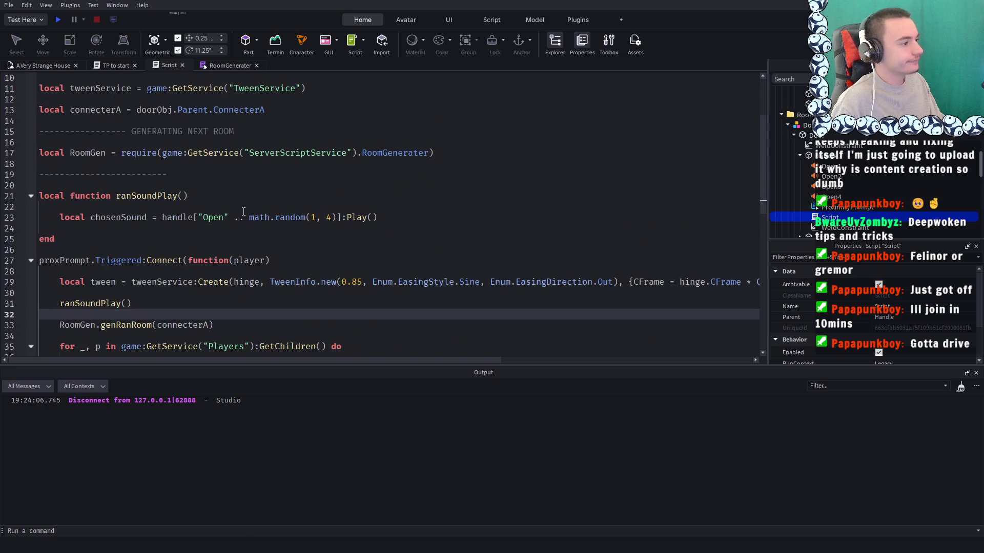
left_click_drag(156, 285, 140, 194)
key("ctrl+a")
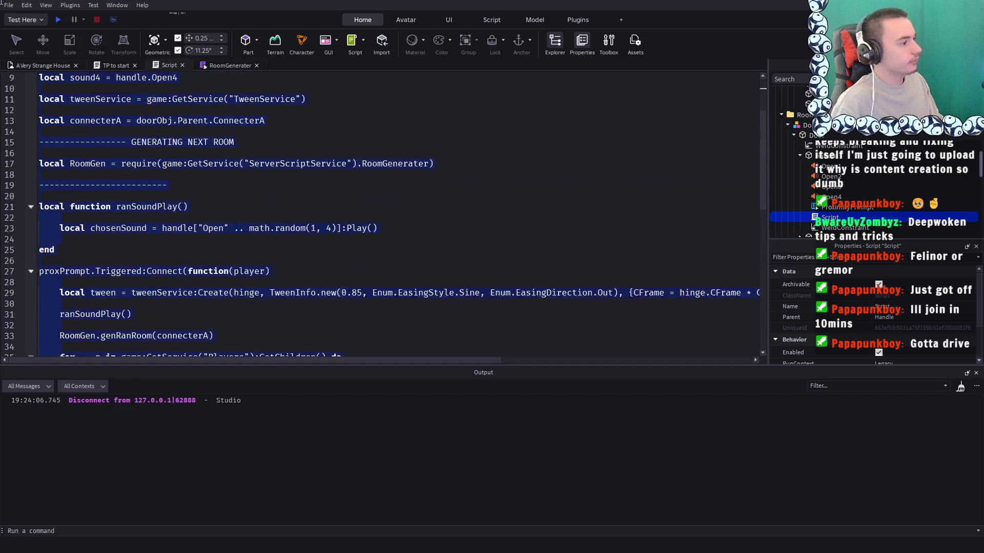
Open another room's door script and replace its code with the updated door code
left_click(39, 67)
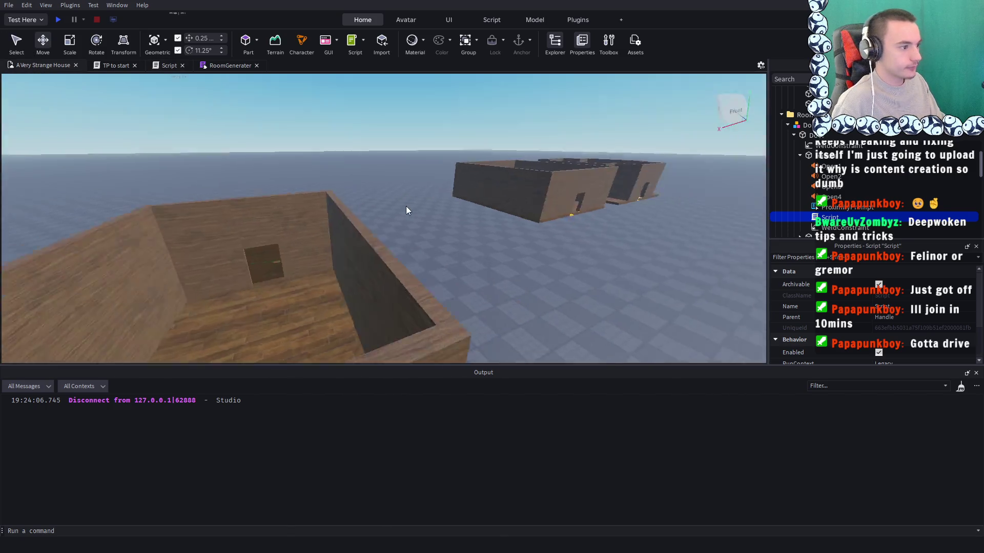
left_click(395, 205)
scroll(821, 146, "down", 2)
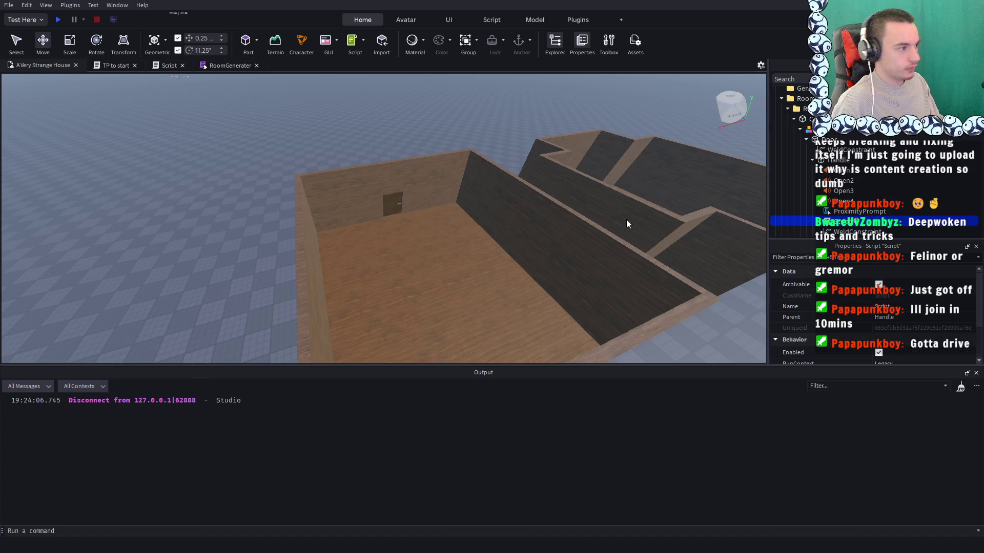
key("Return")
left_click(438, 204)
key("ctrl+a")
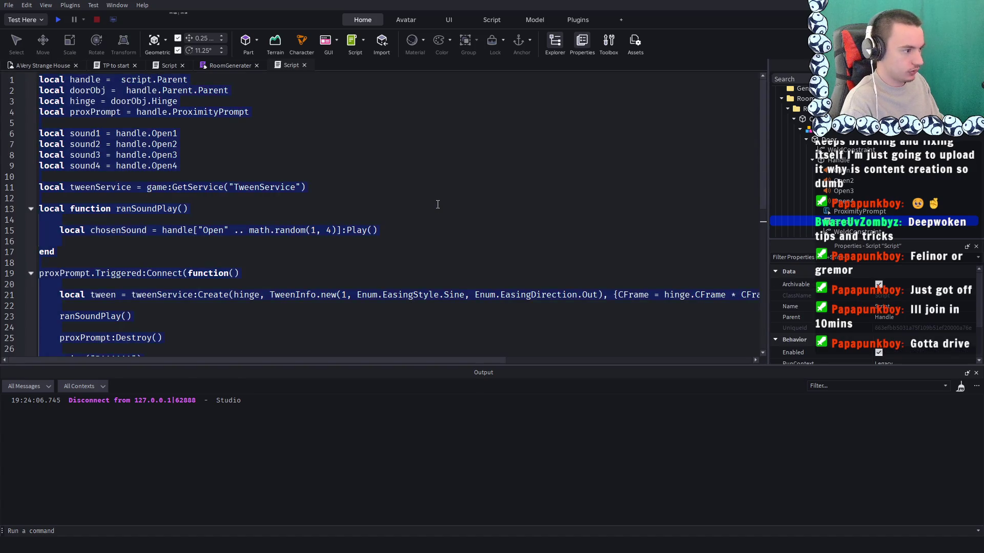
key("ctrl+v")
Select a third room's door and open the script inside its Handle
left_click(41, 66)
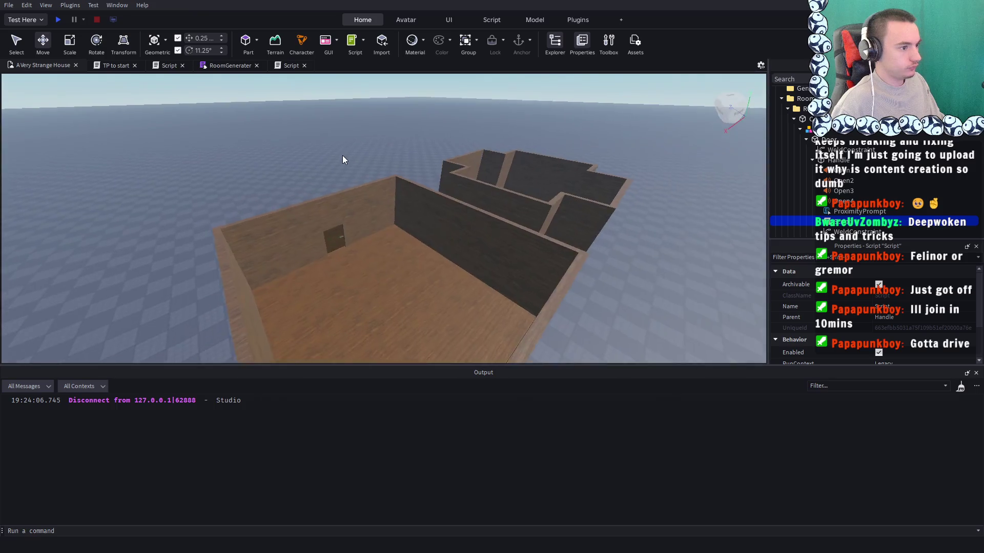
left_click(363, 270)
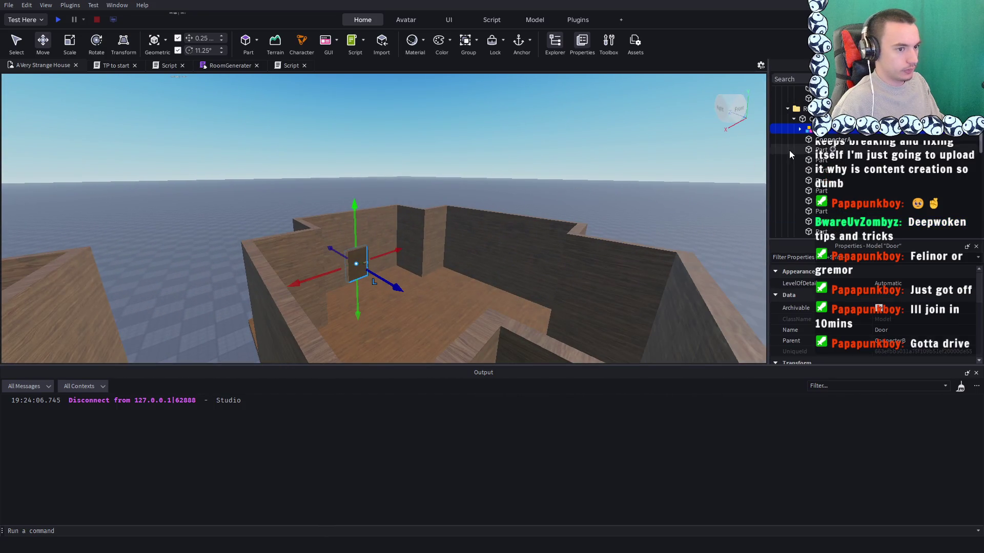
left_click(806, 139)
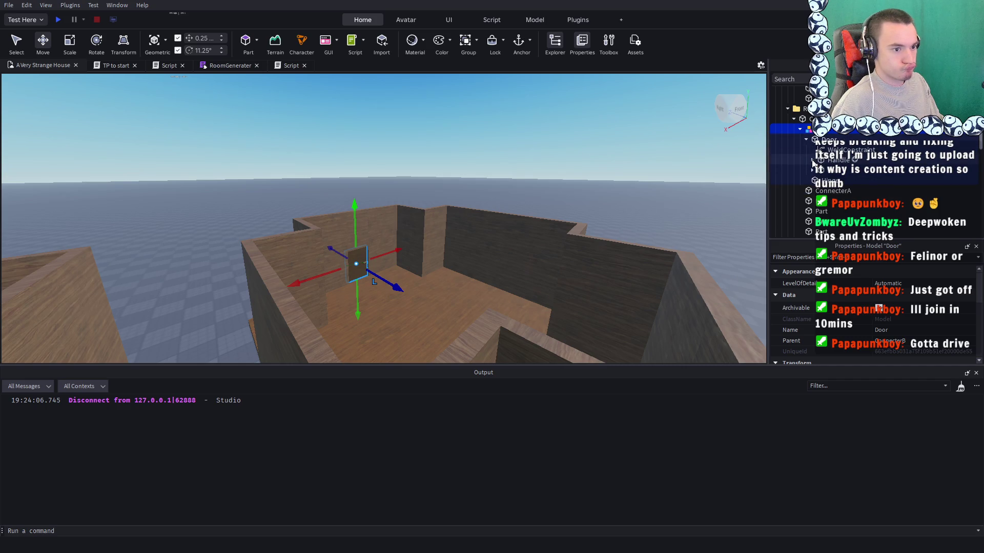
double_click(842, 226)
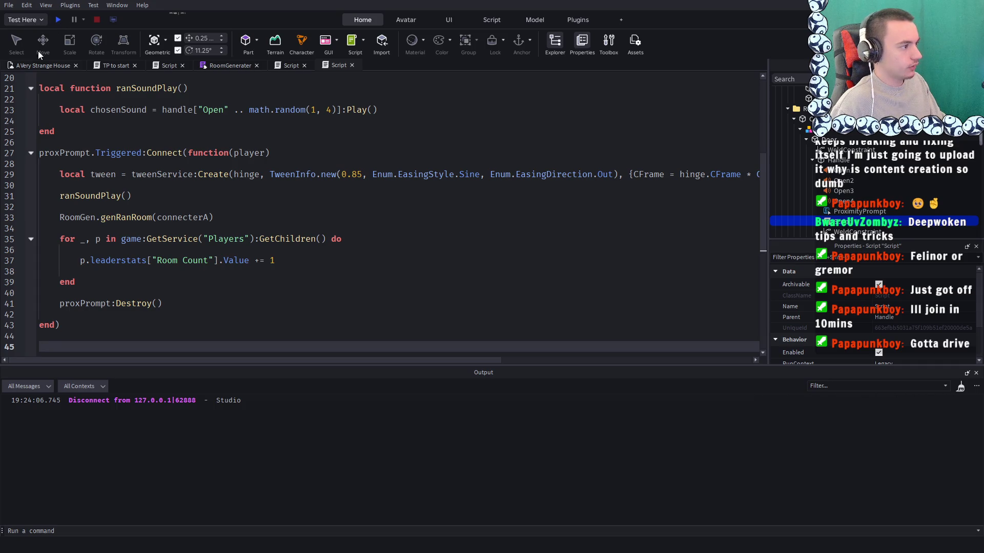
left_click(38, 65)
key("w")
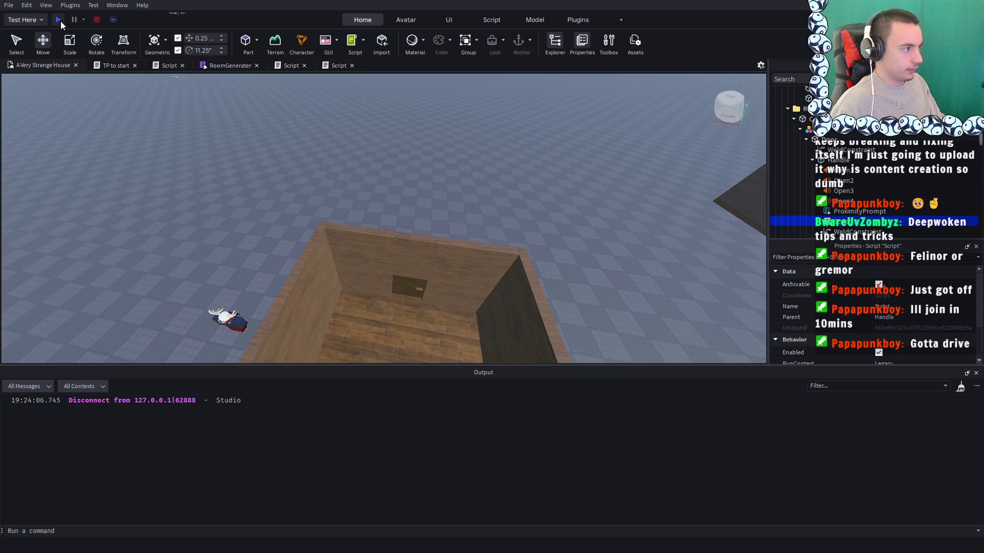
Start a play test, shift-lock the camera, and open the first two doors to spawn new rooms
left_click(59, 20)
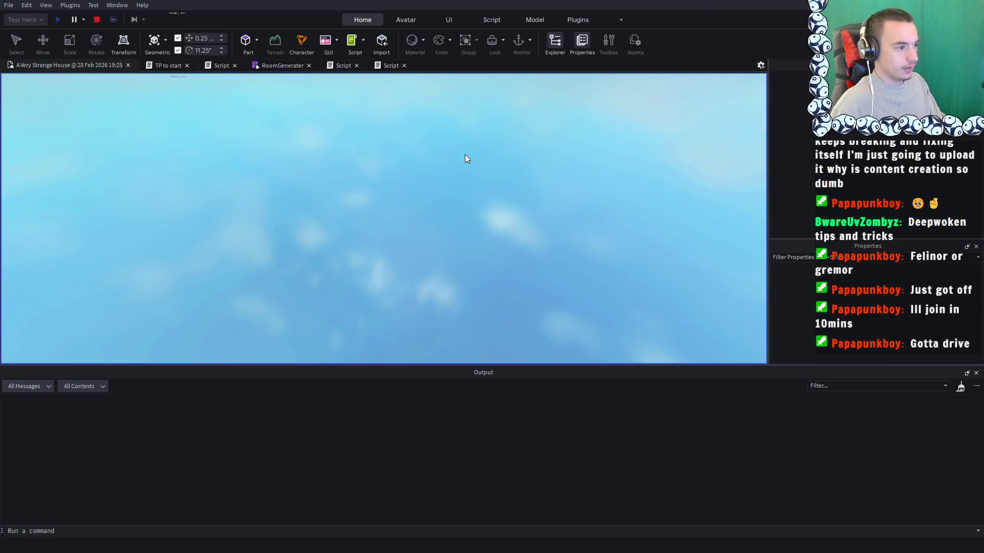
key("w")
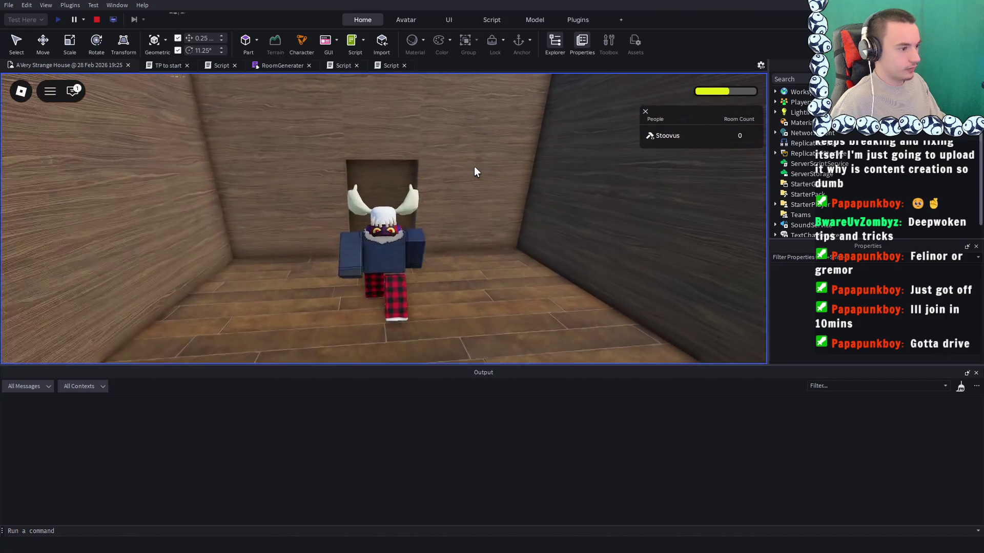
key("shift")
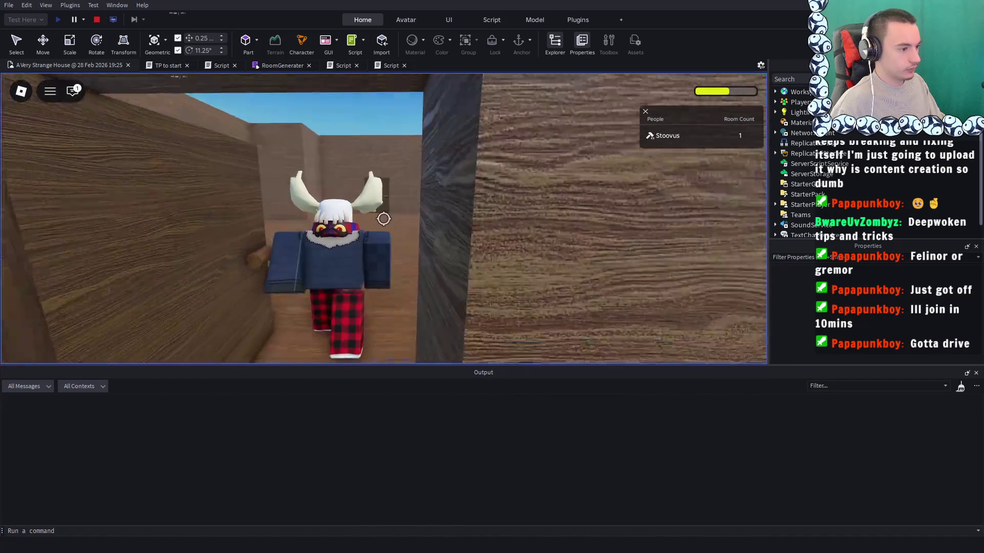
key("w")
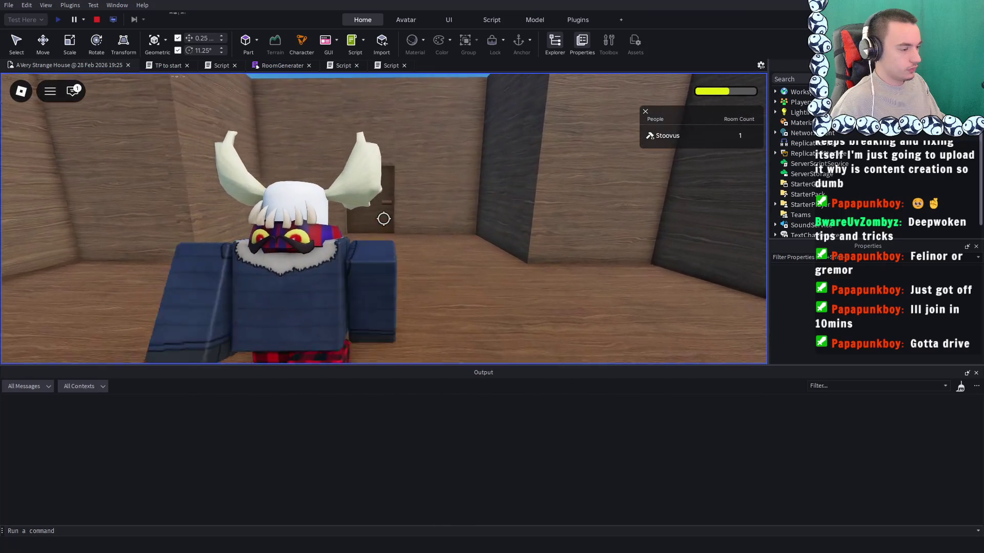
key("e")
key("w")
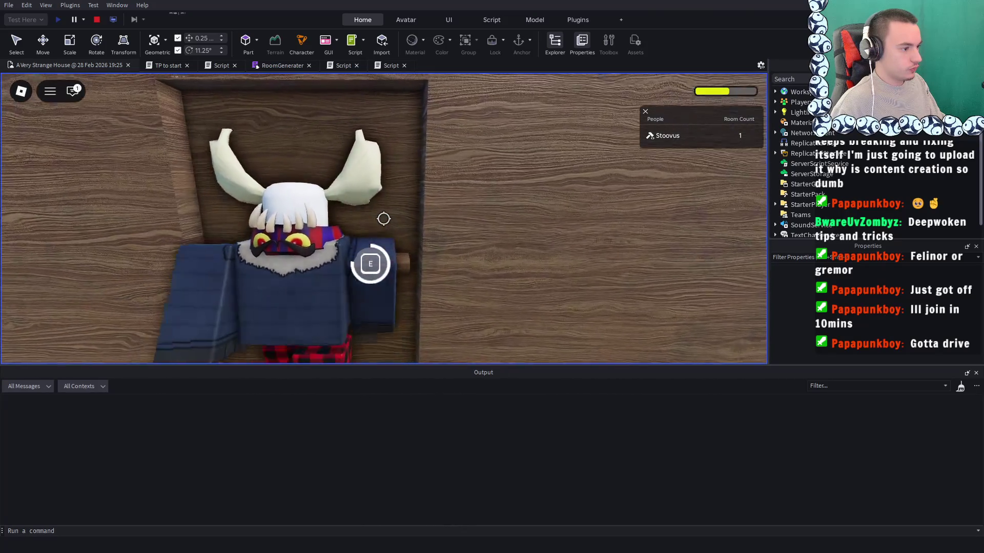
mouse_move(383, 219)
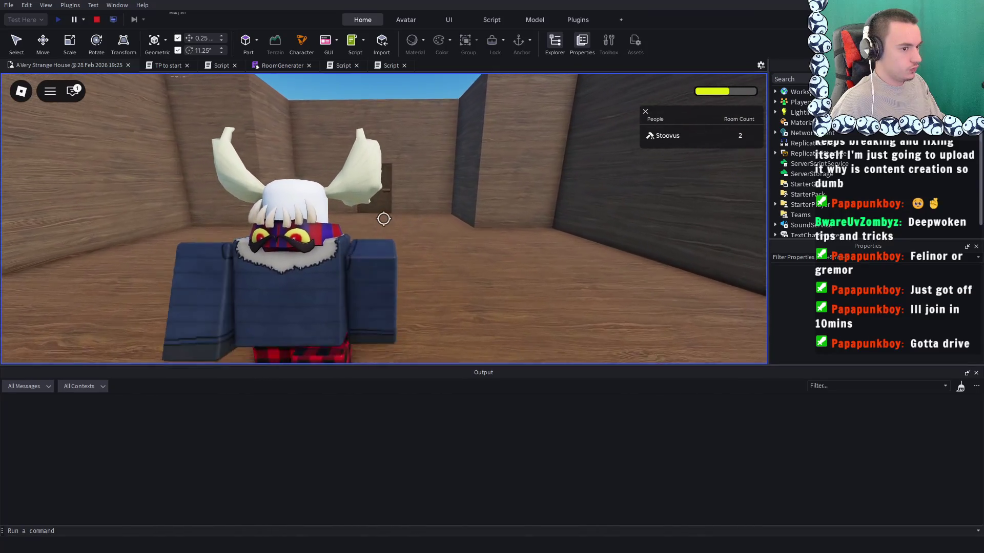
key("w")
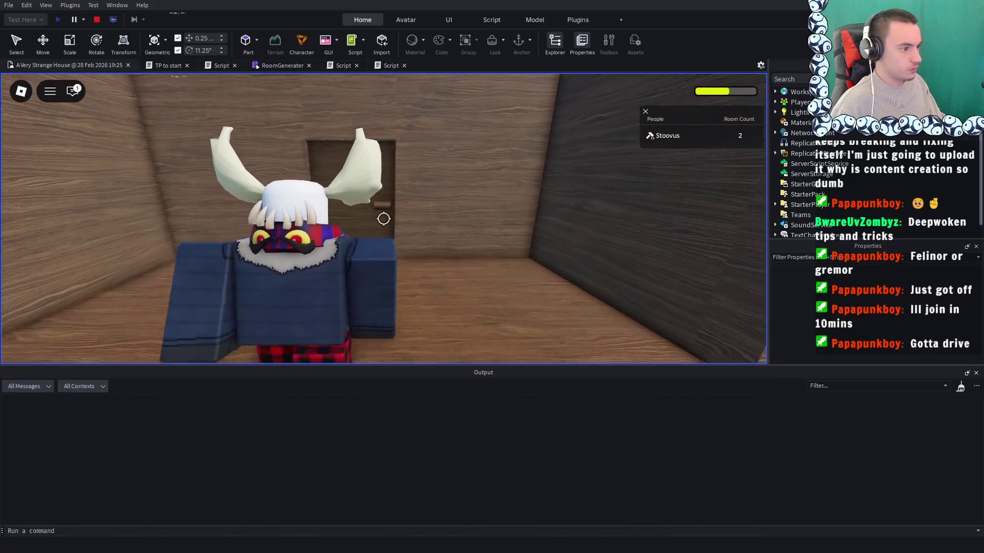
key("e")
key("w")
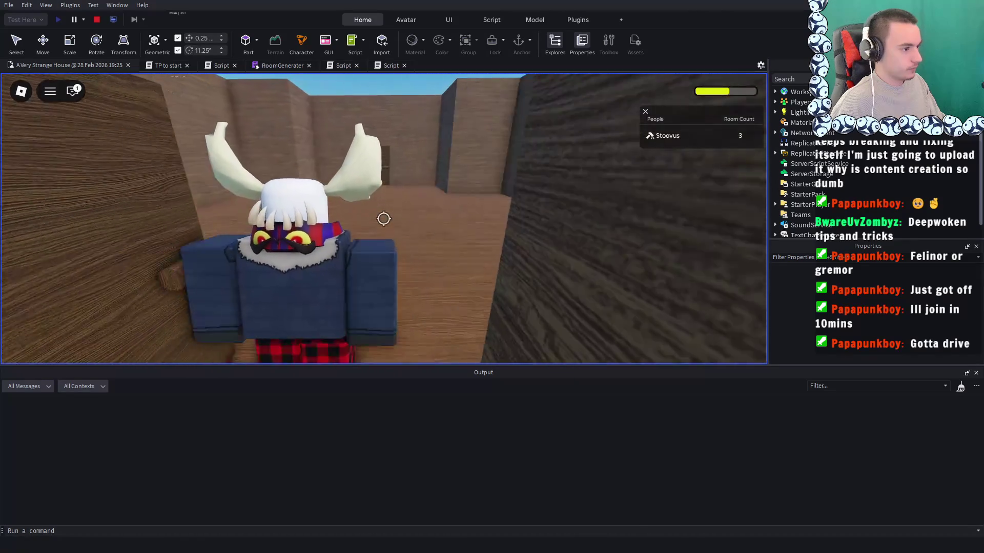
Keep opening doors and entering each new room until Room Count reaches 7
key("s")
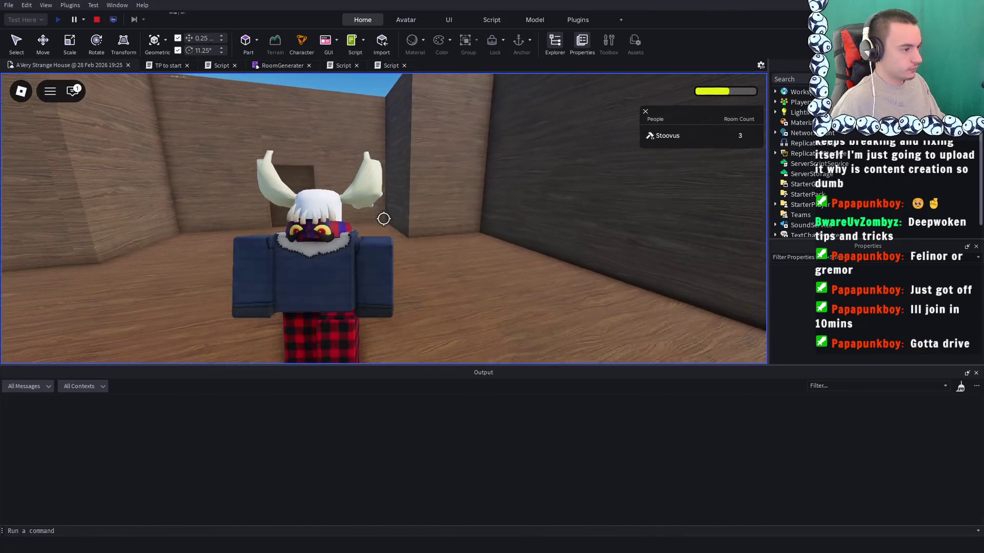
key("s")
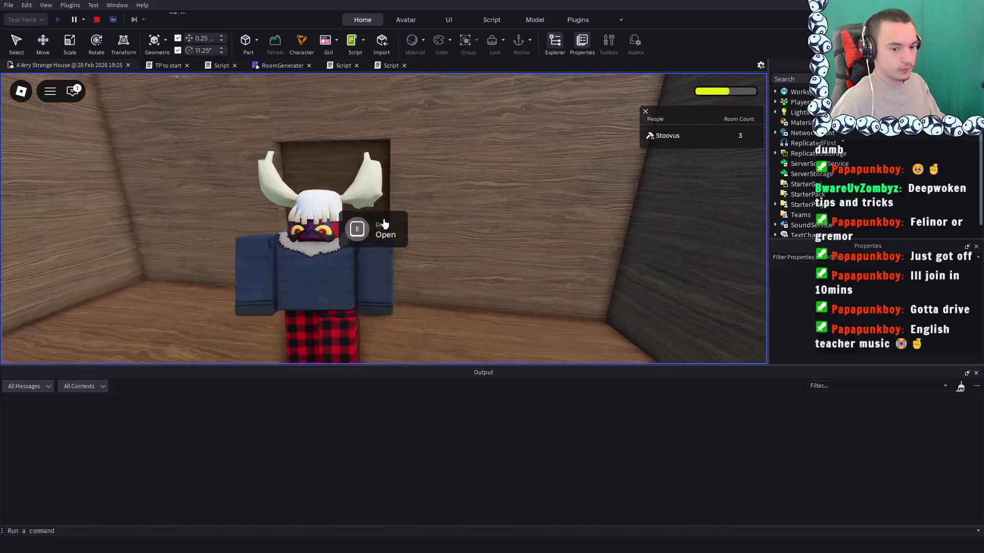
key("e")
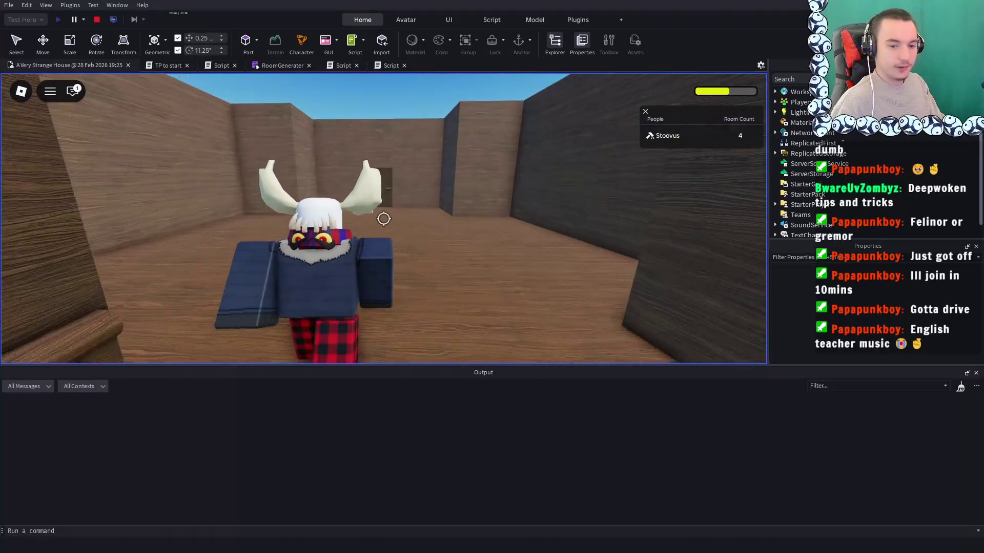
key("s")
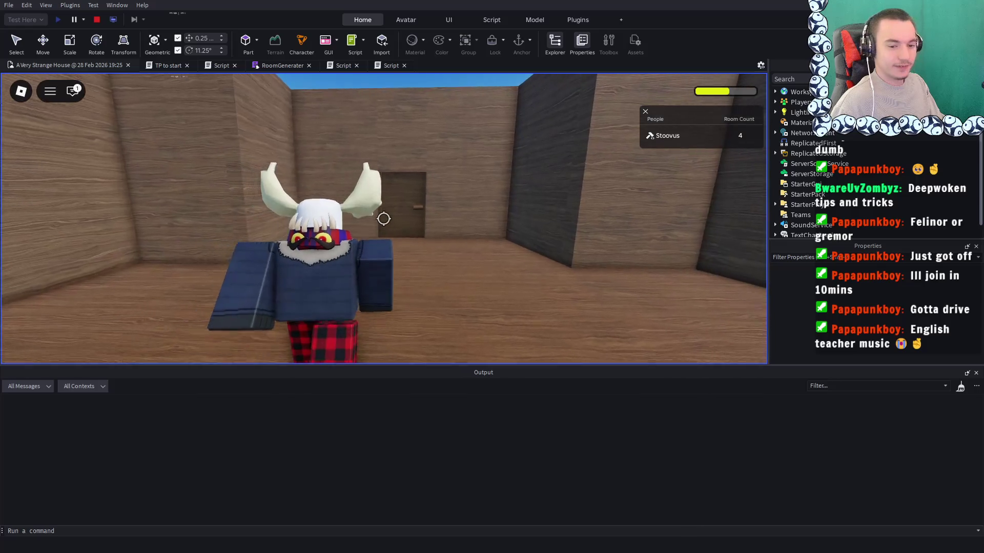
key("s")
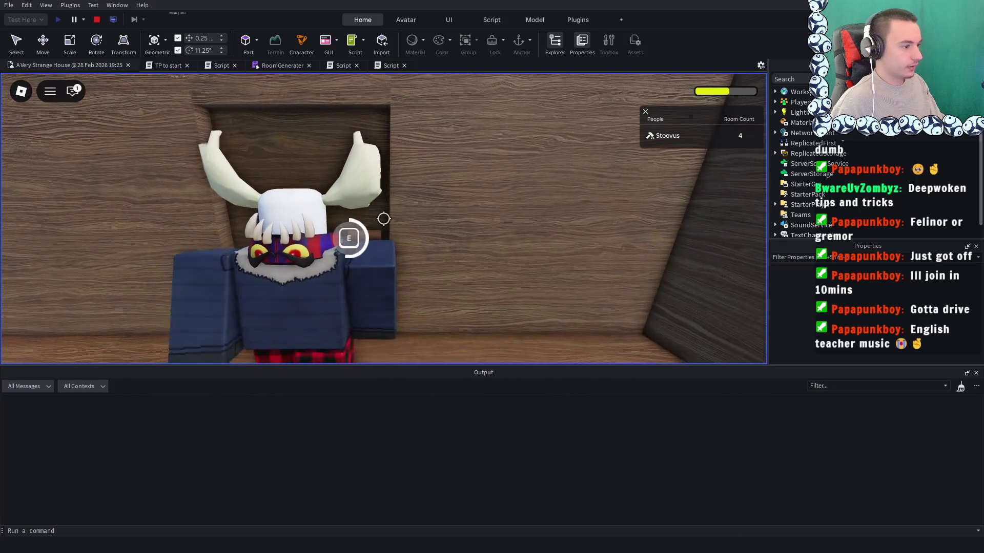
key("s")
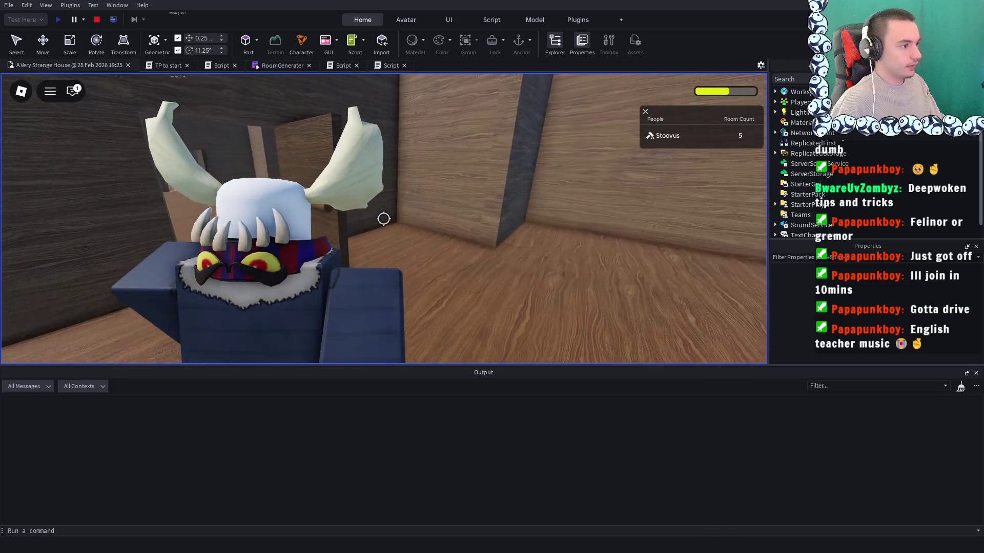
key("s")
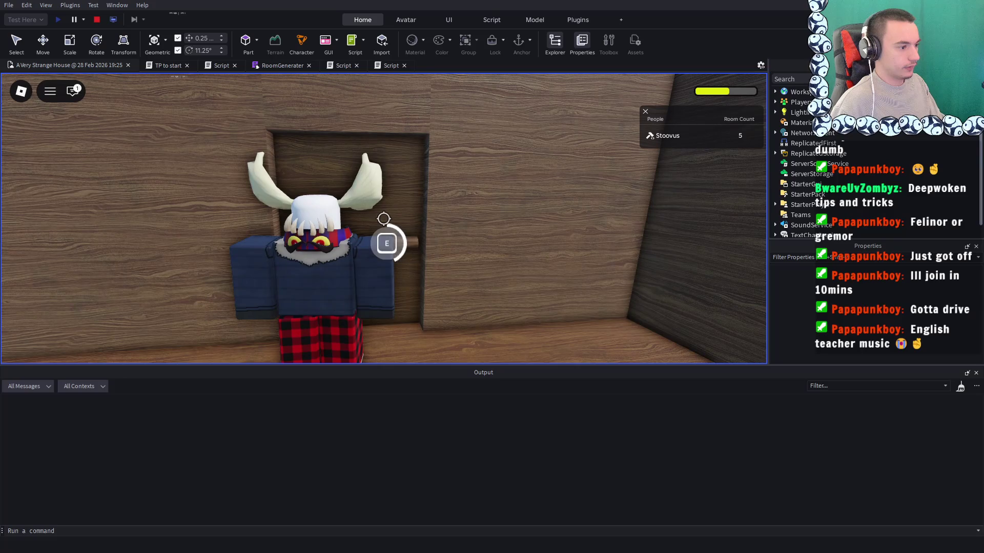
key("e")
key("s")
key("w")
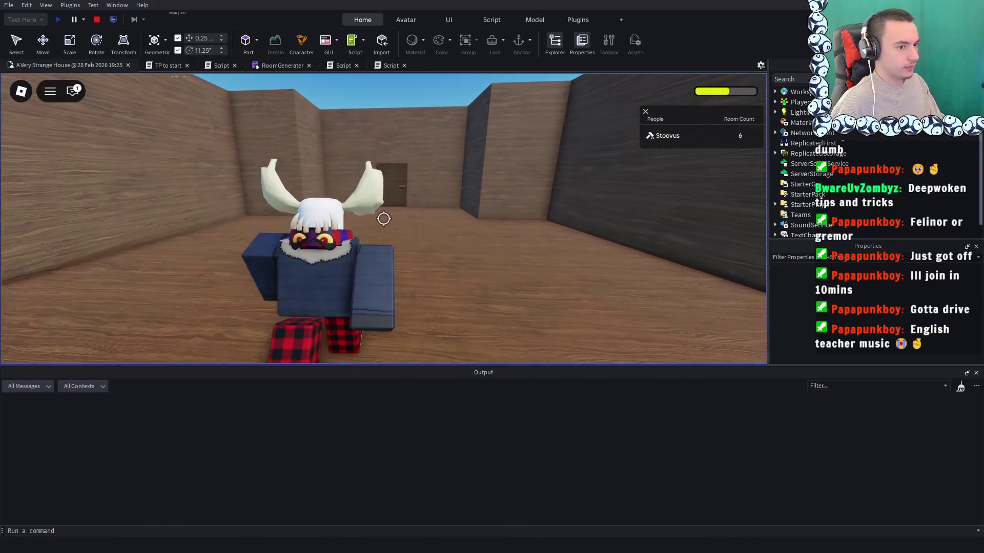
key("w")
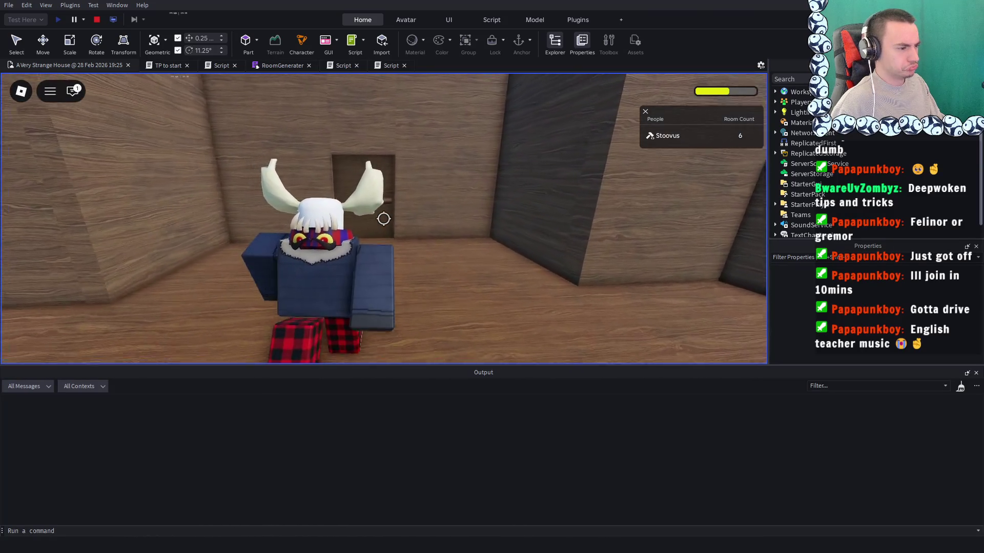
key("e")
key("s")
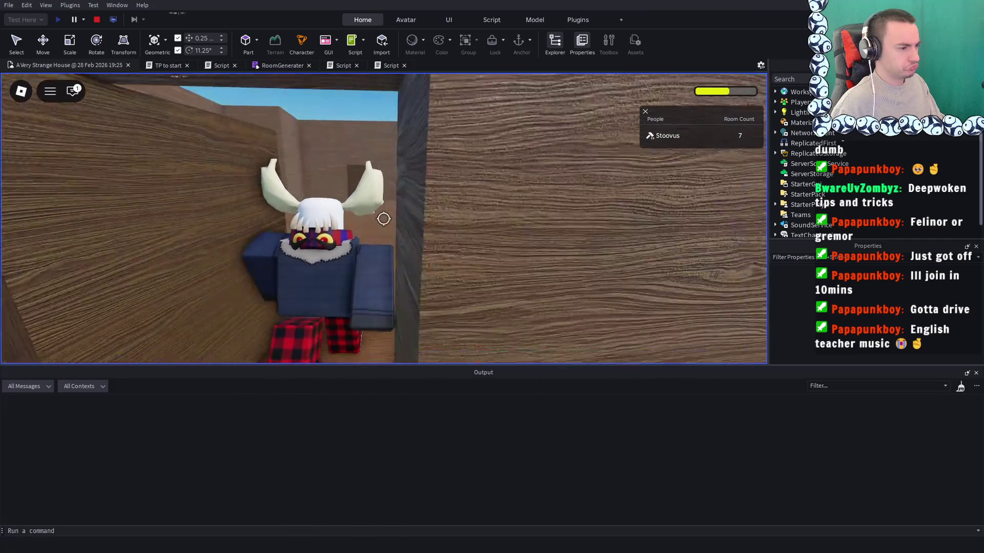